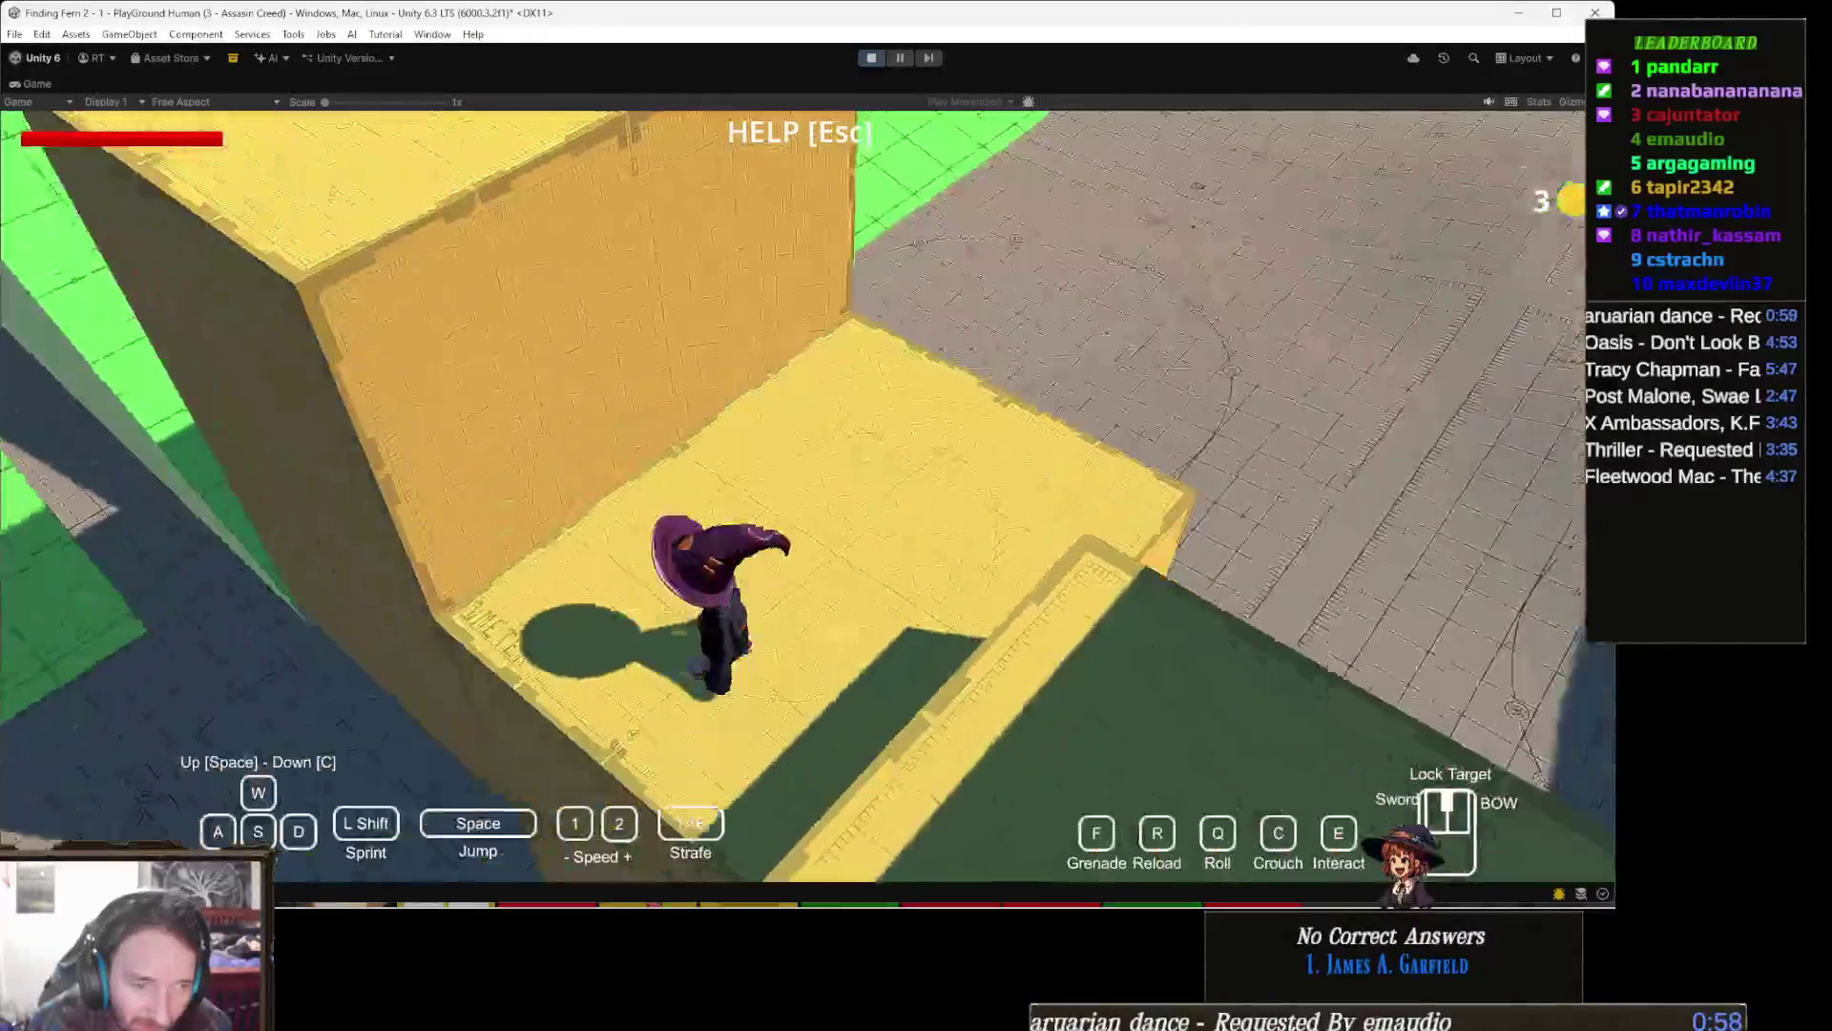
Step: Run the witch to the yellow wall and climb onto the top of the yellow block
key("w")
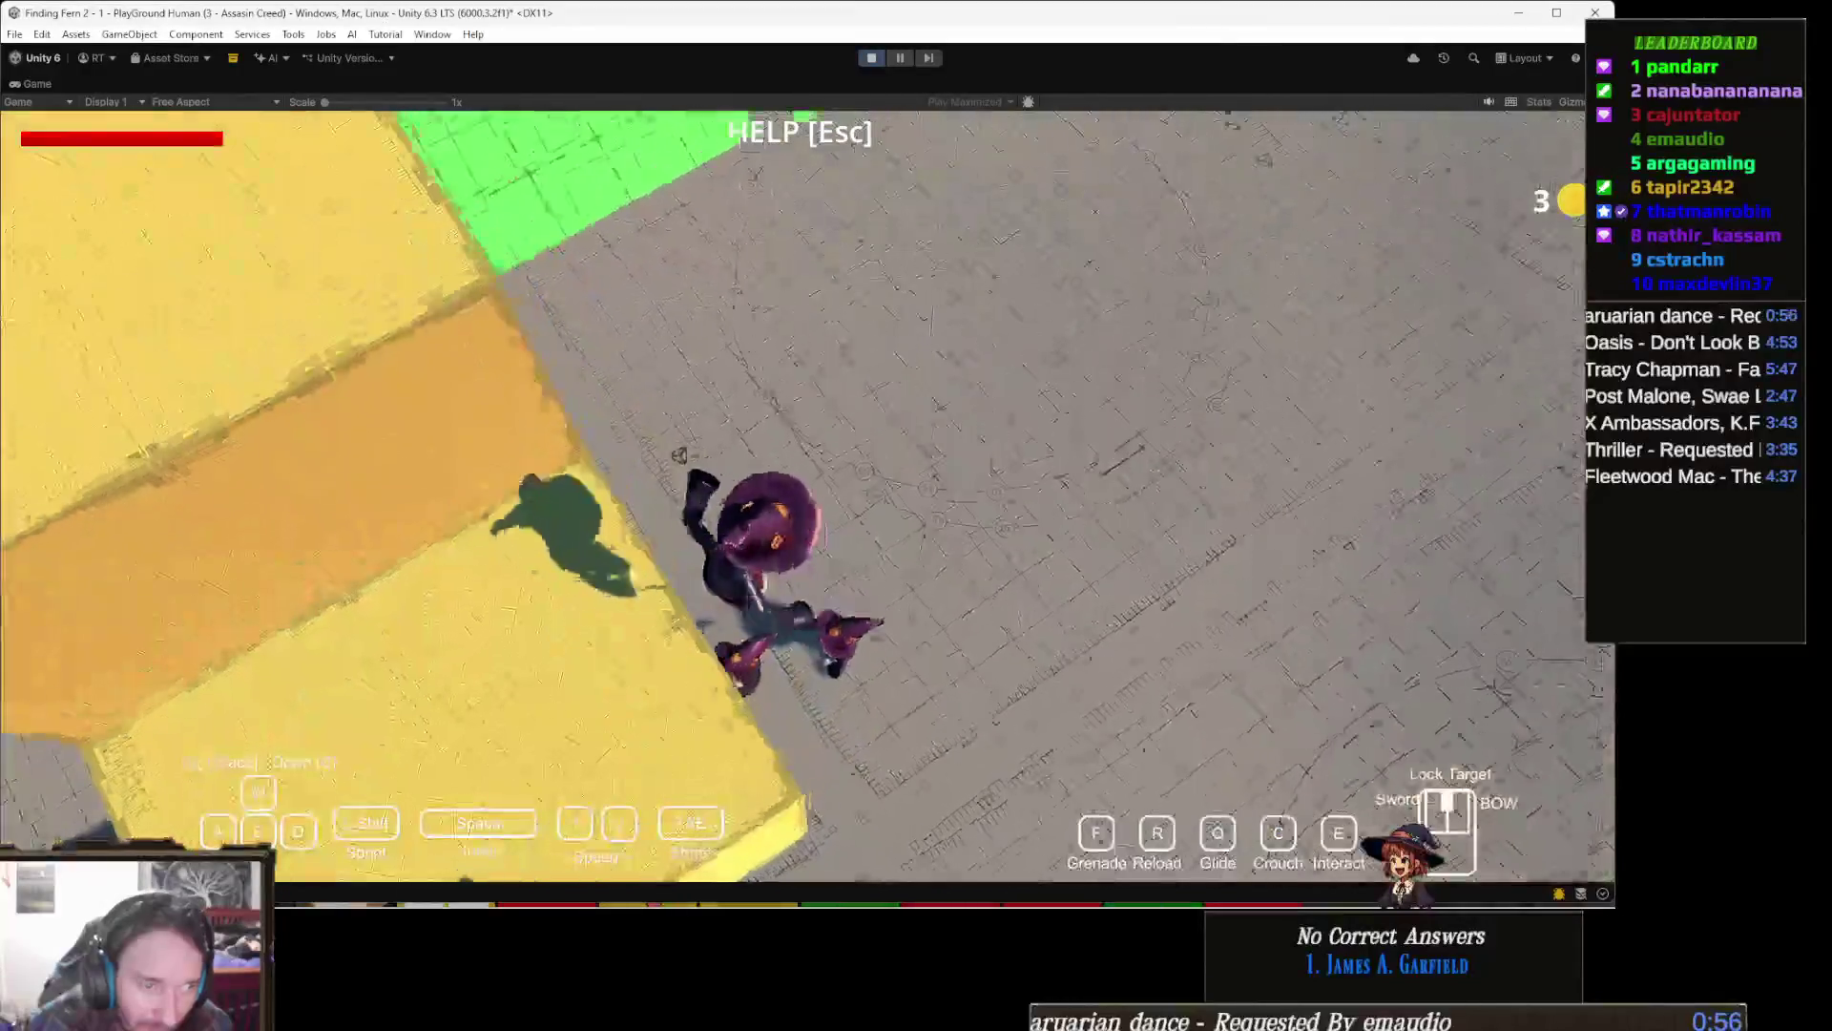
key("w")
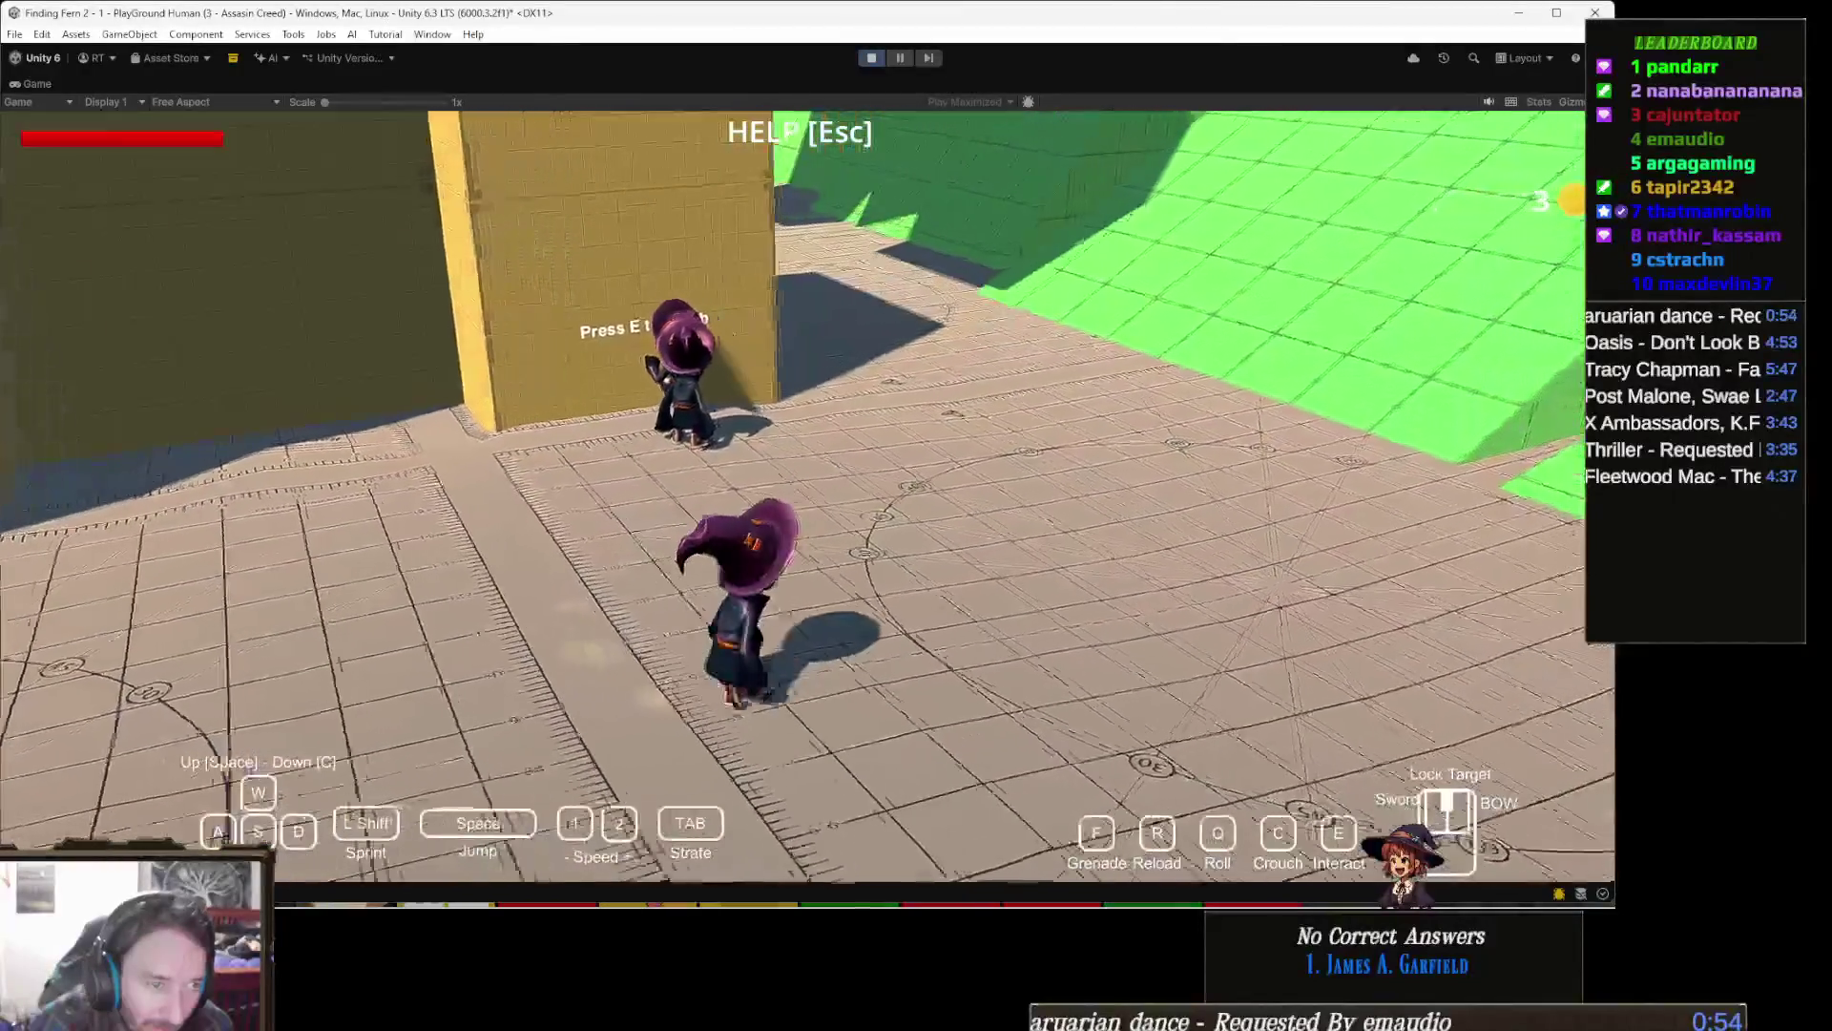
key("w")
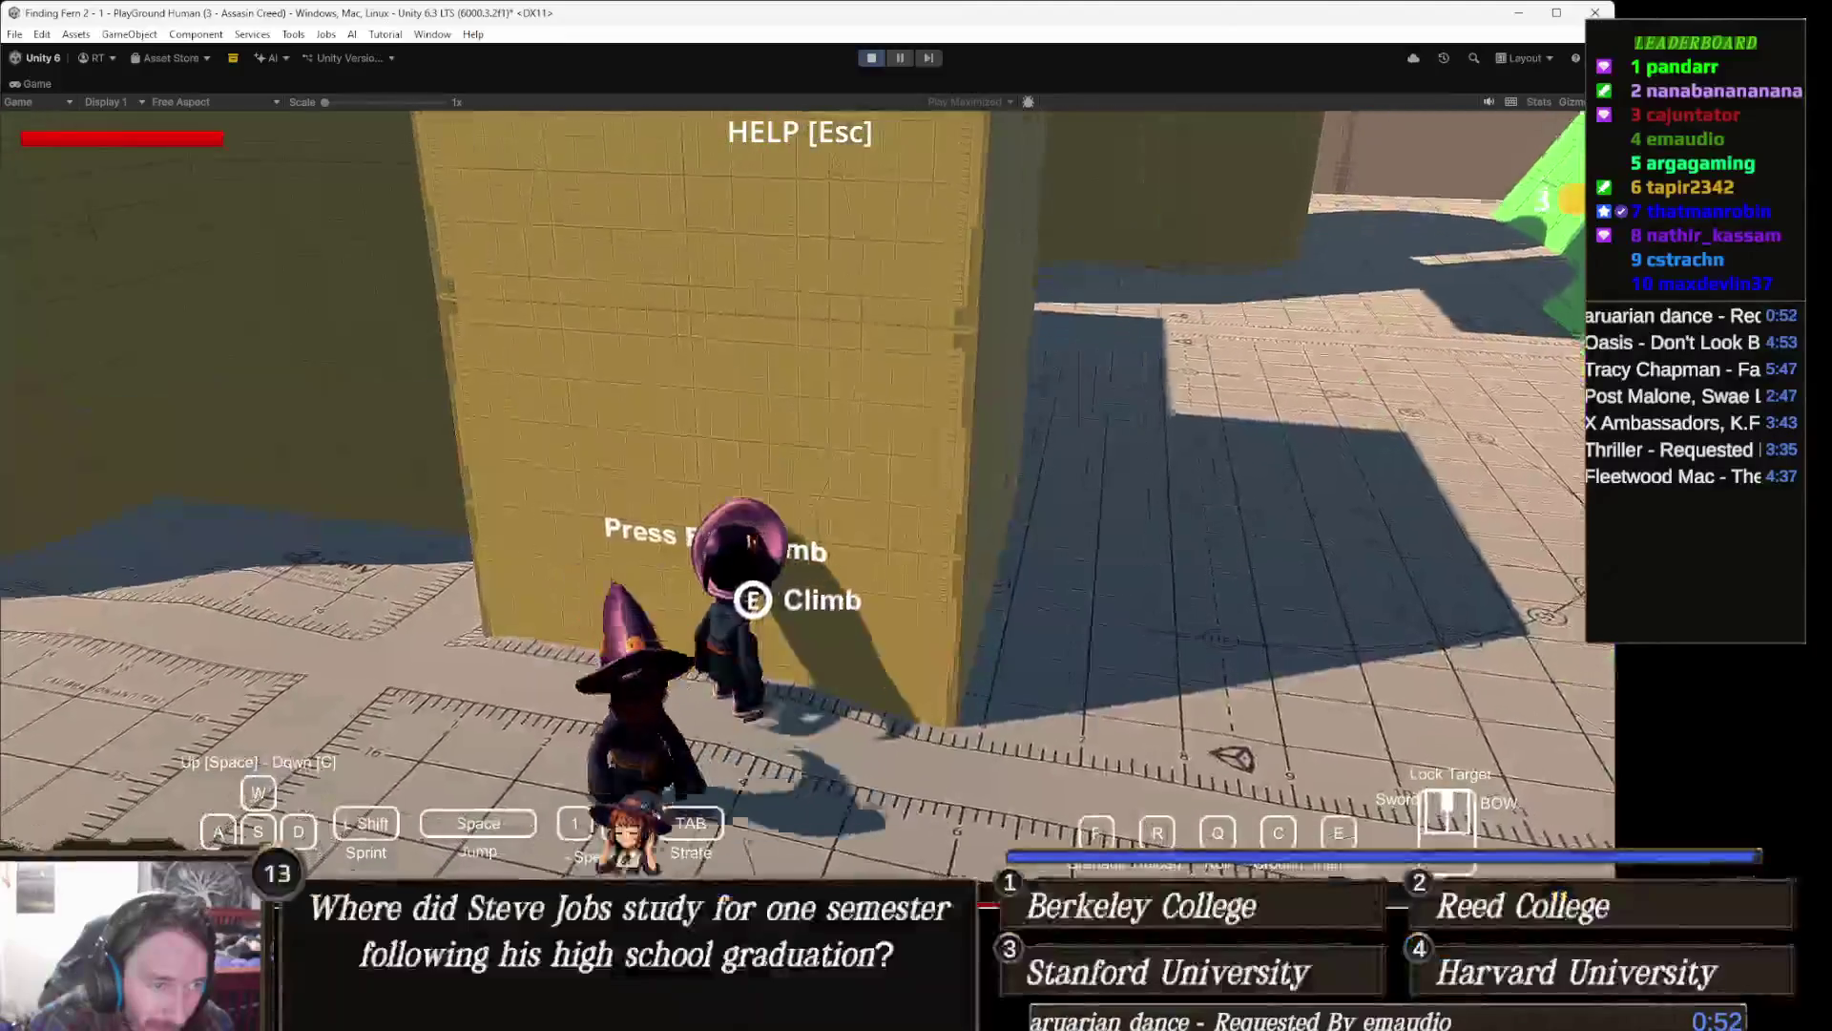
key("w")
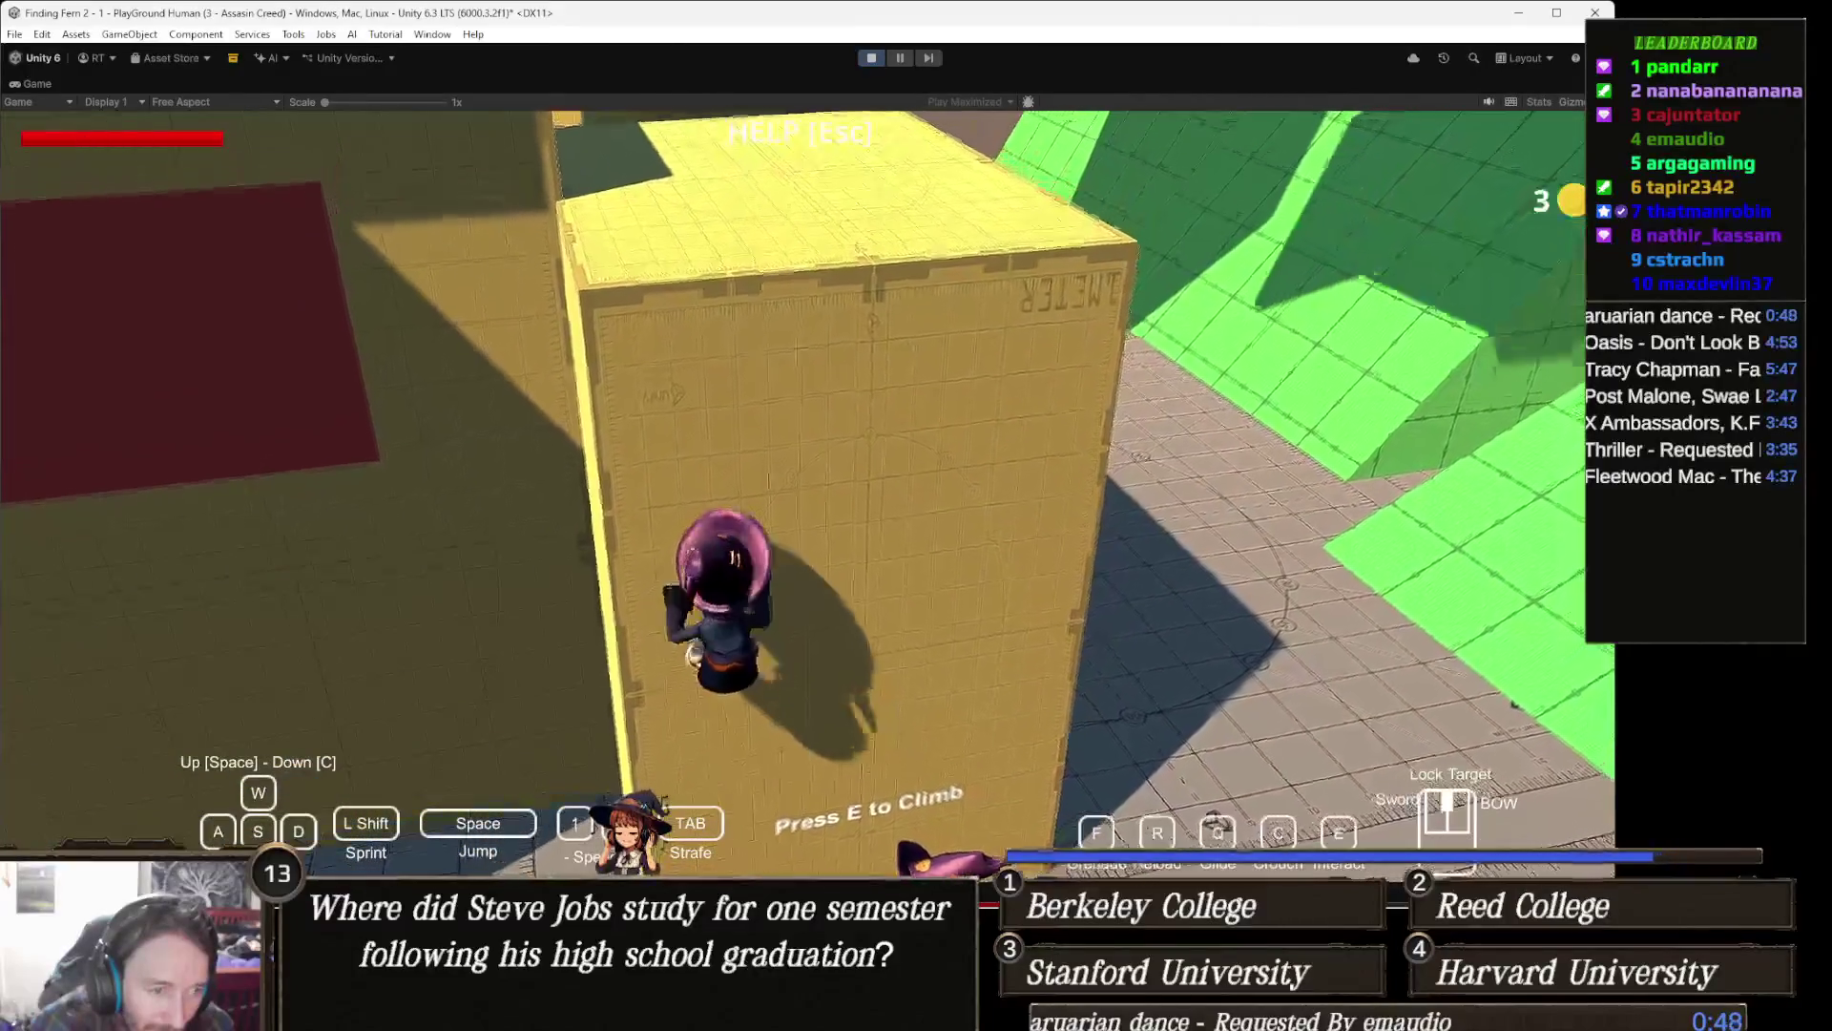
key("w")
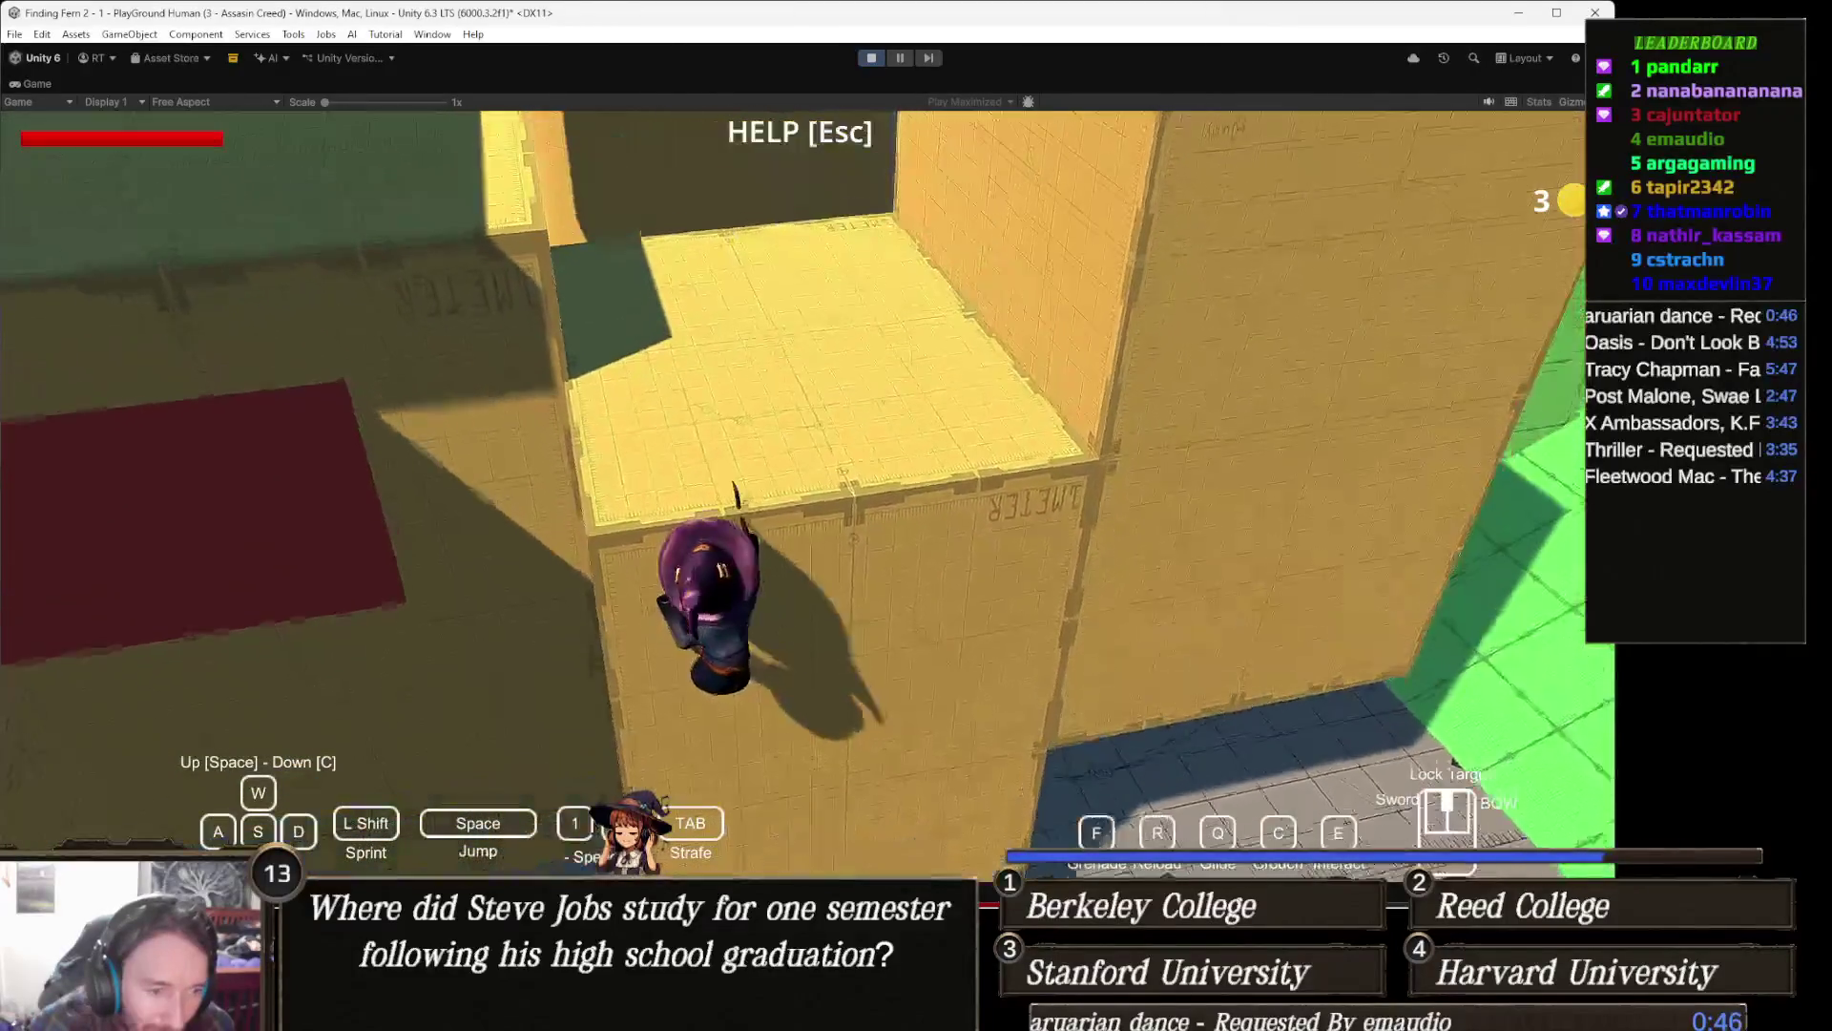
key("w")
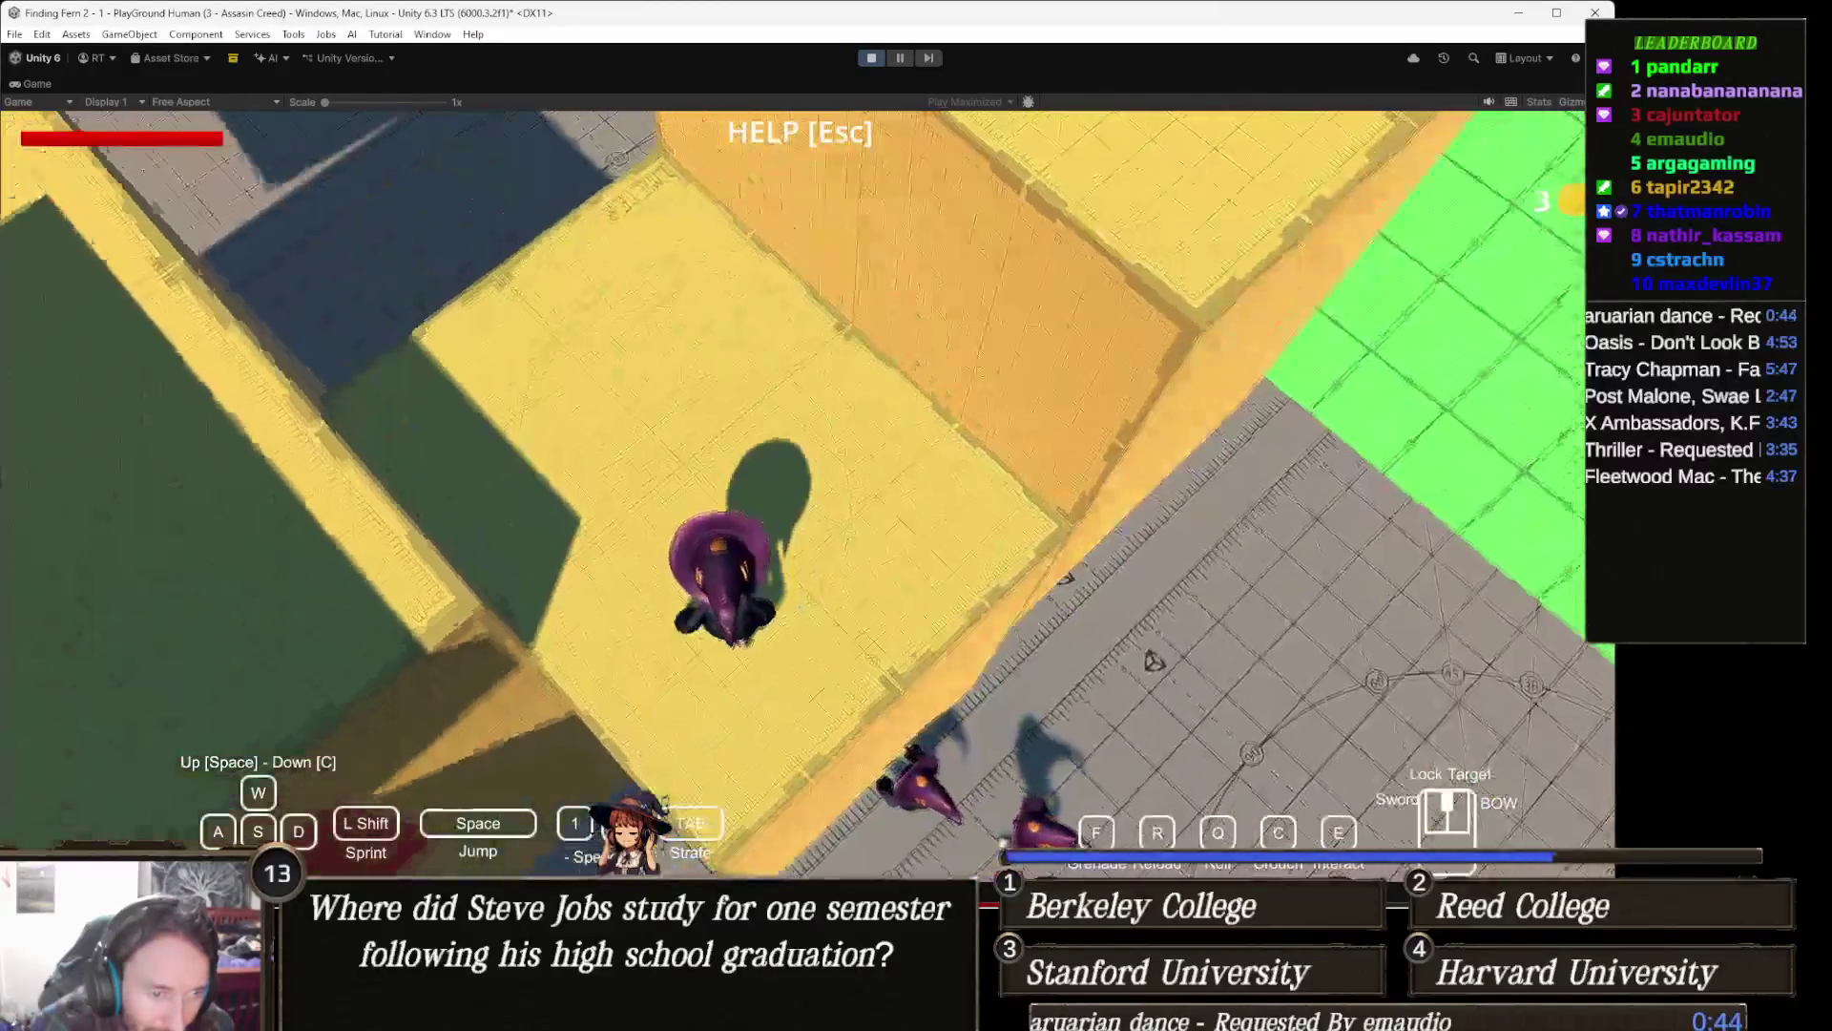
key("w")
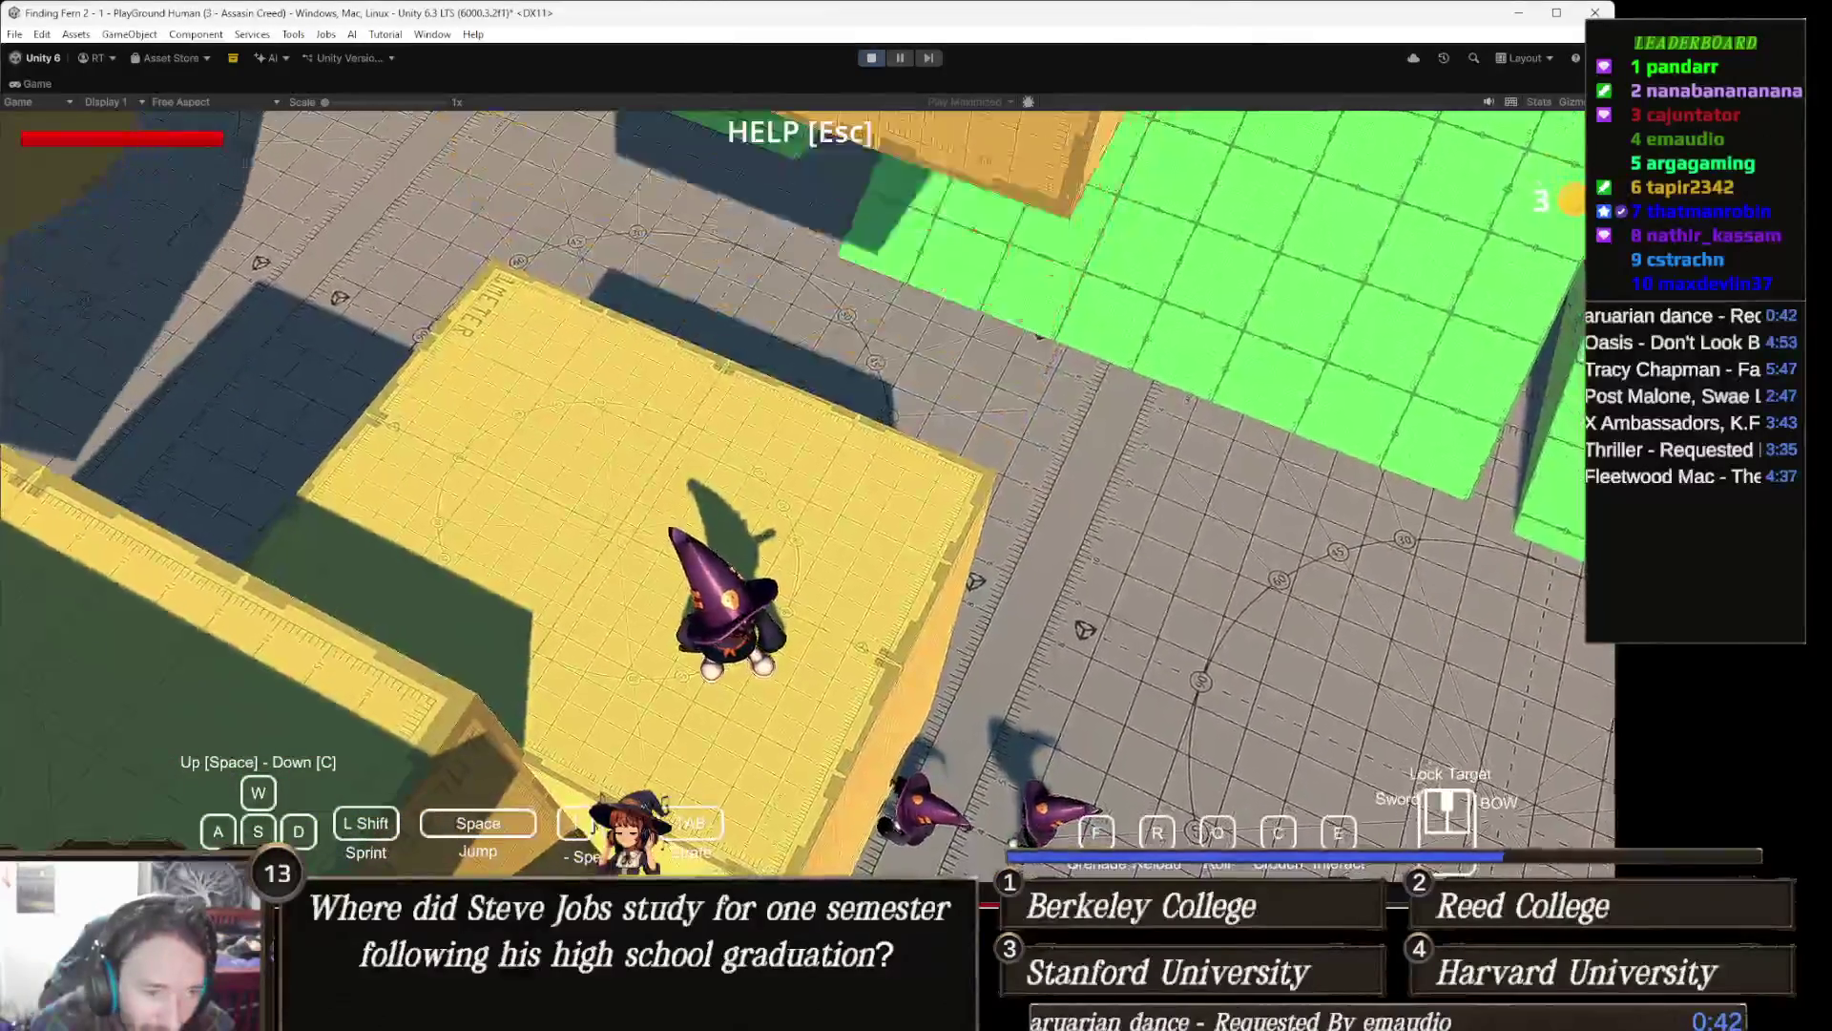
key("w")
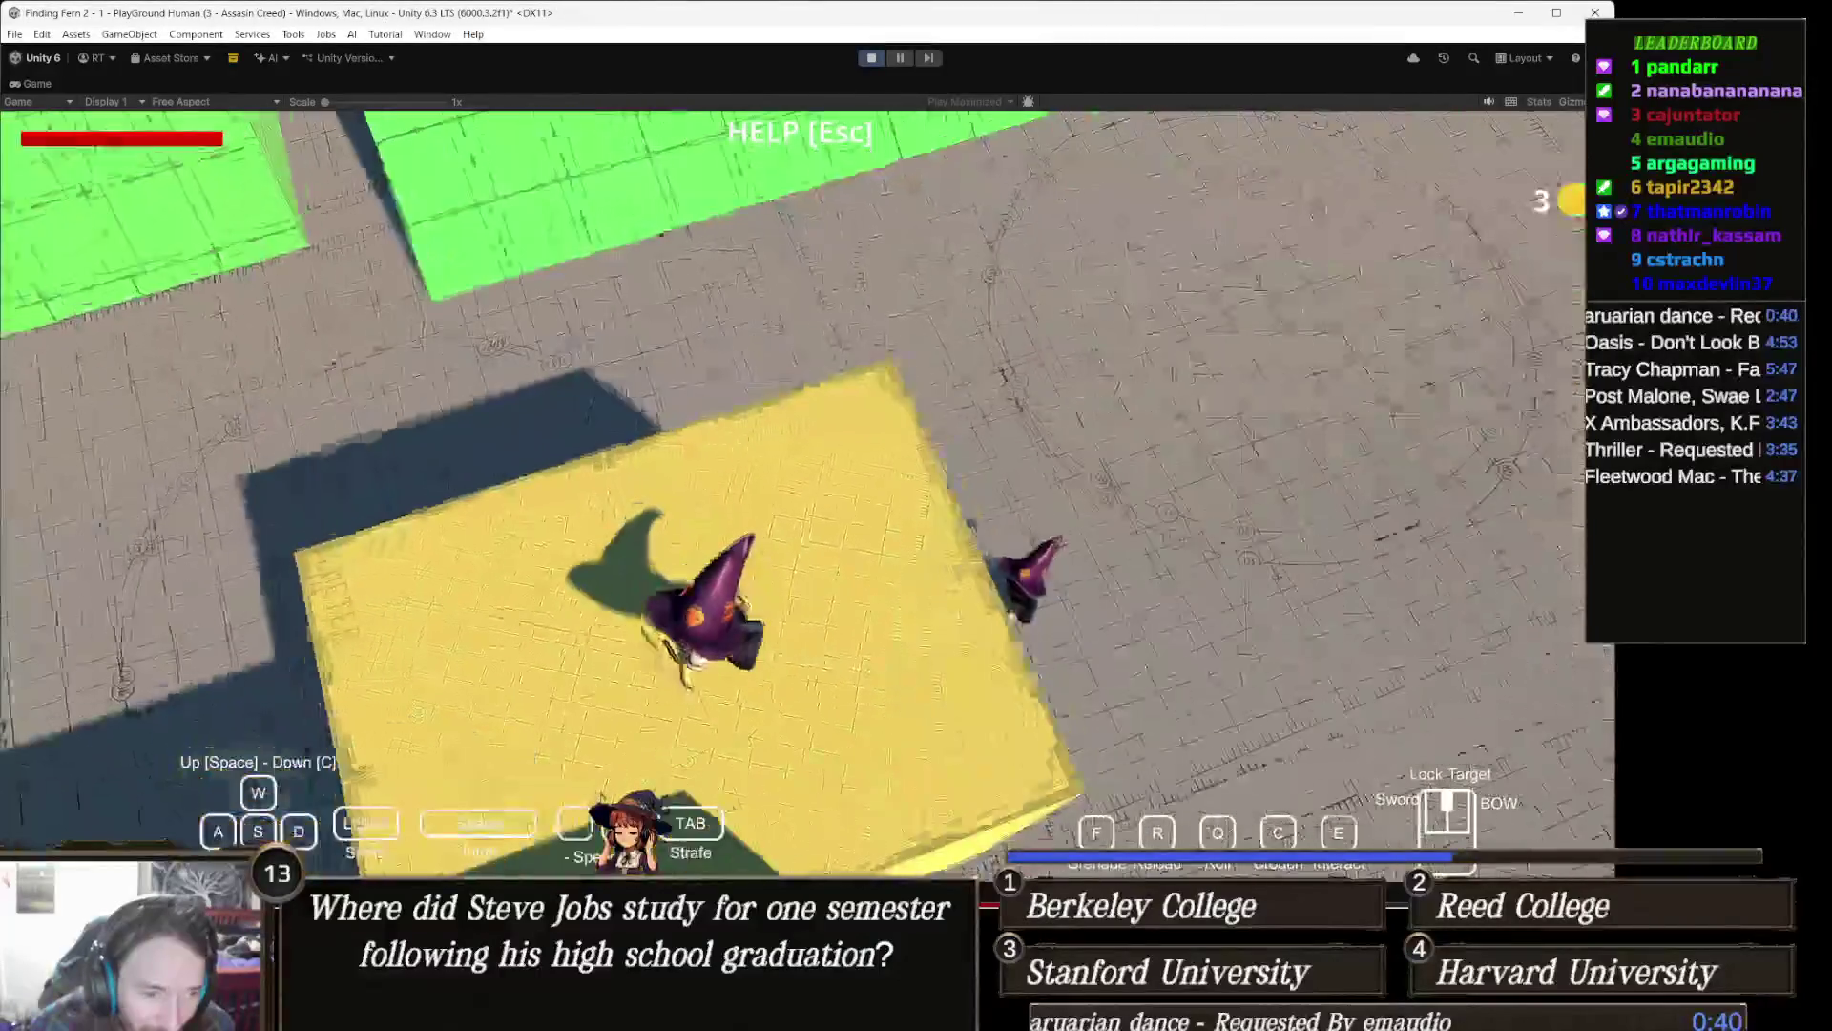
key("w")
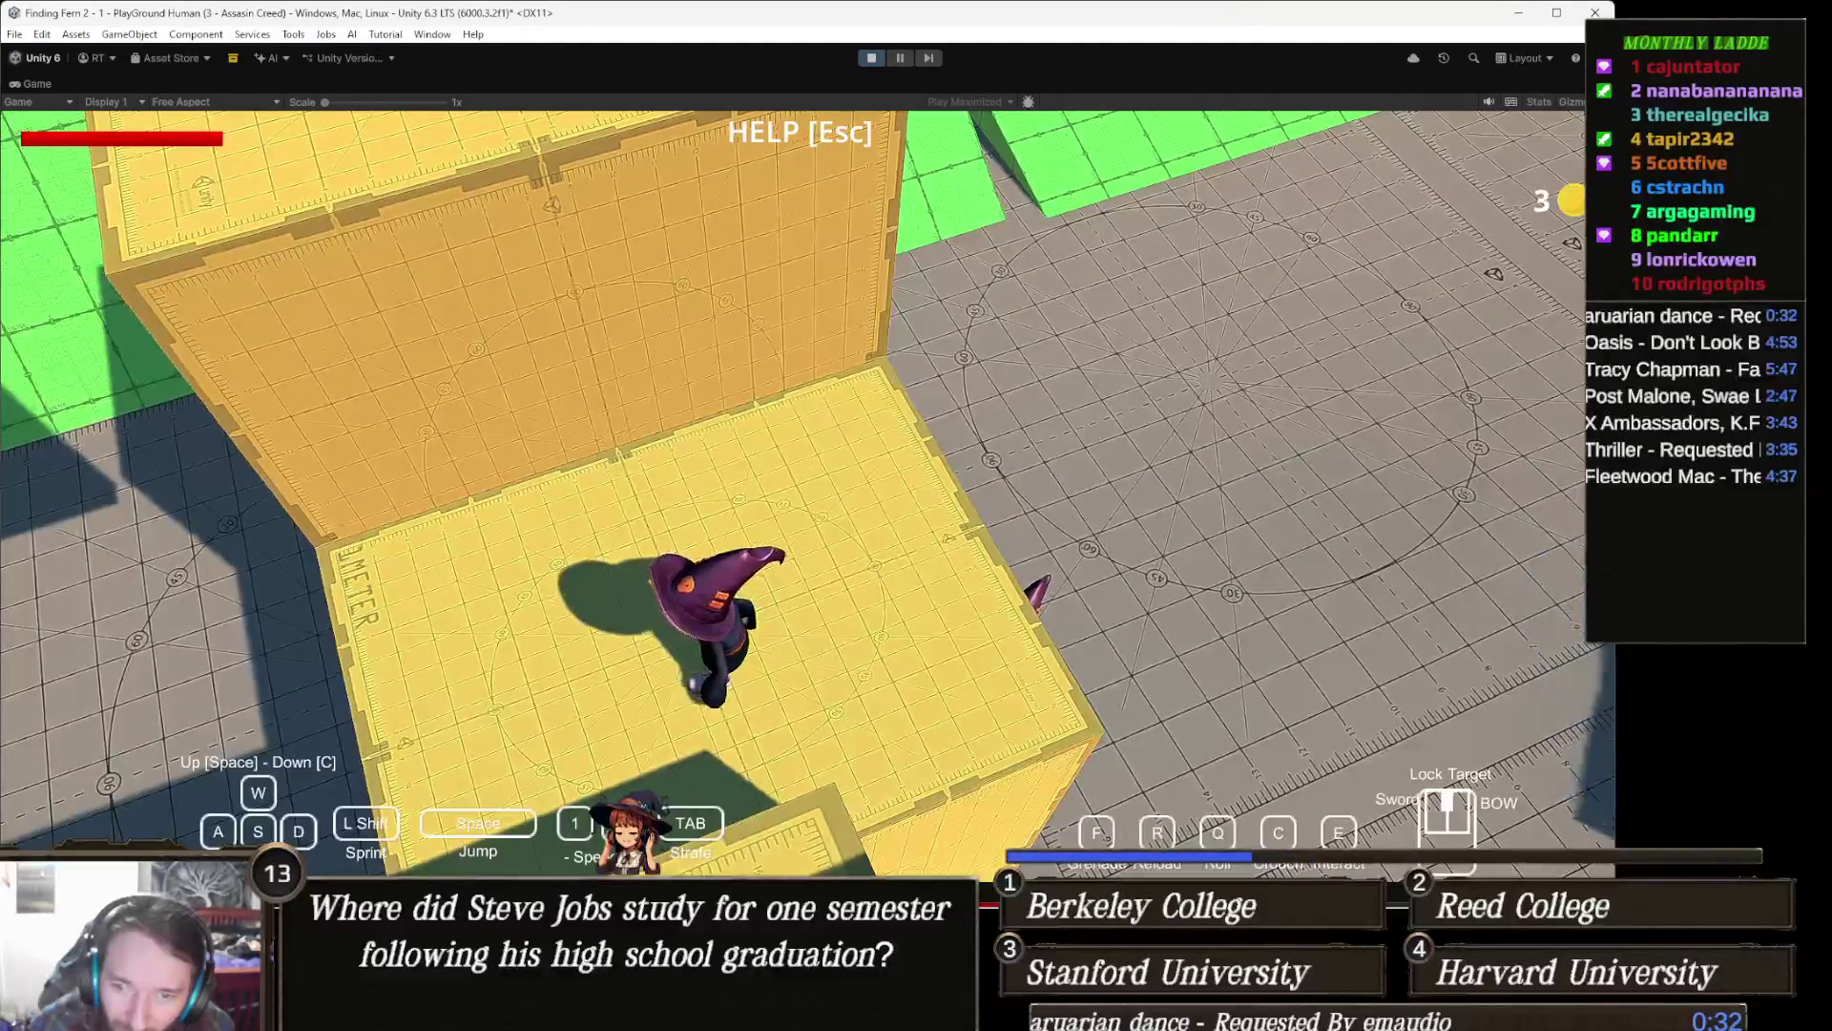
Step: Drop back to the floor and walk around near the wall while the AI witches trail behind
key("w")
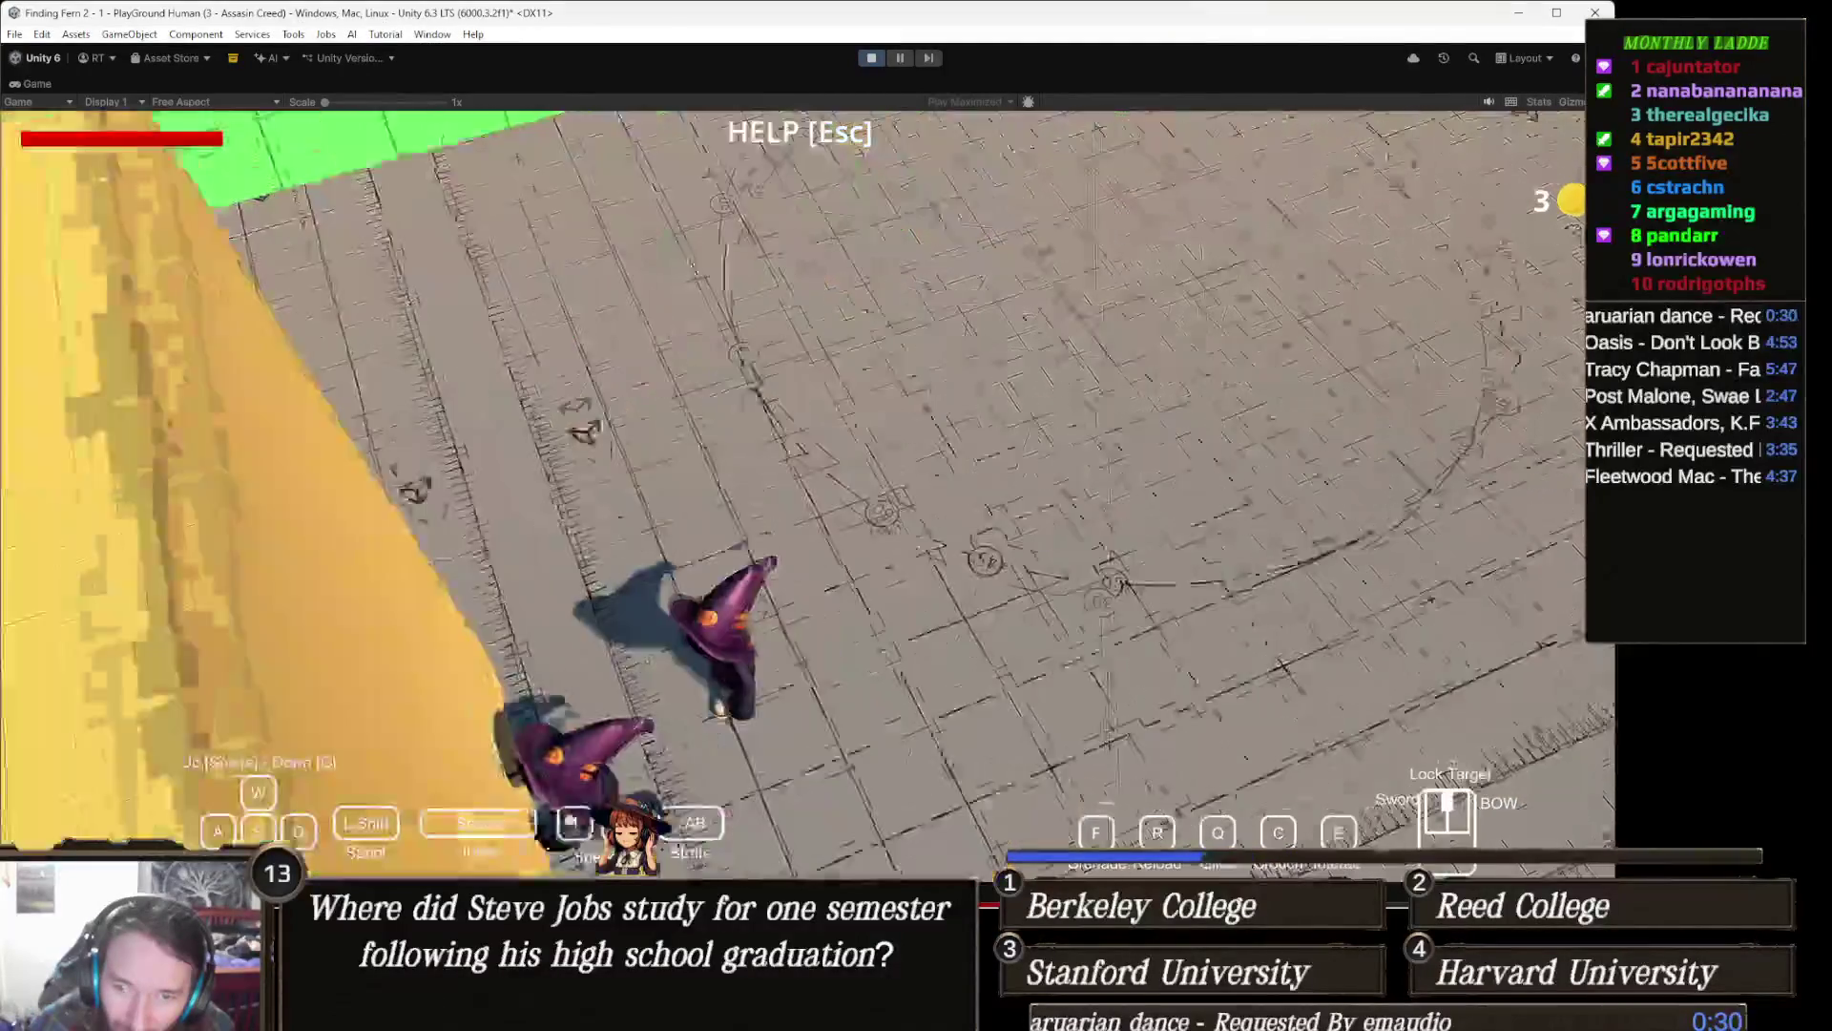
key("w")
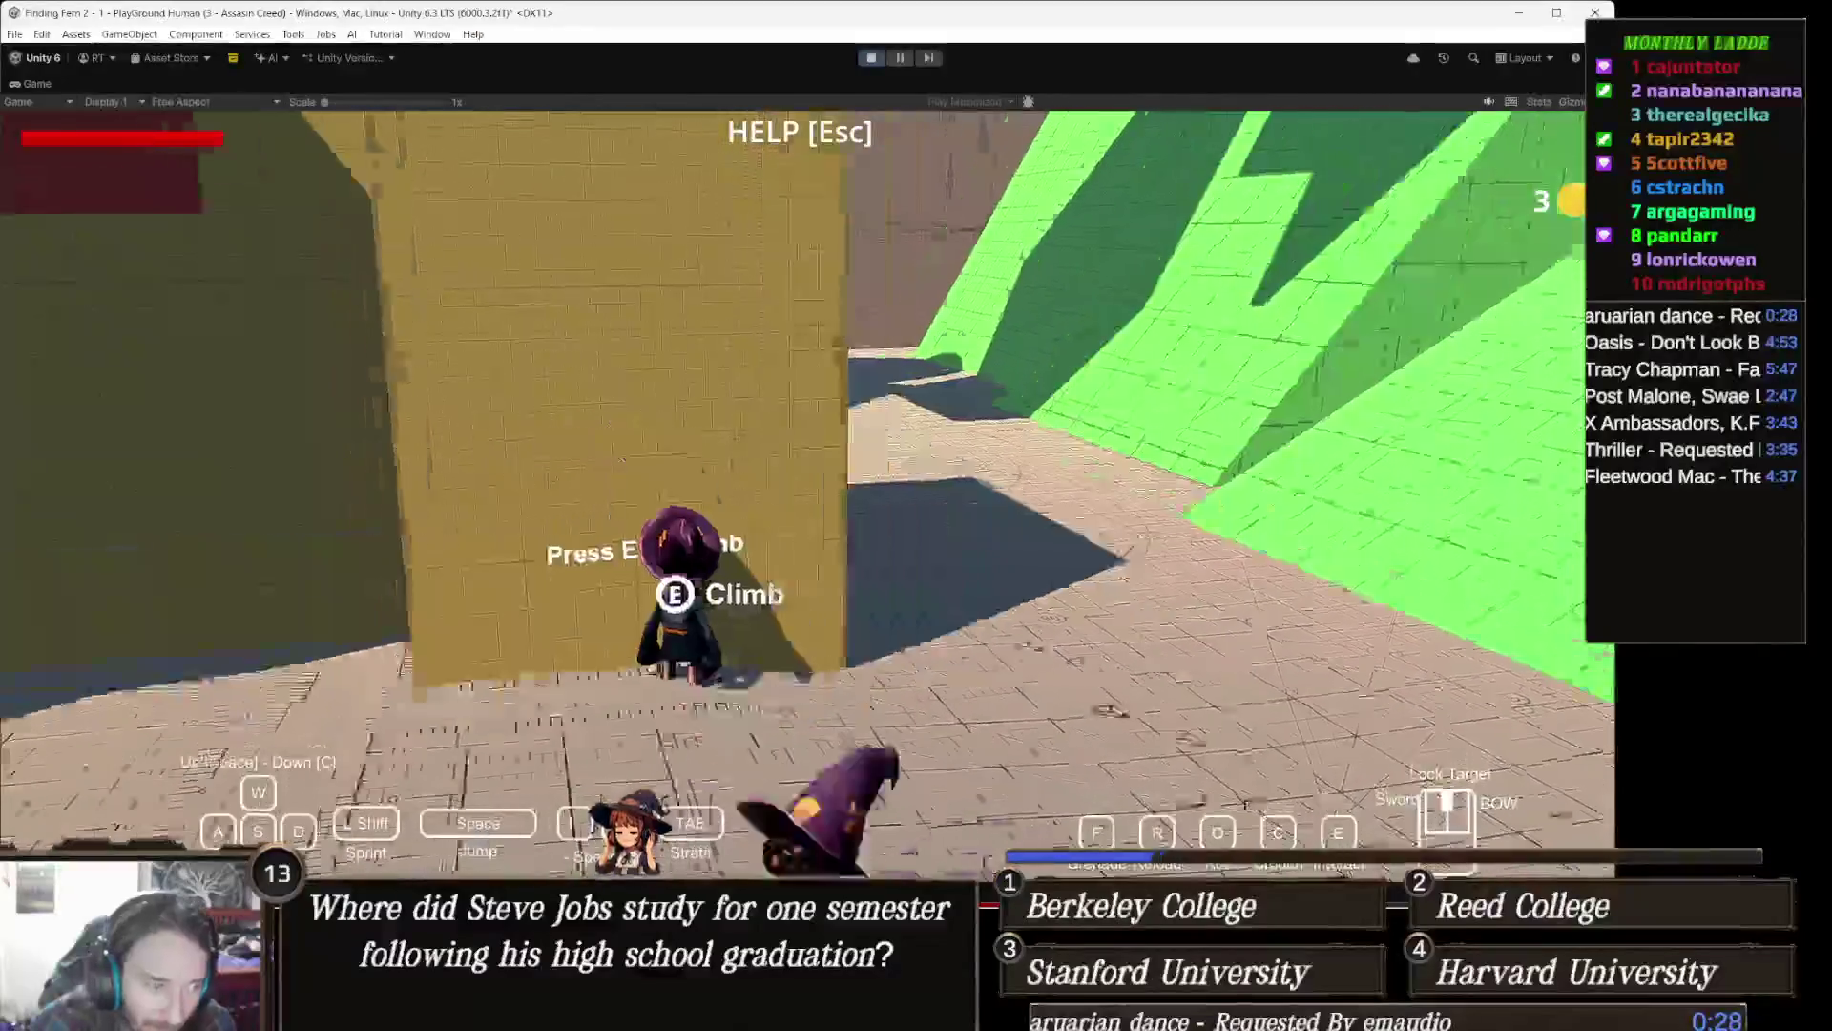
key("w")
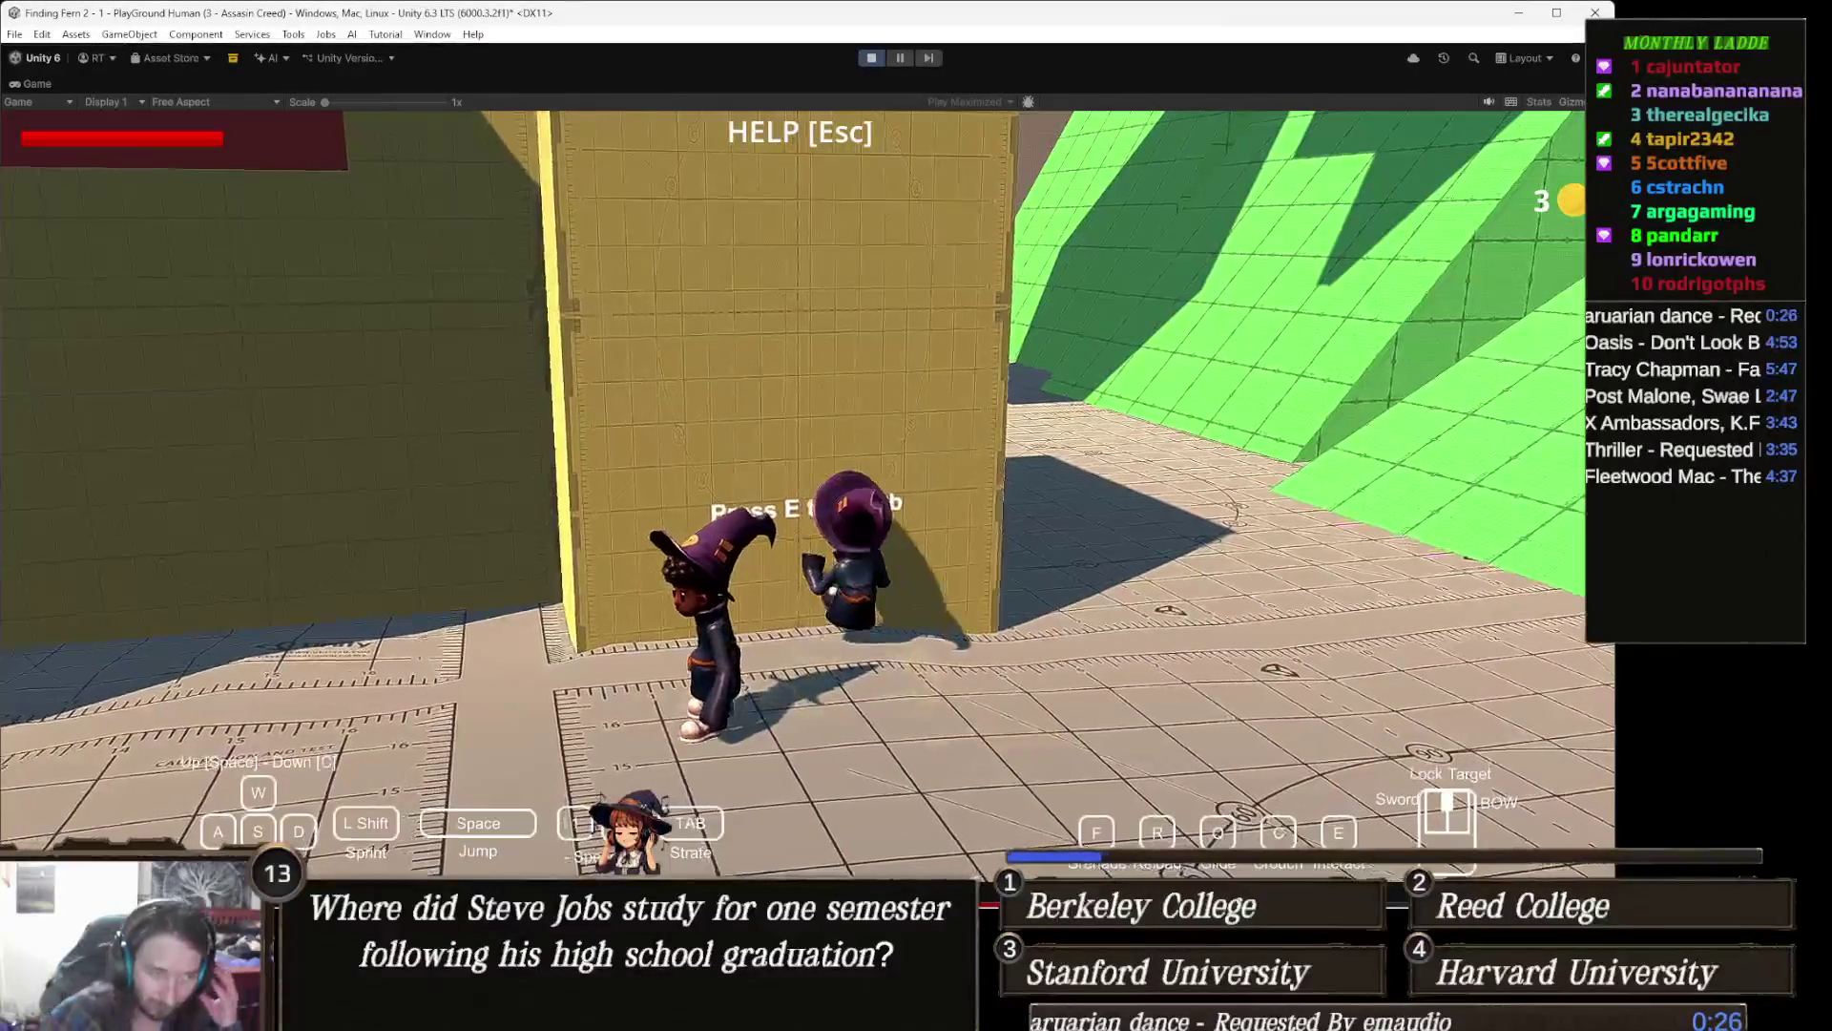
key("a")
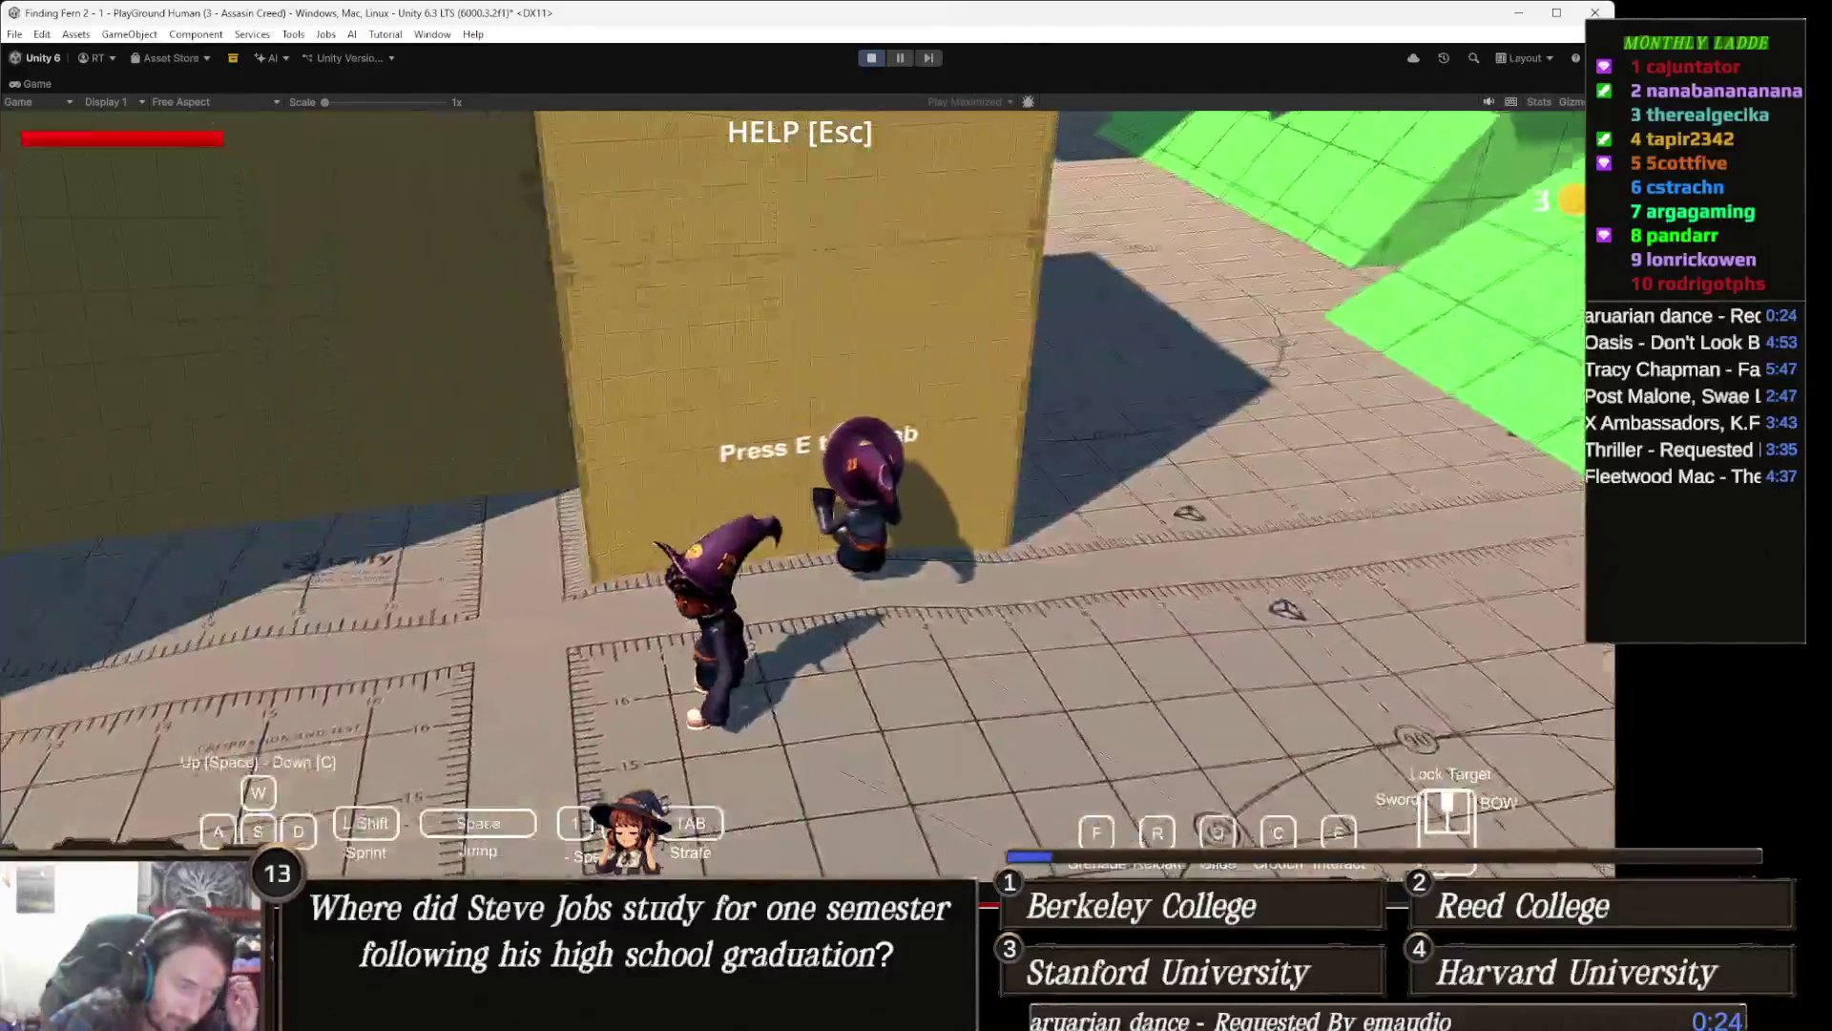
key("d")
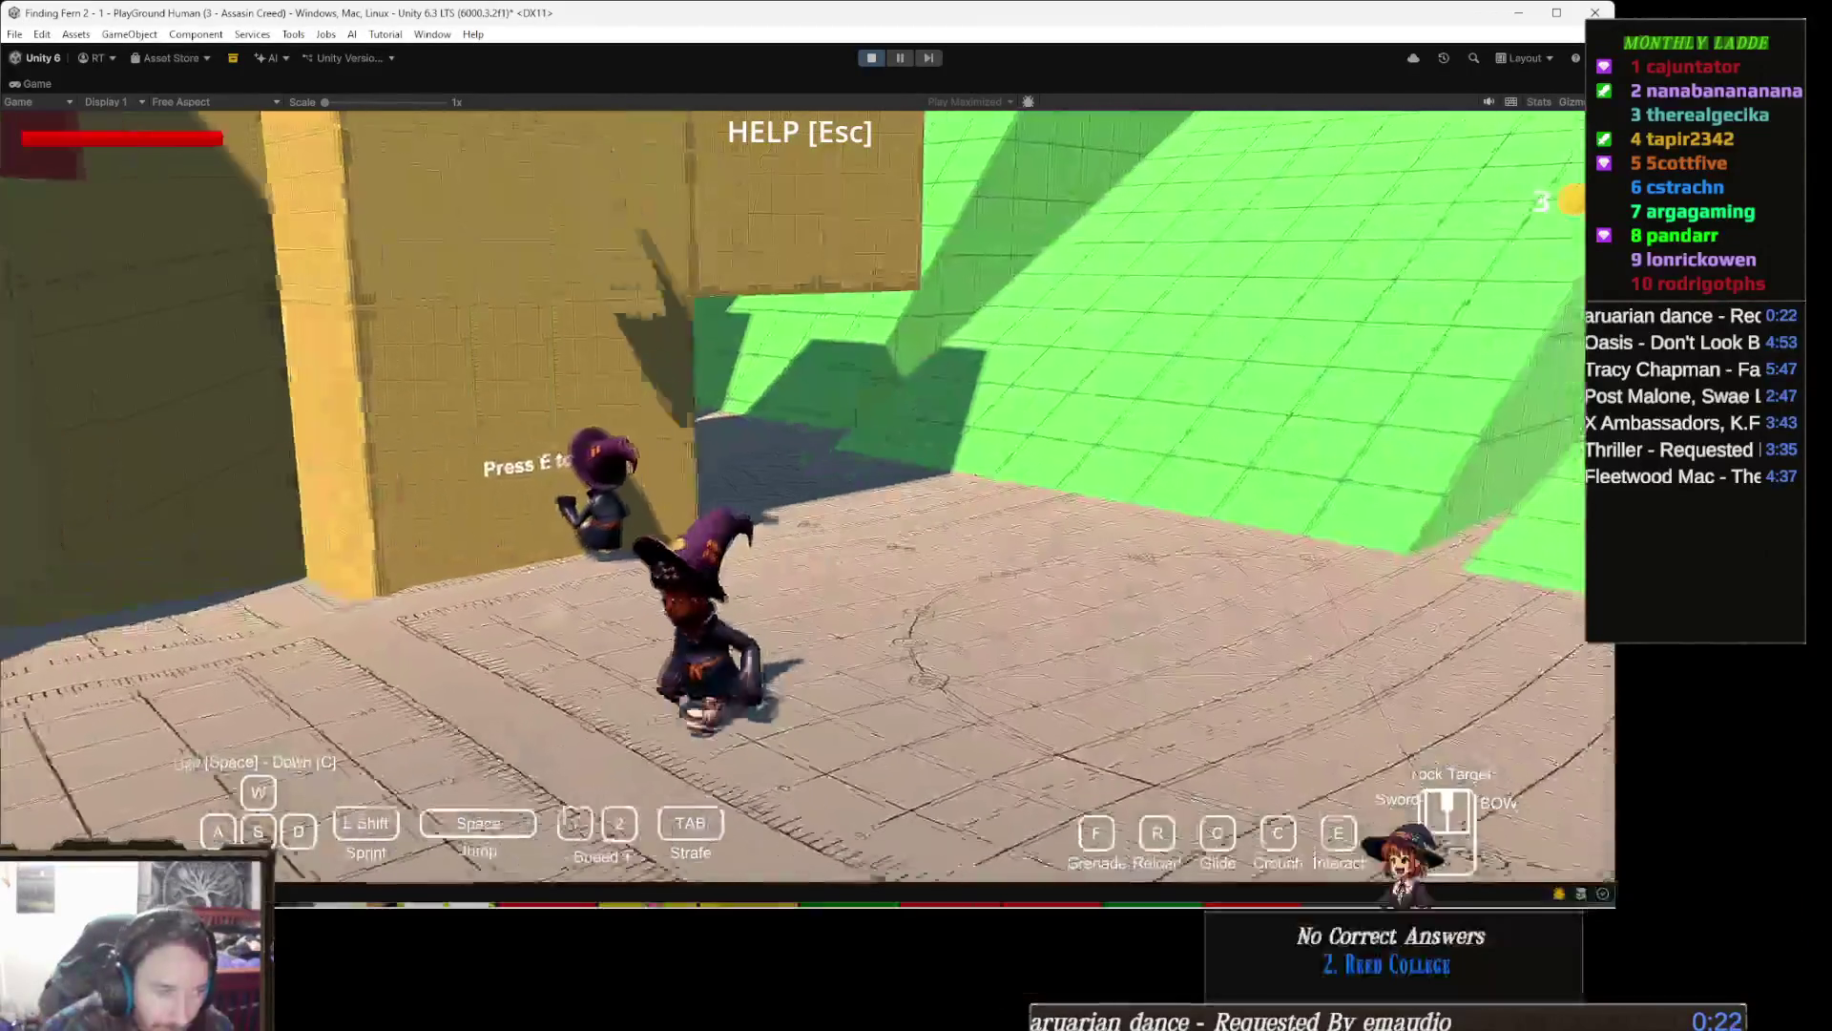
key("a")
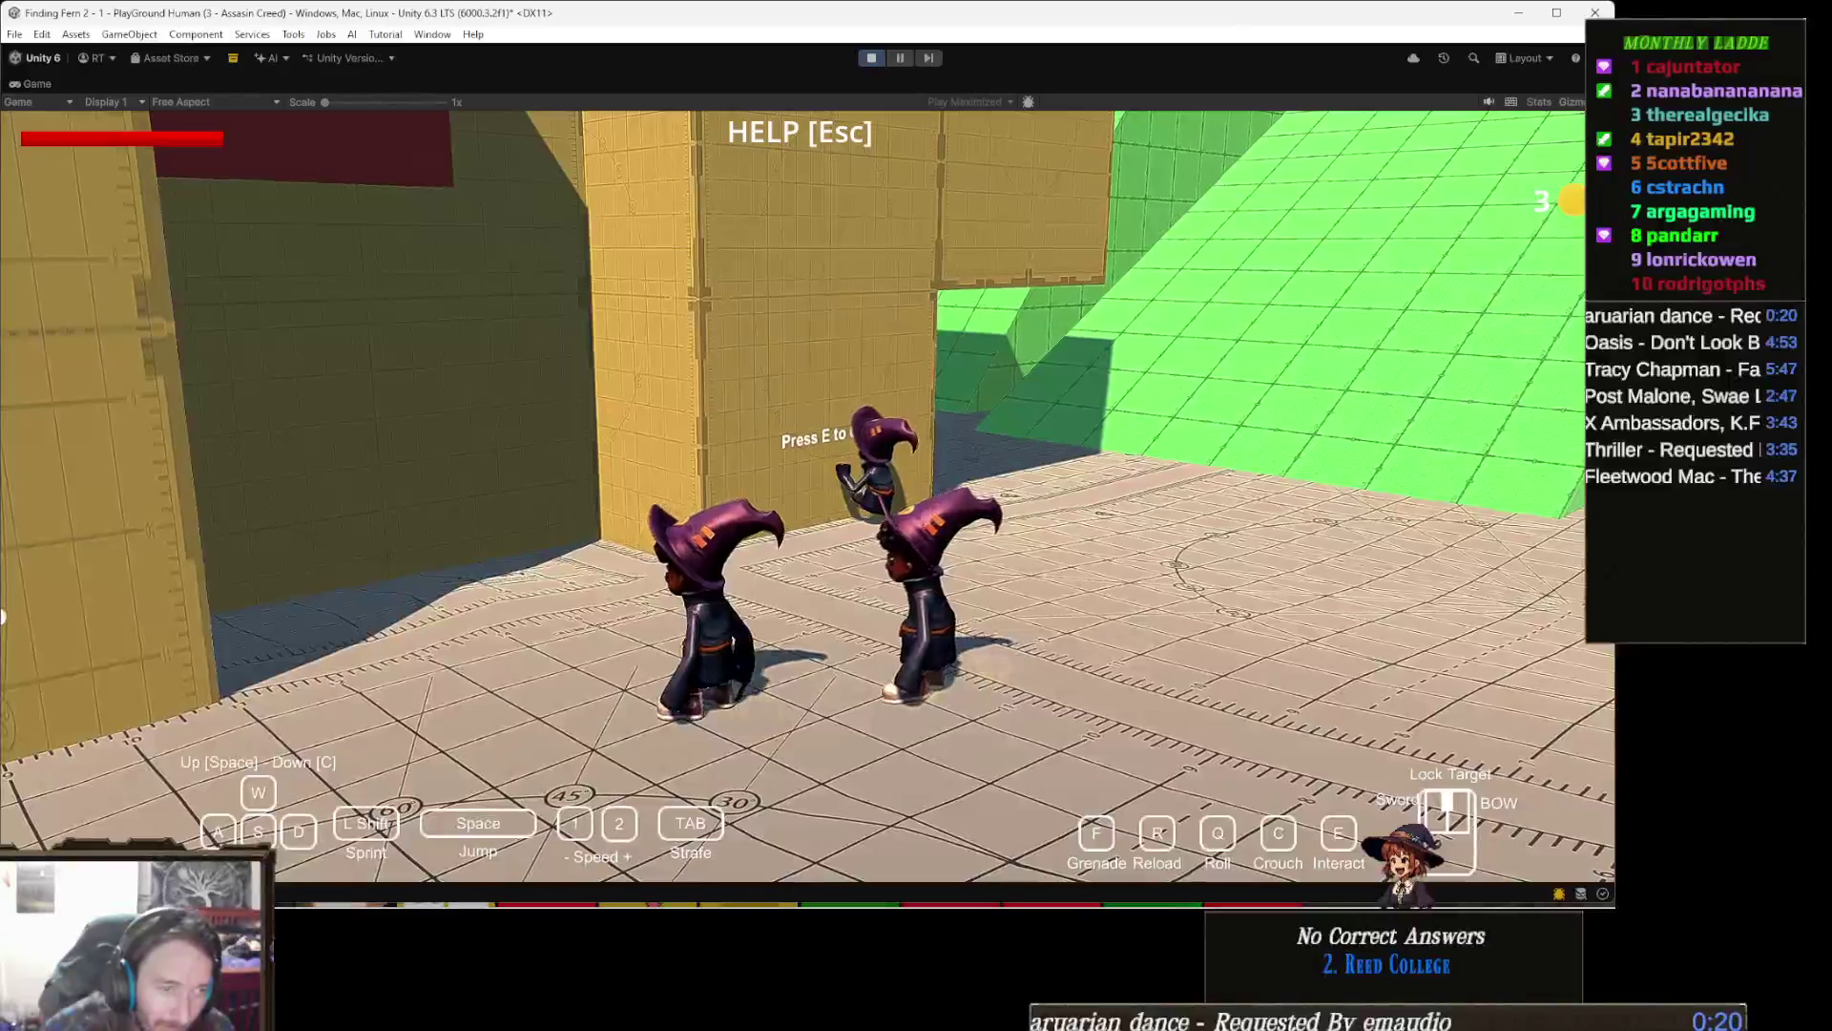
key("d")
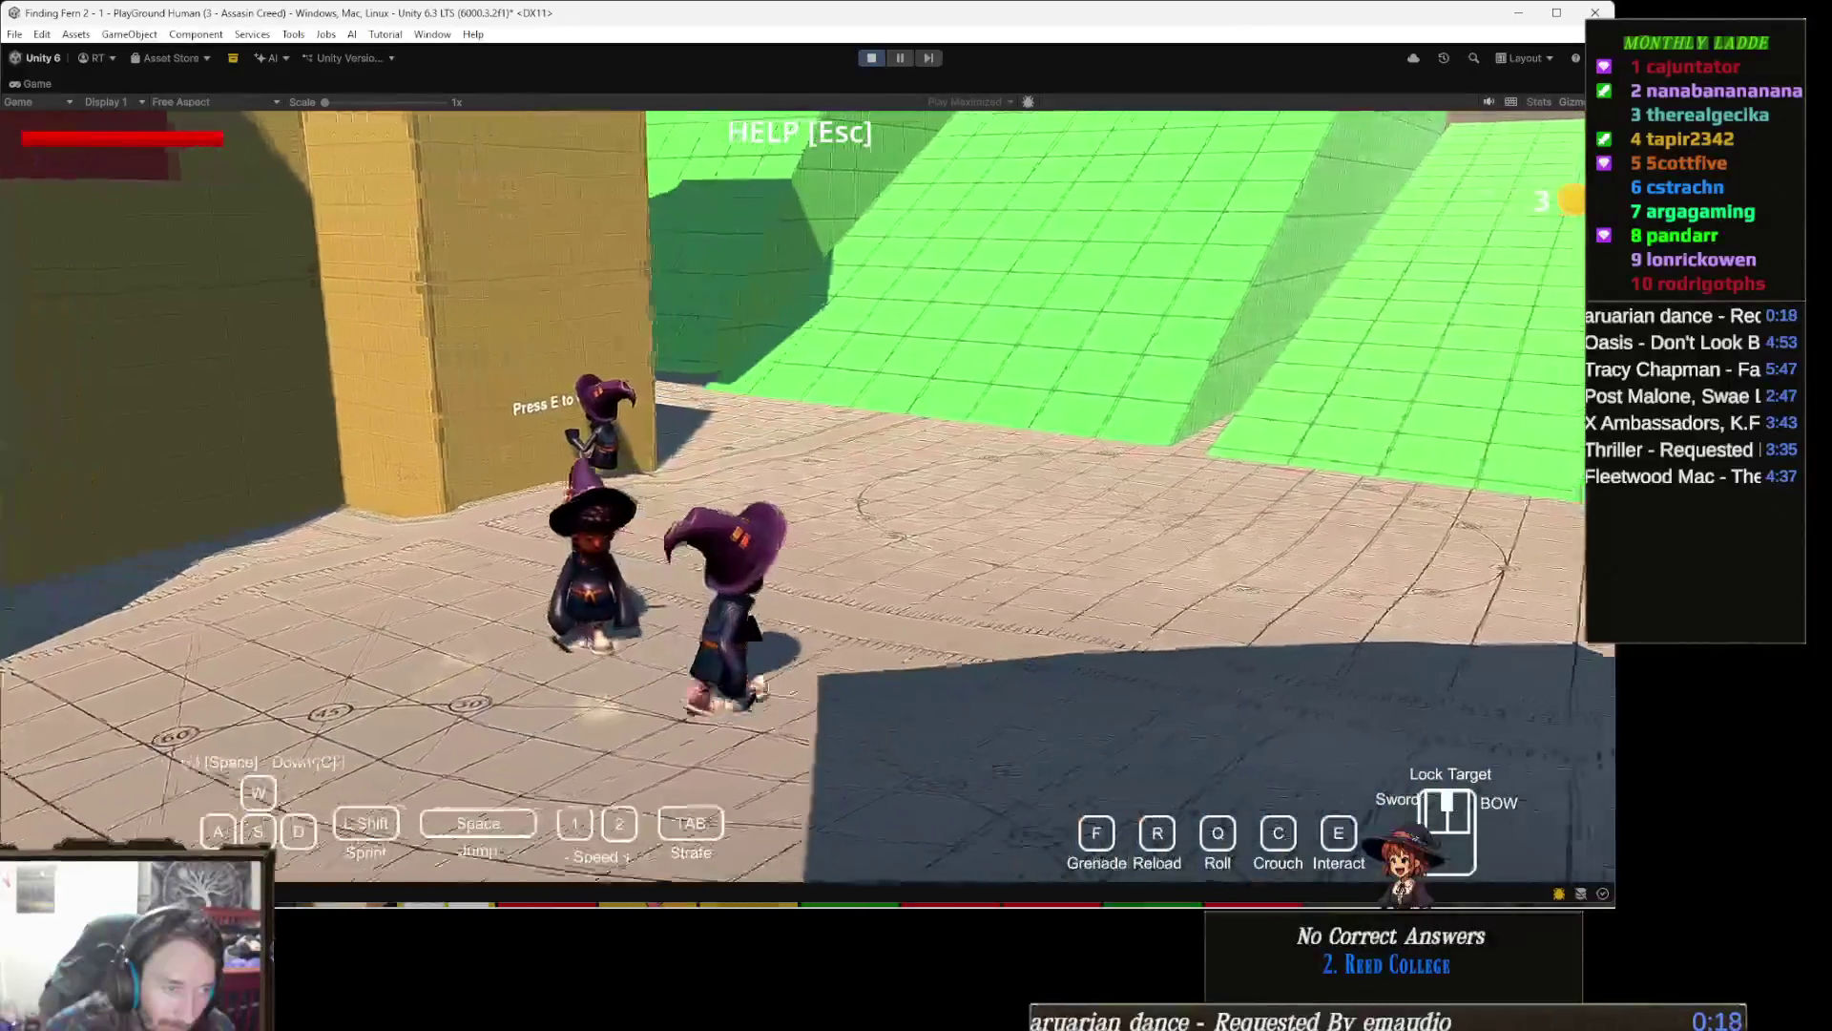
key("a")
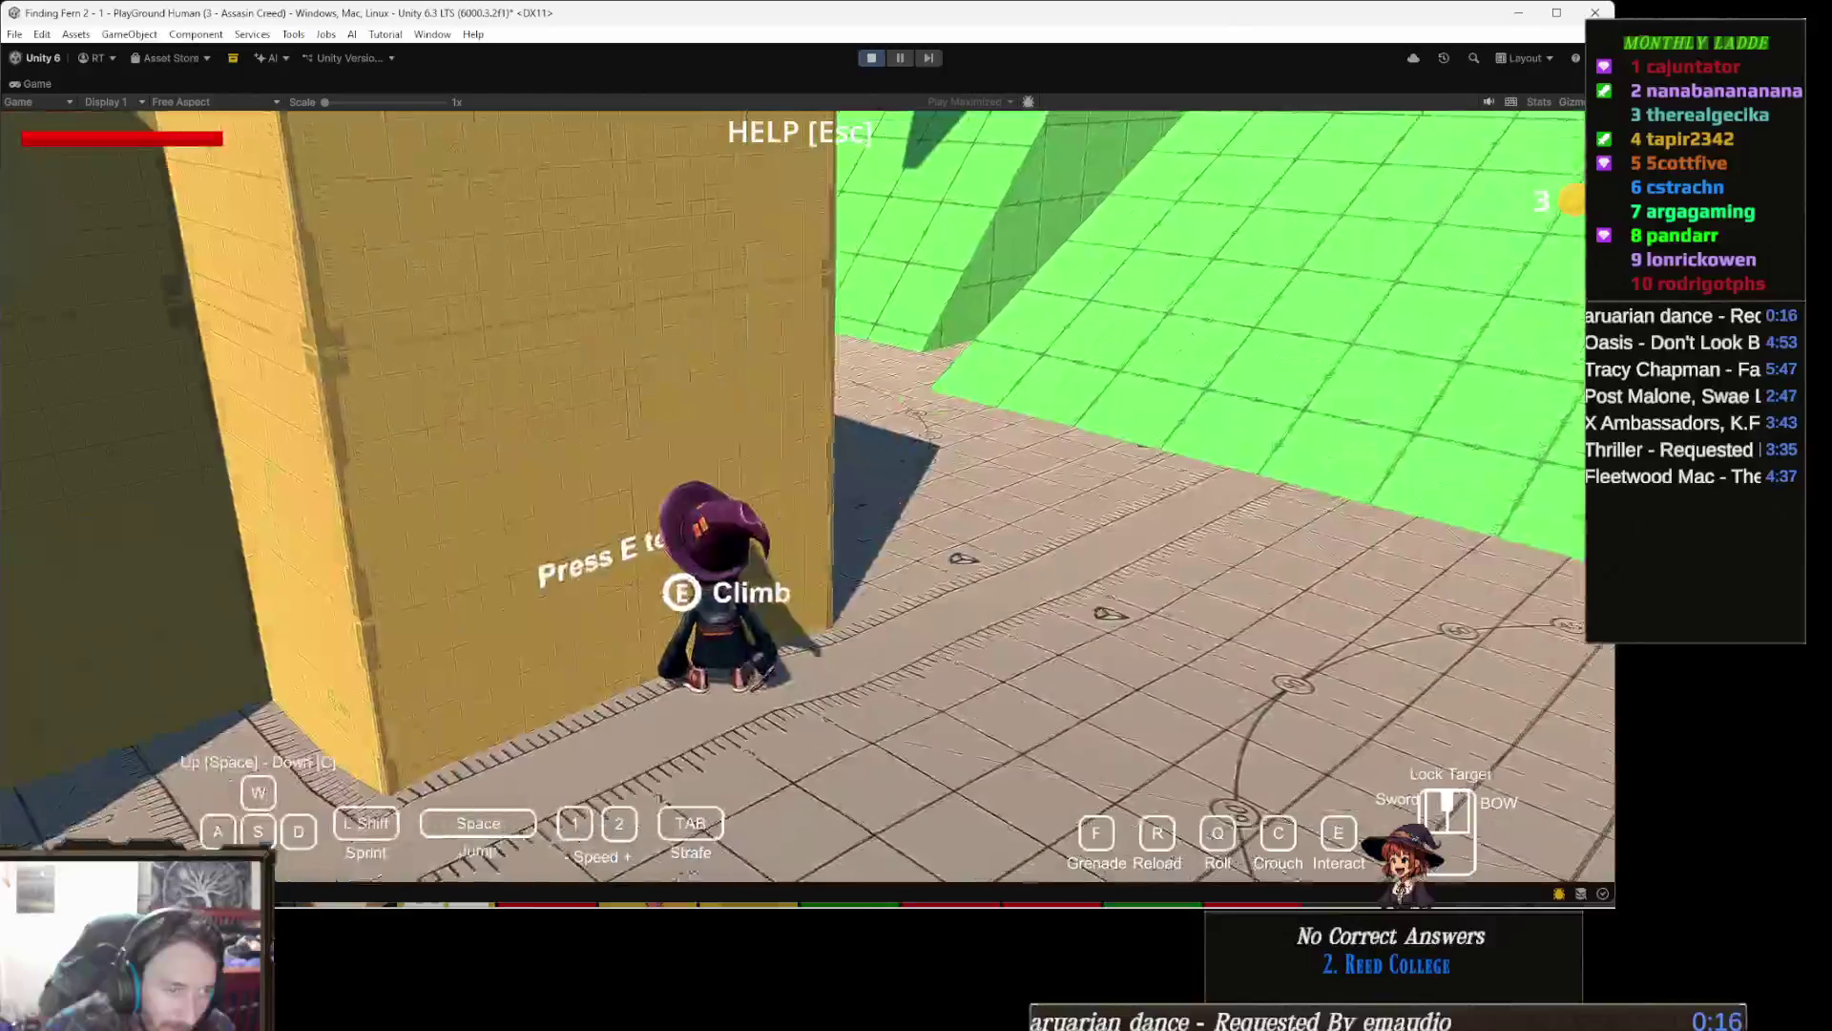
key("s")
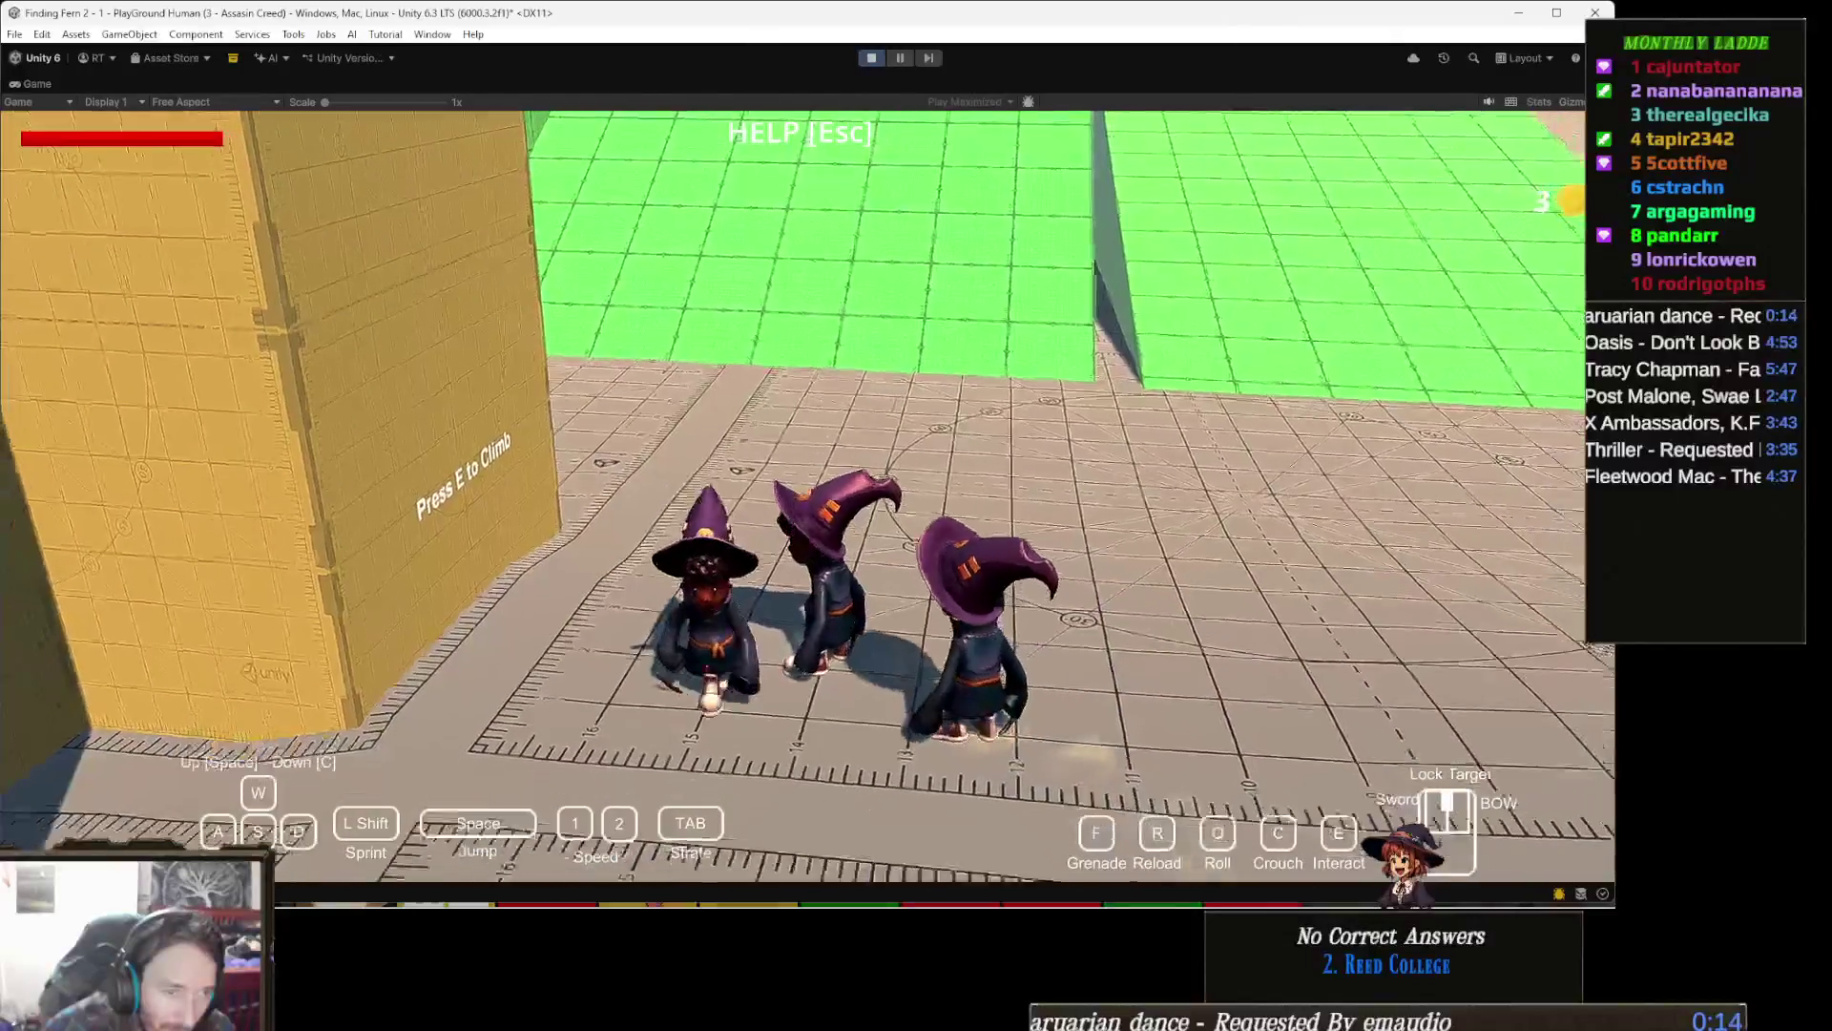
key("w")
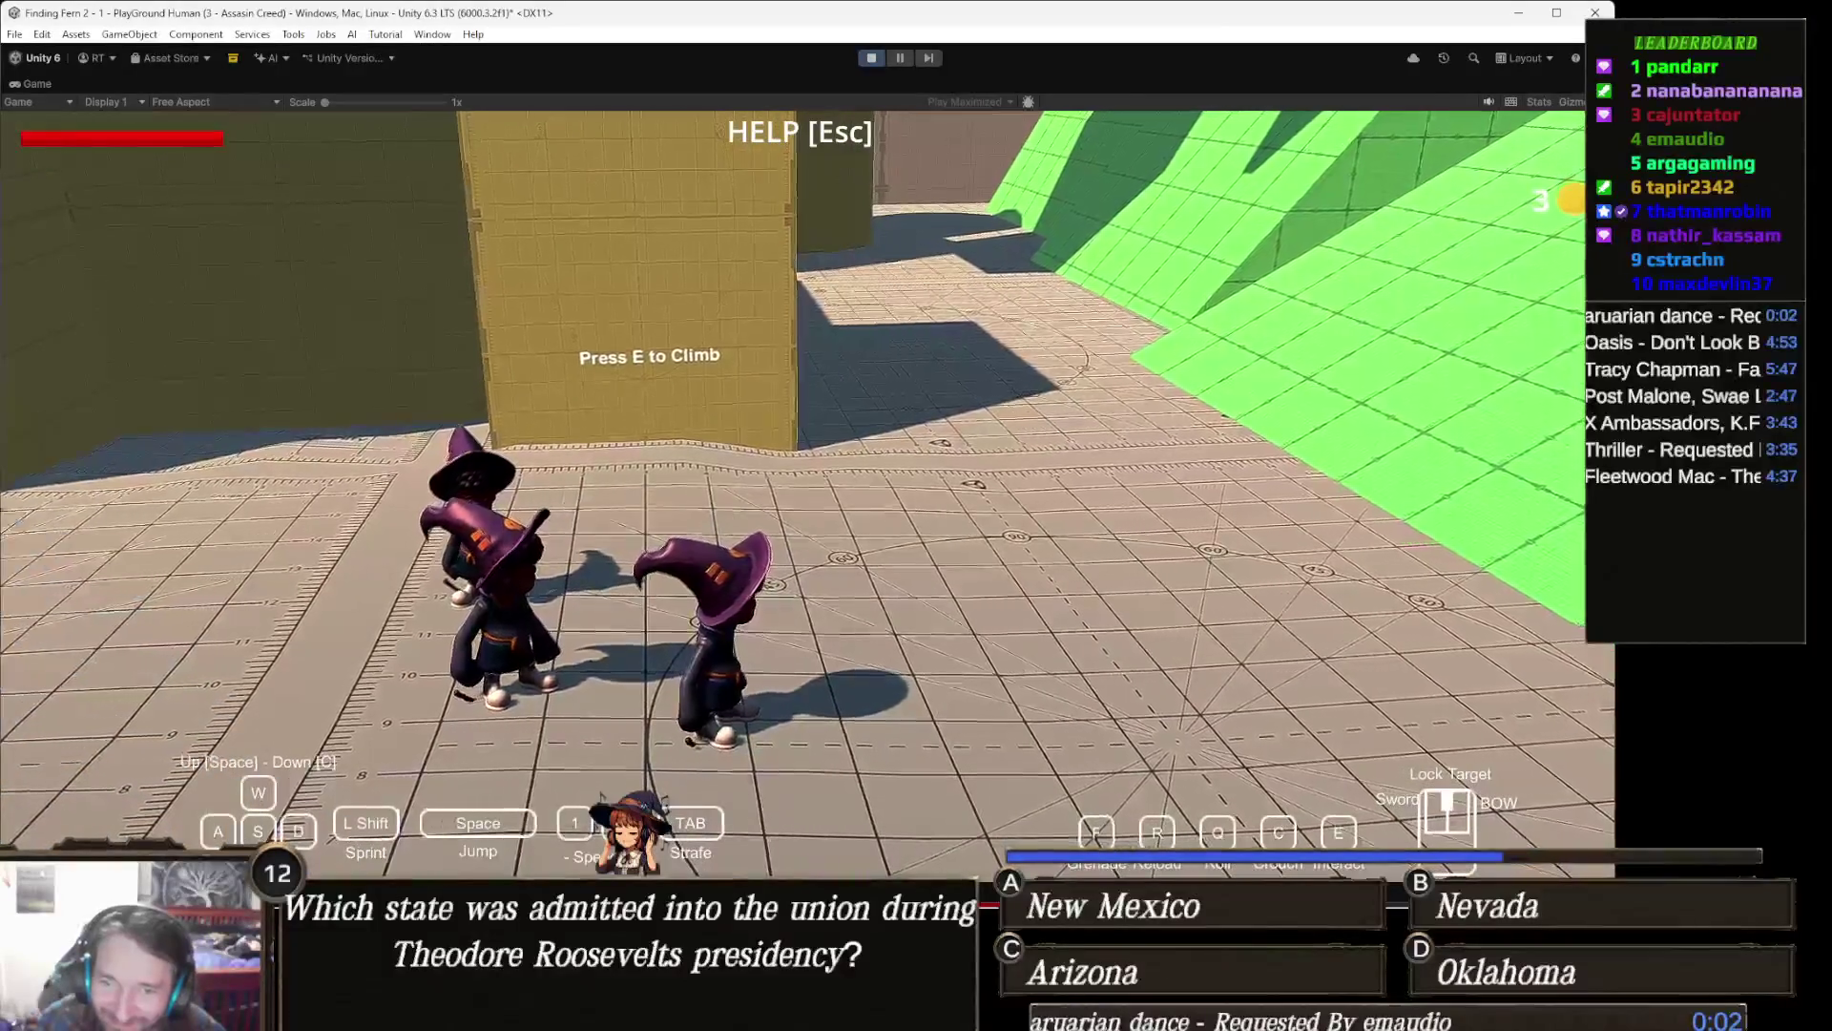
Step: Climb the yellow wall with E and walk across the platform top to its edge
key("w")
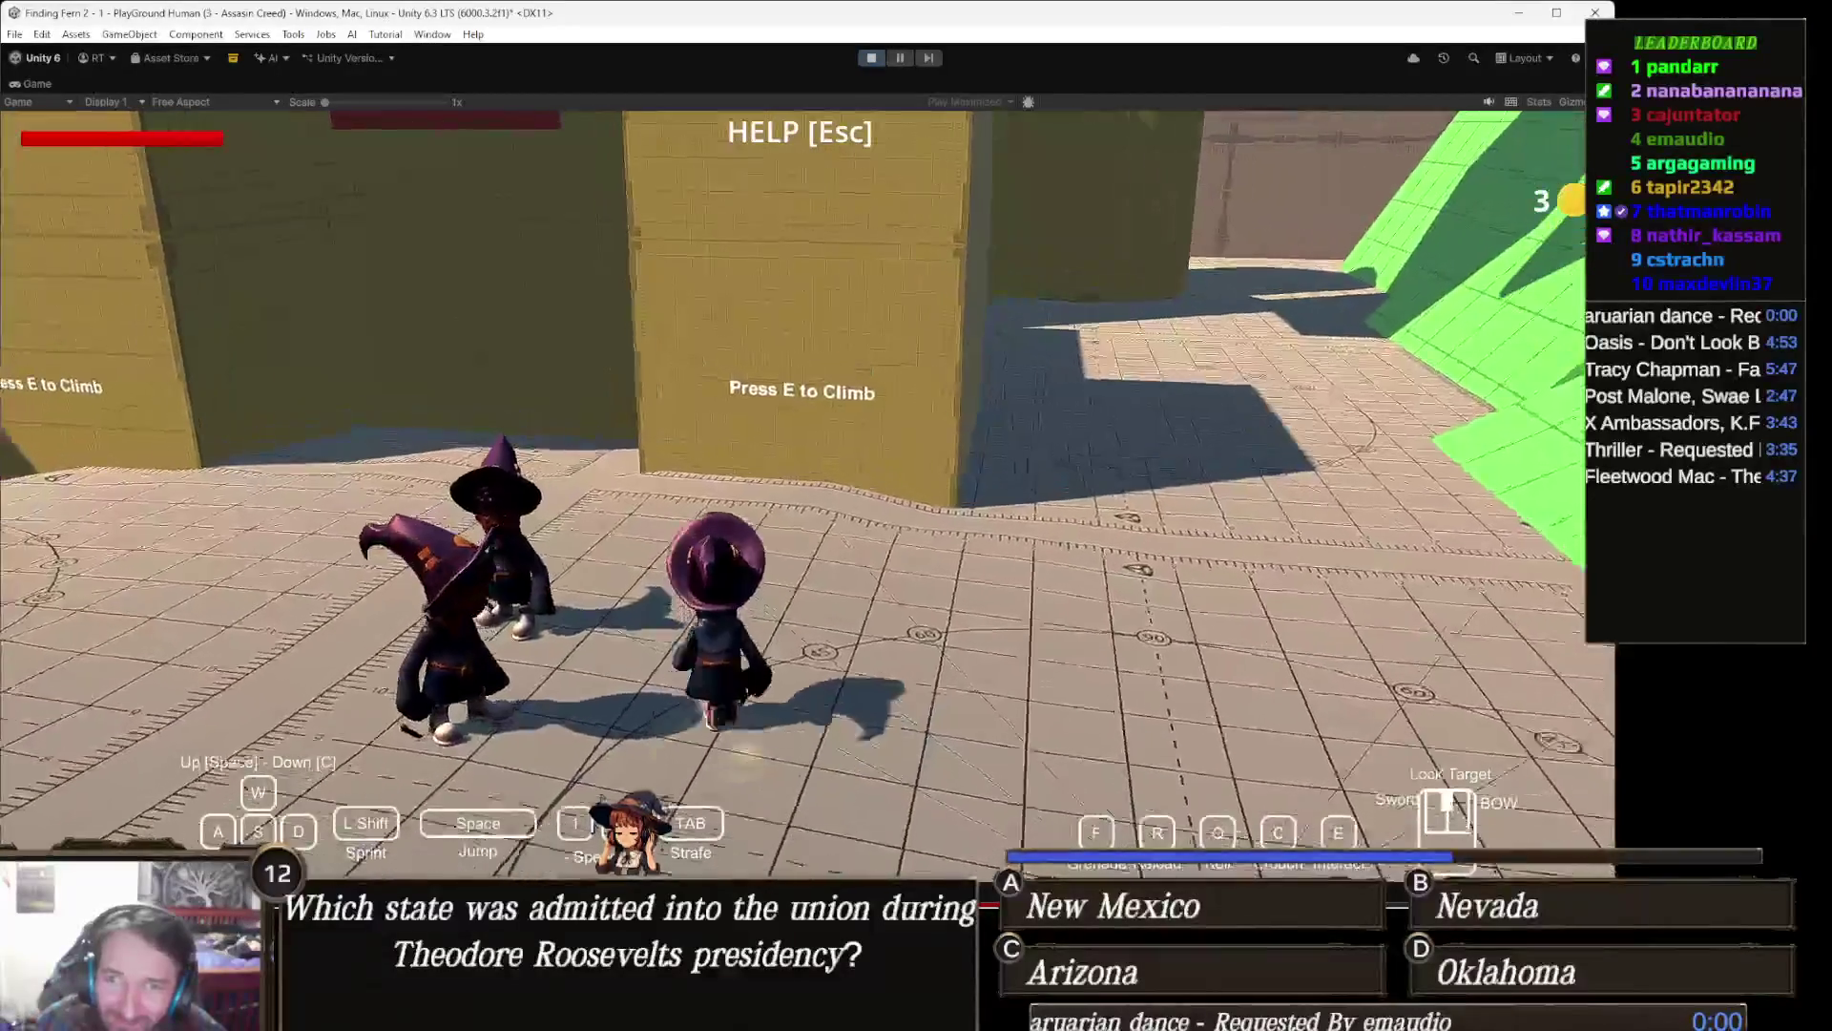
key("e")
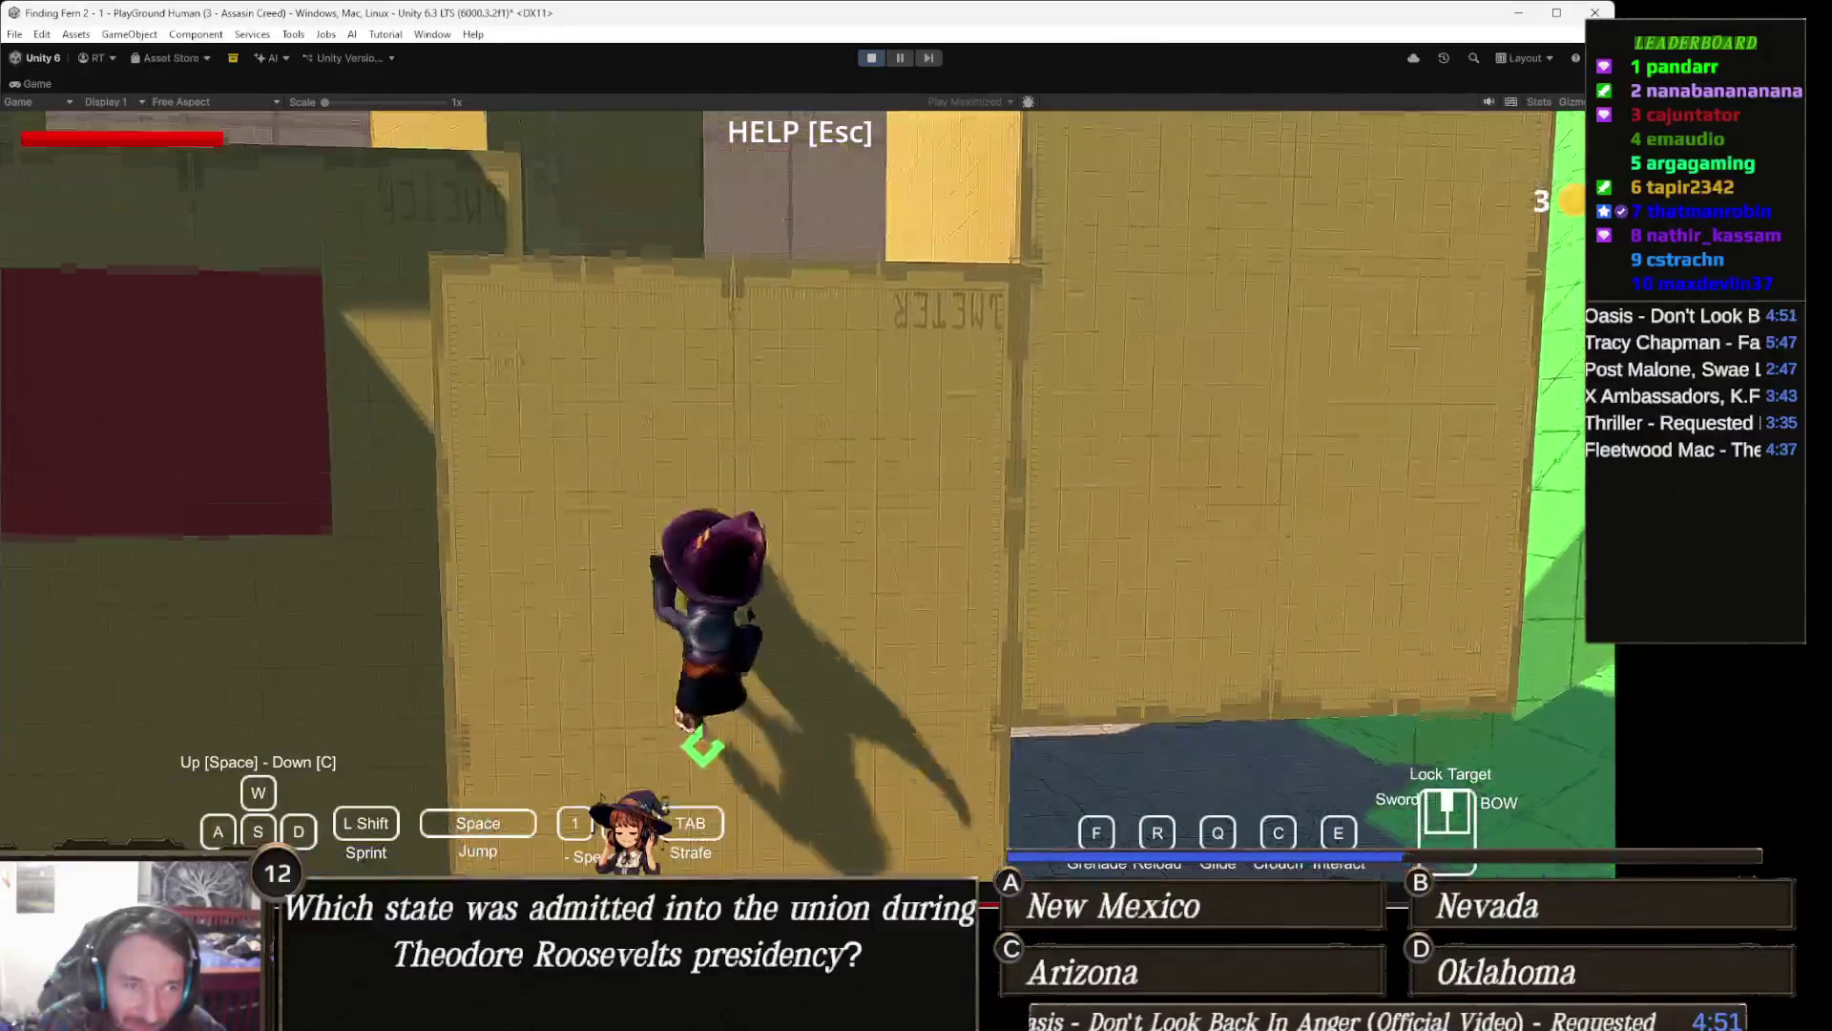
key("w")
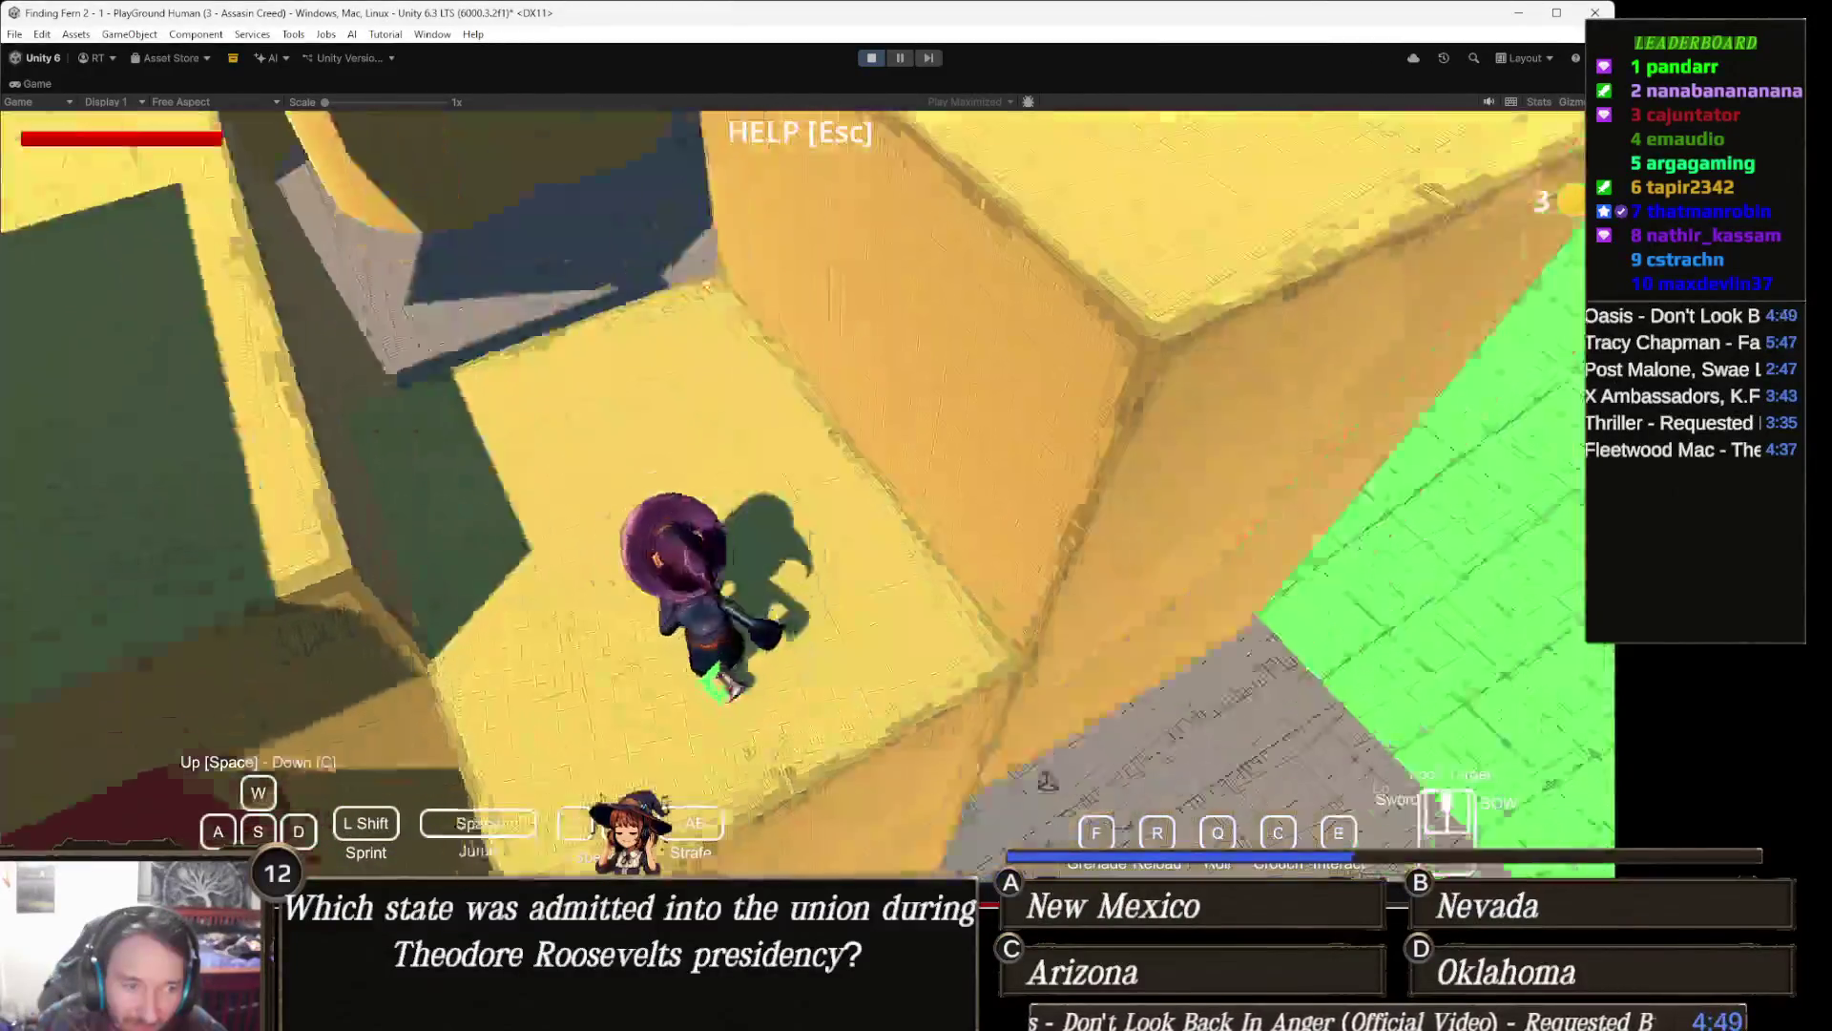
key("w")
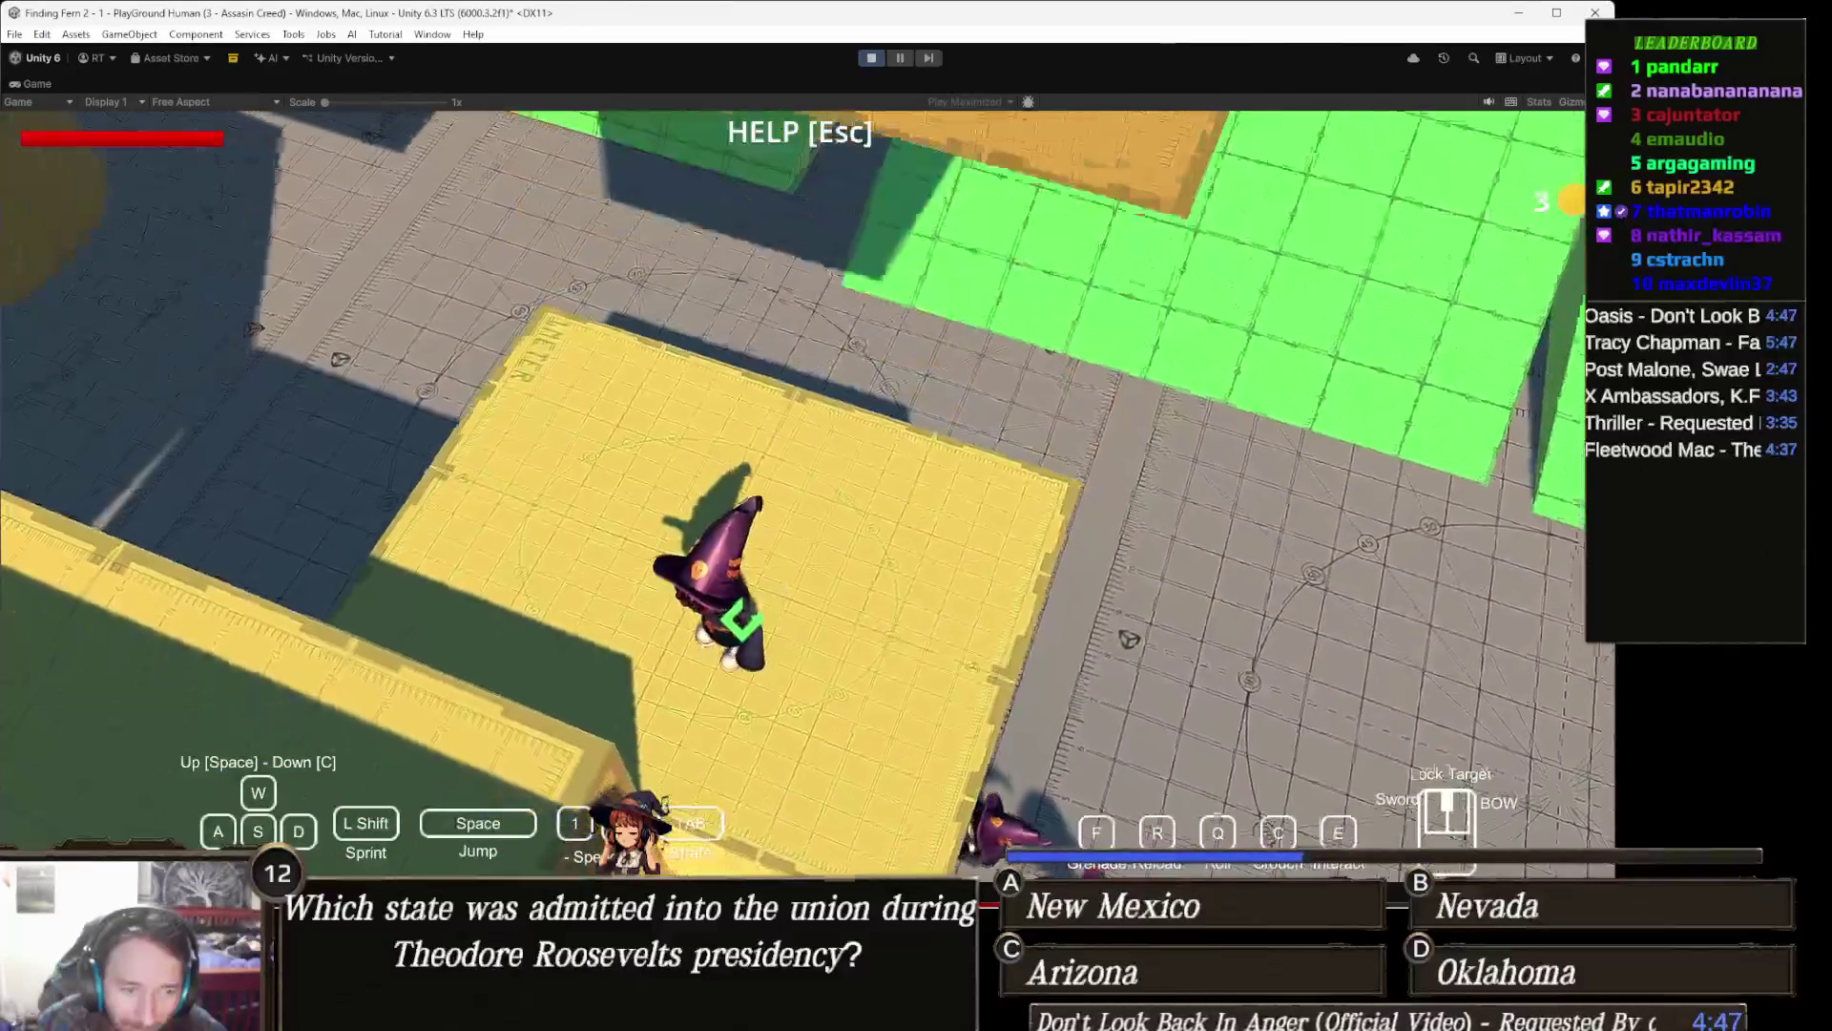
key("w")
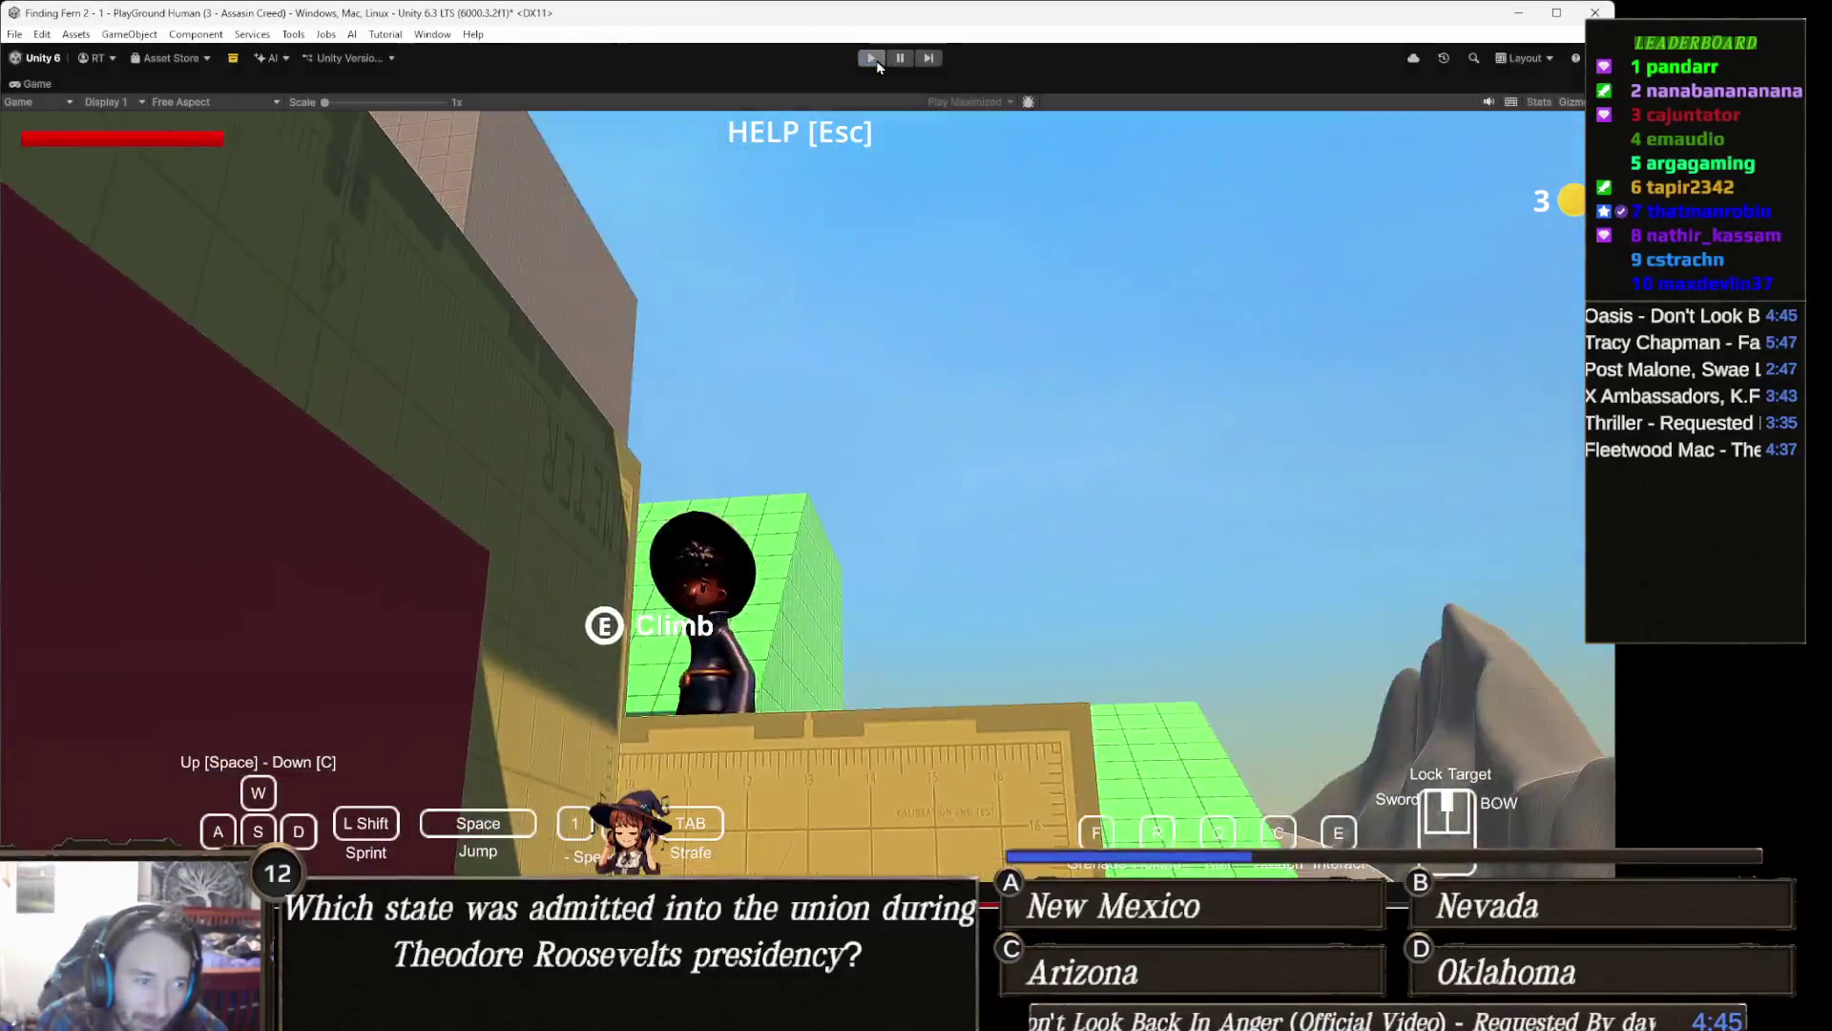
Step: Stop the play test and bring the PartyManager code up in Visual Studio
left_click(870, 59)
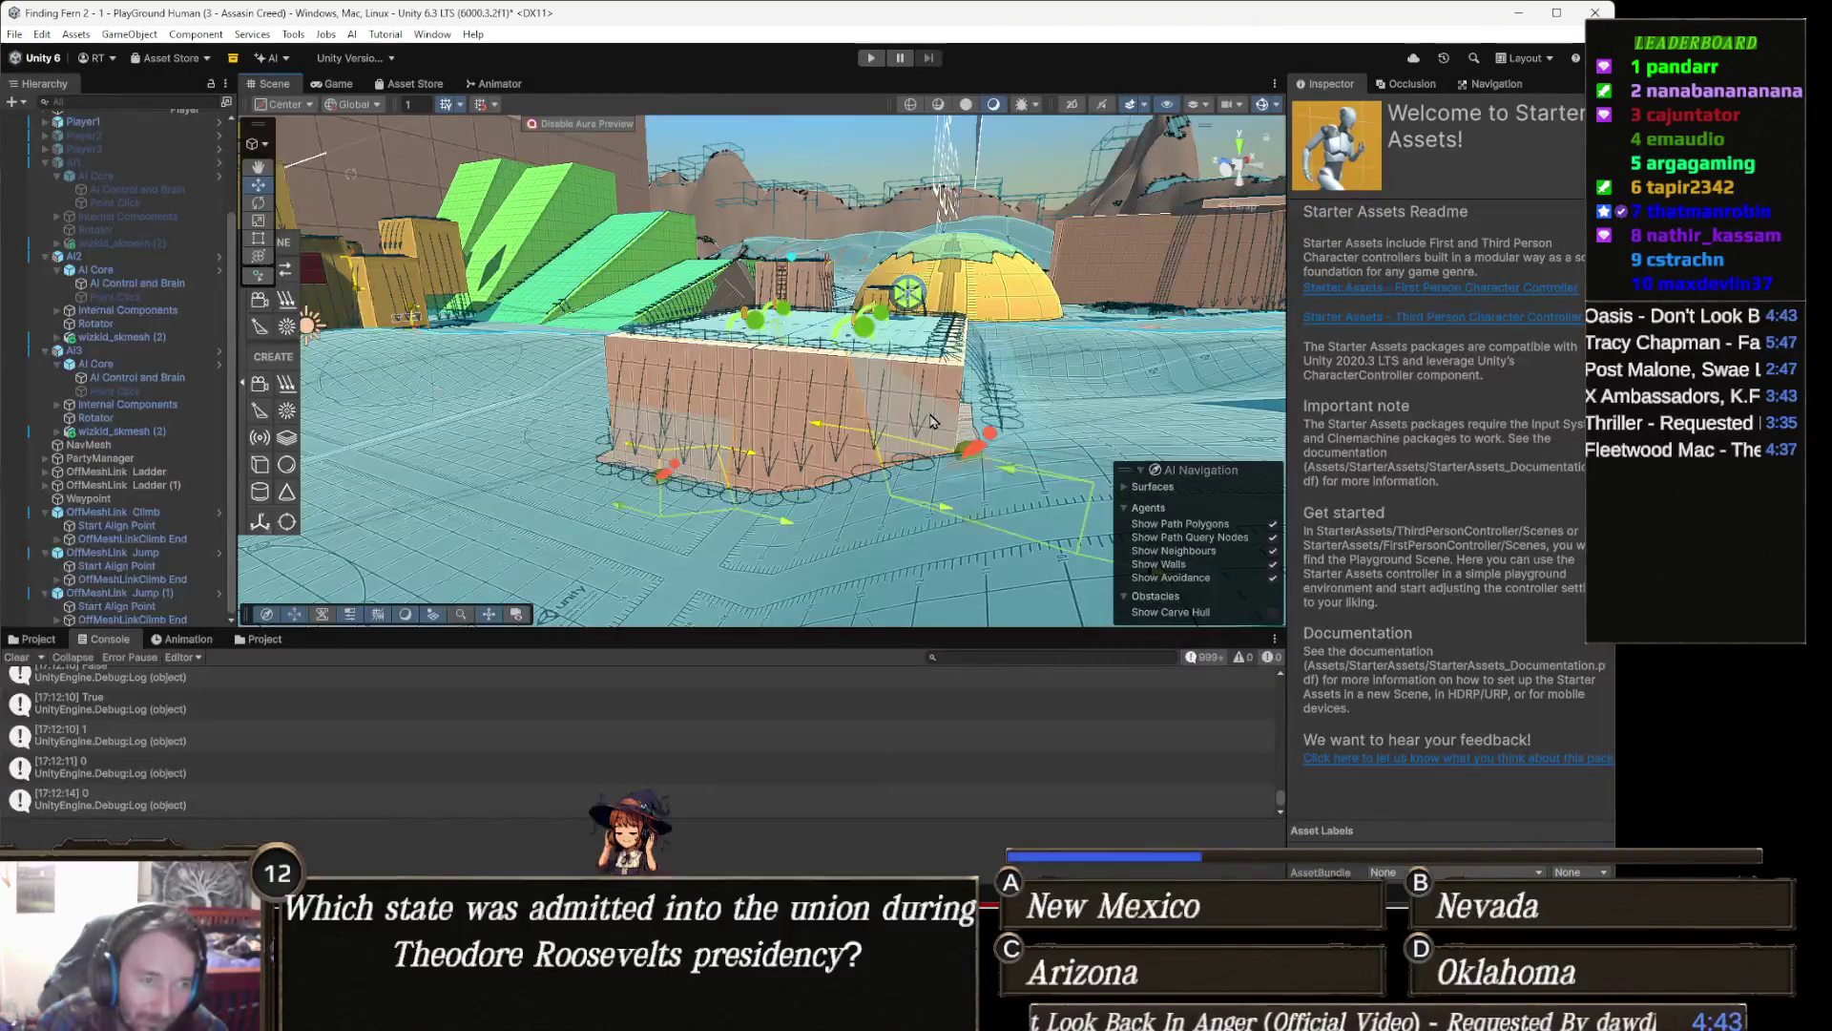
left_click(722, 844)
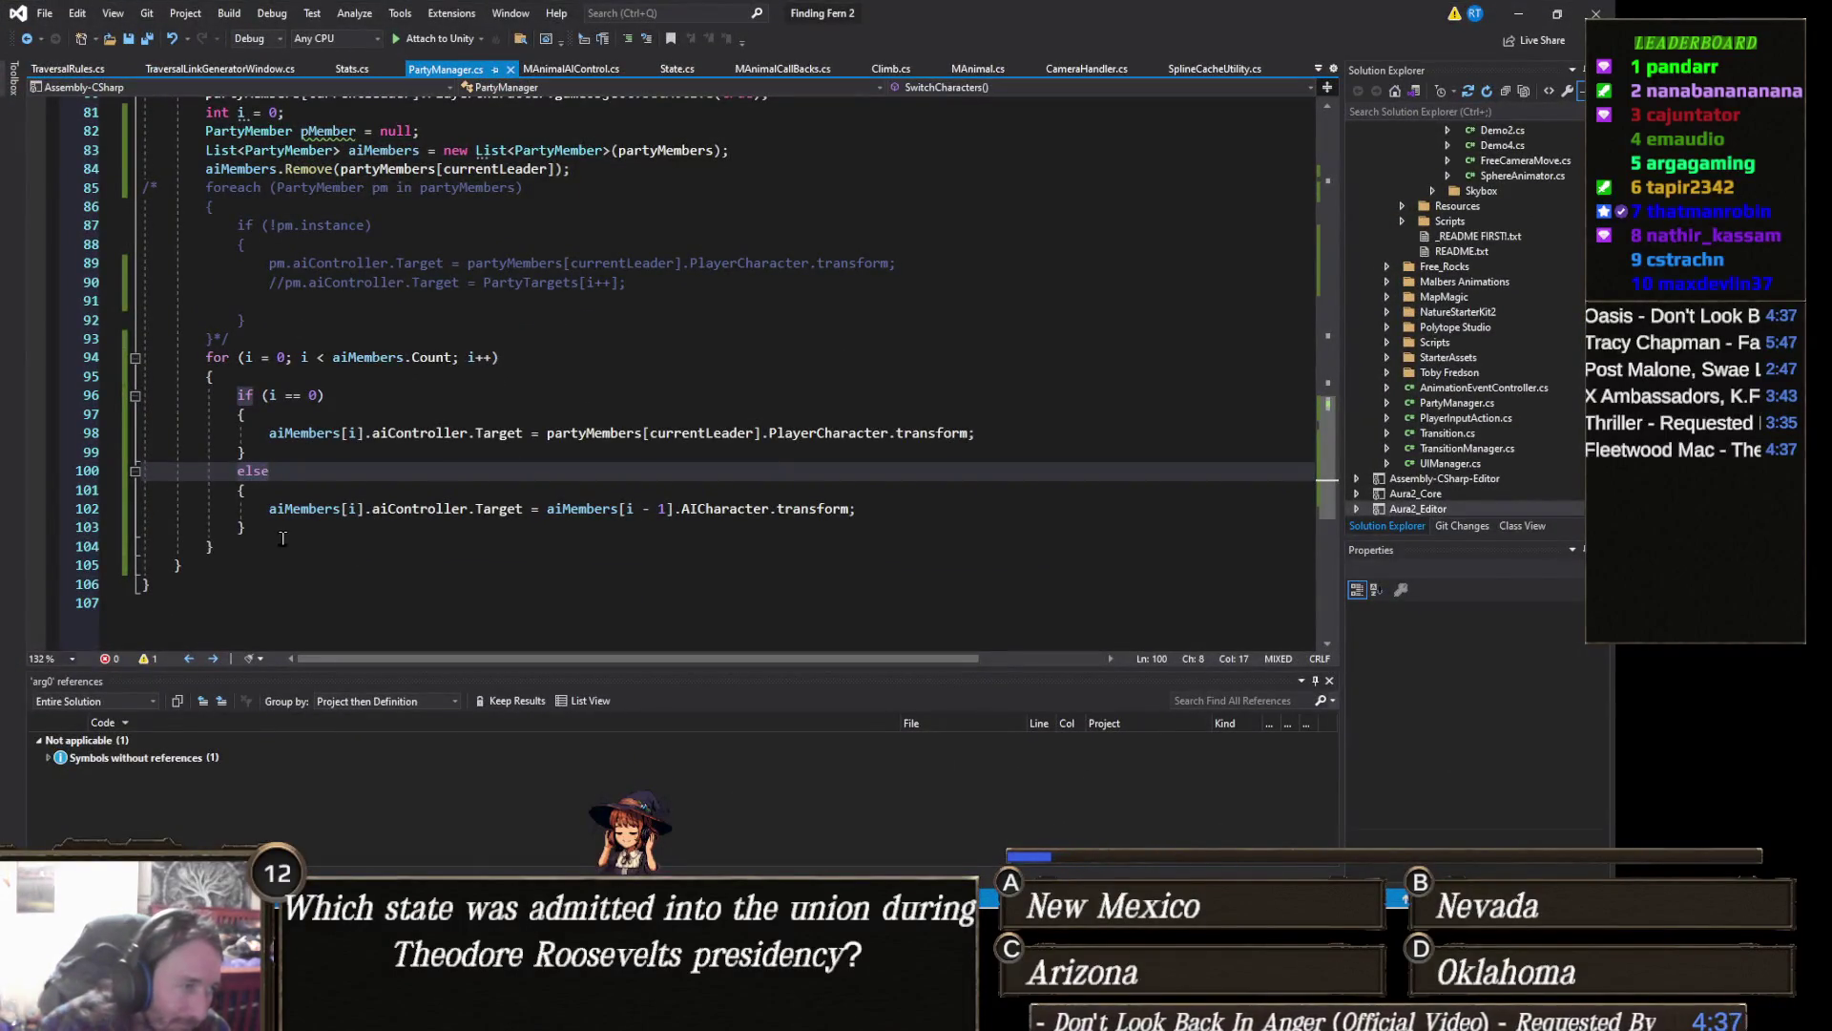
Step: Comment out the for loop, make the foreach block live, save PartyManager.cs and return to Unity
left_click_drag(278, 541, 53, 355)
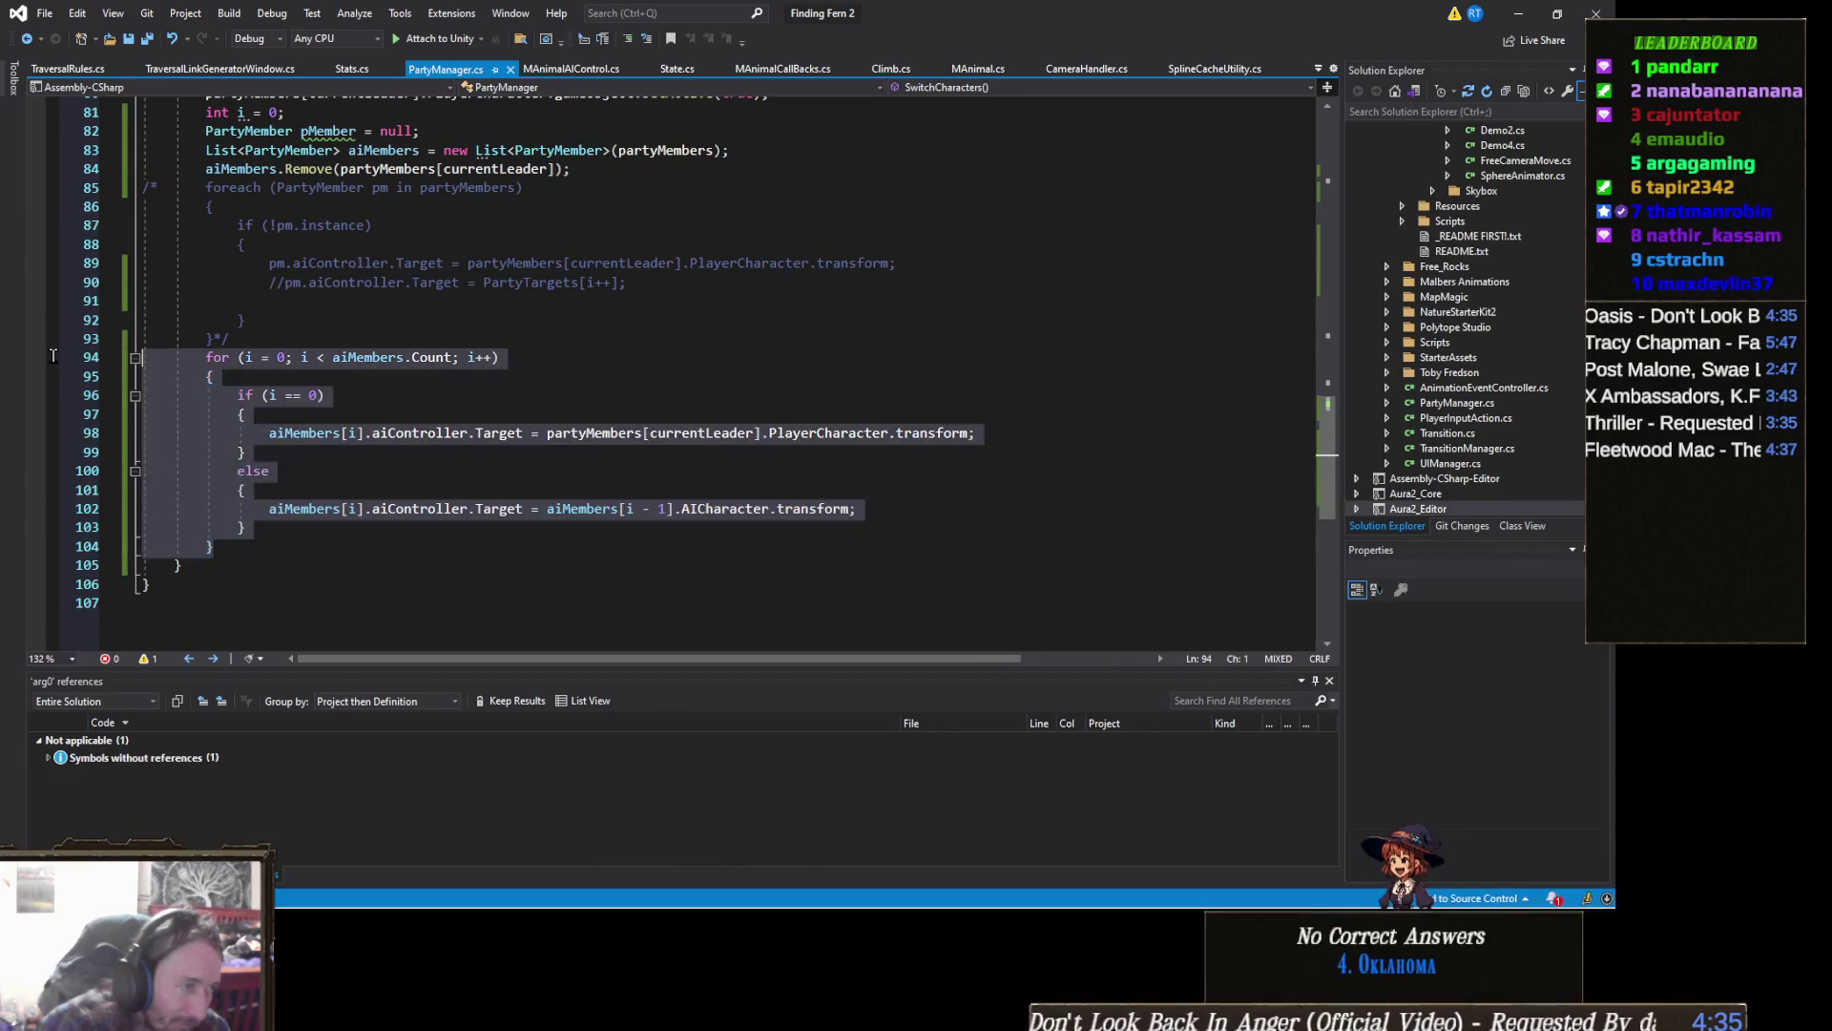
key("ctrl+shift+slash")
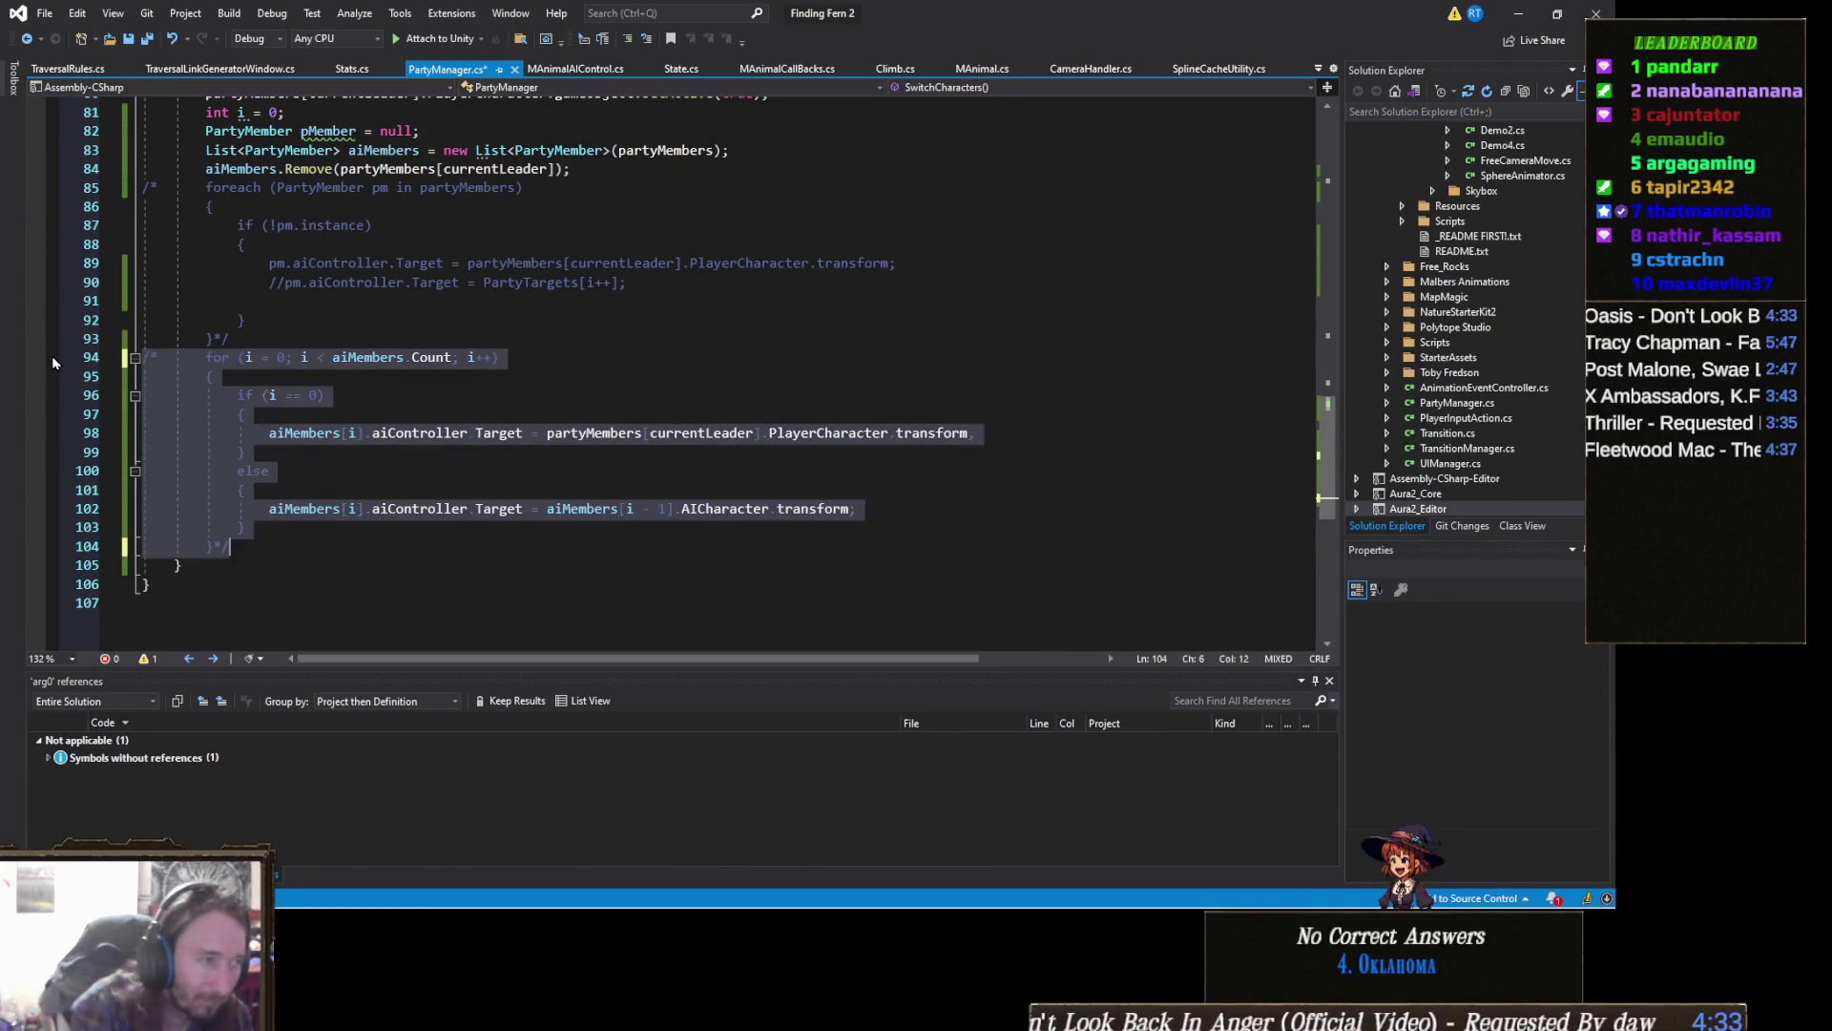
left_click_drag(231, 338, 35, 188)
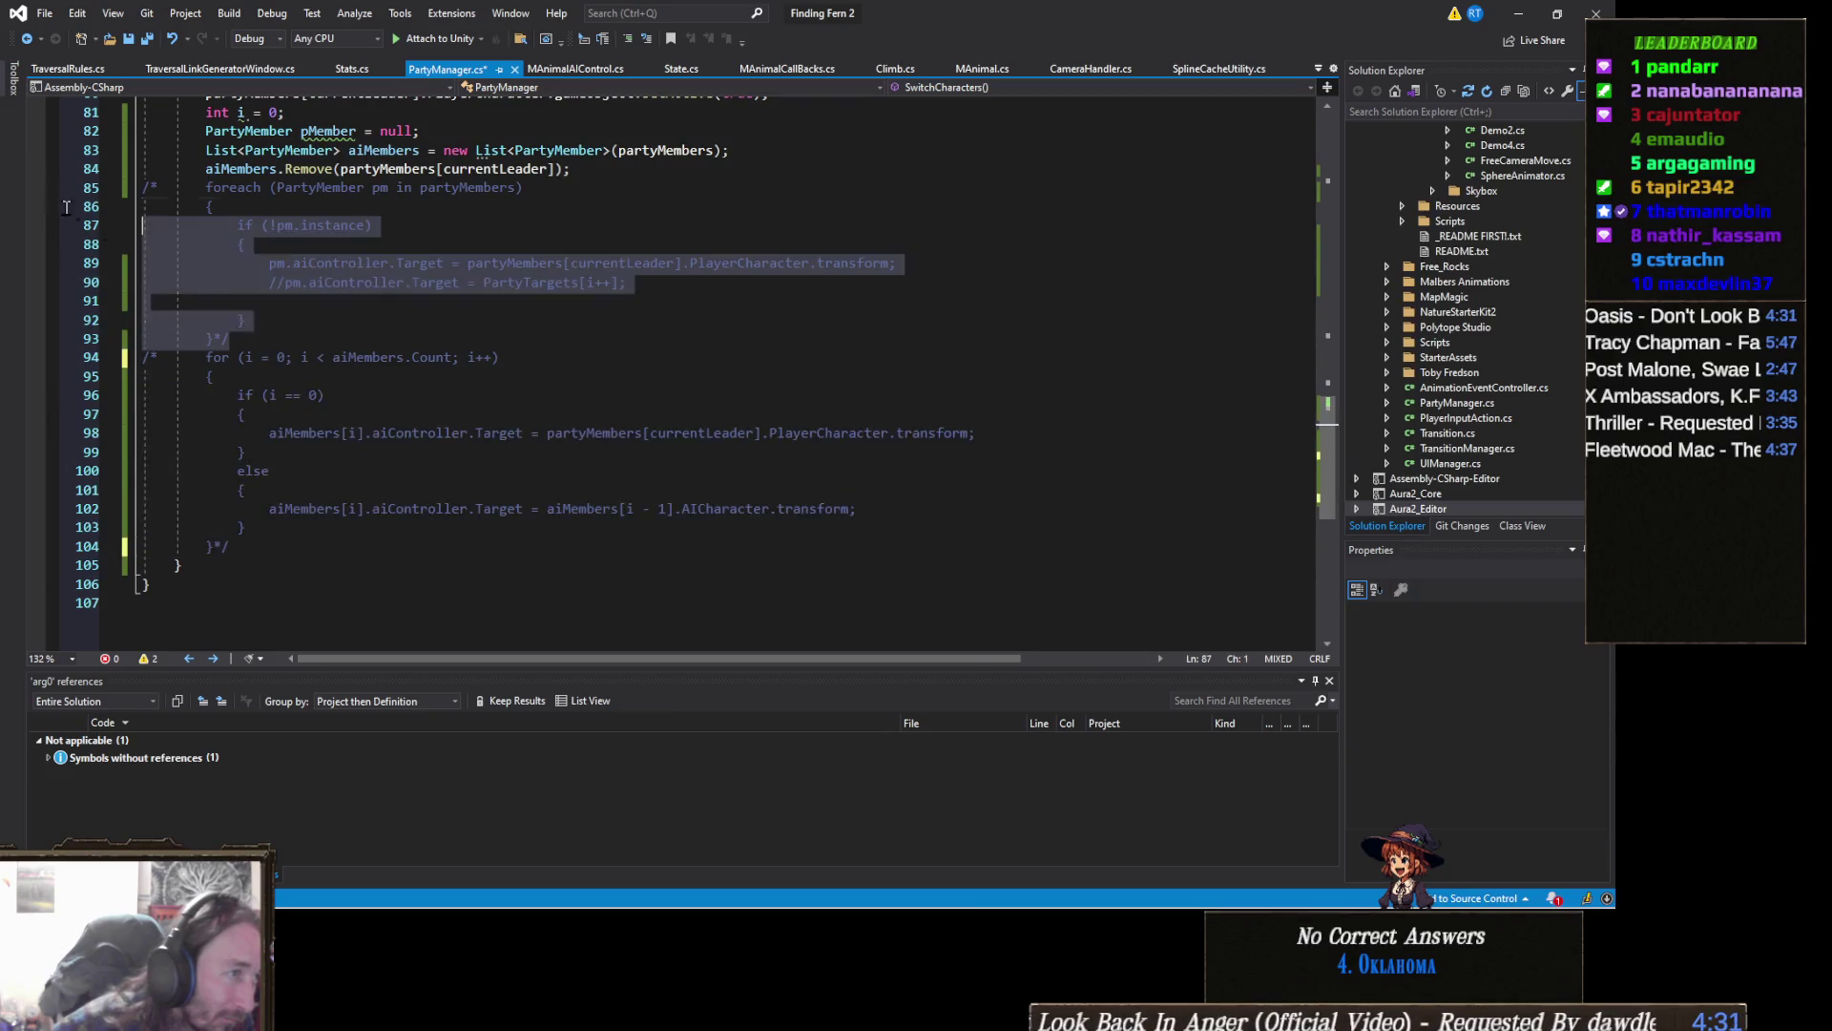
key("ctrl+shift+slash")
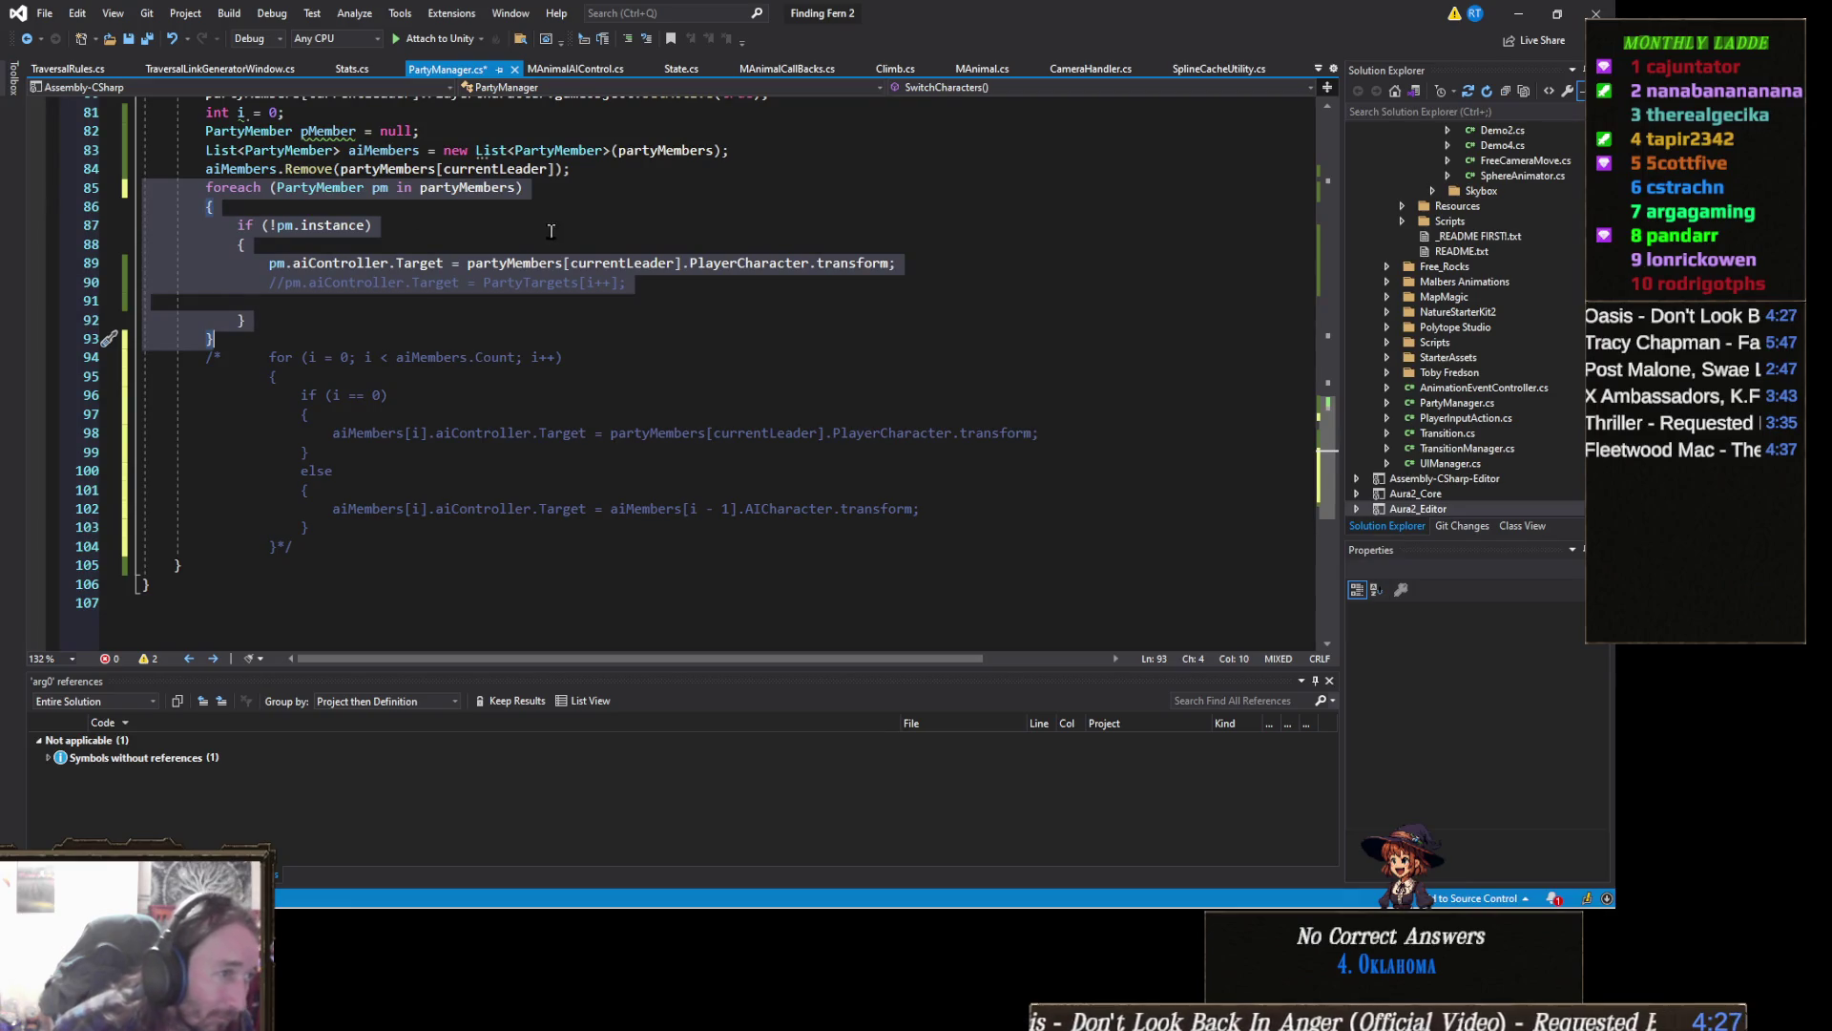
key("ctrl+s")
key("alt+Tab")
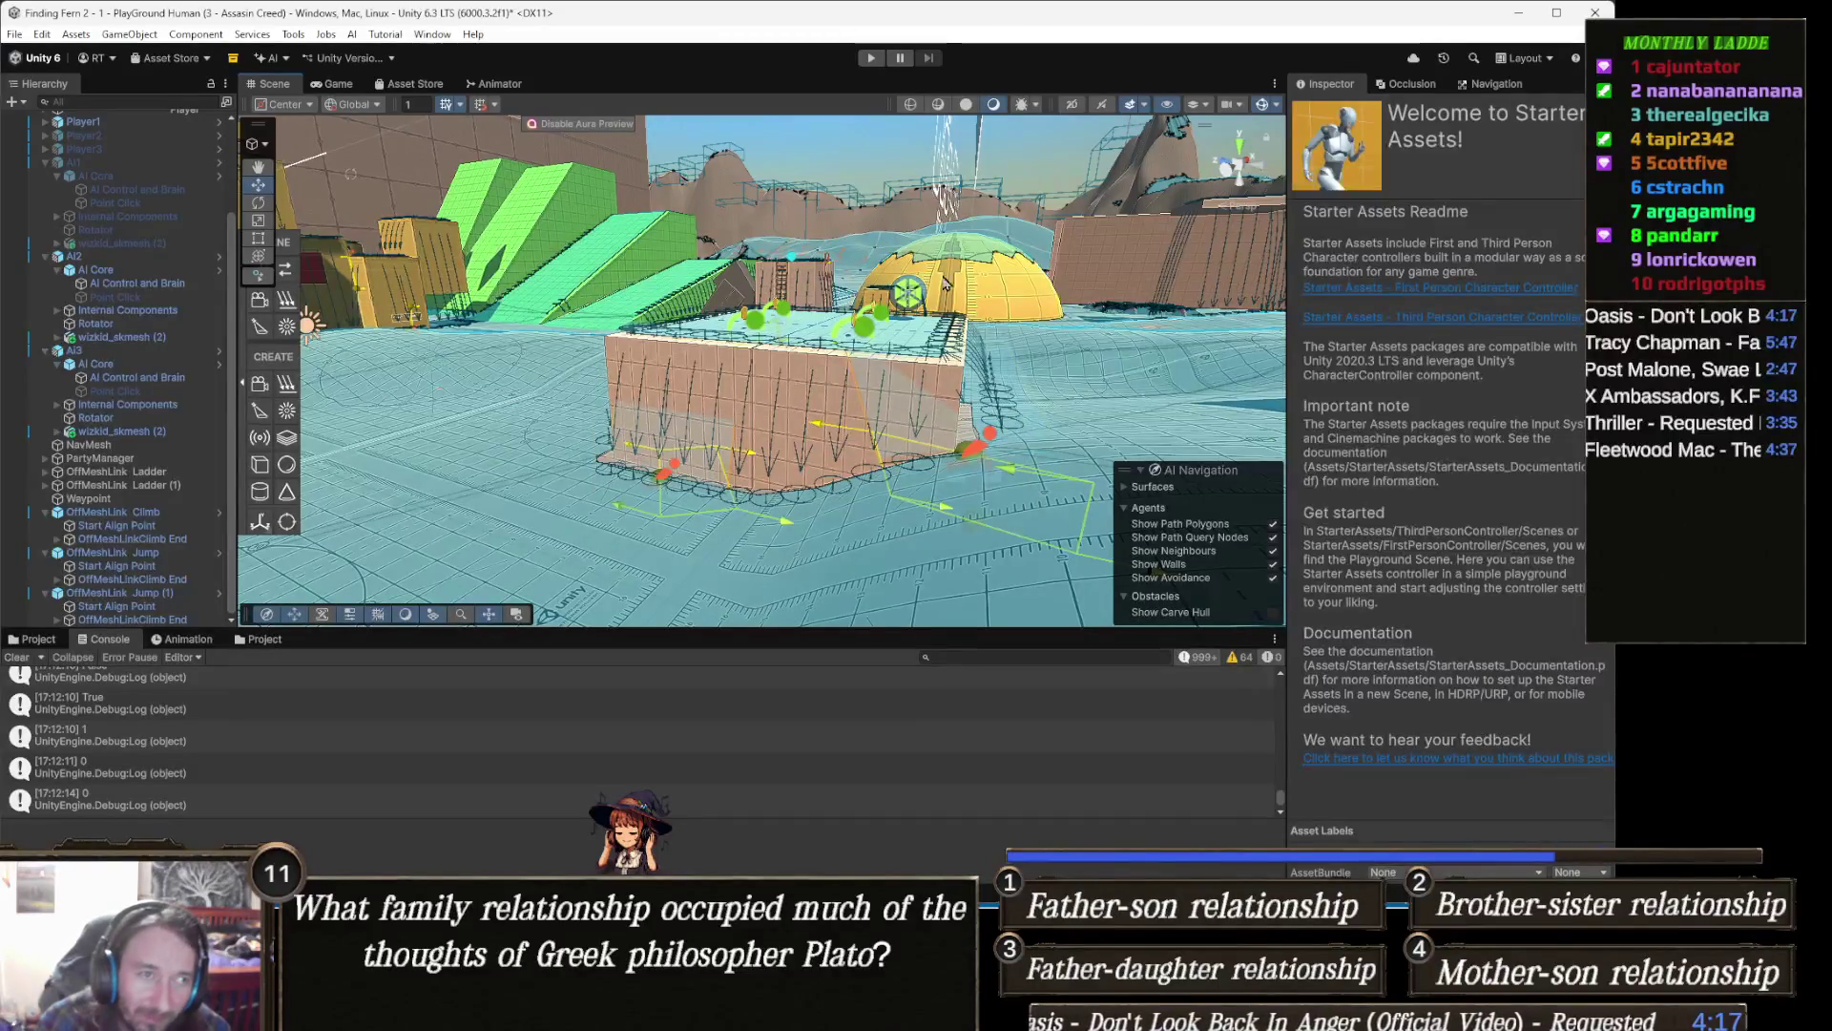
Step: Start Play mode, run to the yellow block and climb onto its top with E
left_click(871, 58)
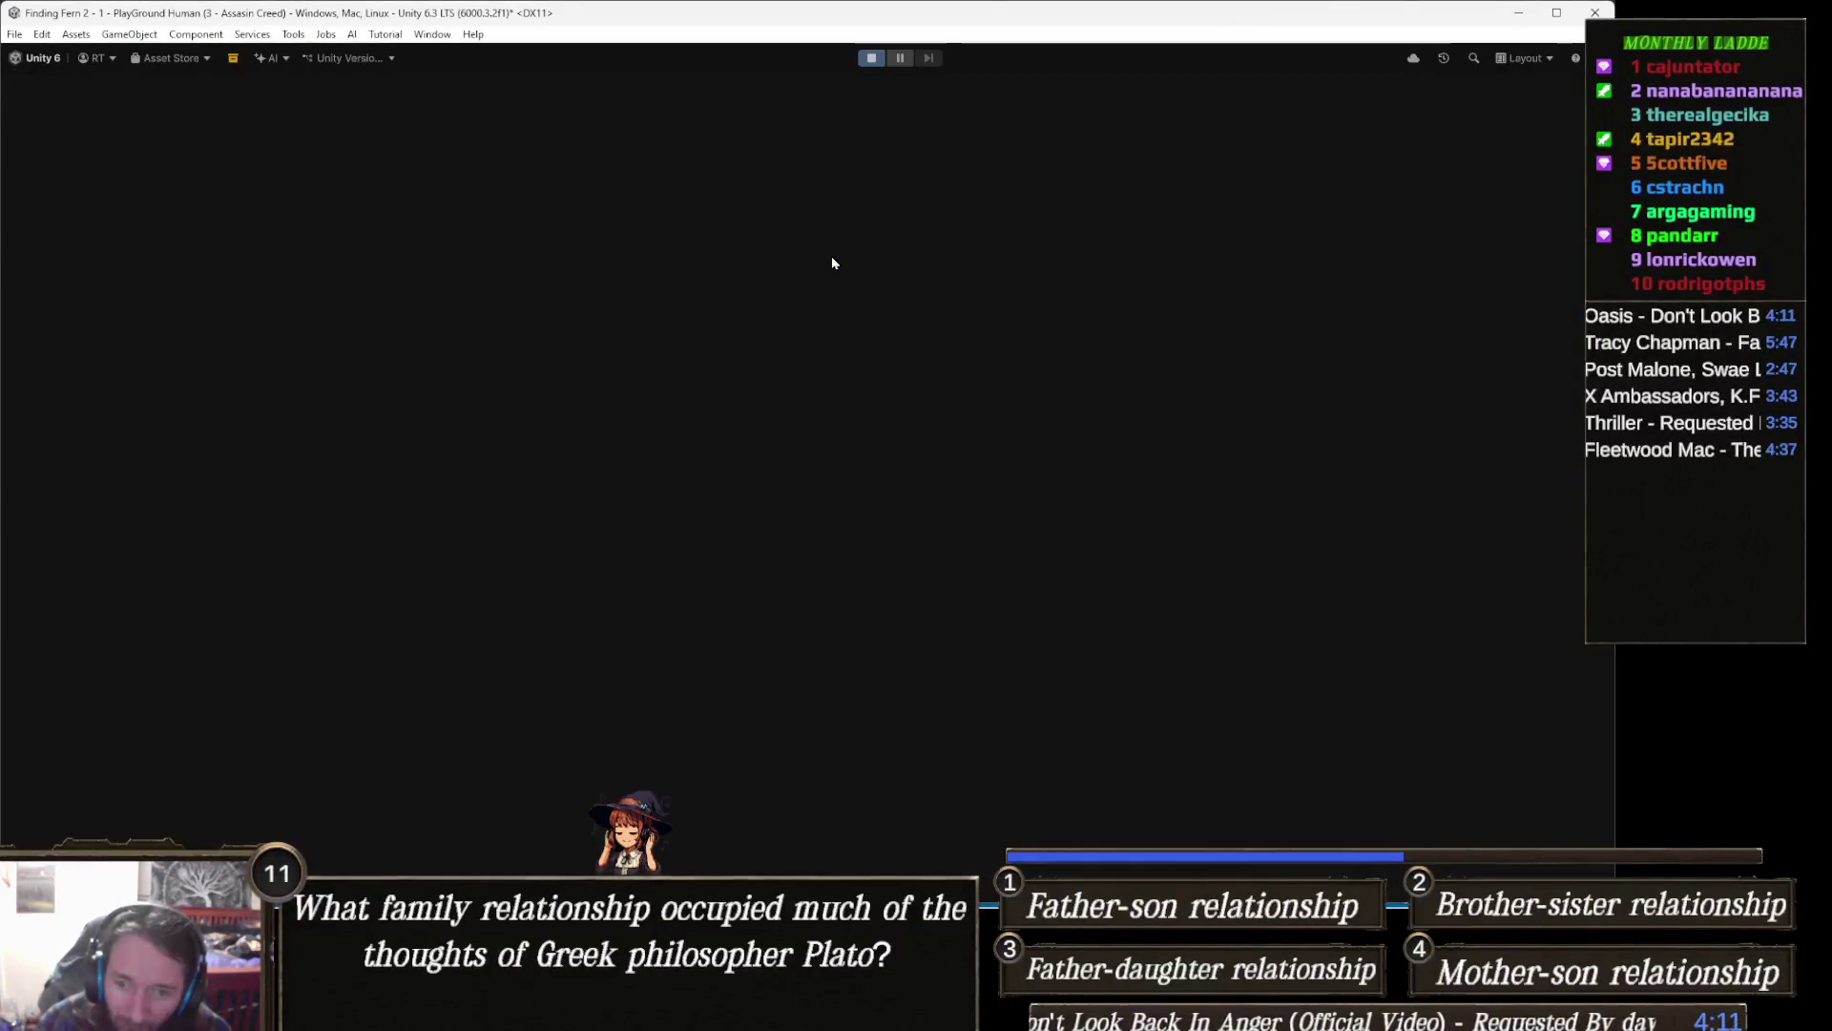
key("w")
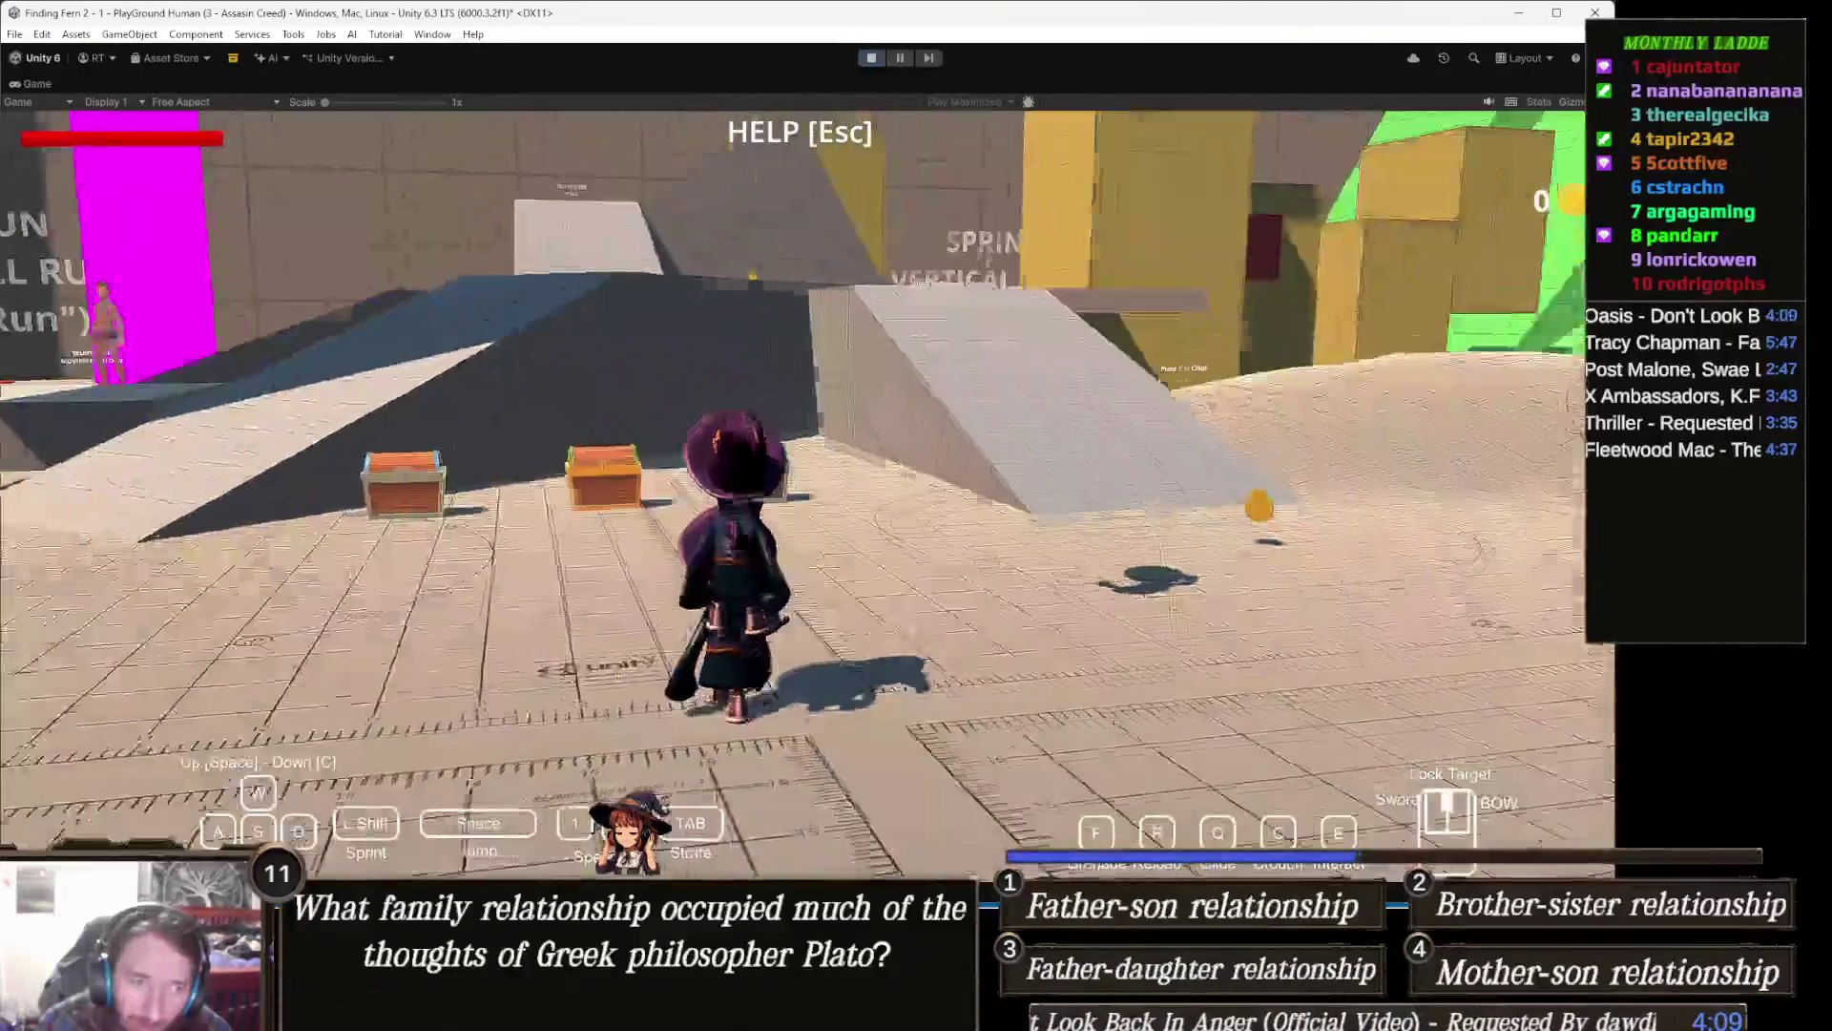
key("w")
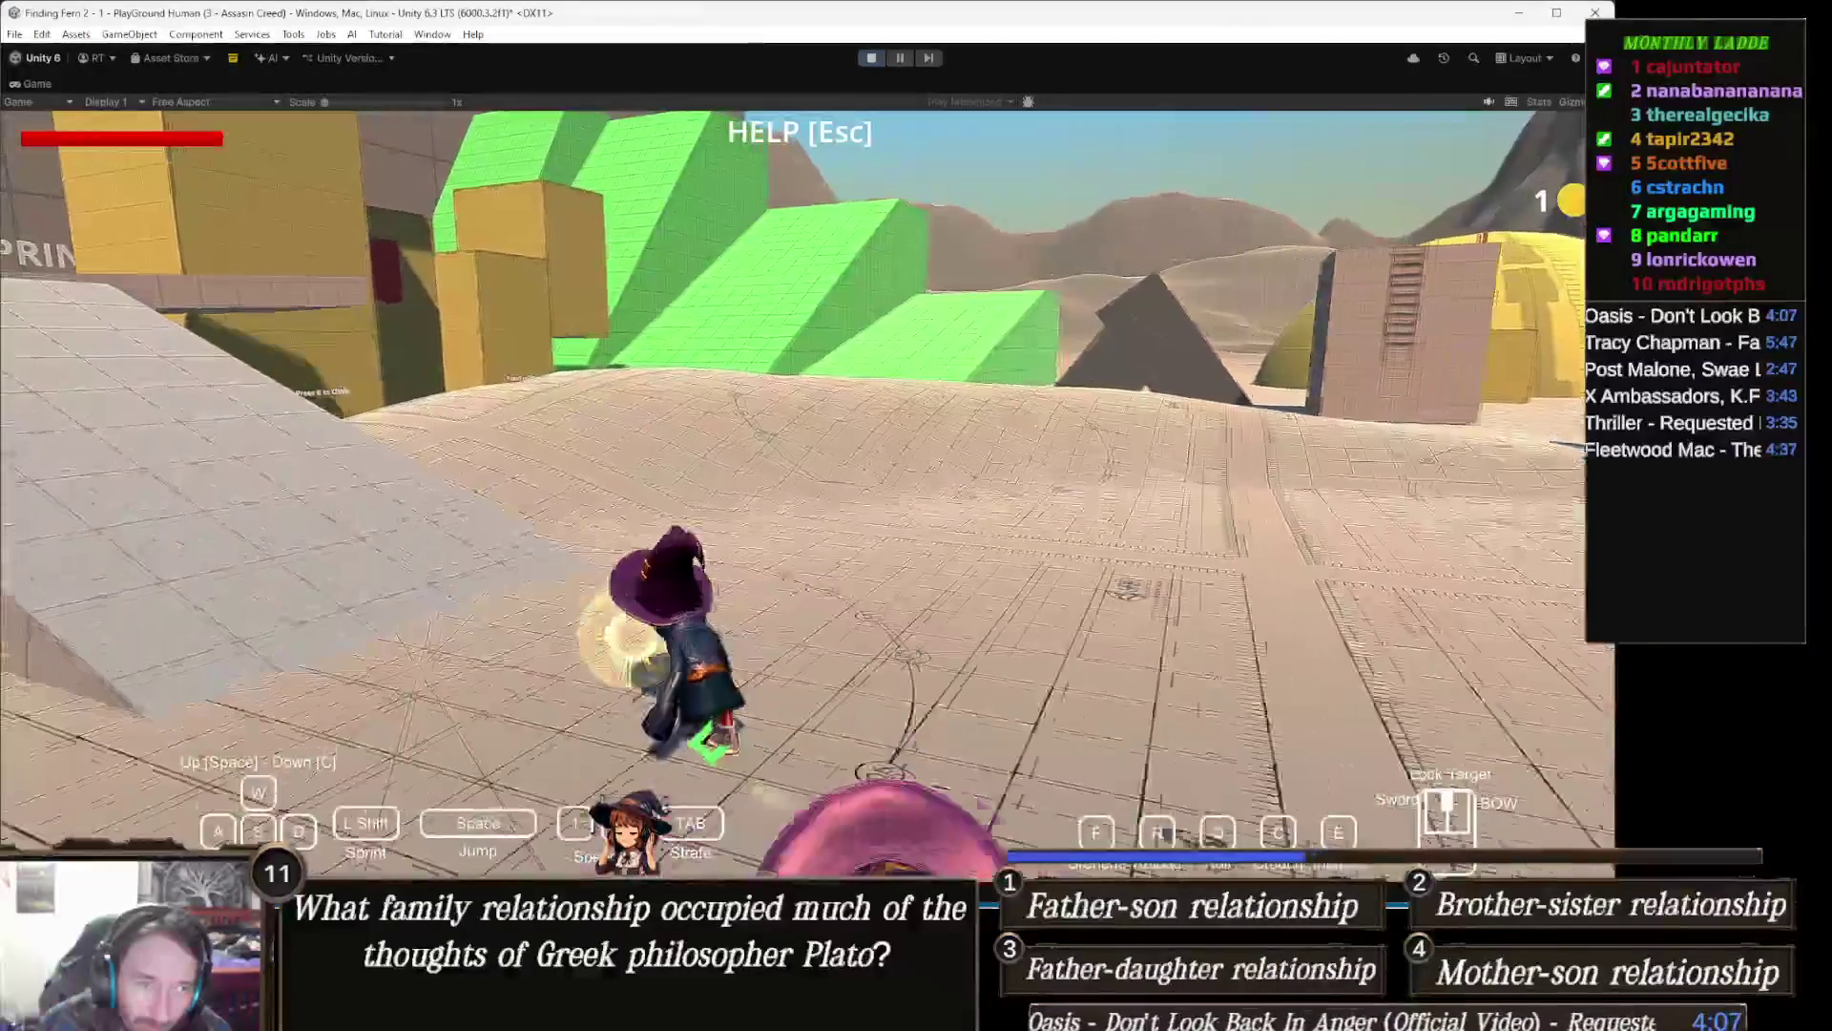
key("w")
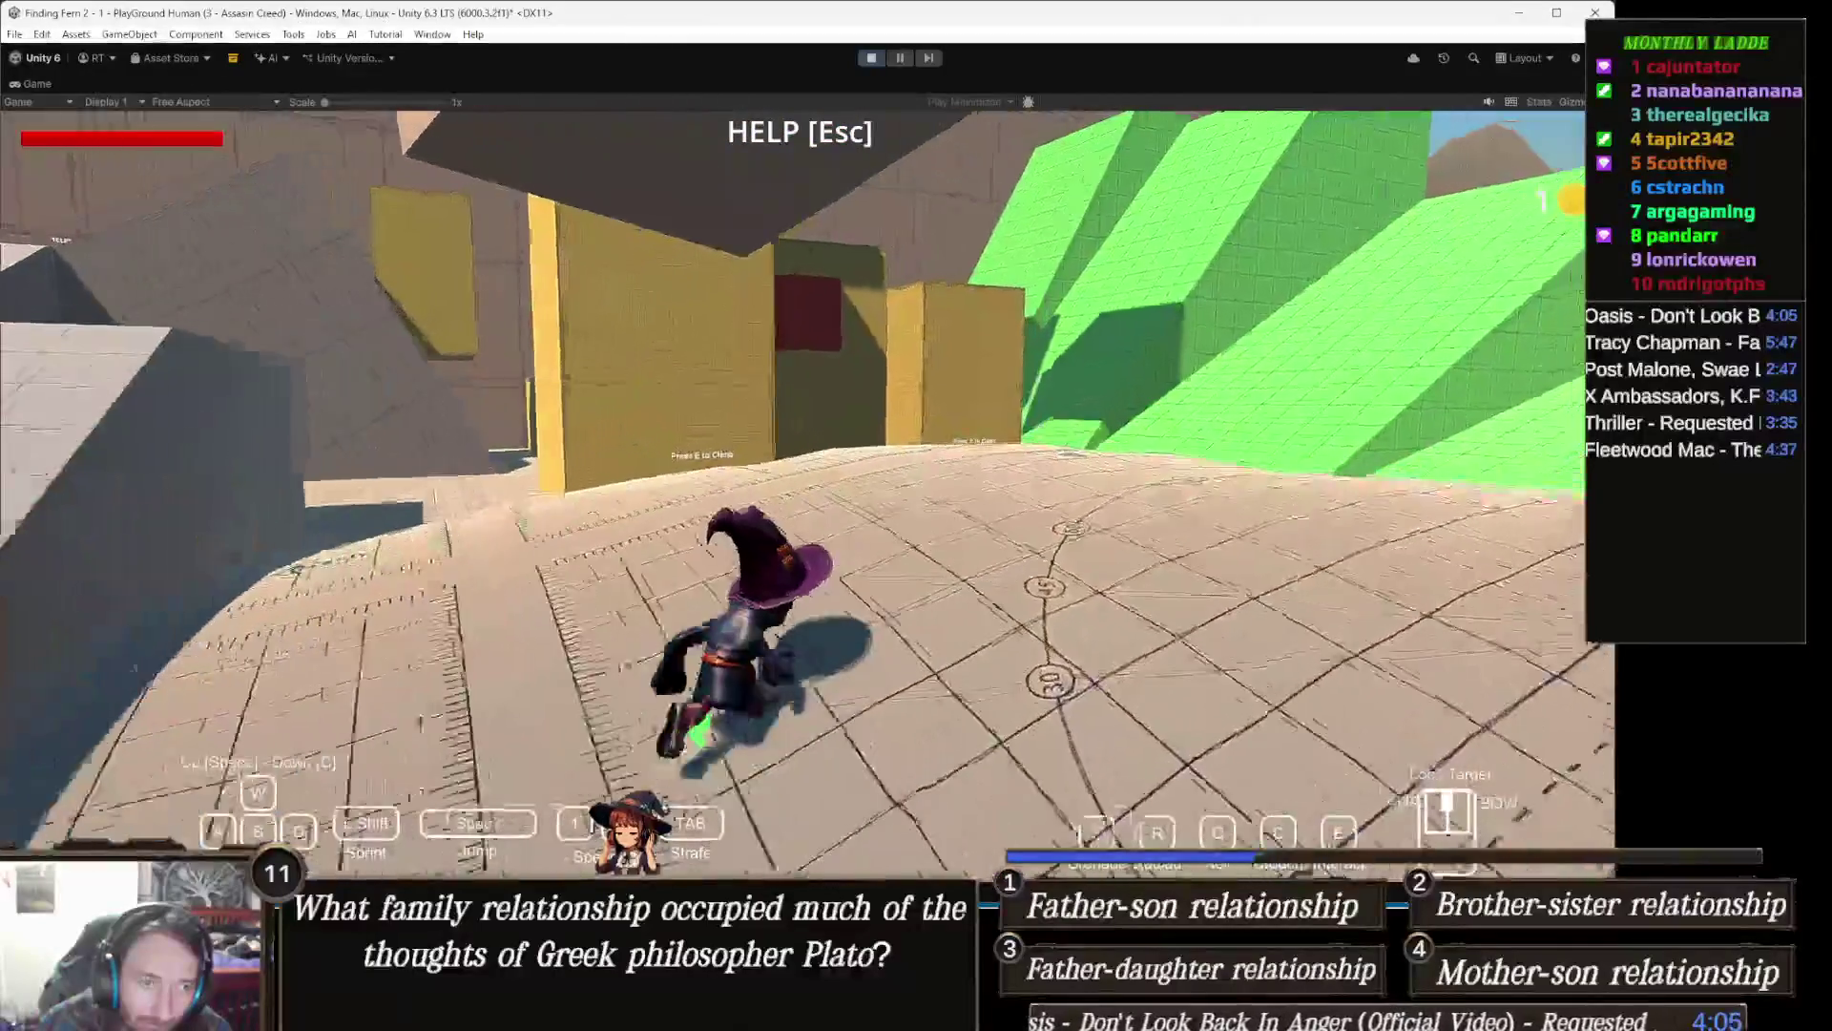
key("w")
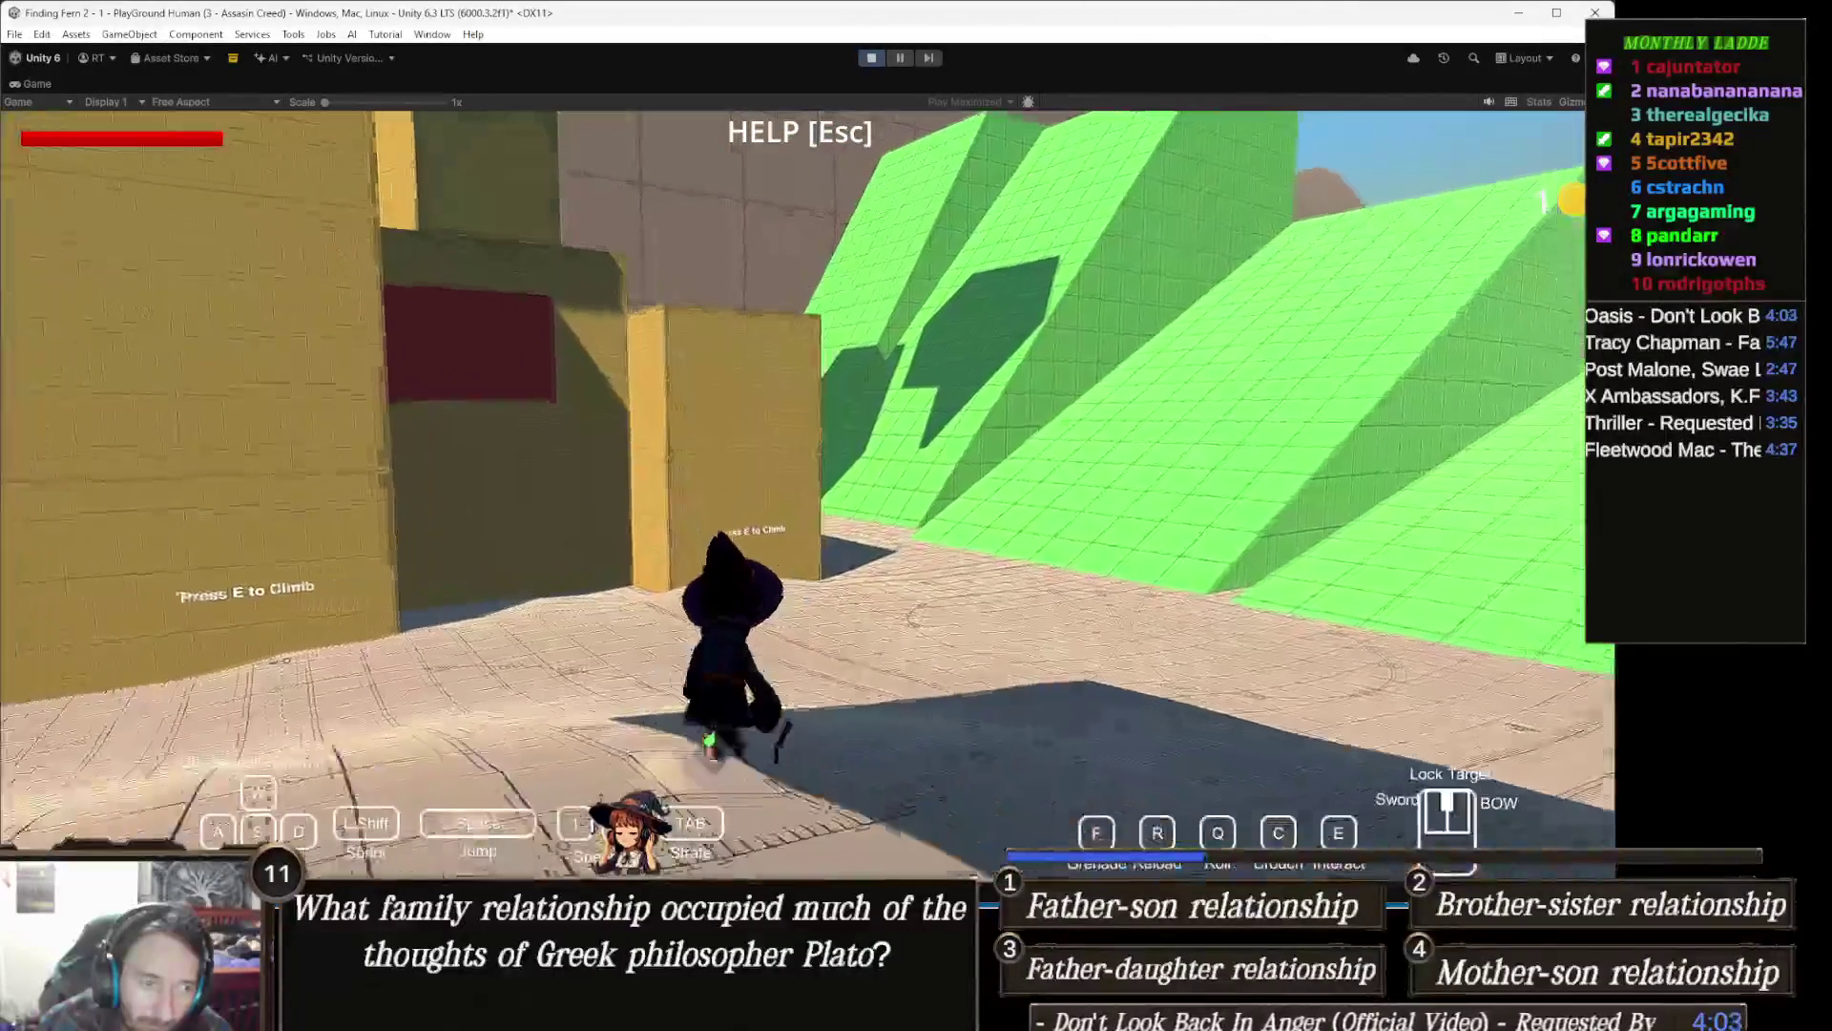
key("w")
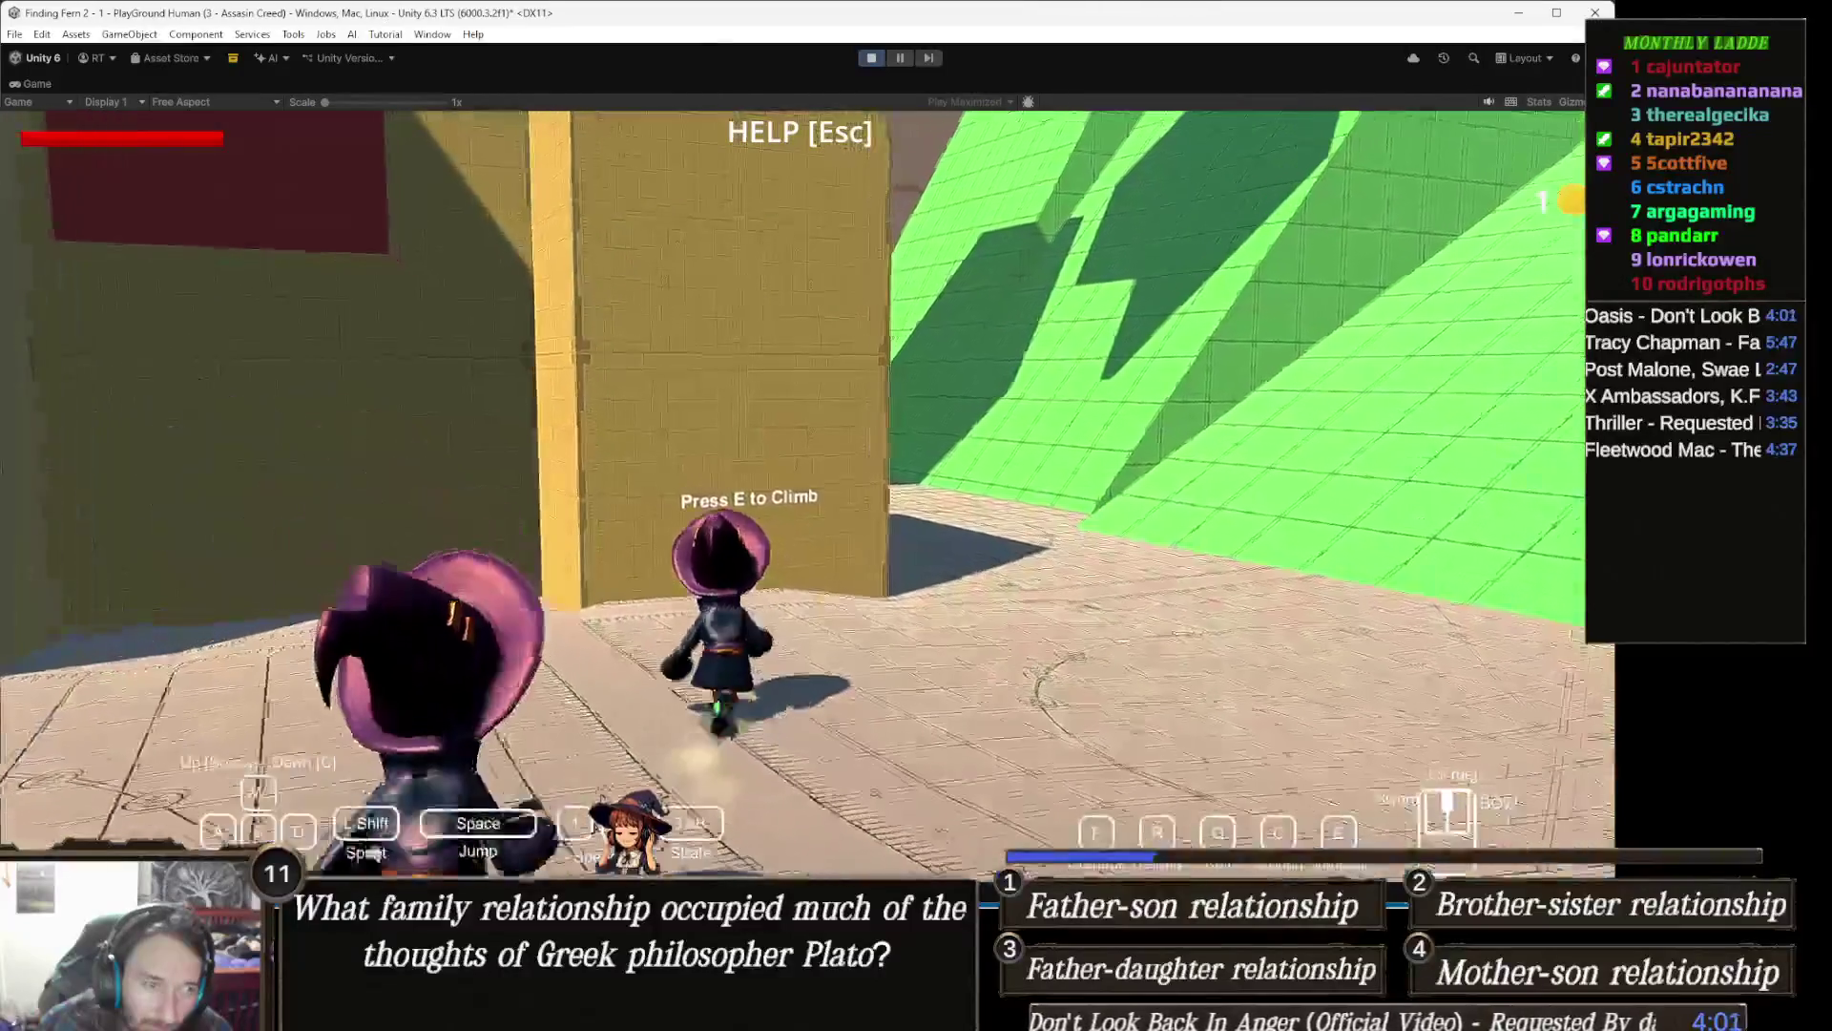
key("e")
key("w")
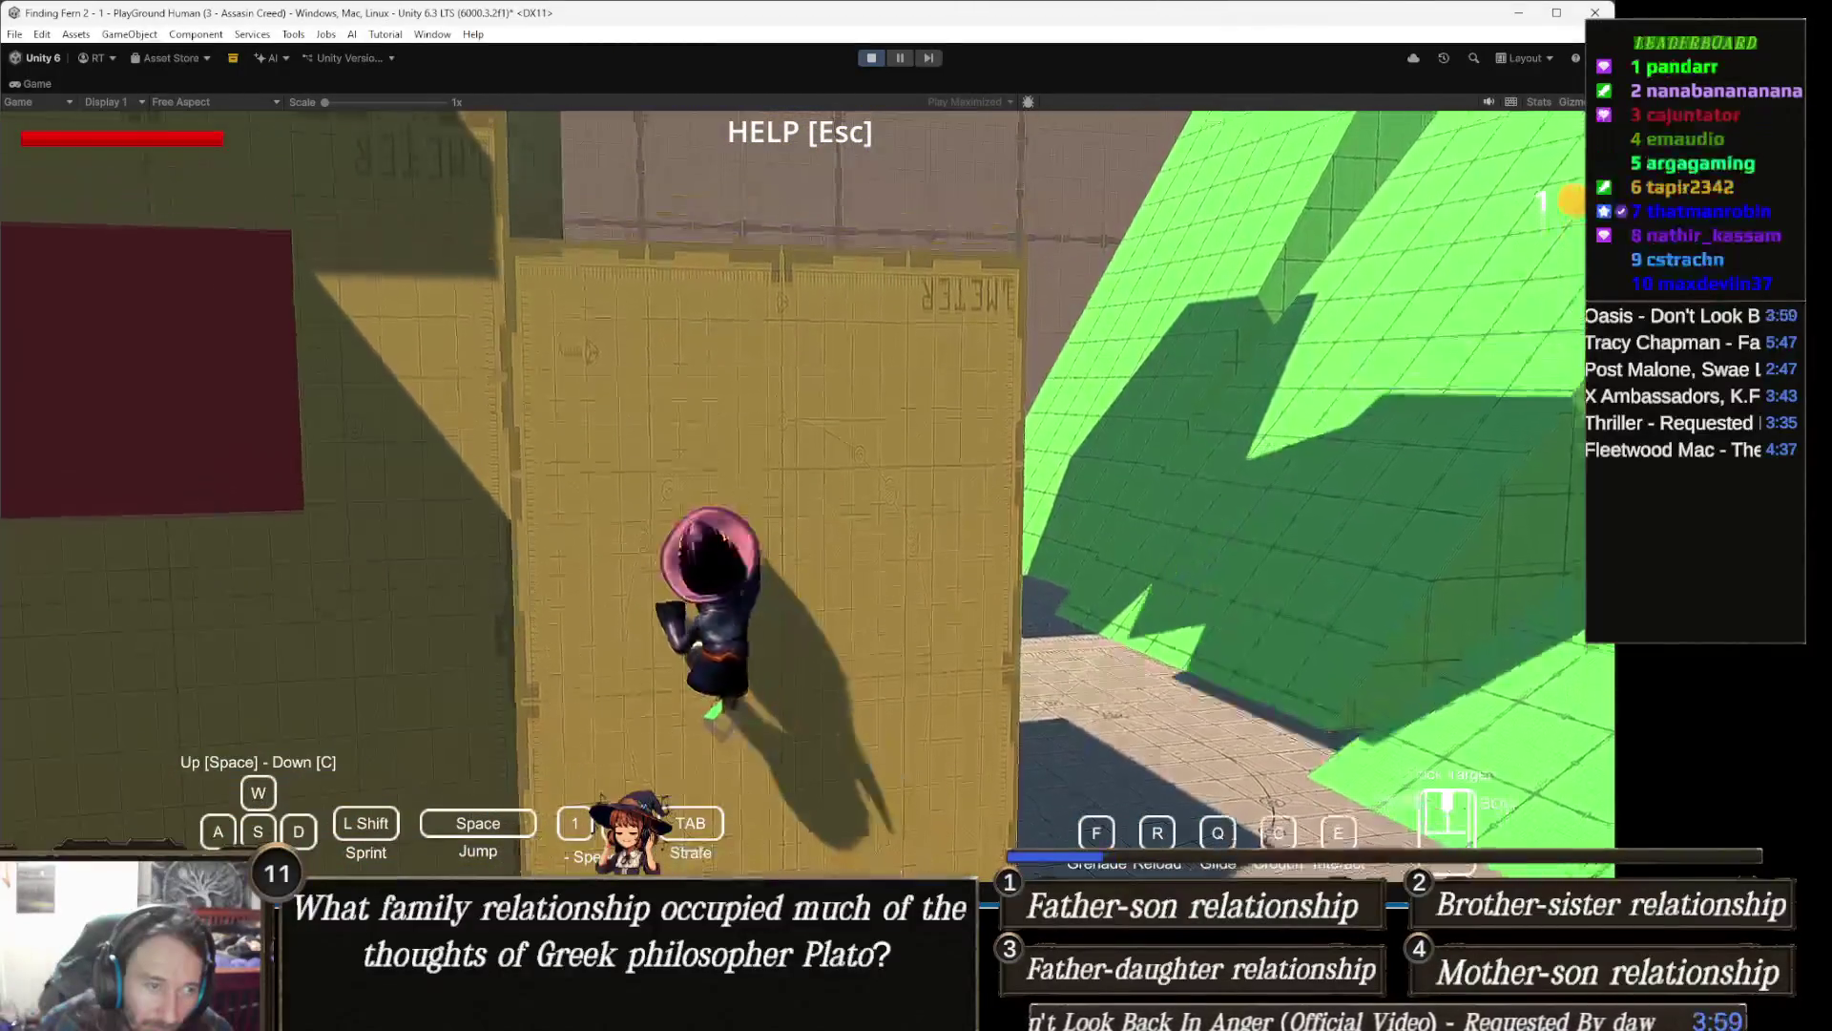
key("w")
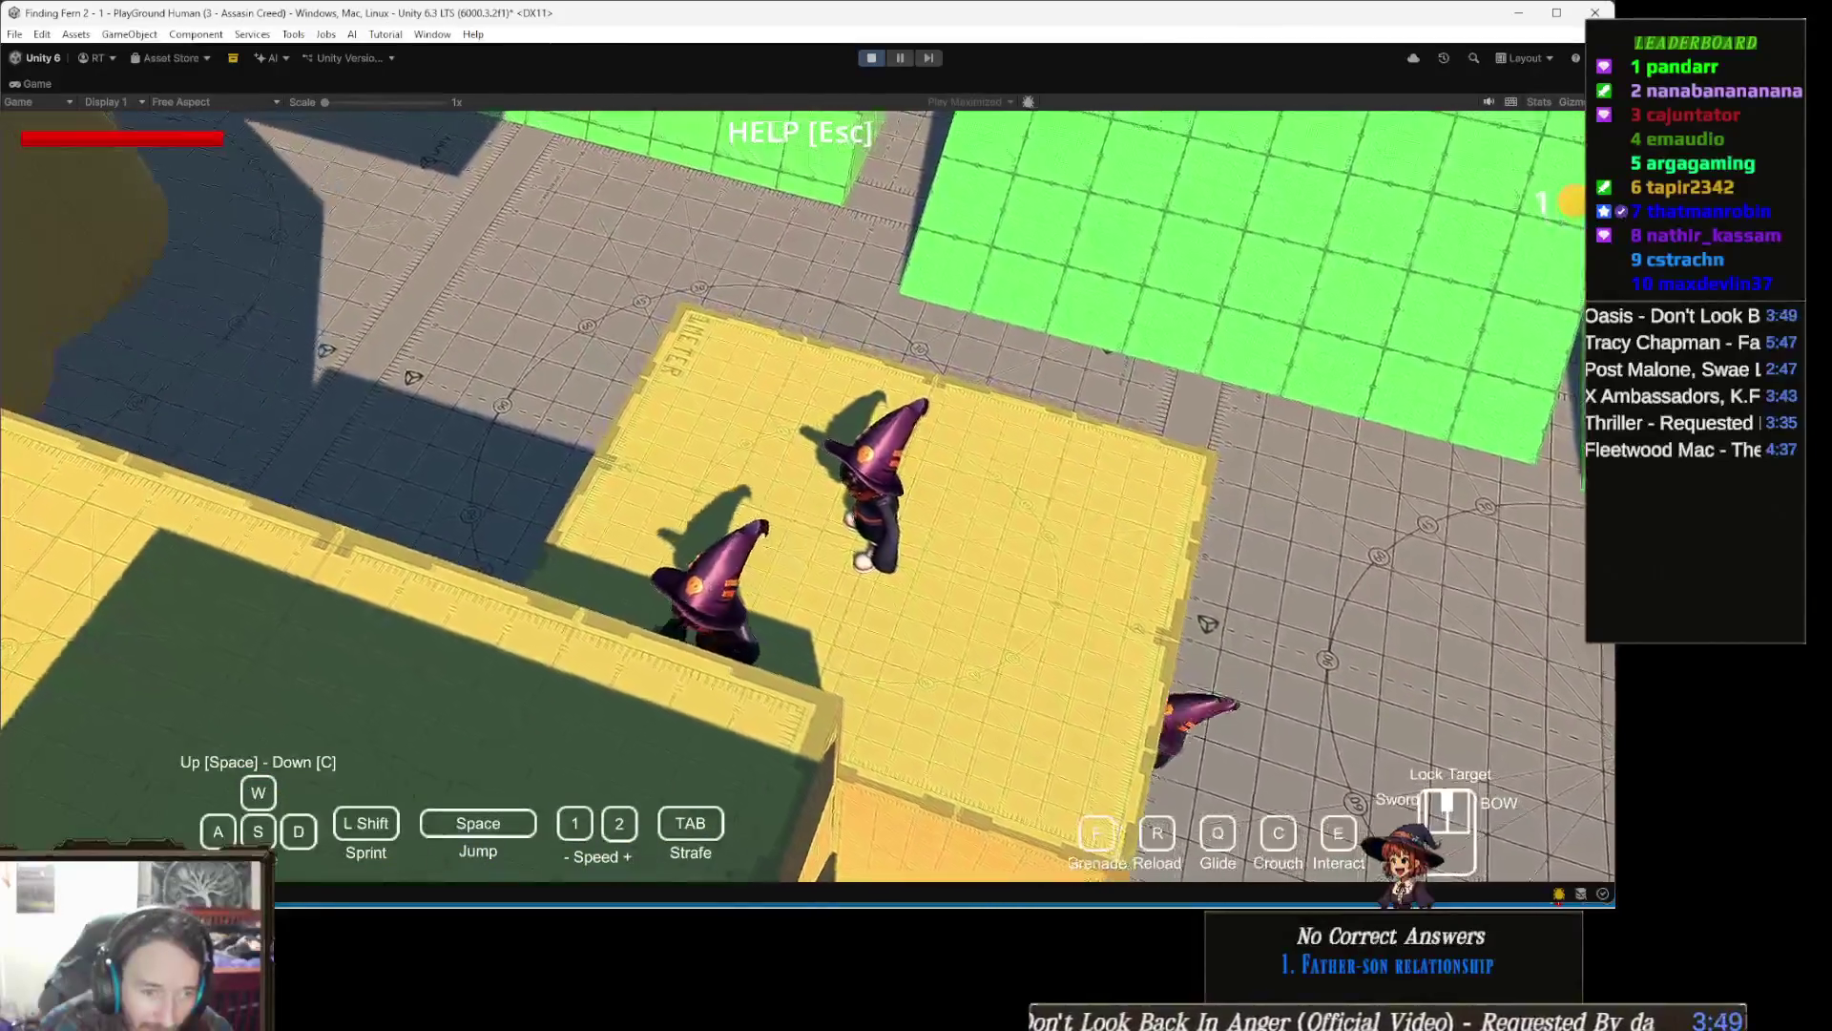
Step: Sprint and jump down from the platform, show the help overlay with Esc, then stop the game
key("w")
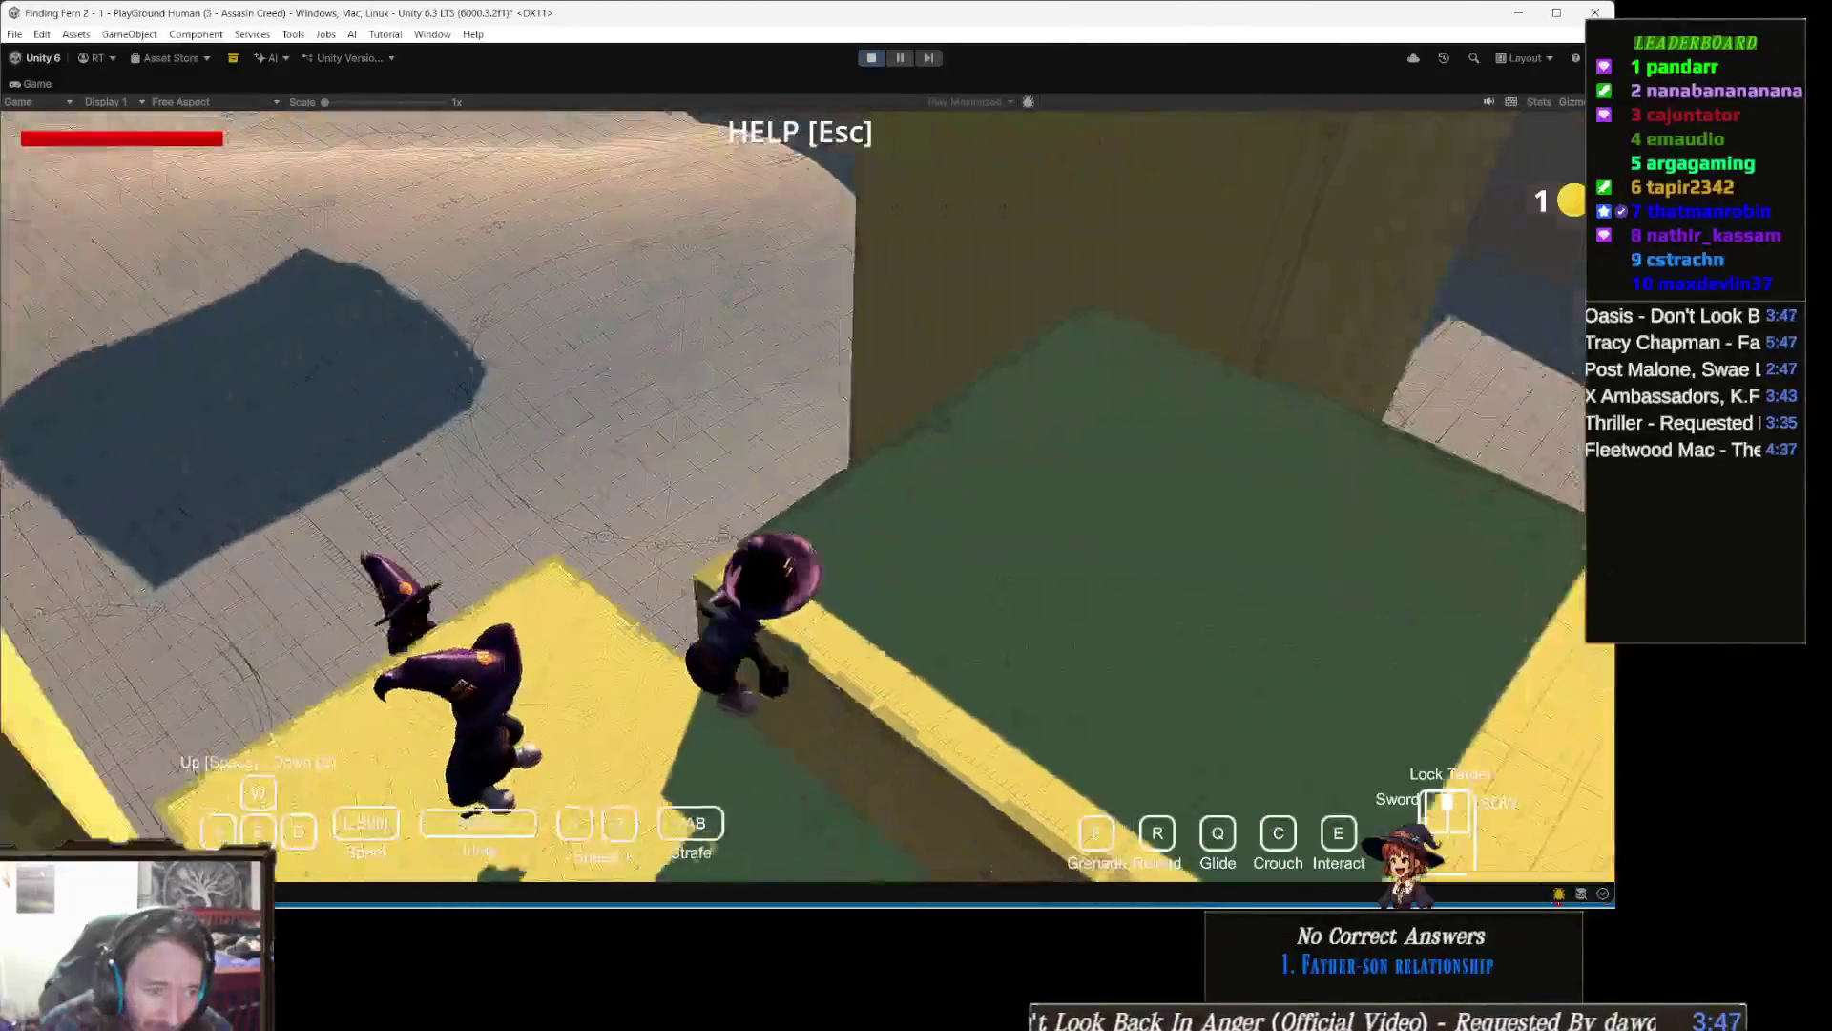
key("w")
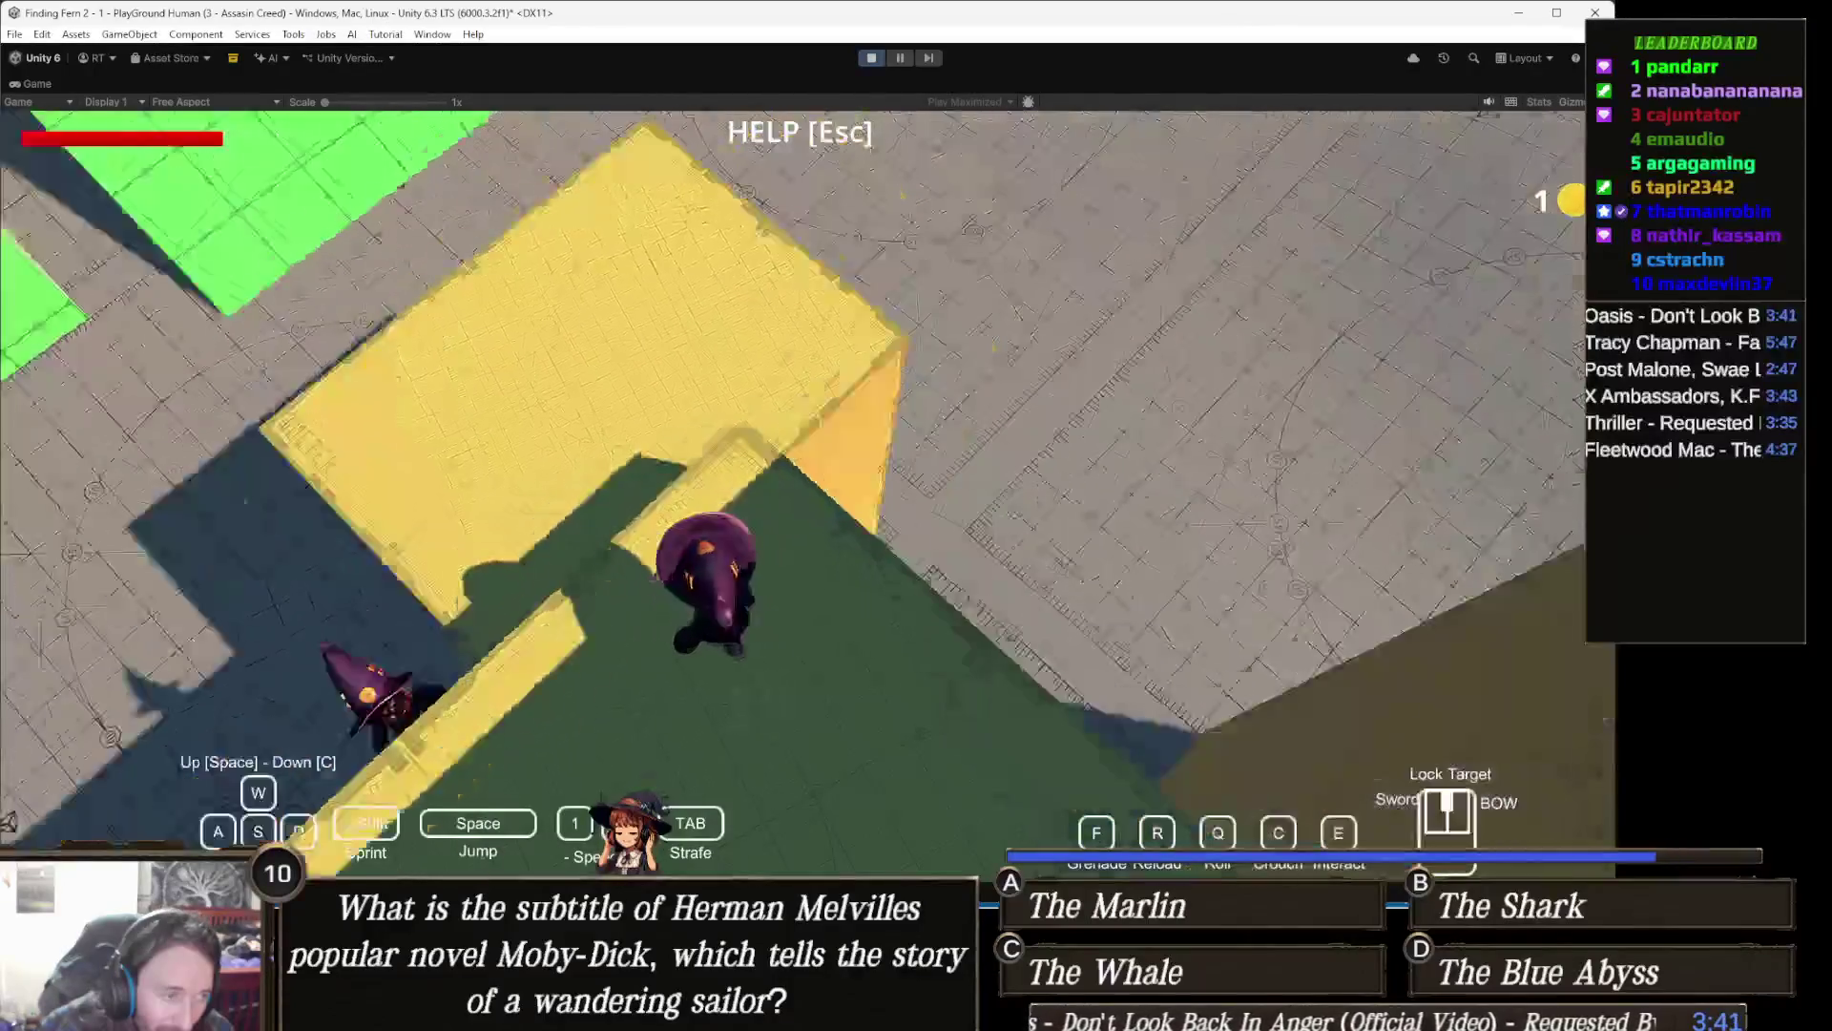
key("shift+w")
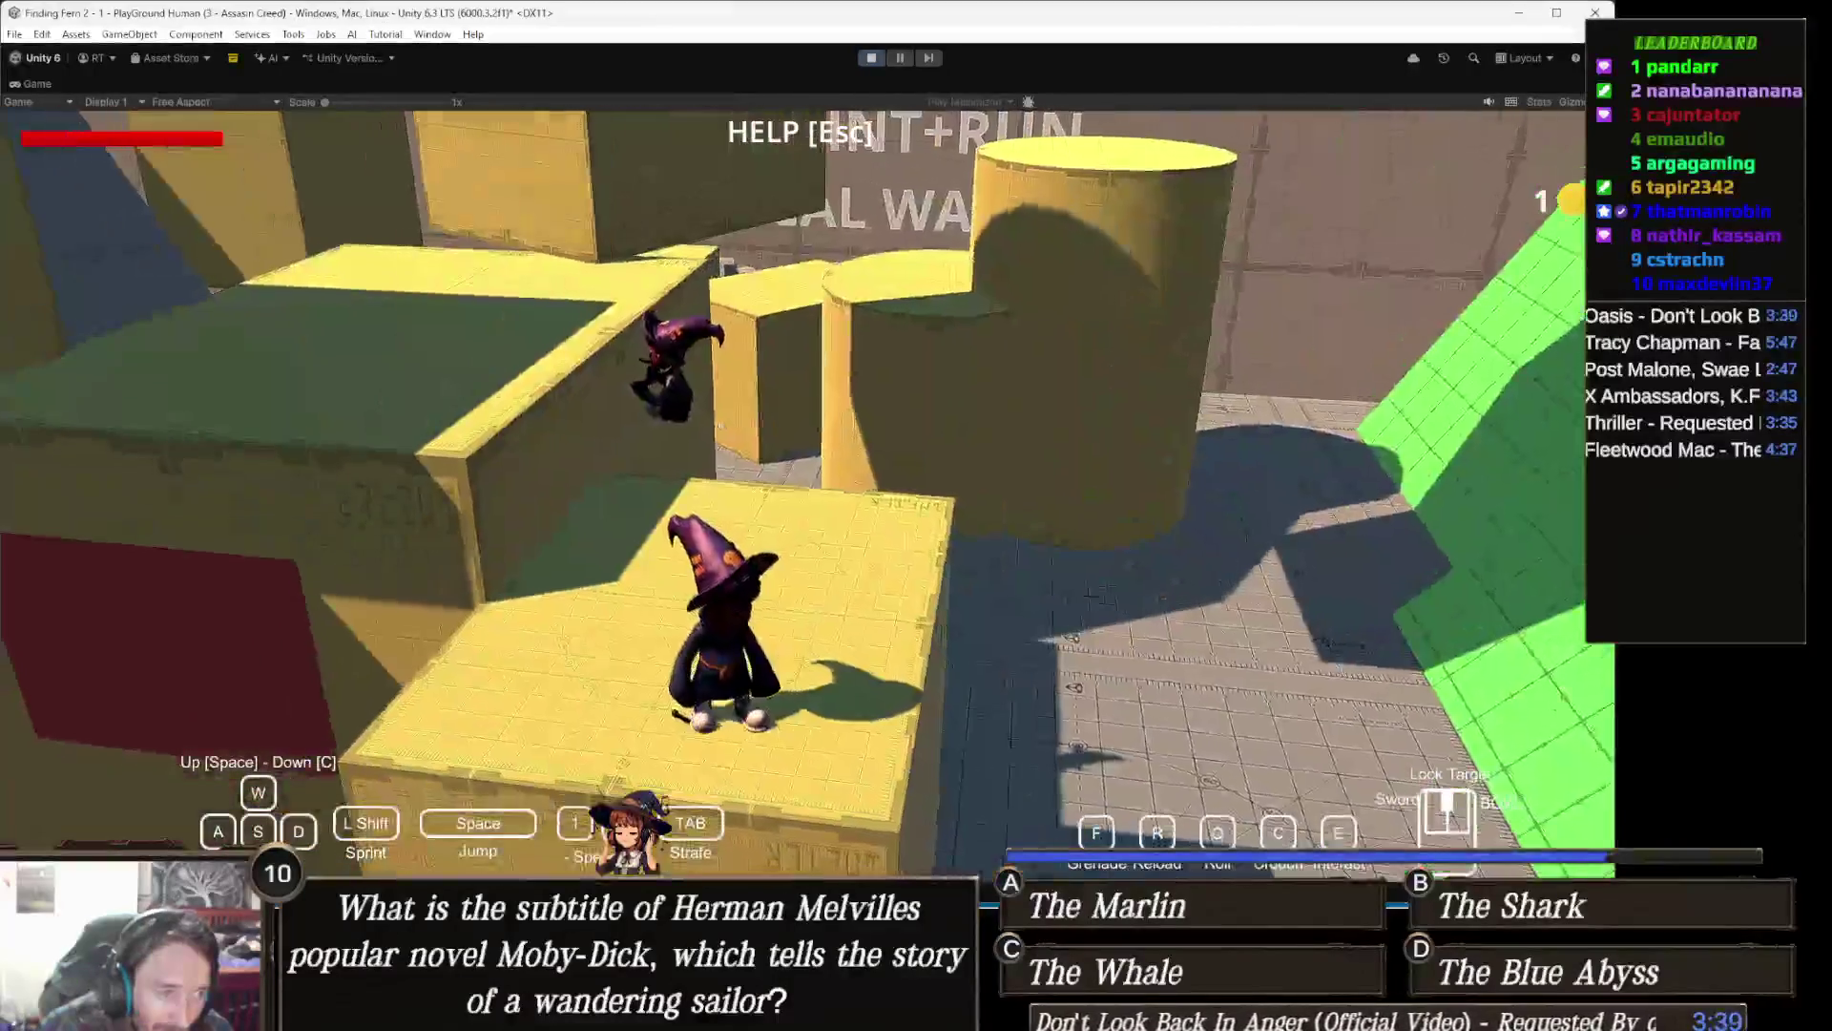
key("w")
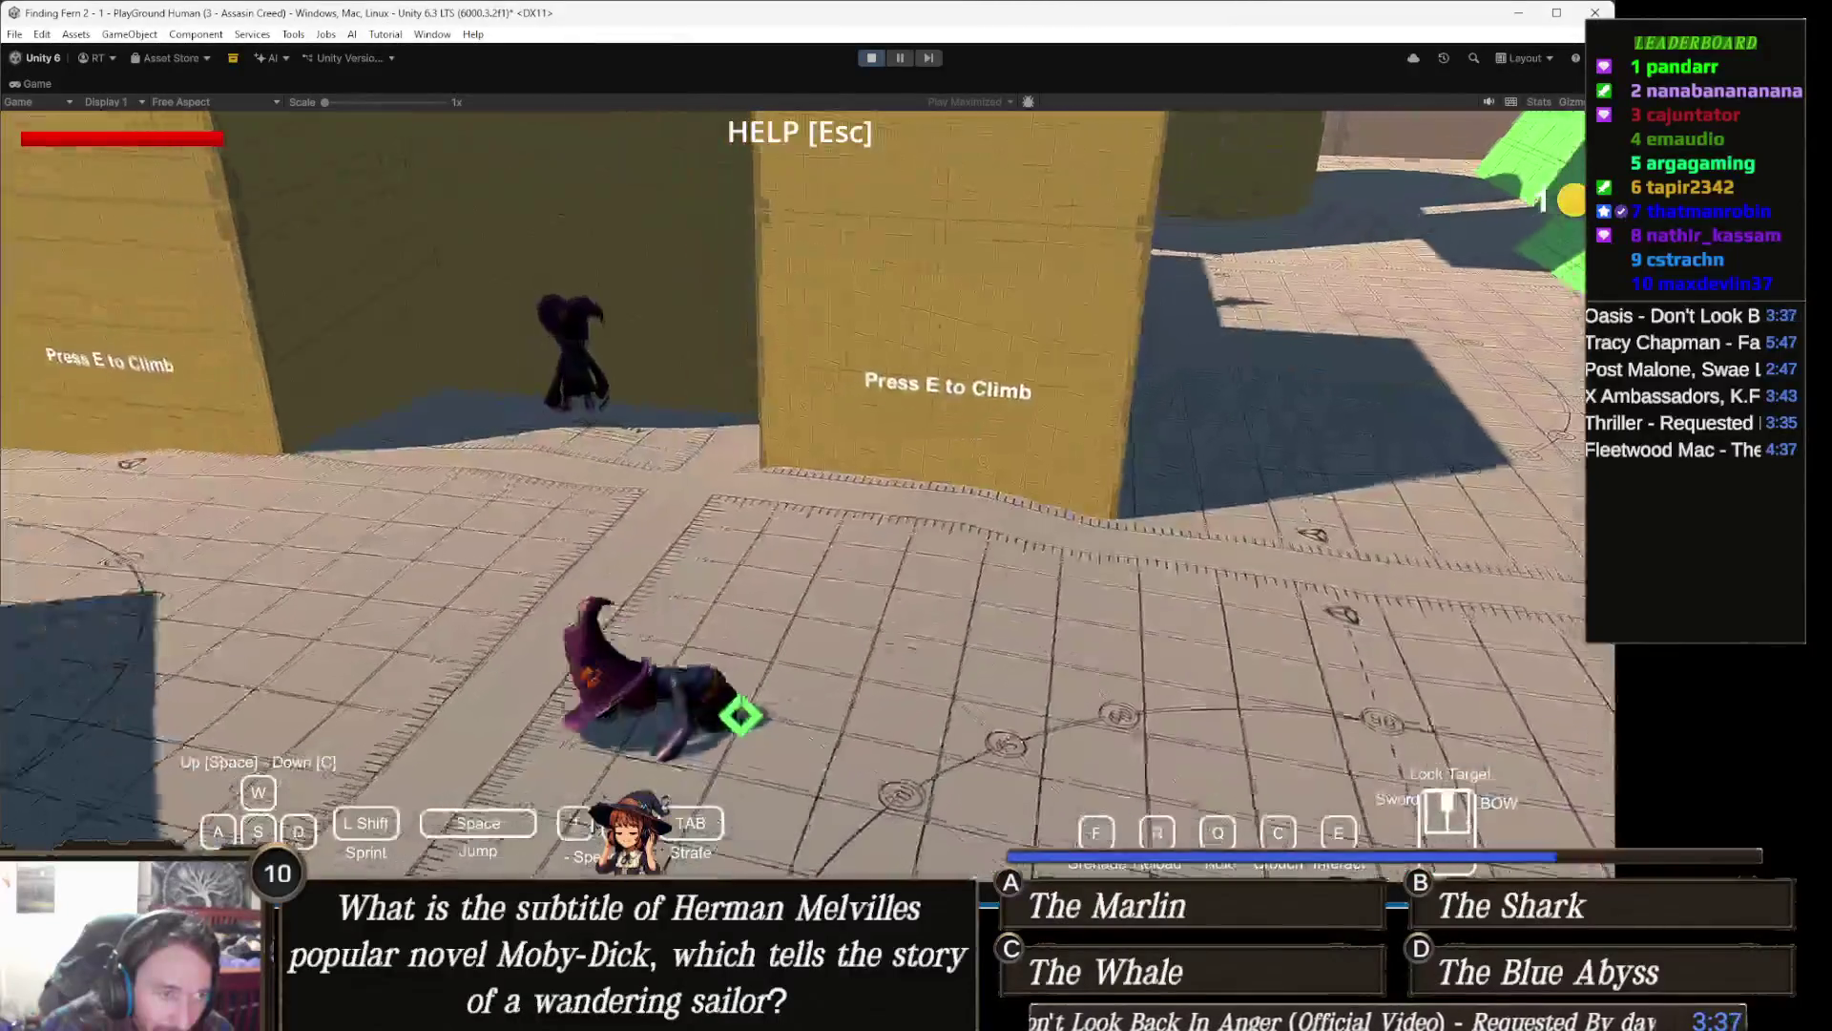
key("w")
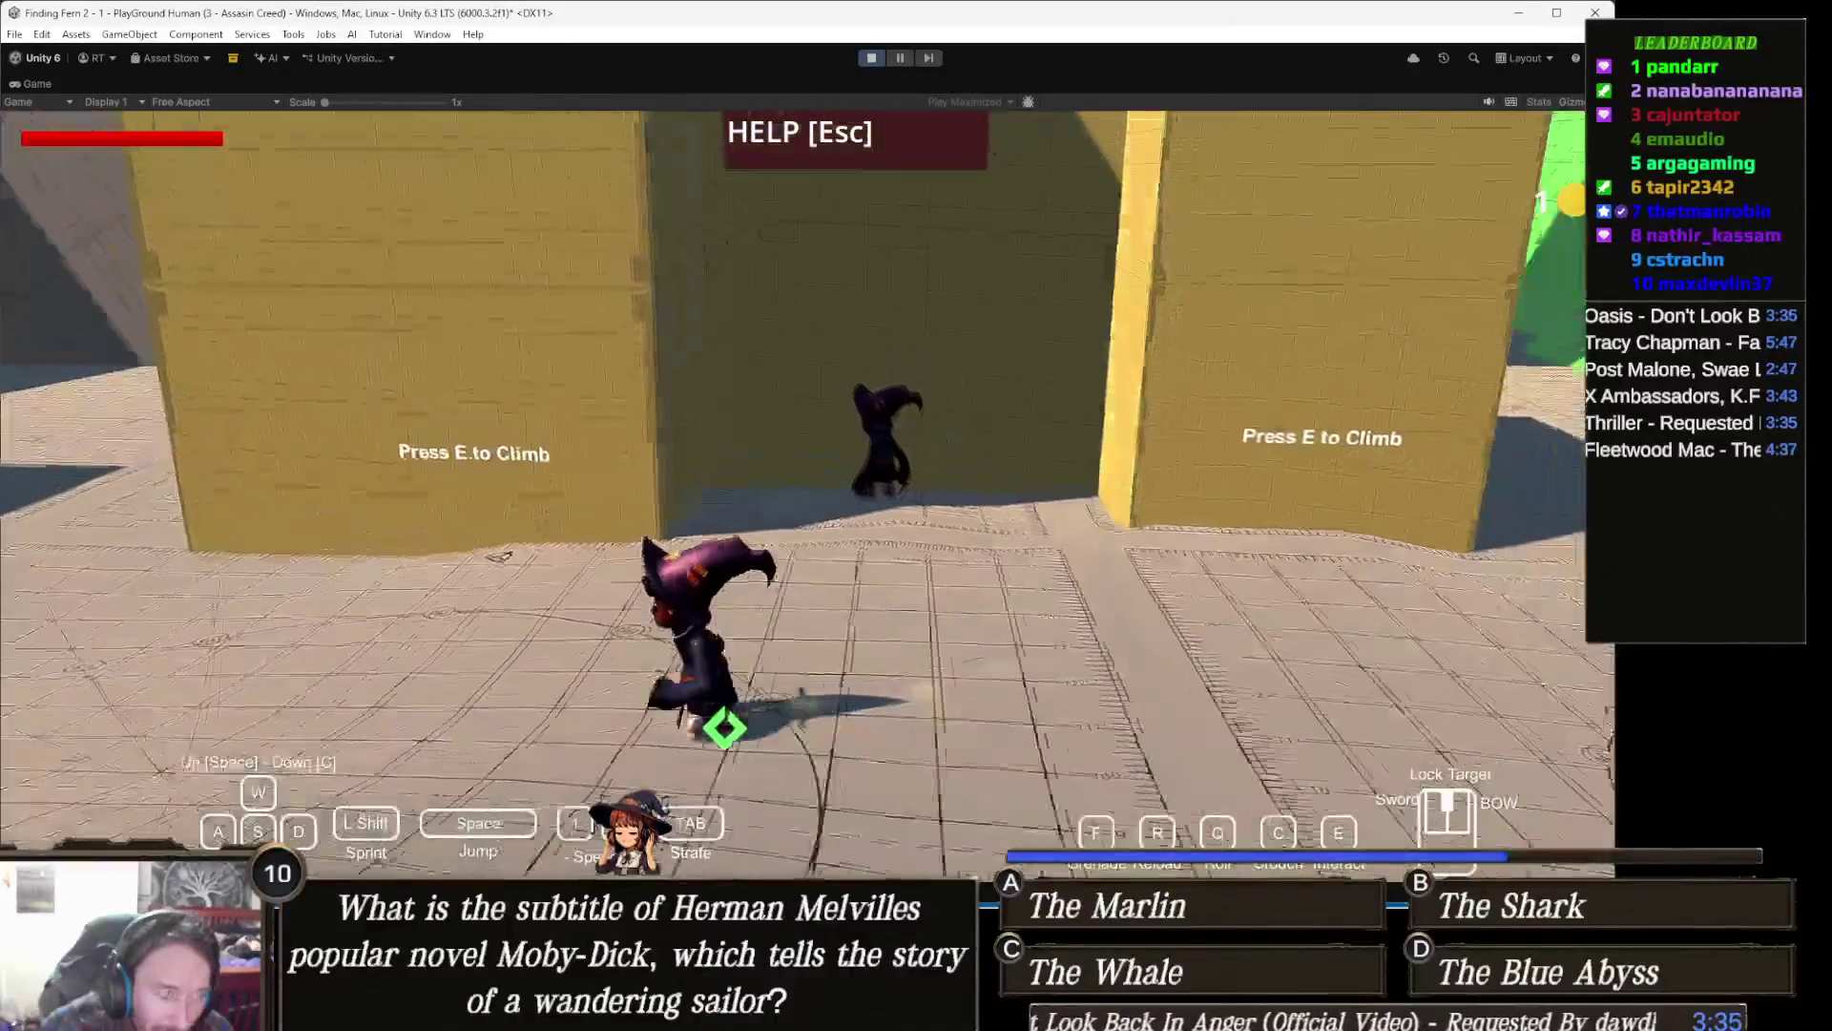
key("Escape")
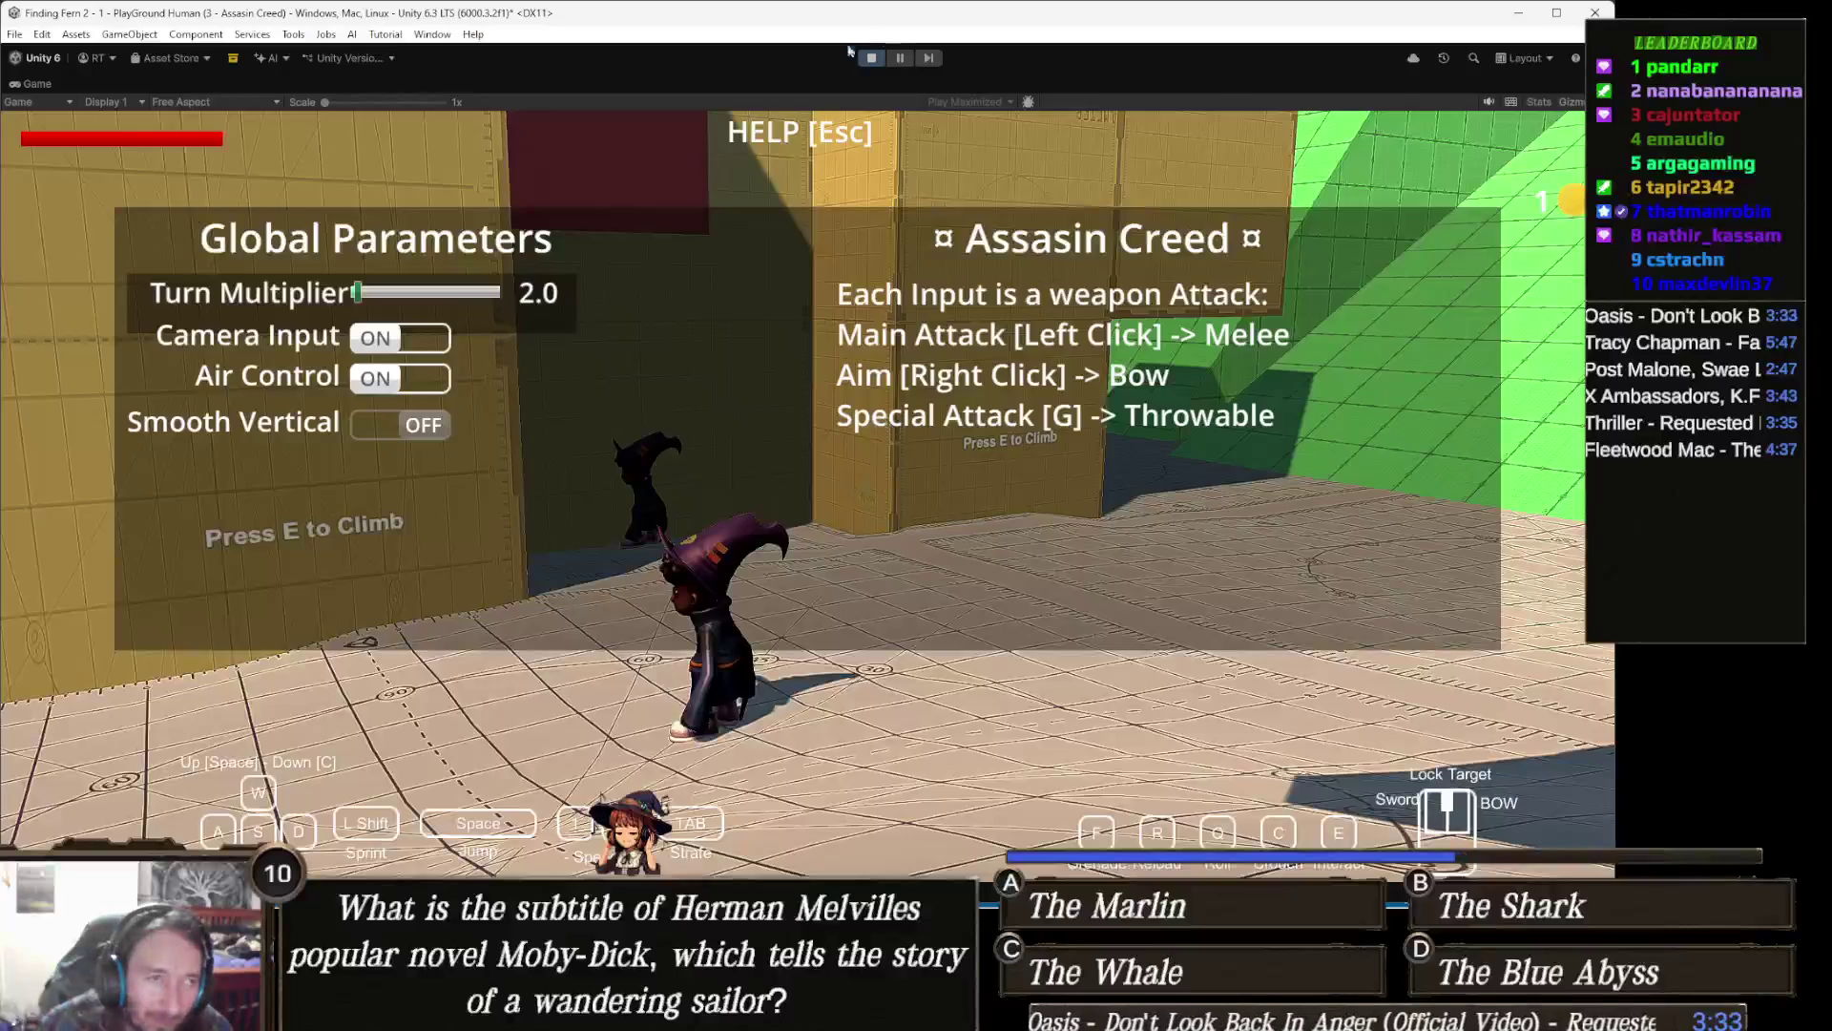
left_click(873, 60)
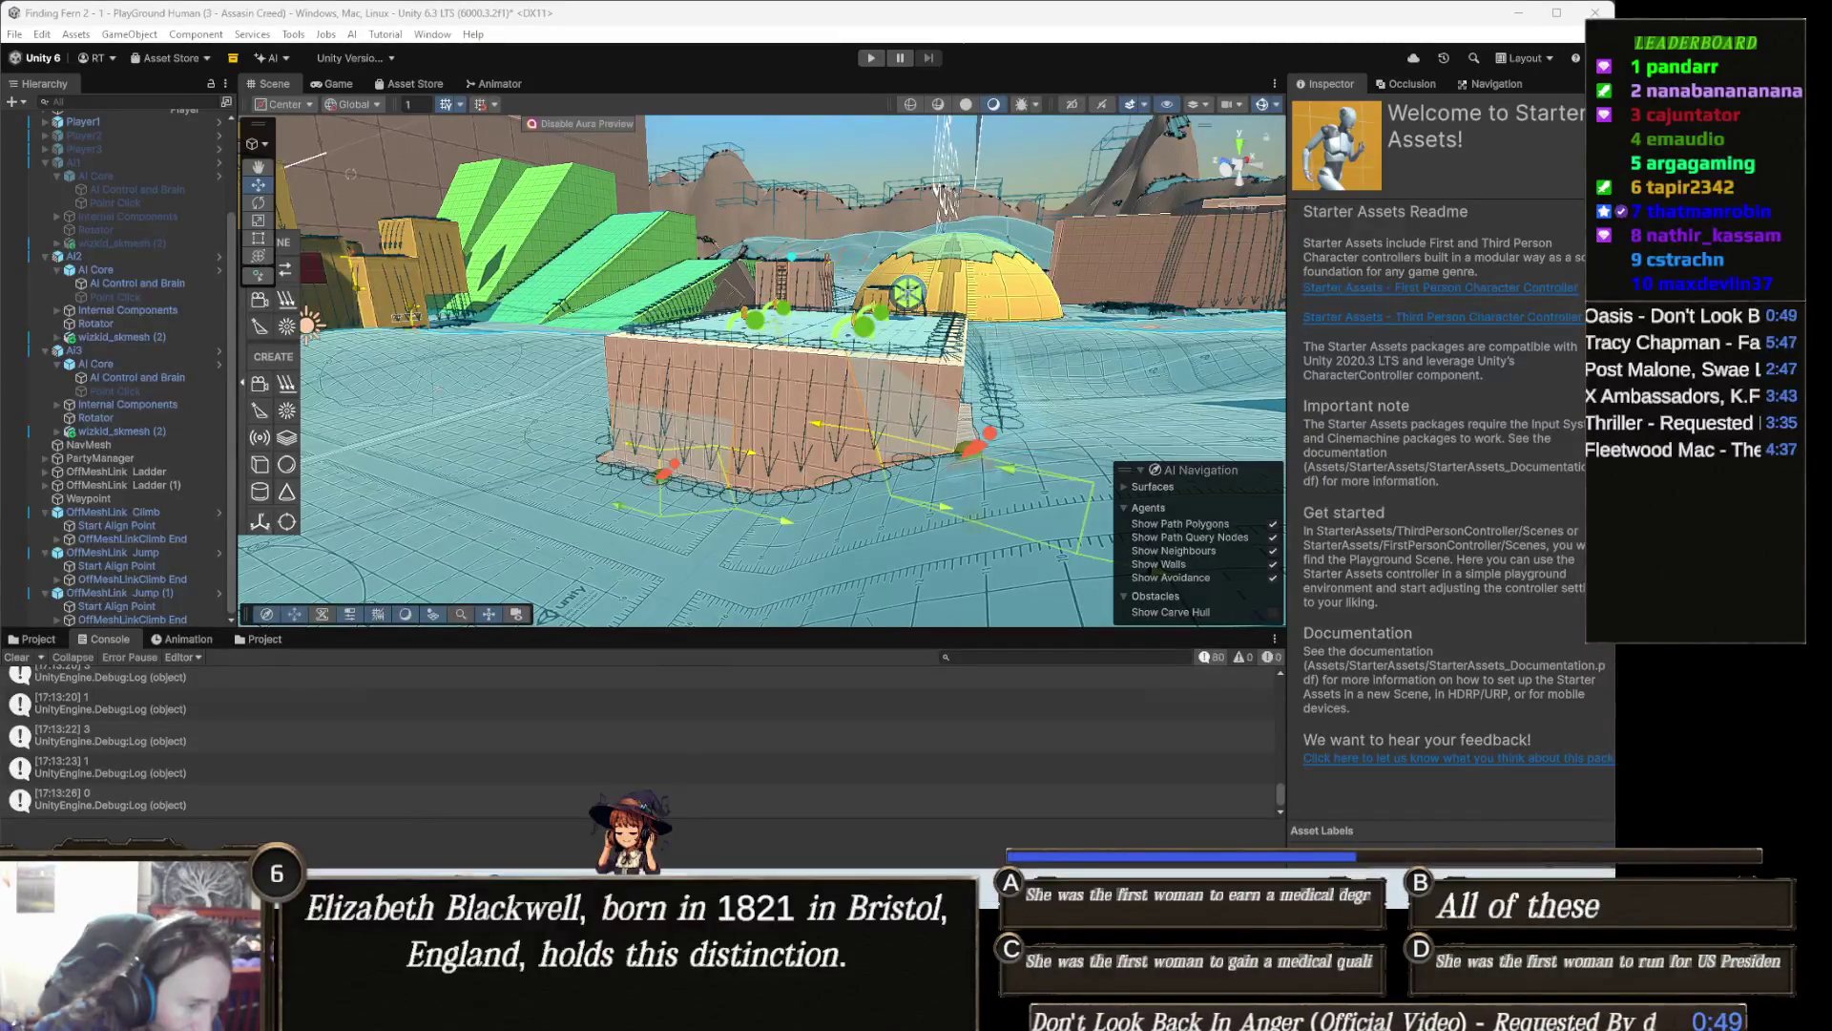
Step: Switch from Unity to the Gamedle guessing page in Chrome
left_click(544, 852)
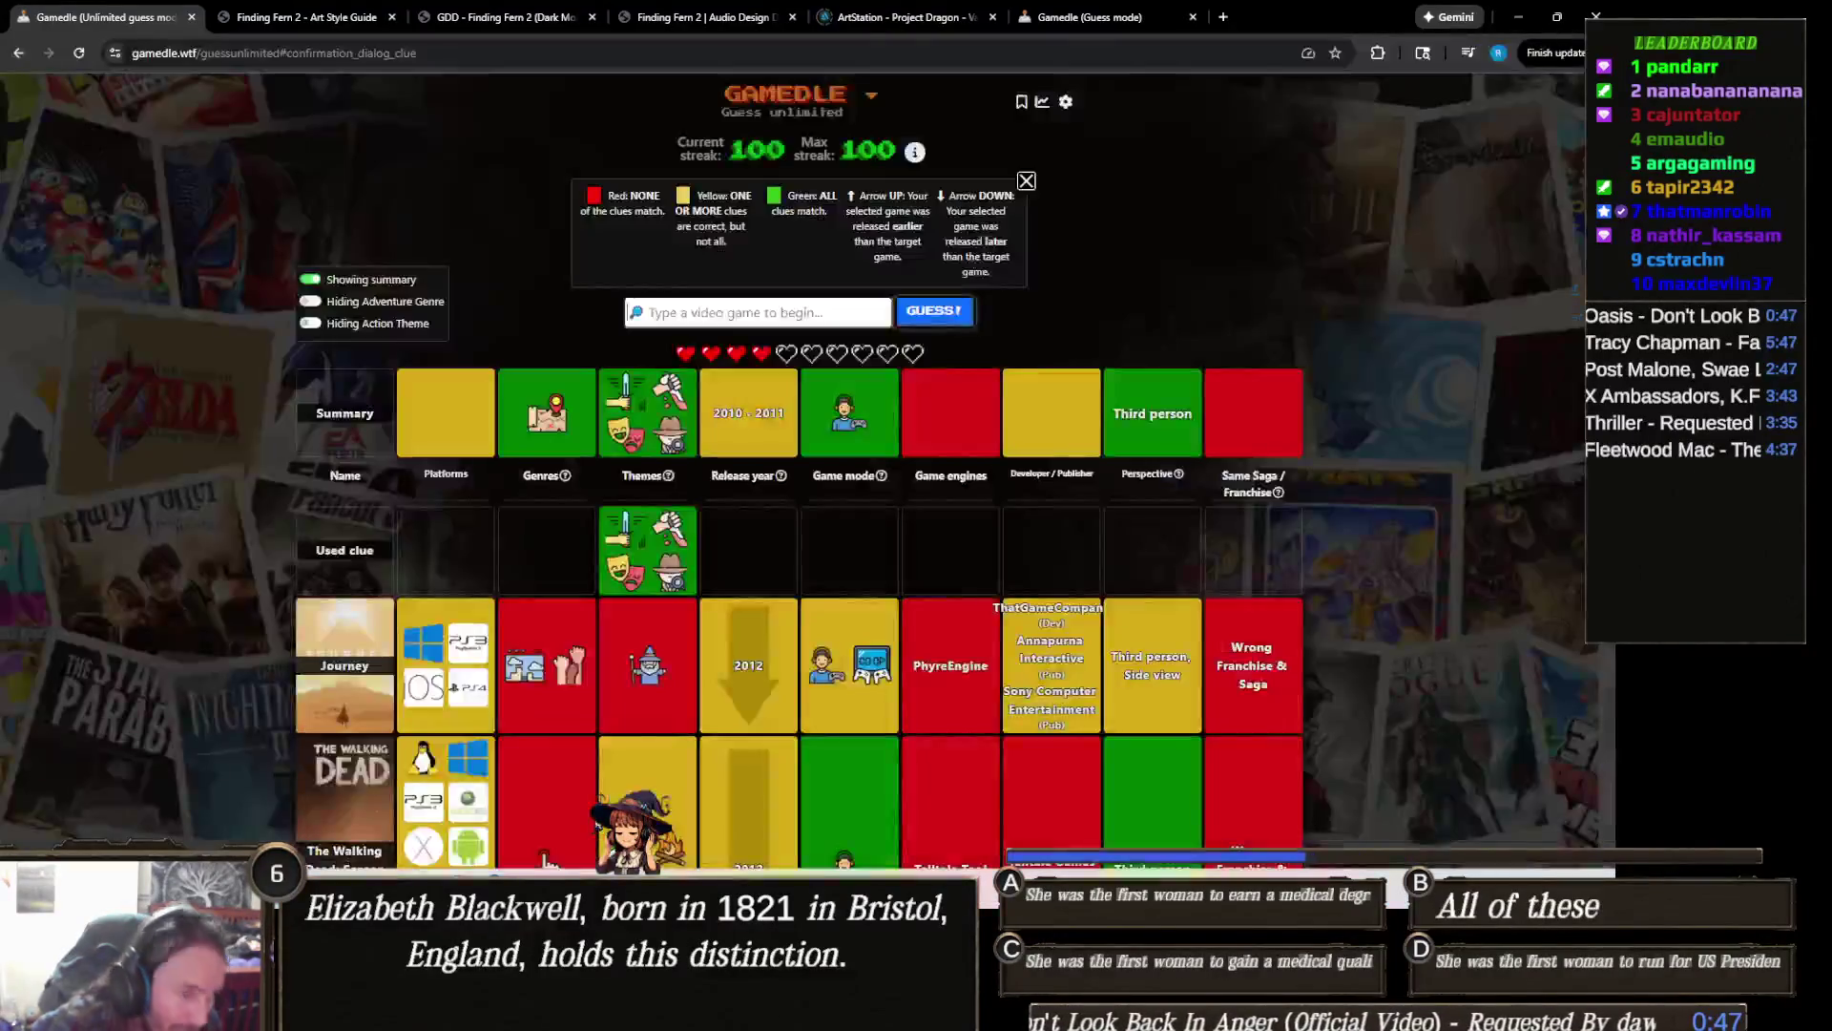
Step: Guess Heavy Rain in Gamedle, then go back to the Unity editor
left_click(843, 313)
type("heavy")
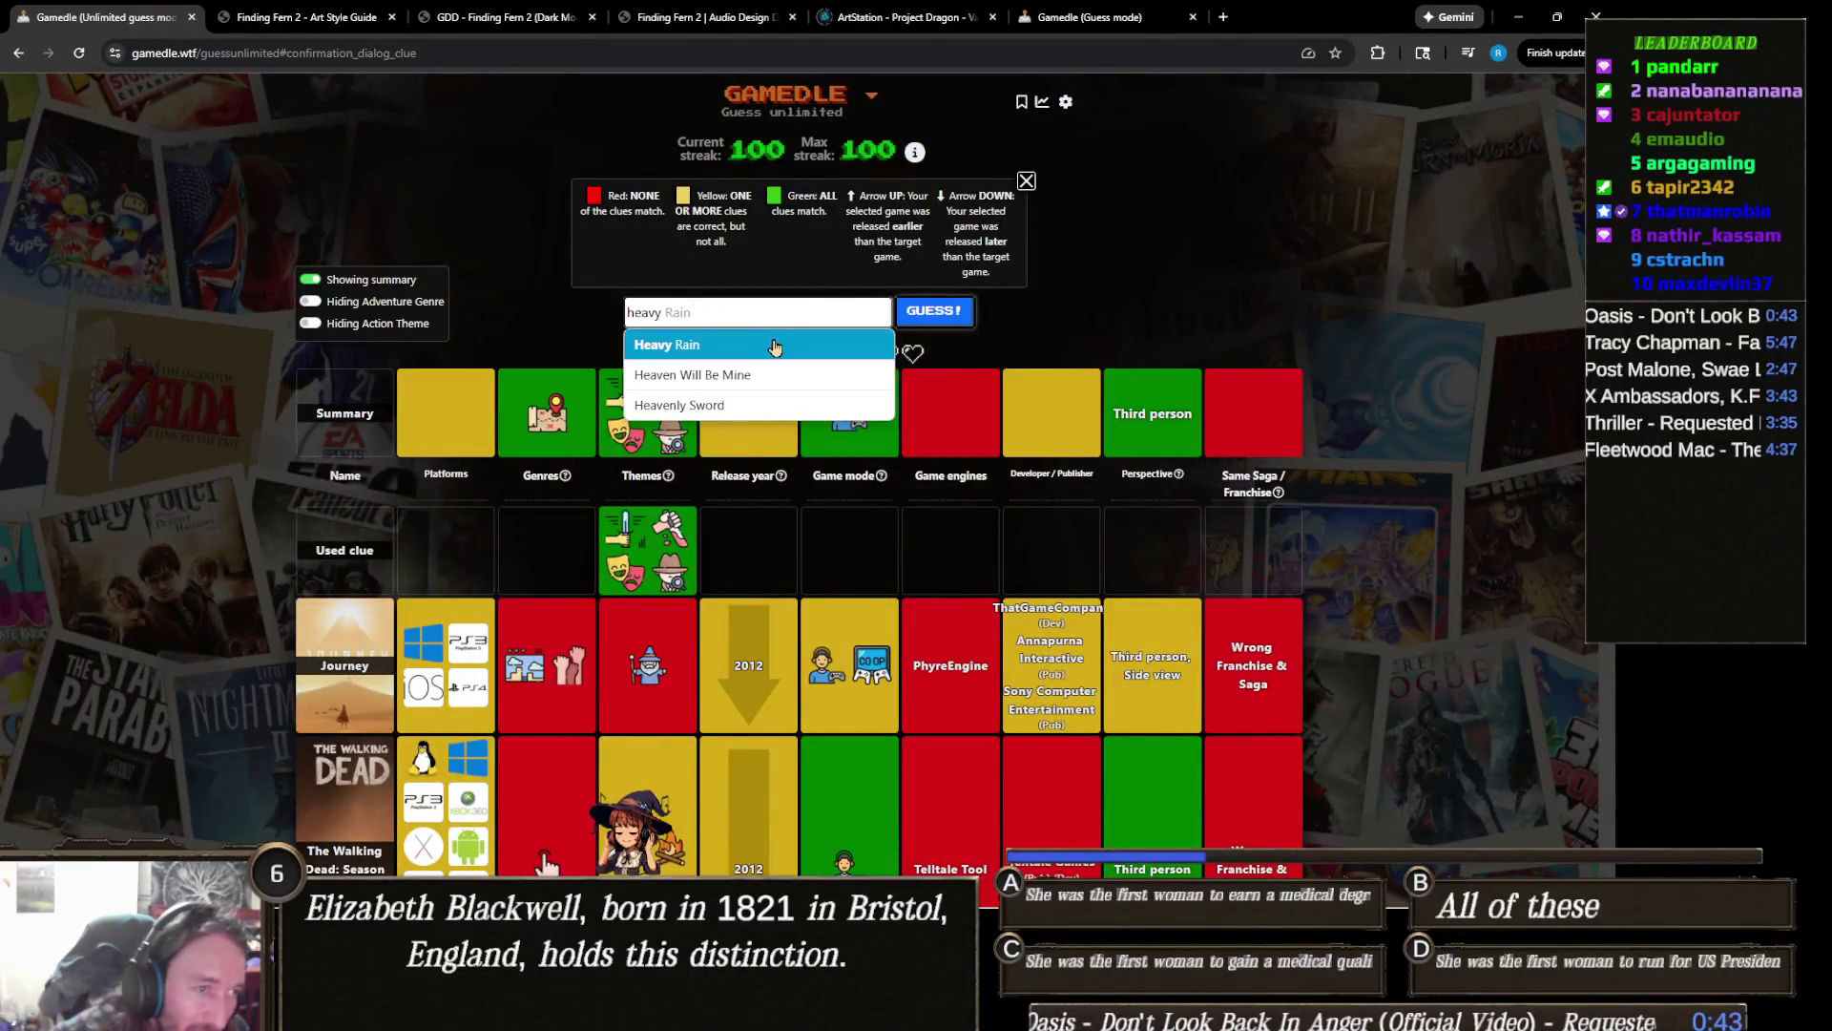
left_click(934, 312)
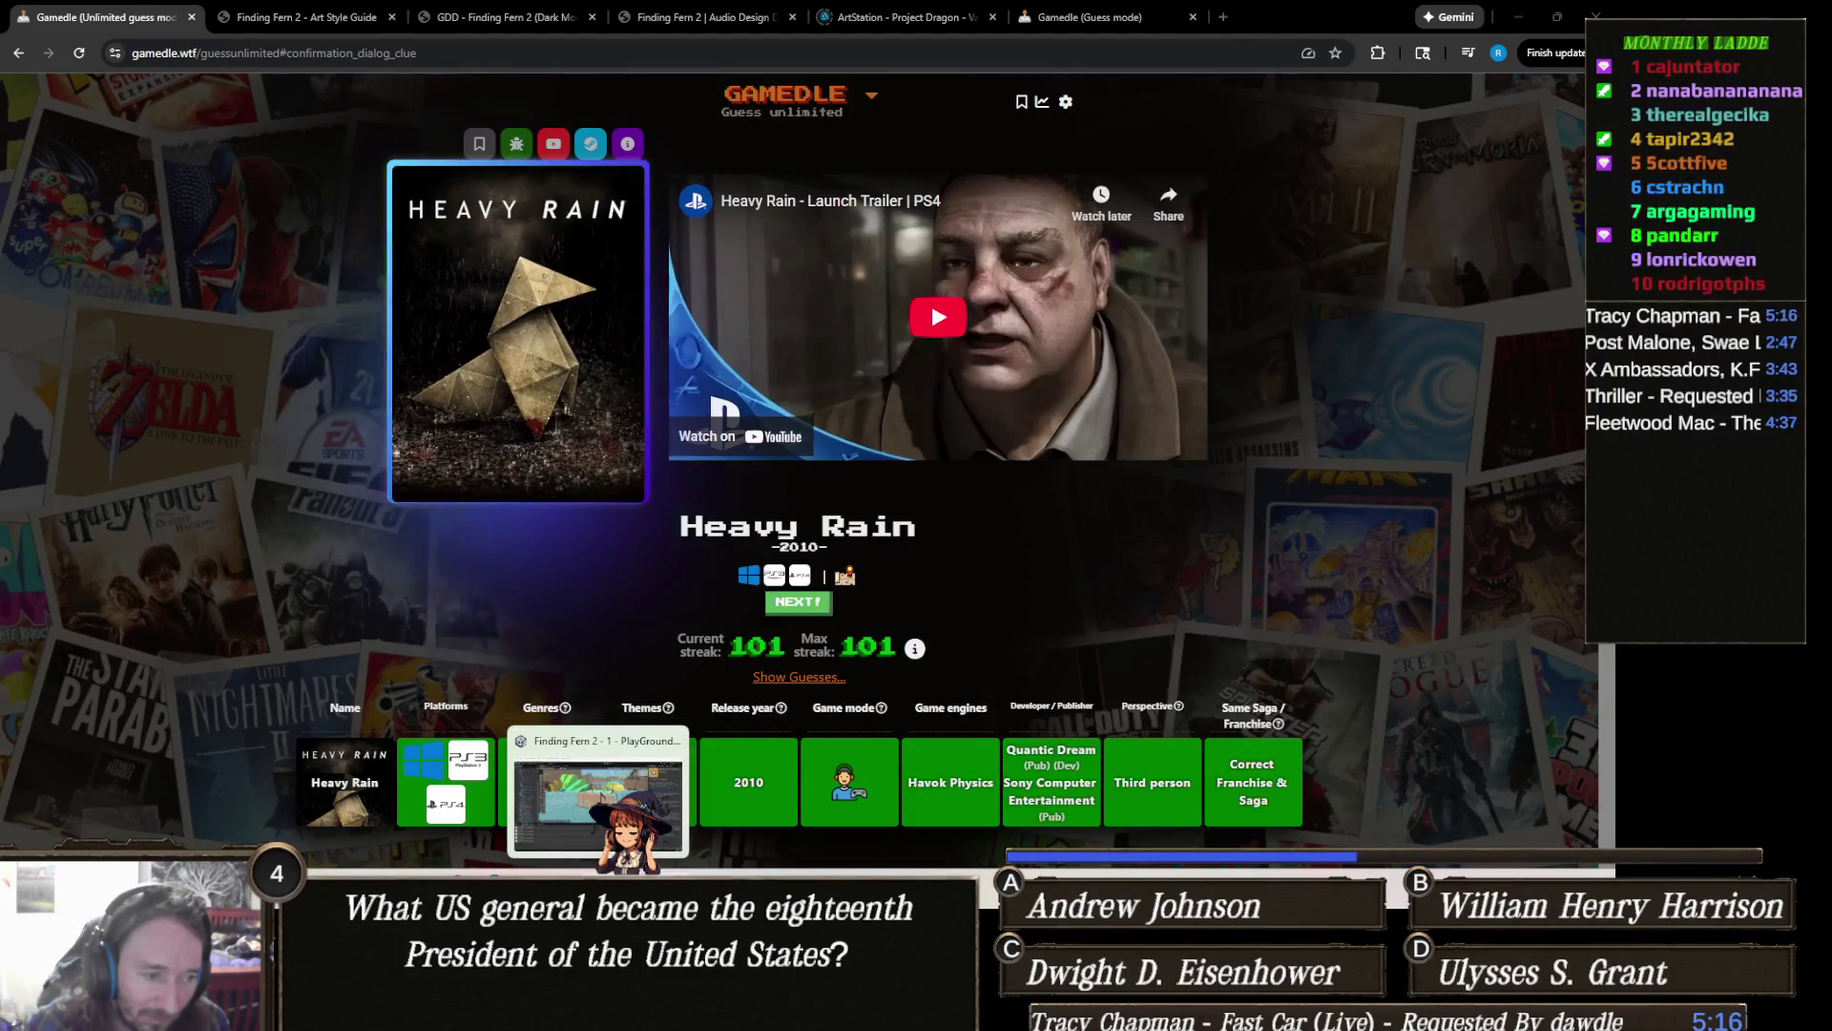
left_click(599, 801)
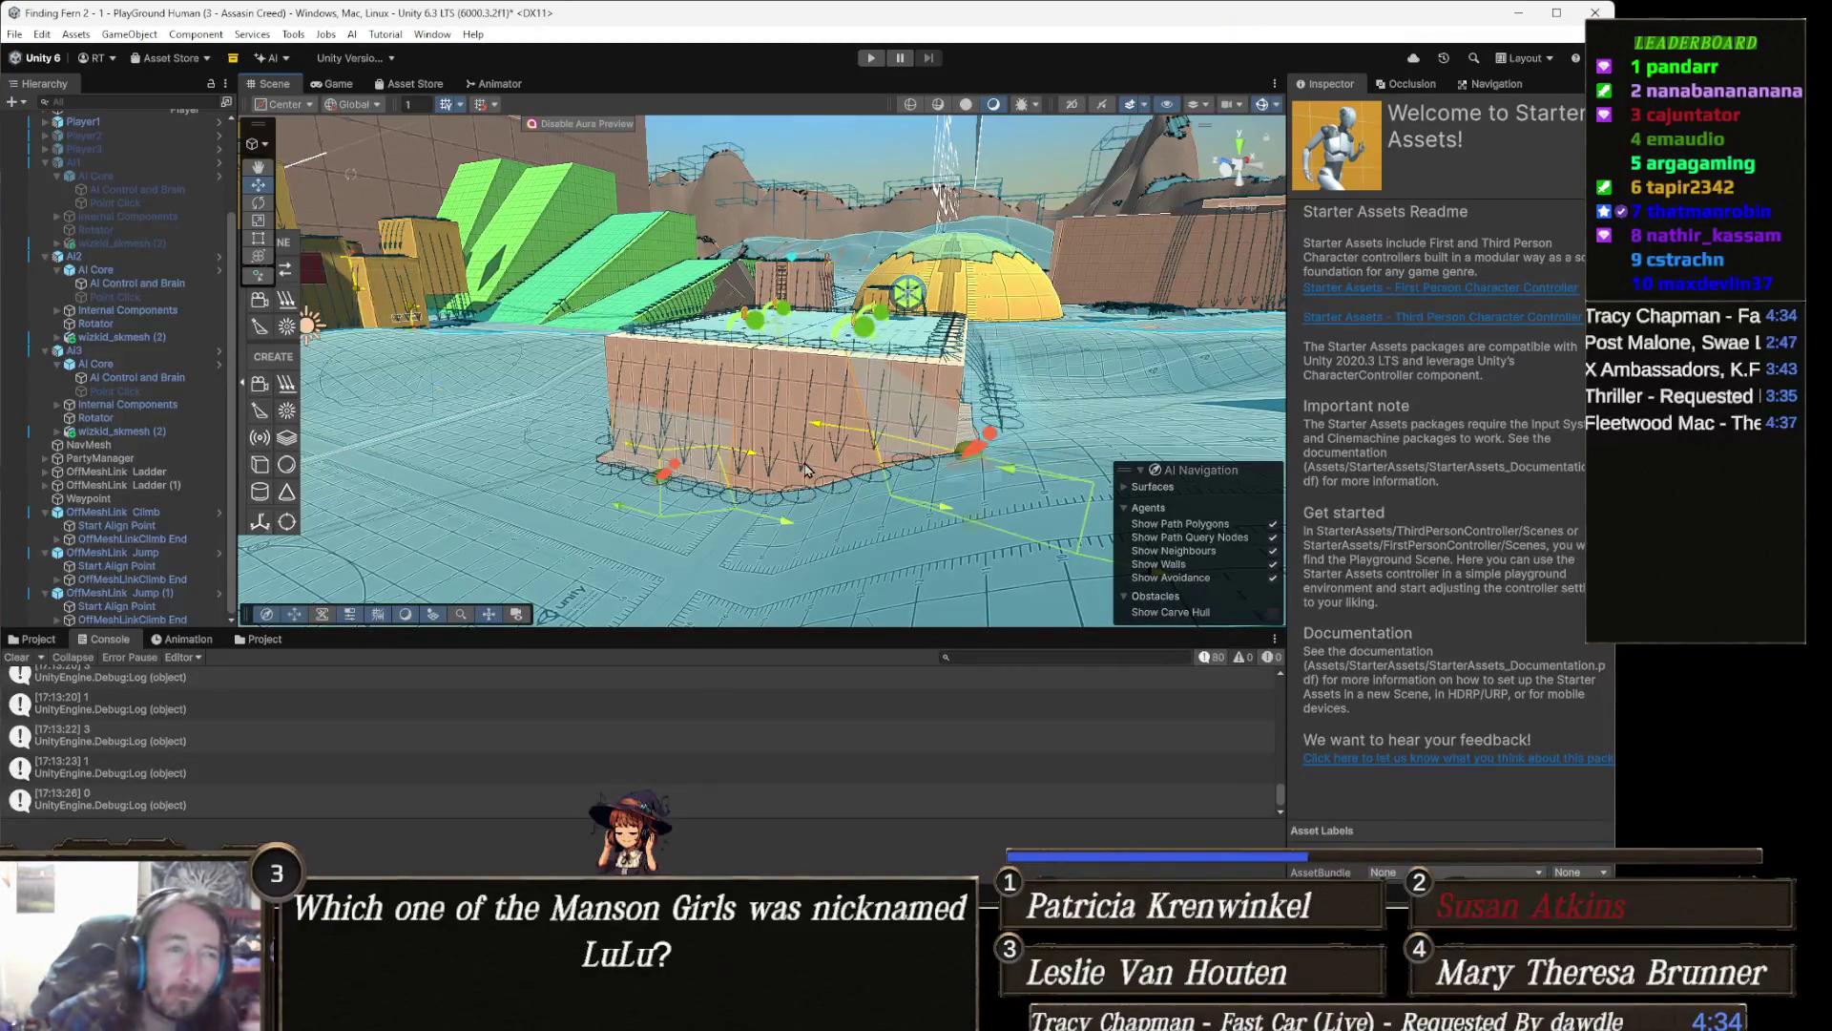
Step: Start the game and walk the witch across the sandy area into the tiled courtyard with followers
left_click(869, 60)
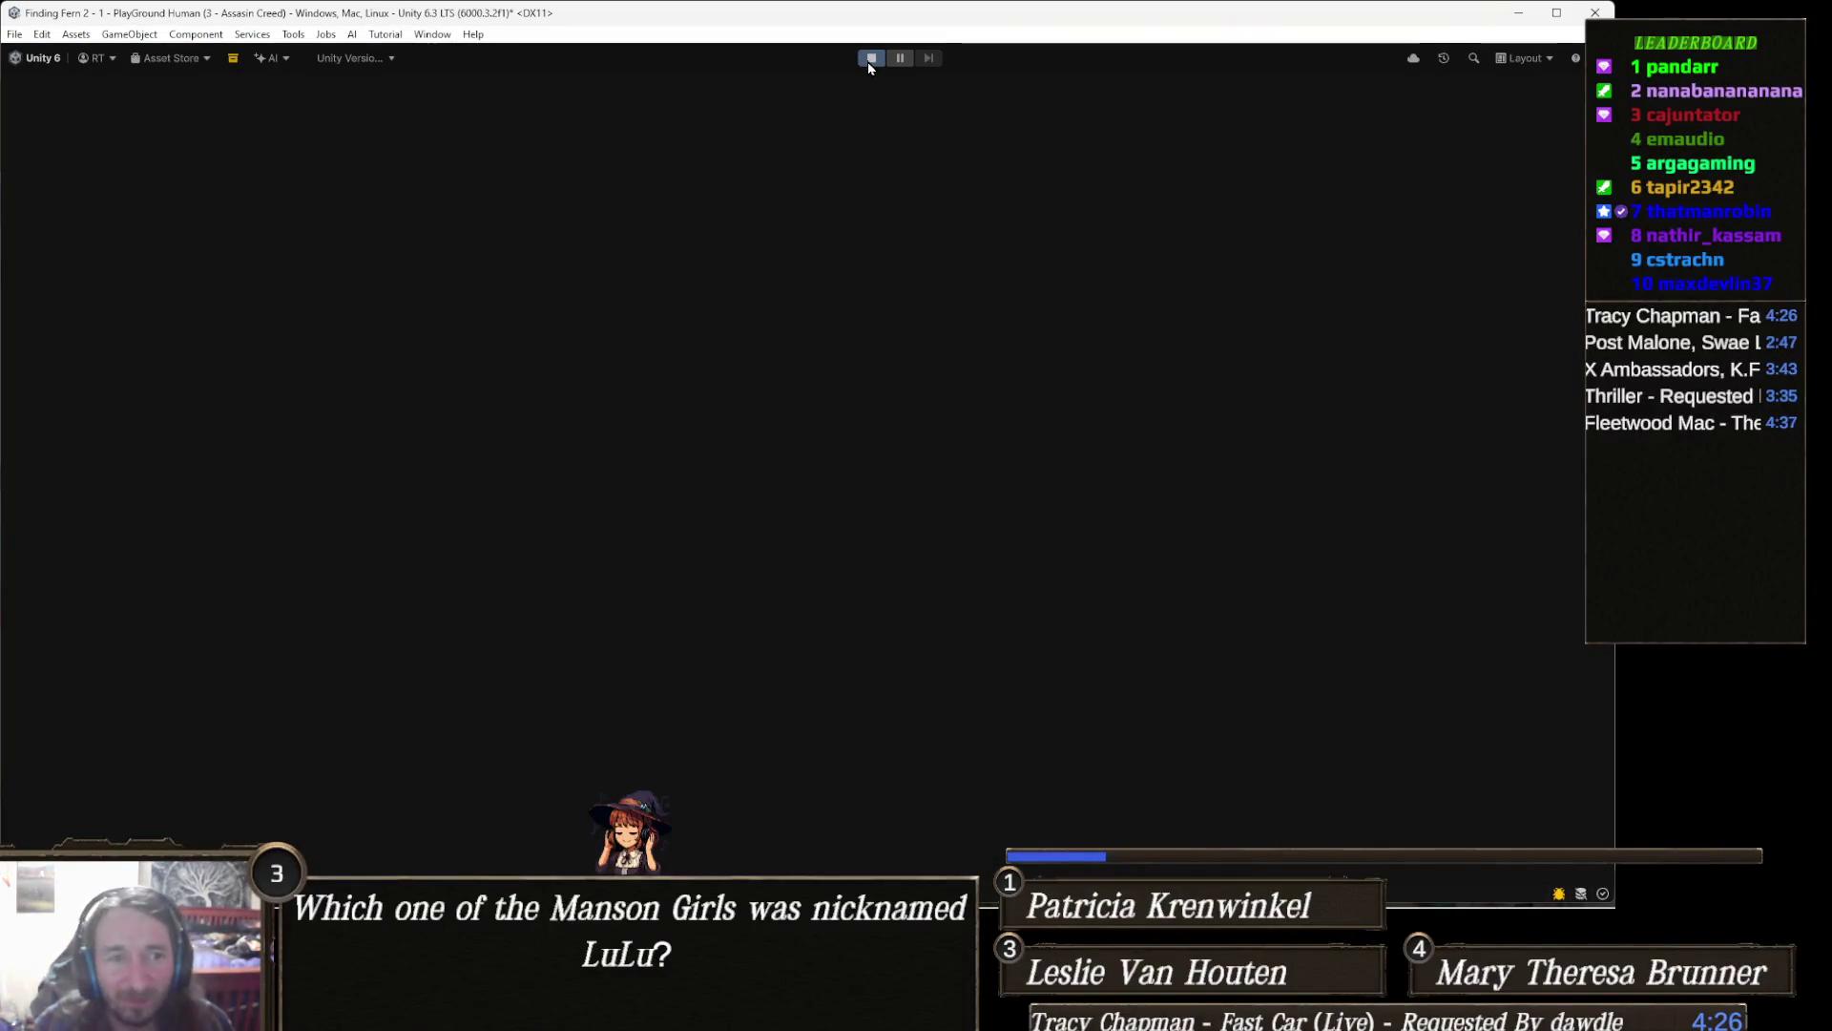
key("w")
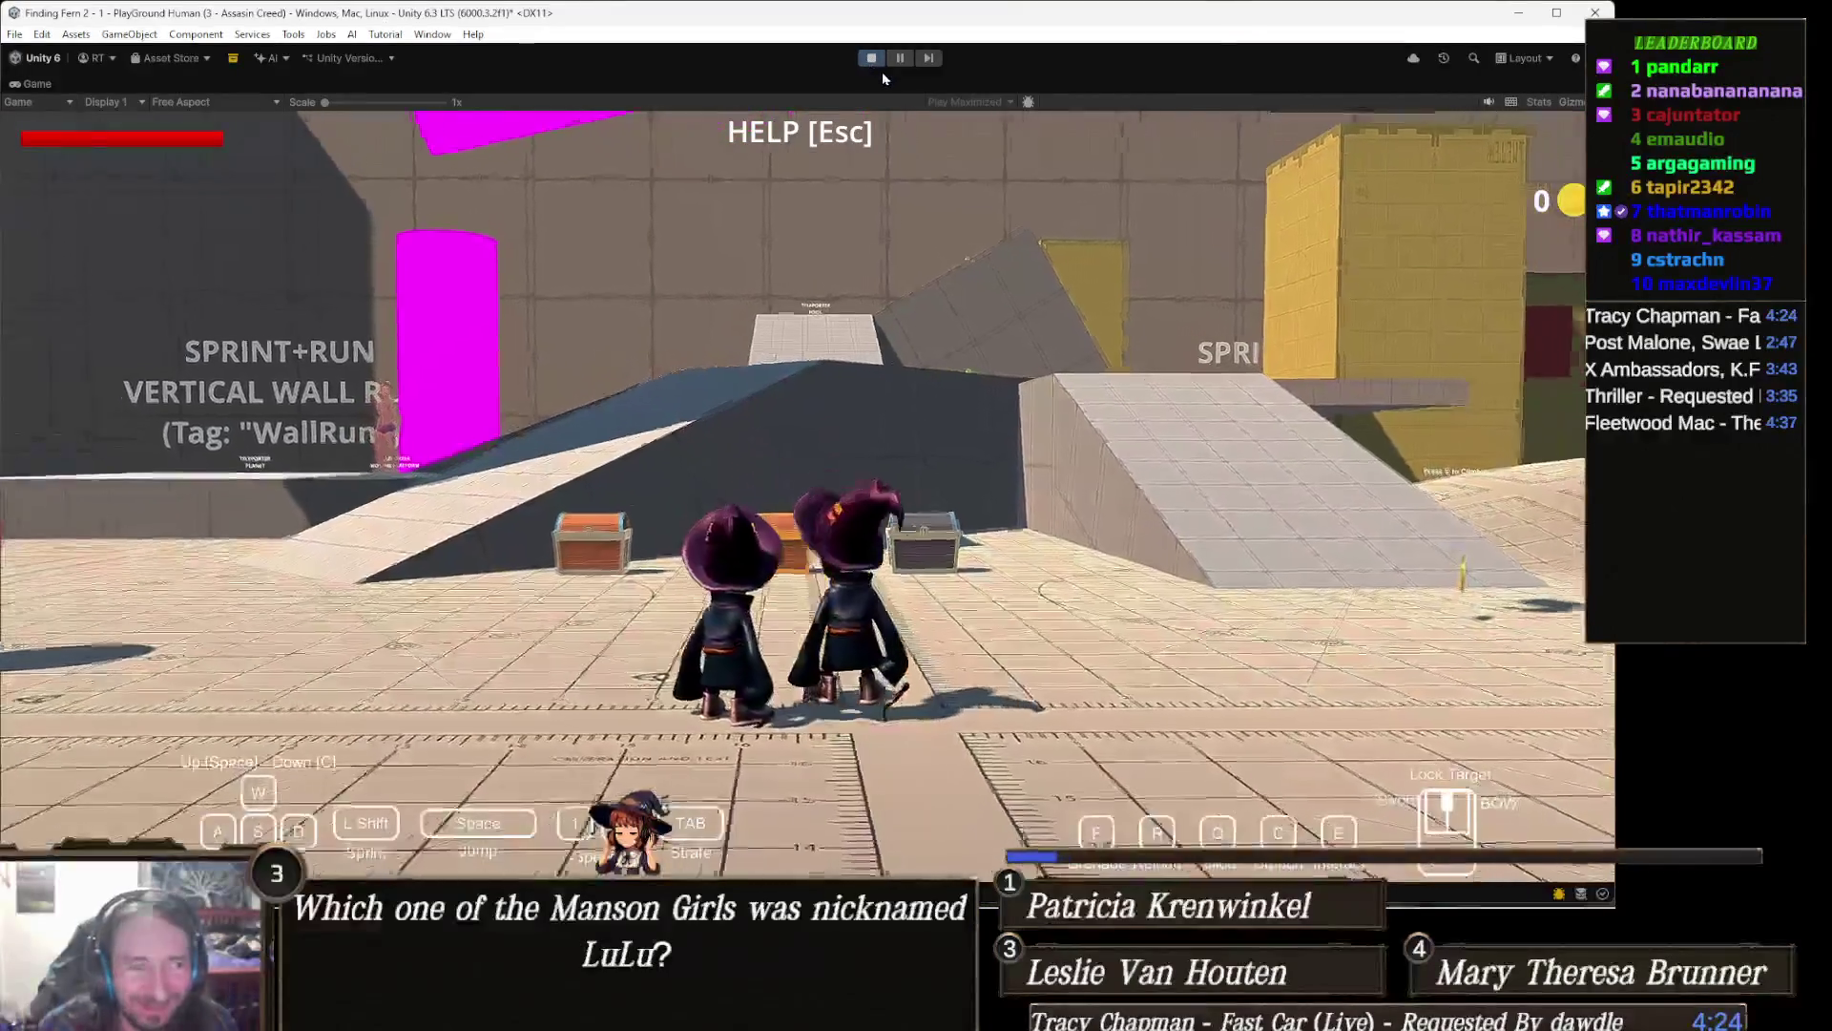
key("w")
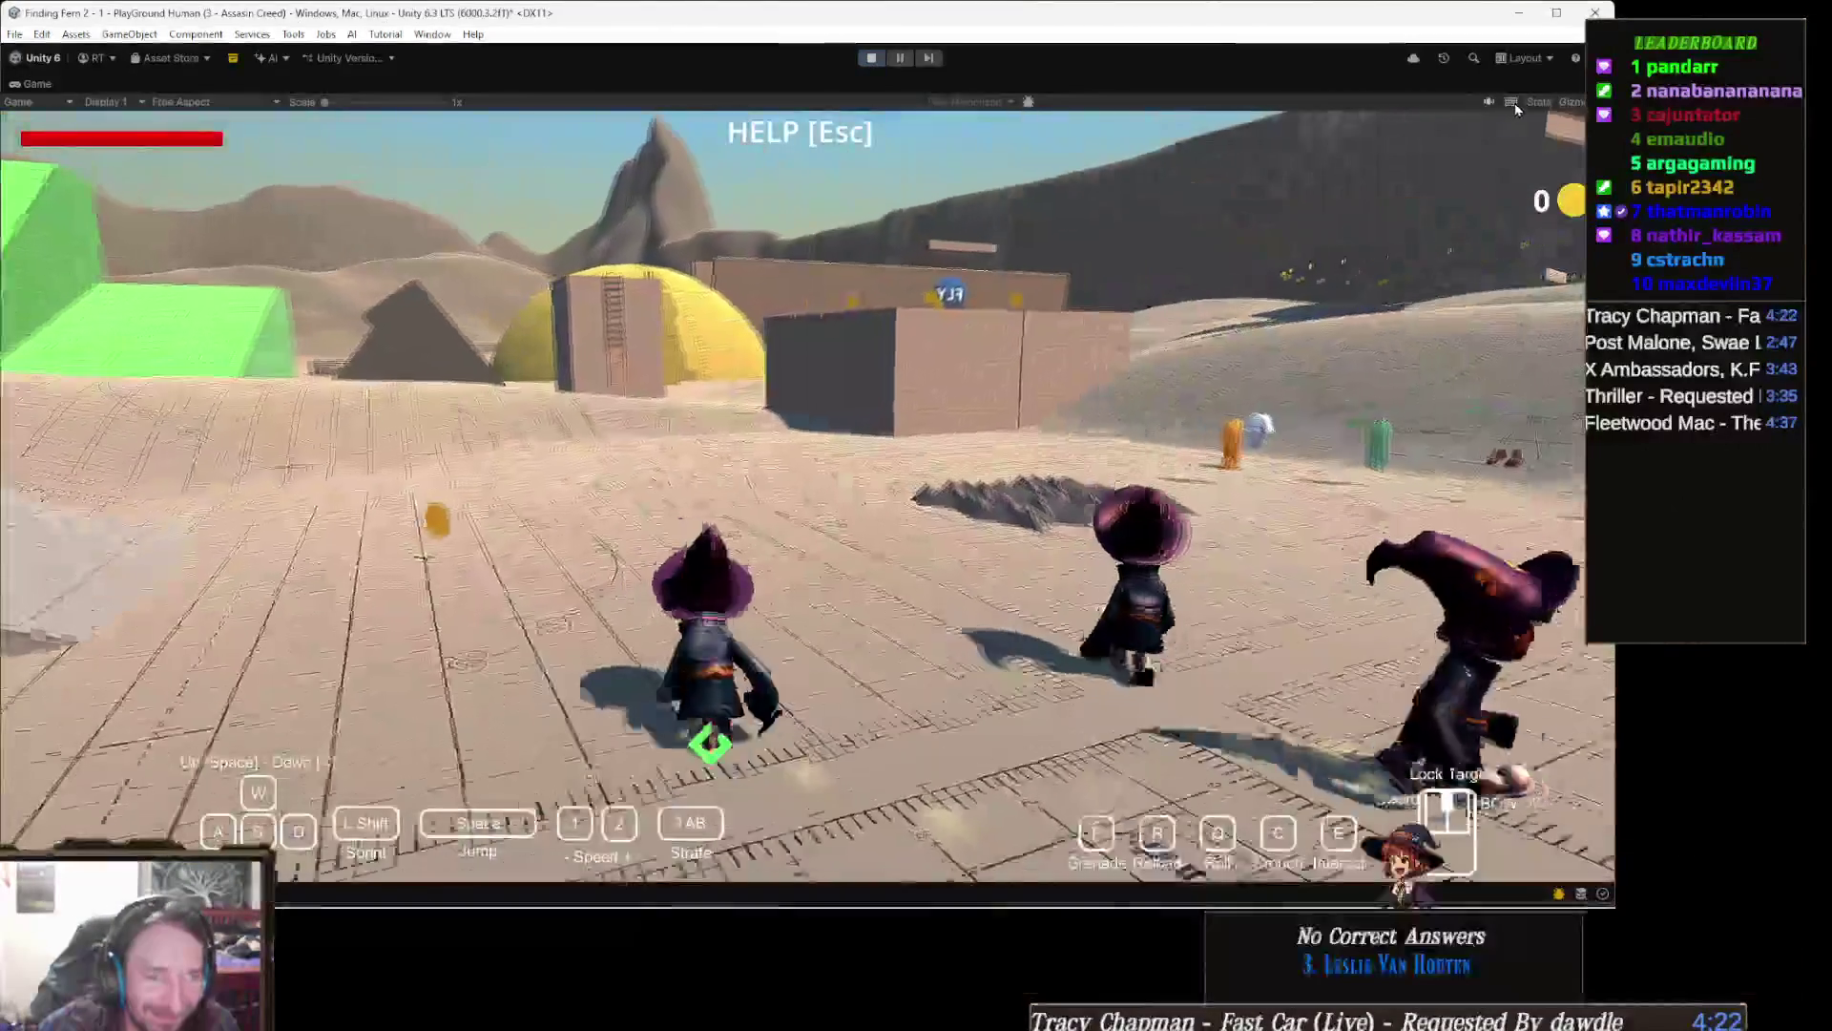
key("w")
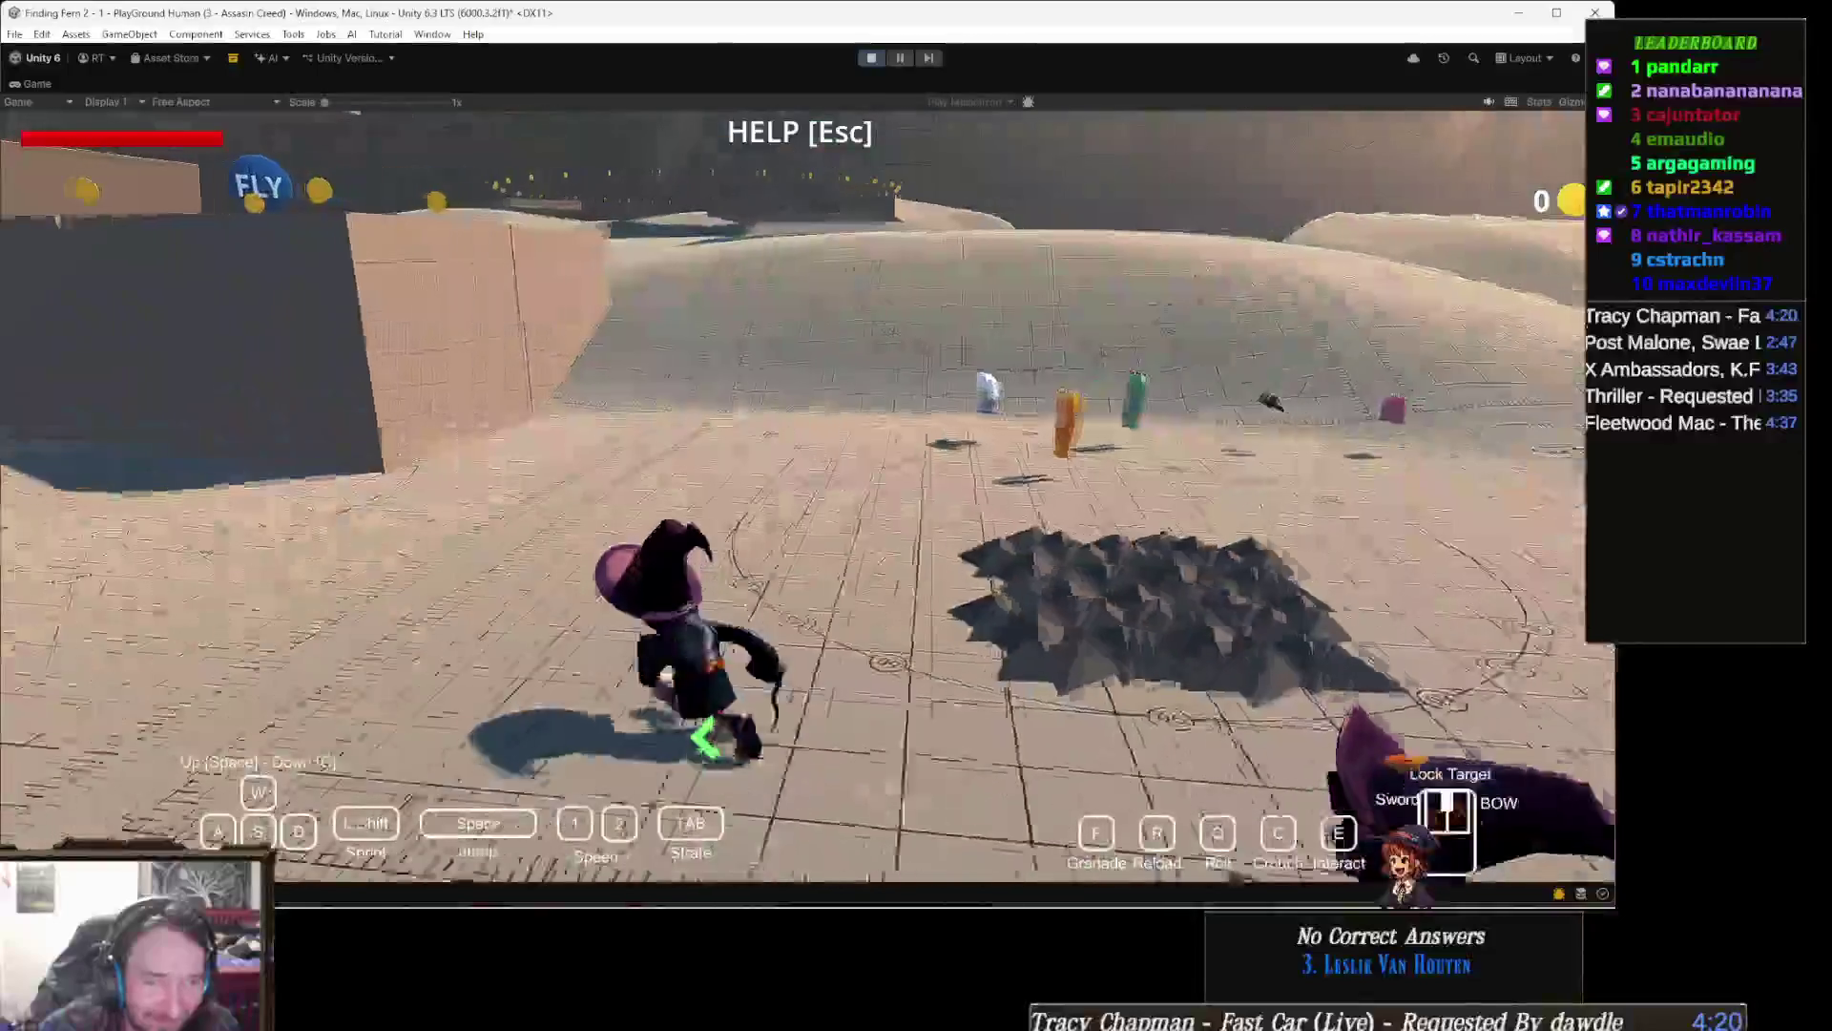
key("w")
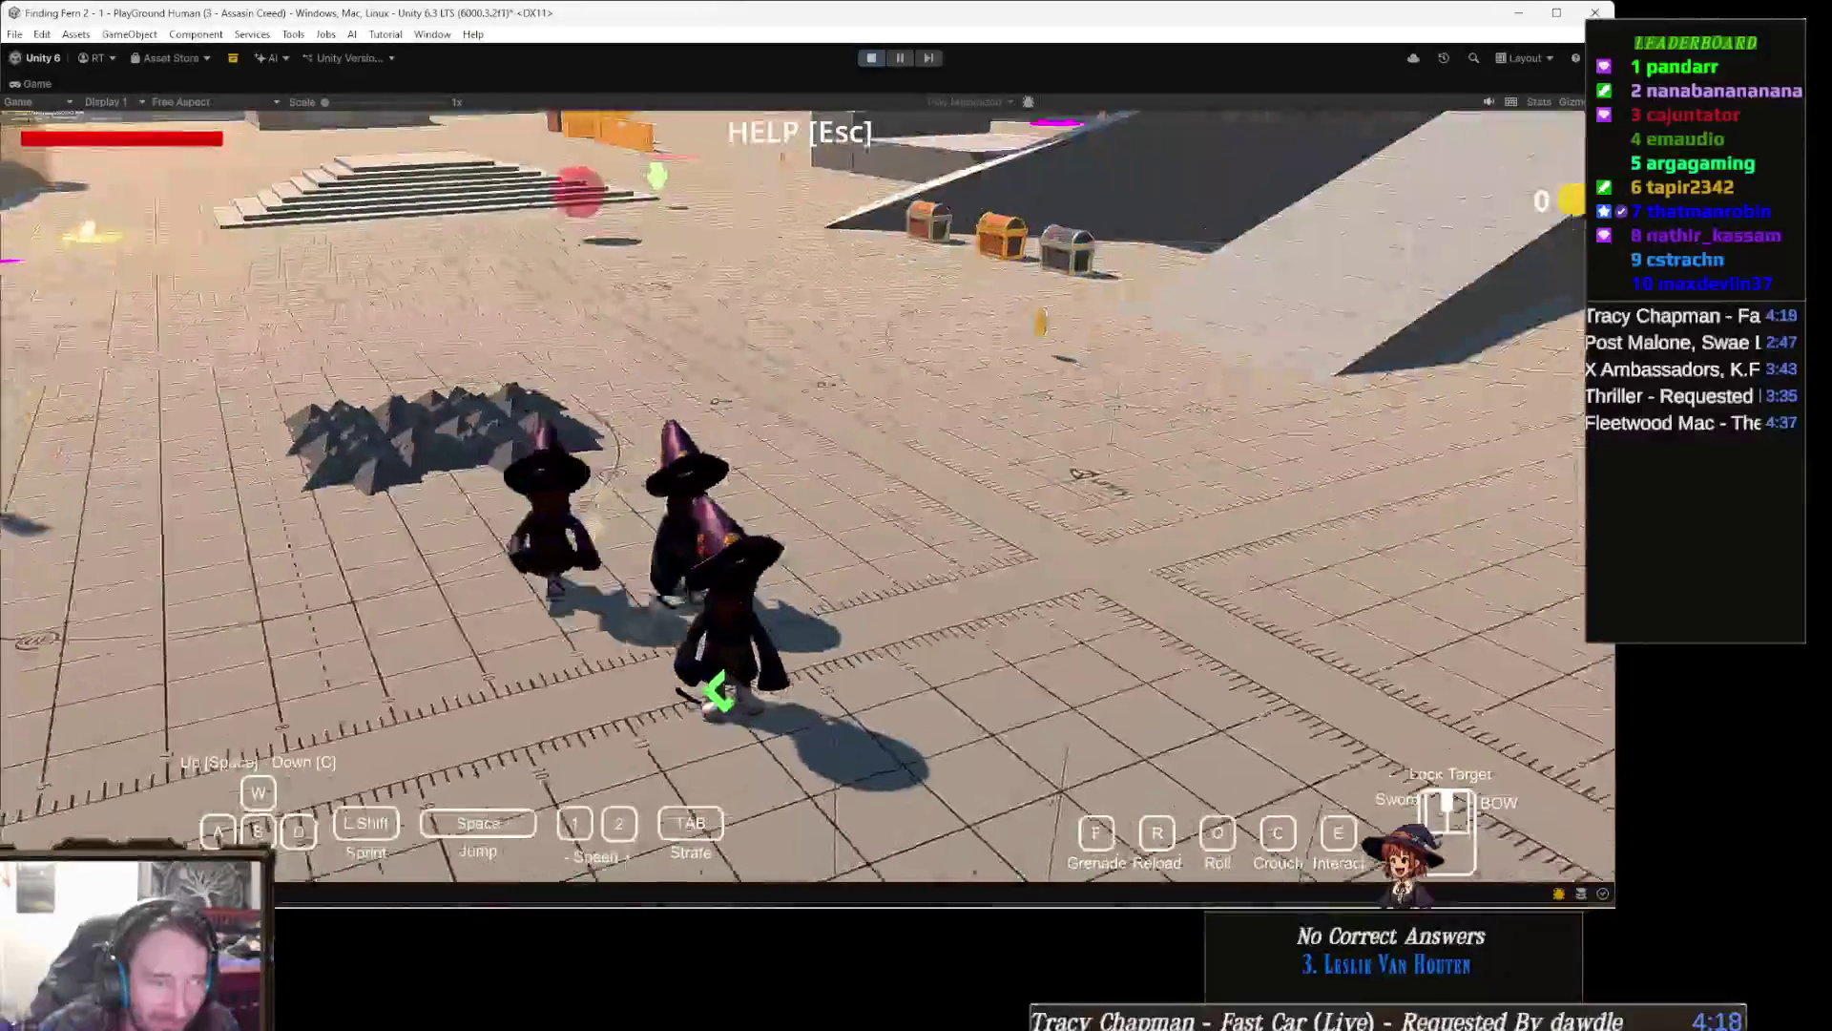
key("w")
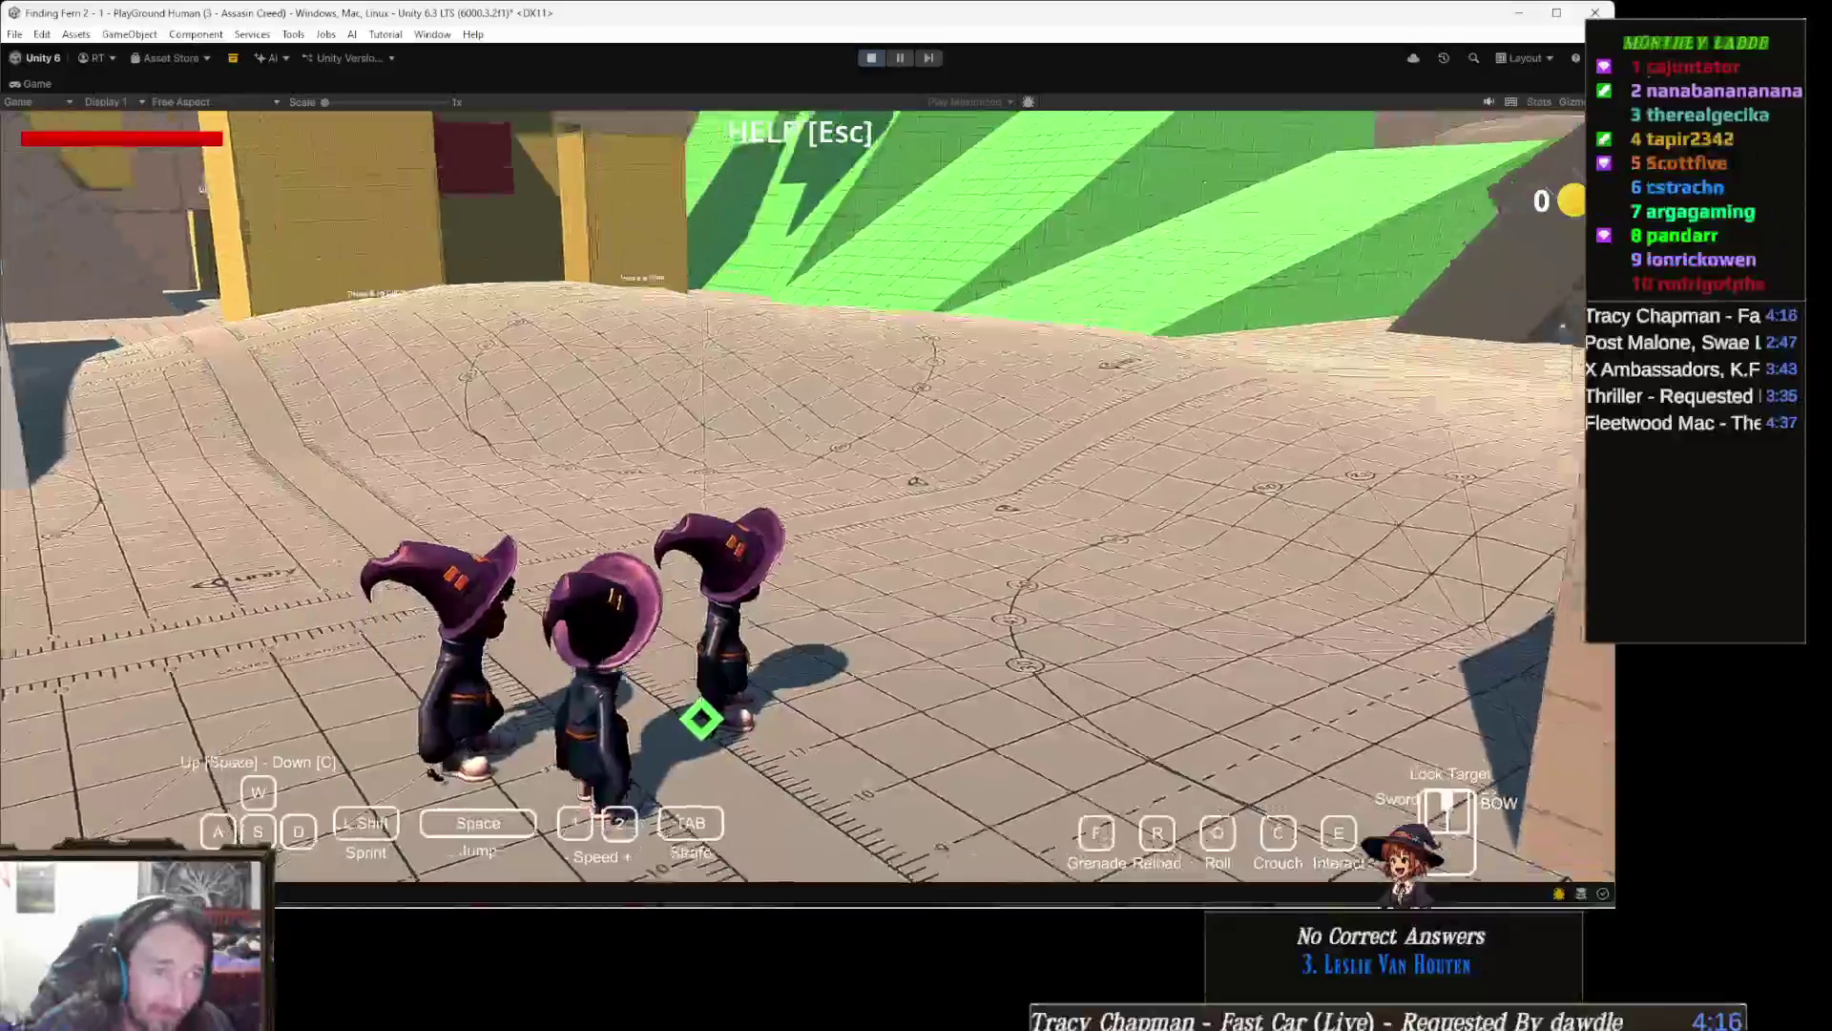
key("a")
key("w")
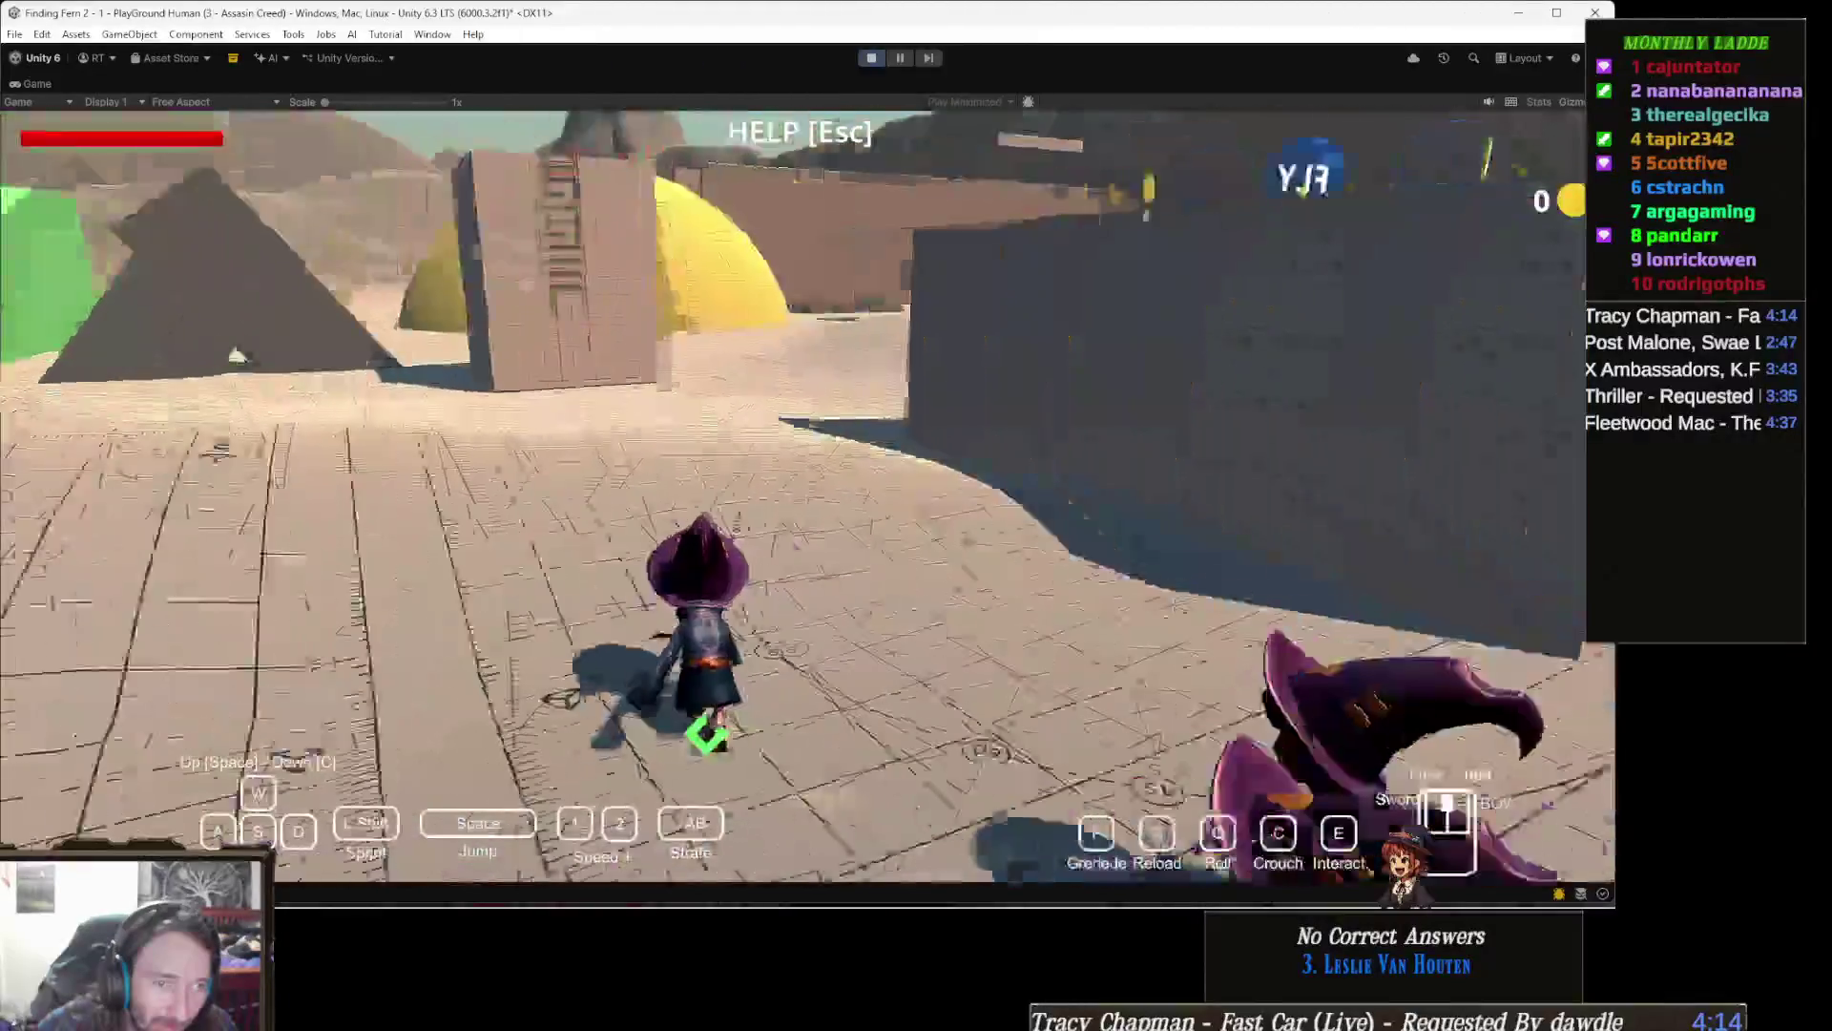
Step: Walk along the grey block wall, pick up a coin and run across the platform
key("w")
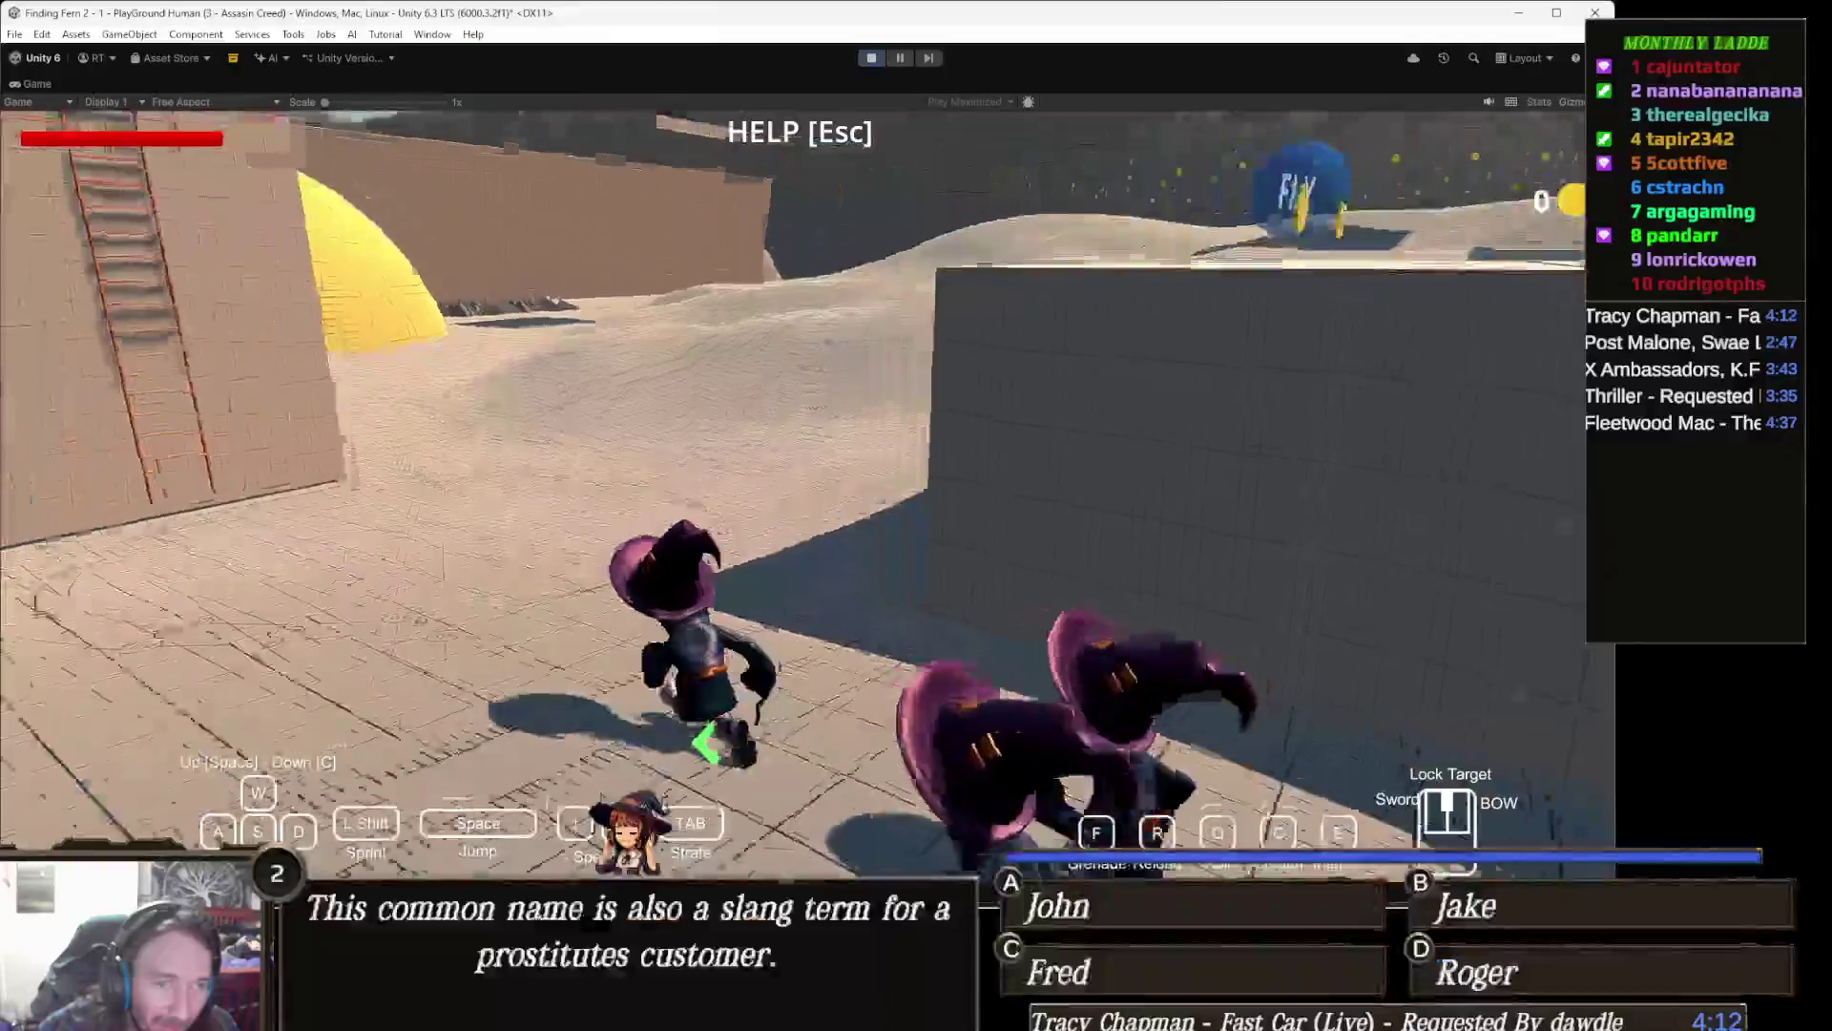
key("w")
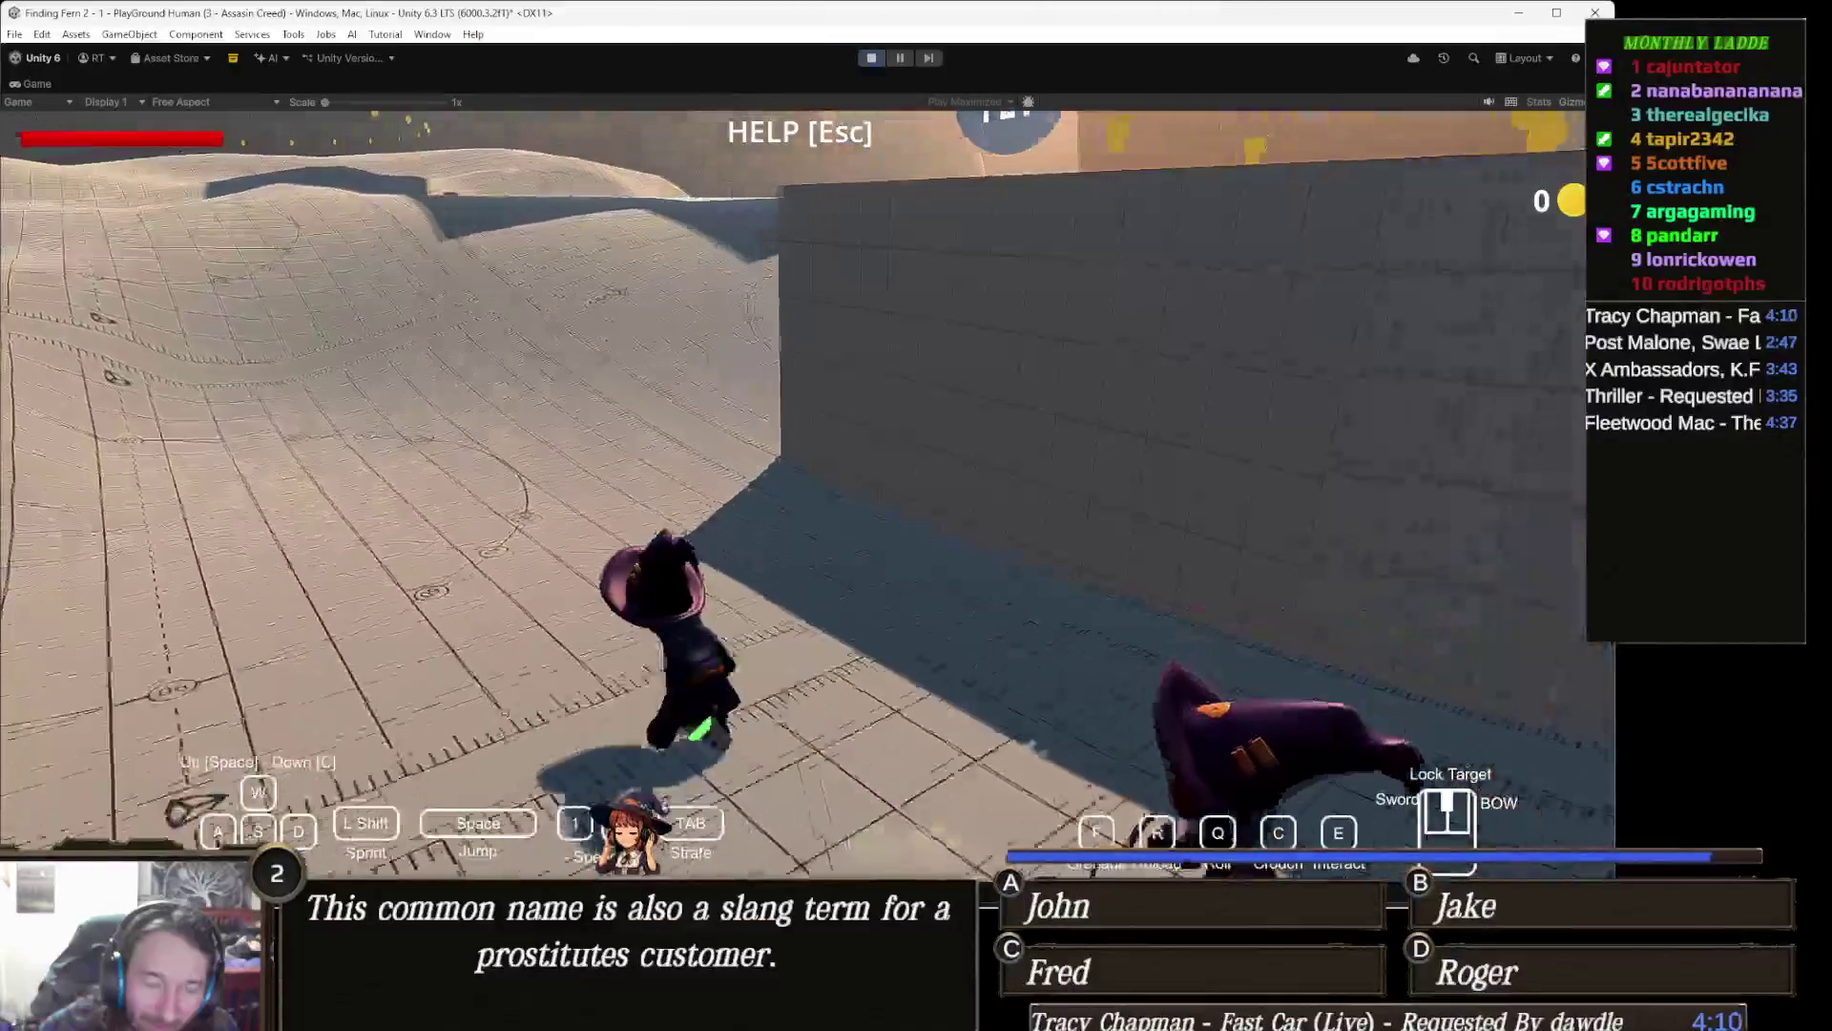
key("w")
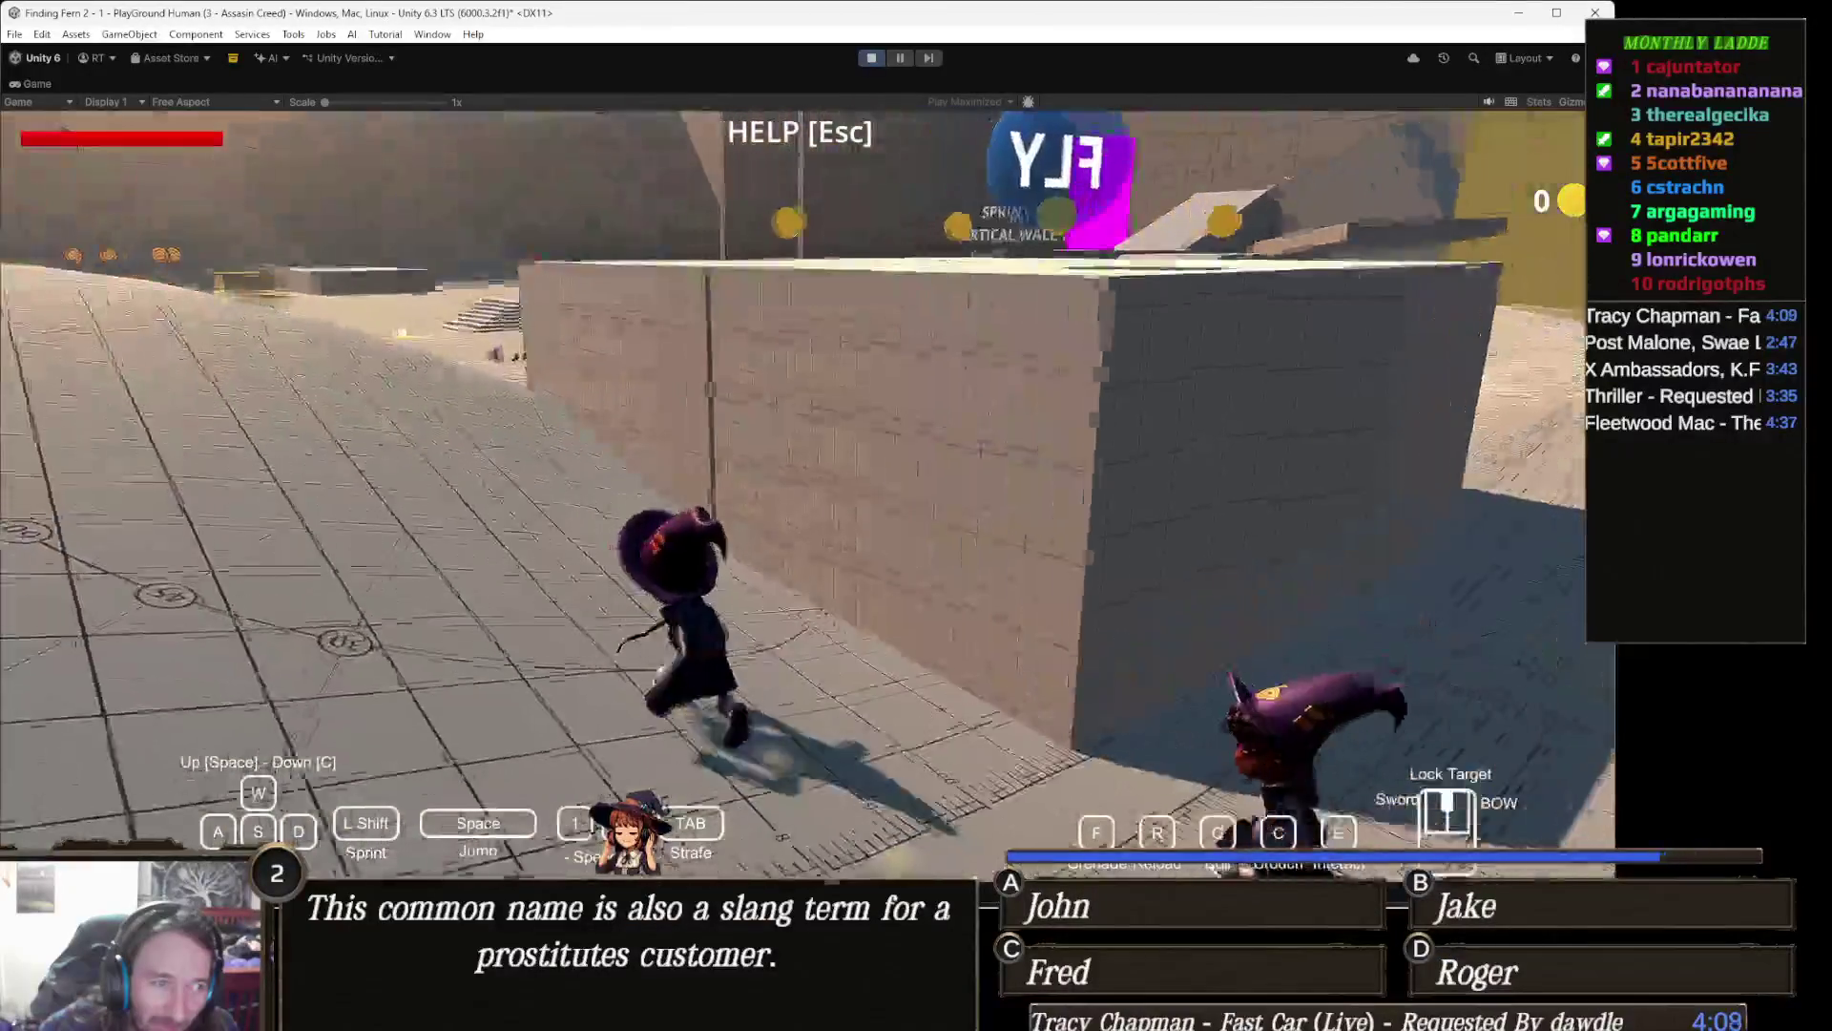
key("w")
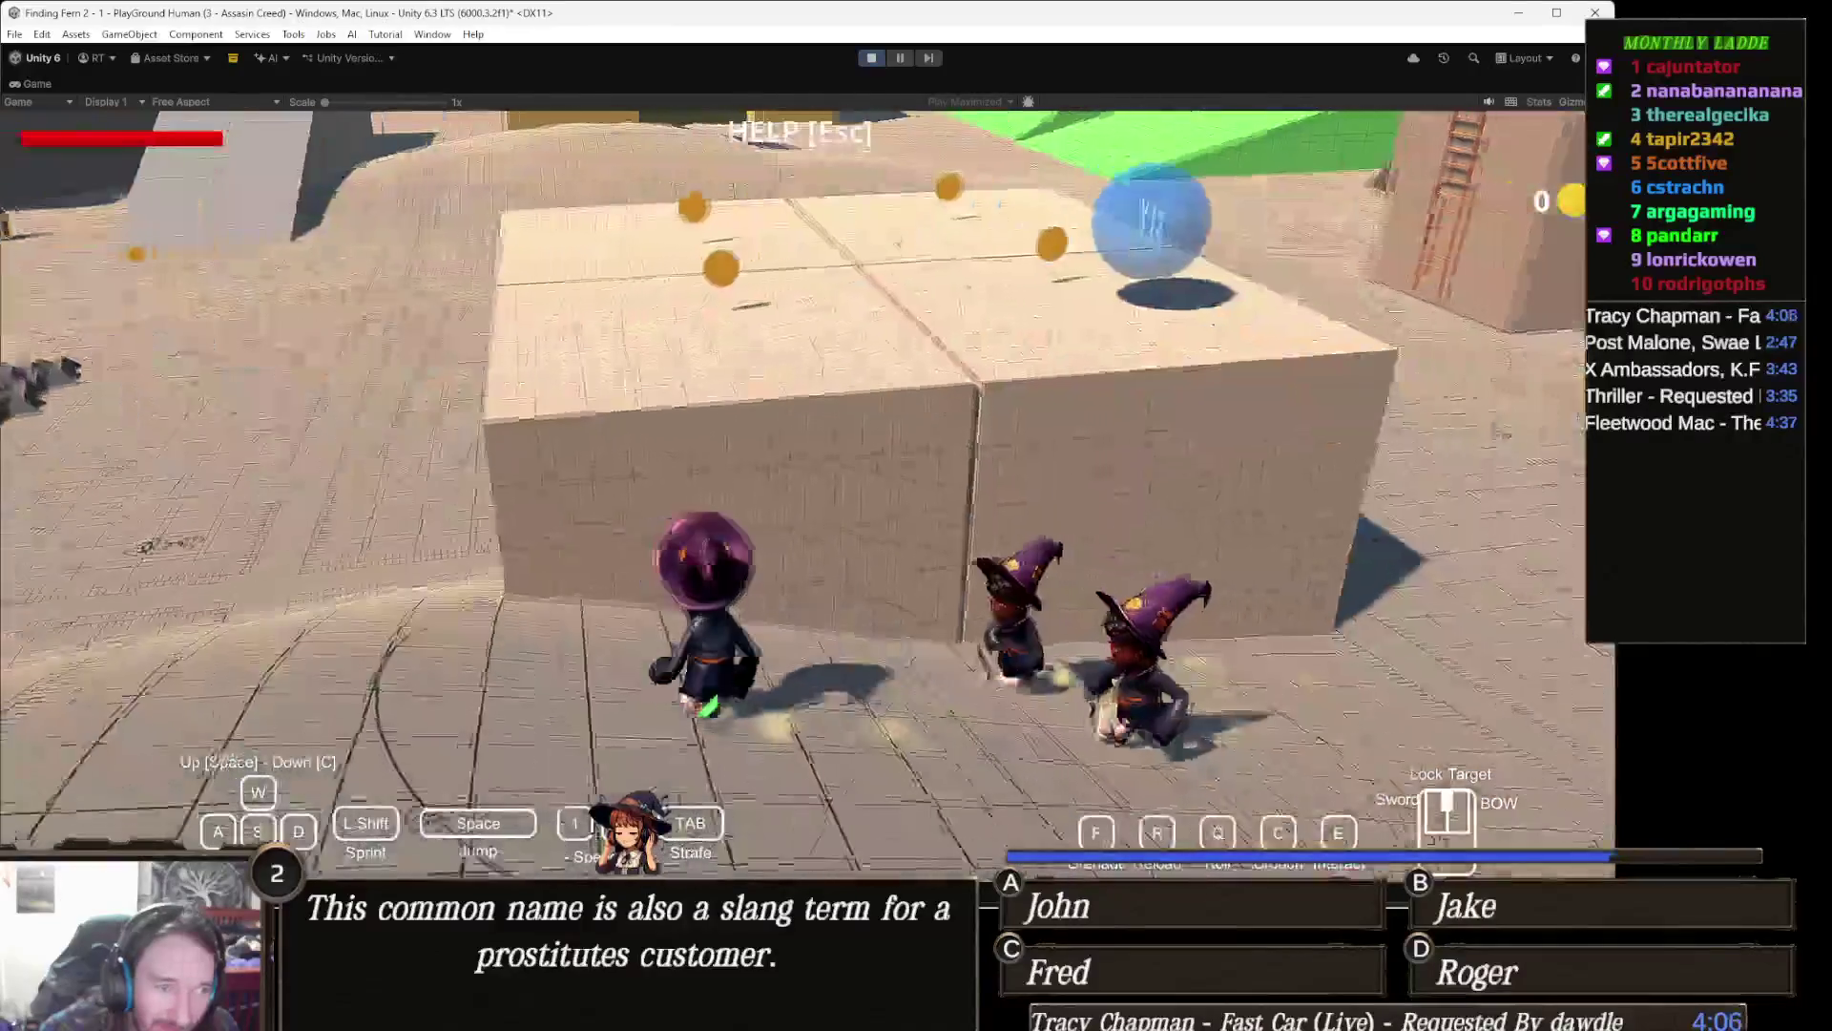
key("w")
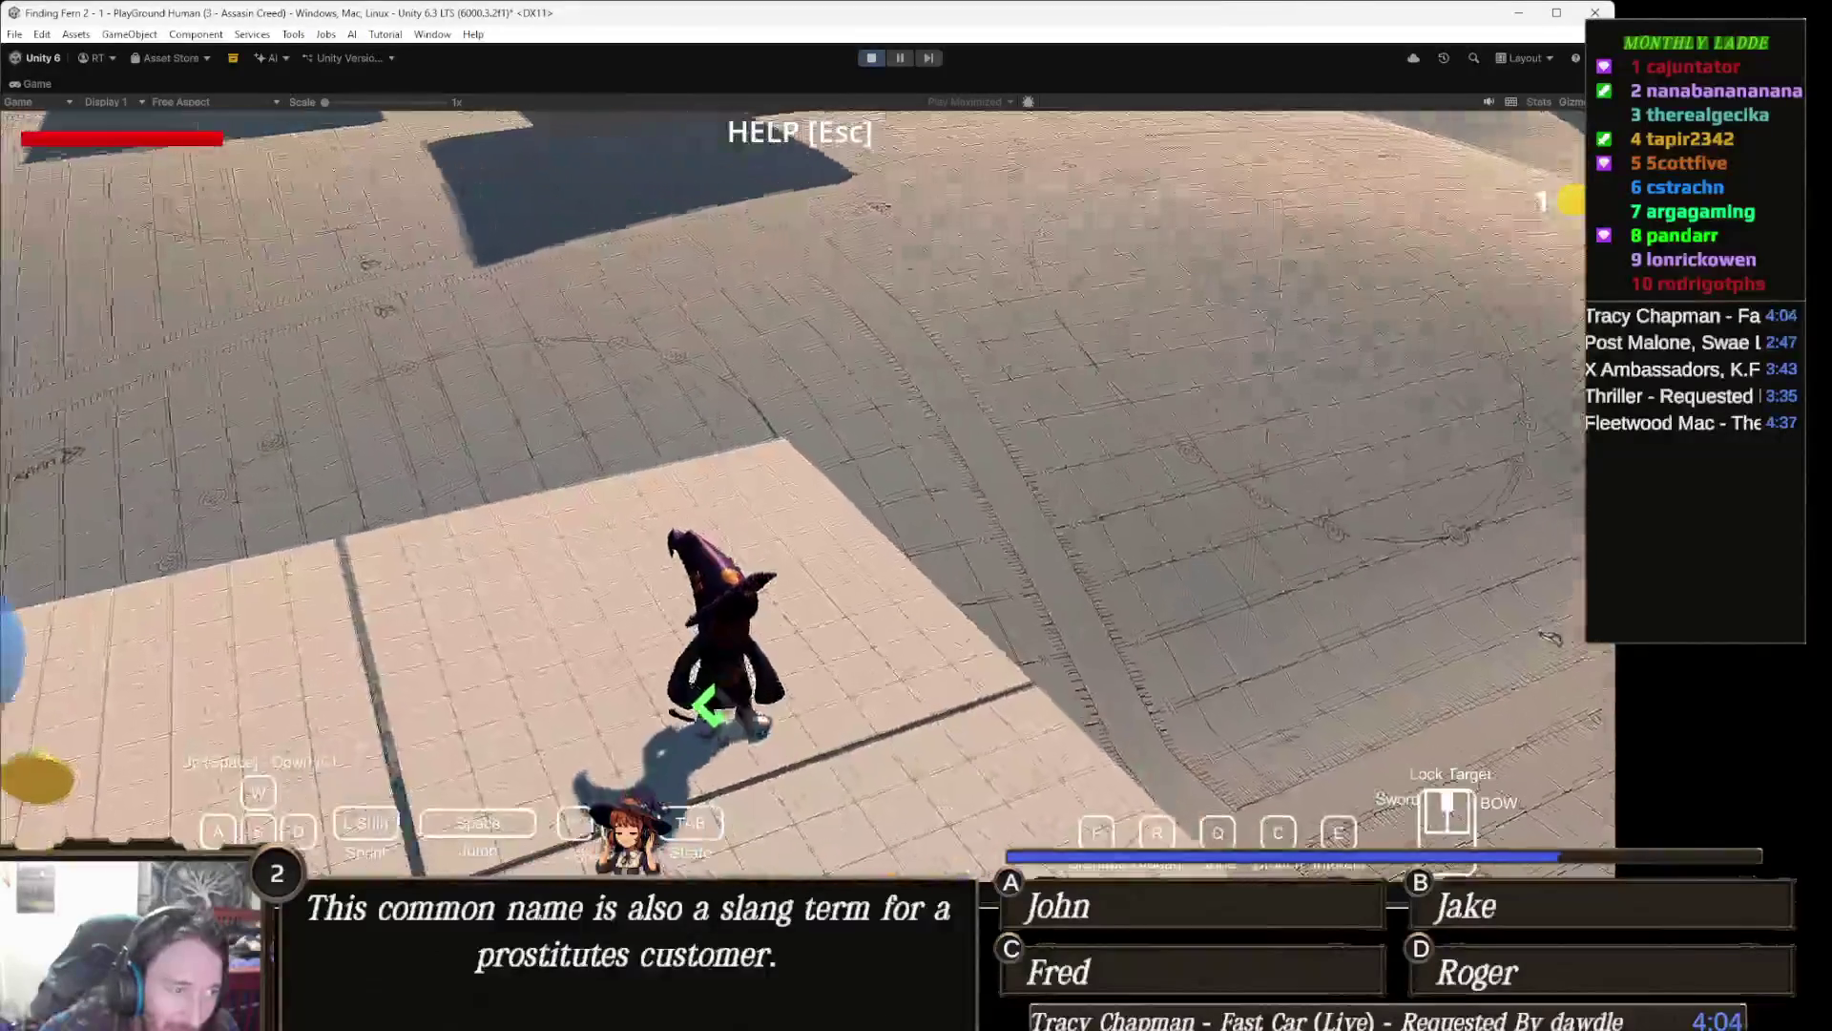
key("w")
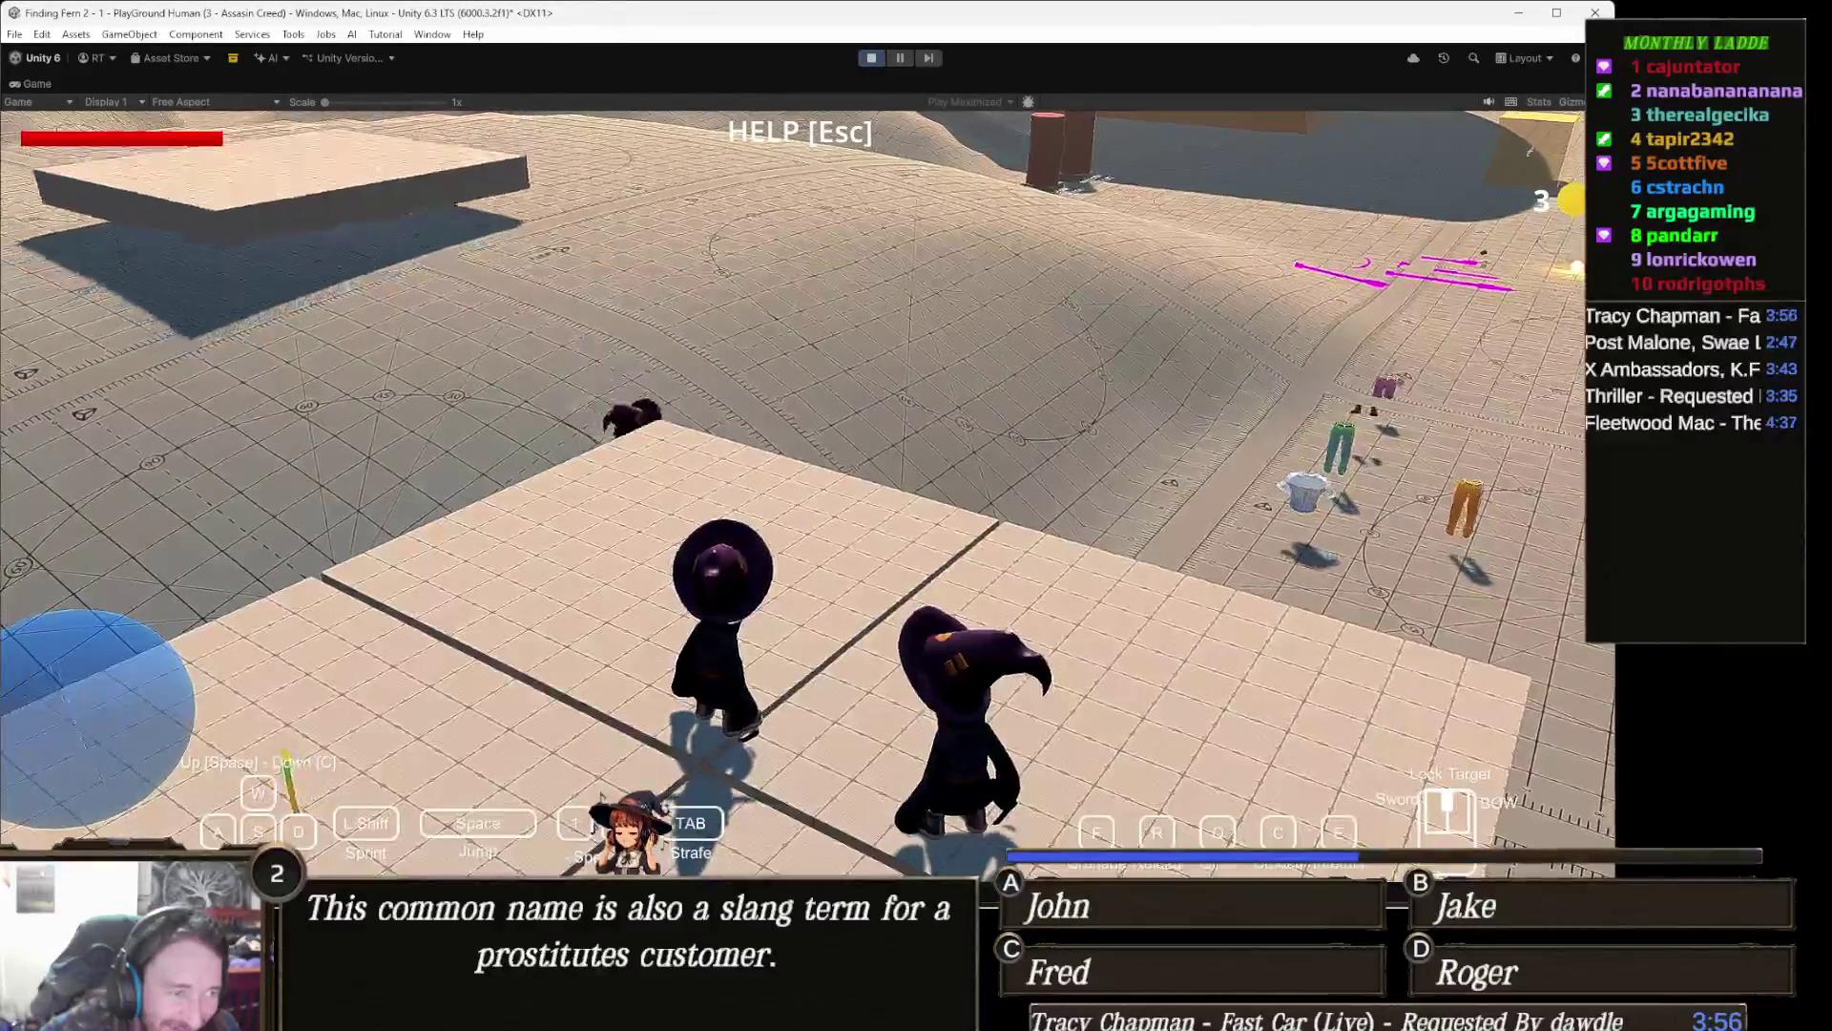
key("s")
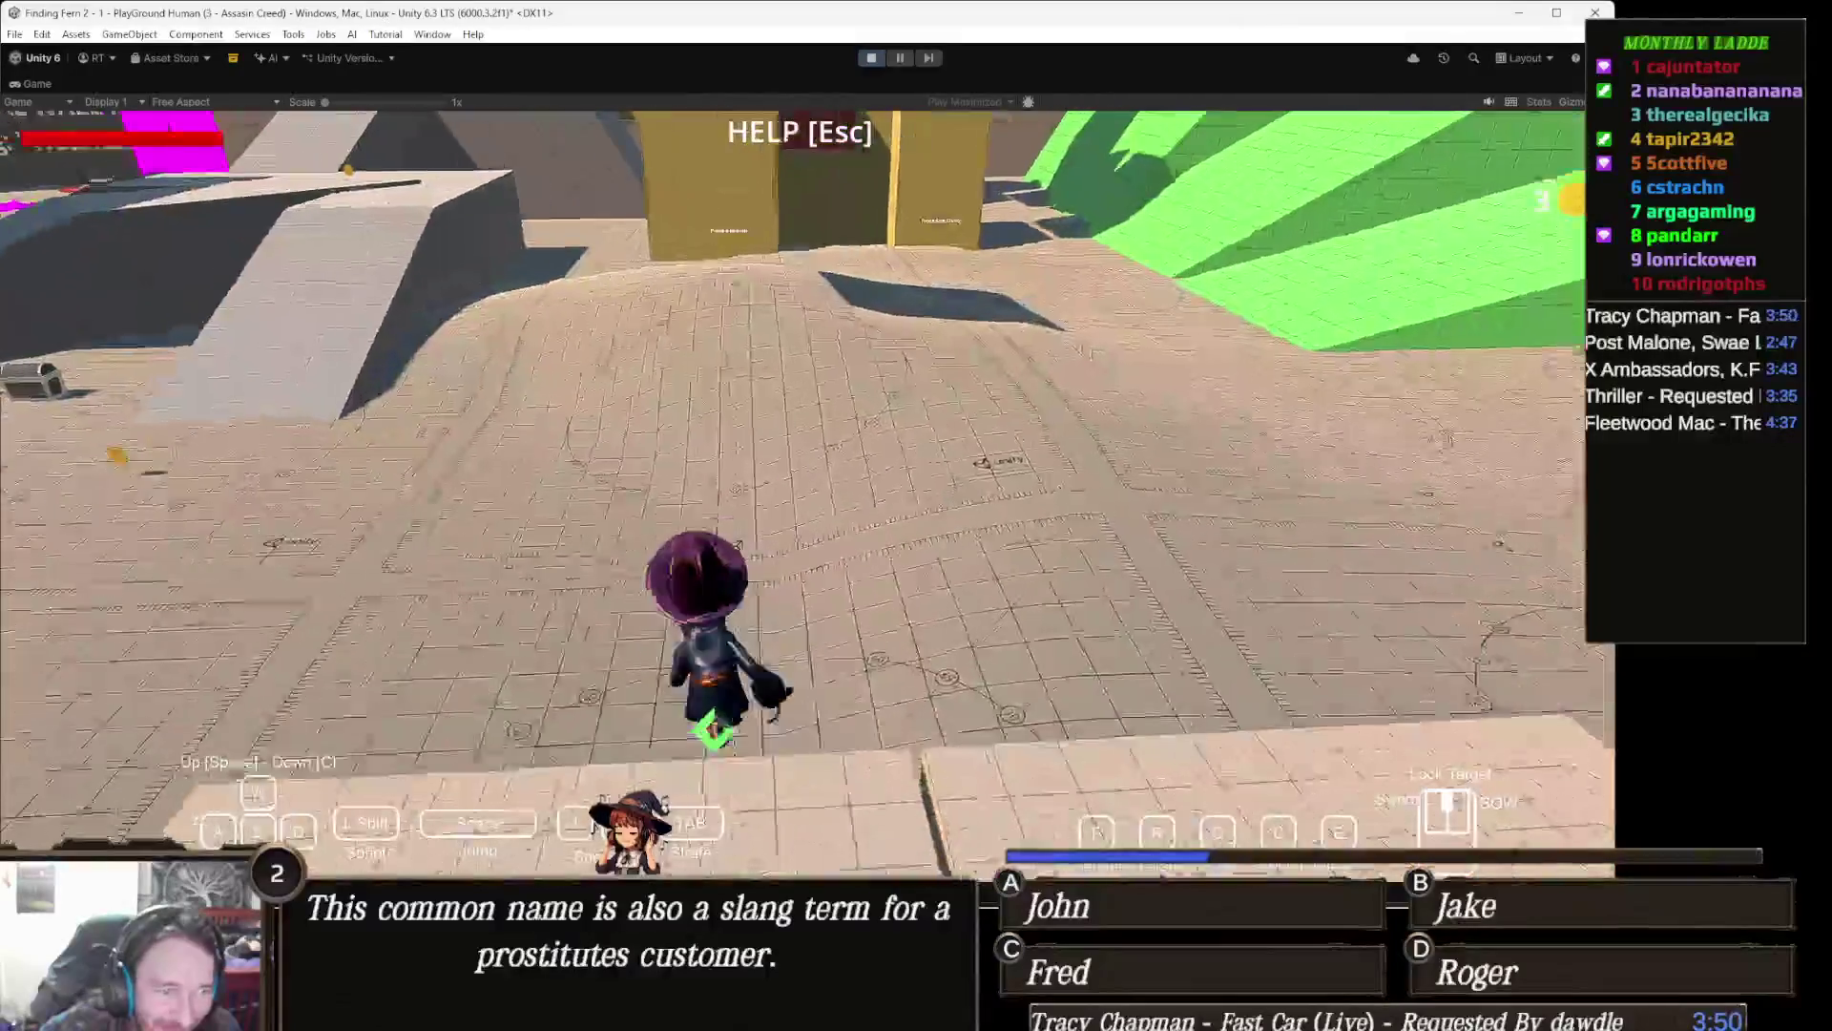
key("w")
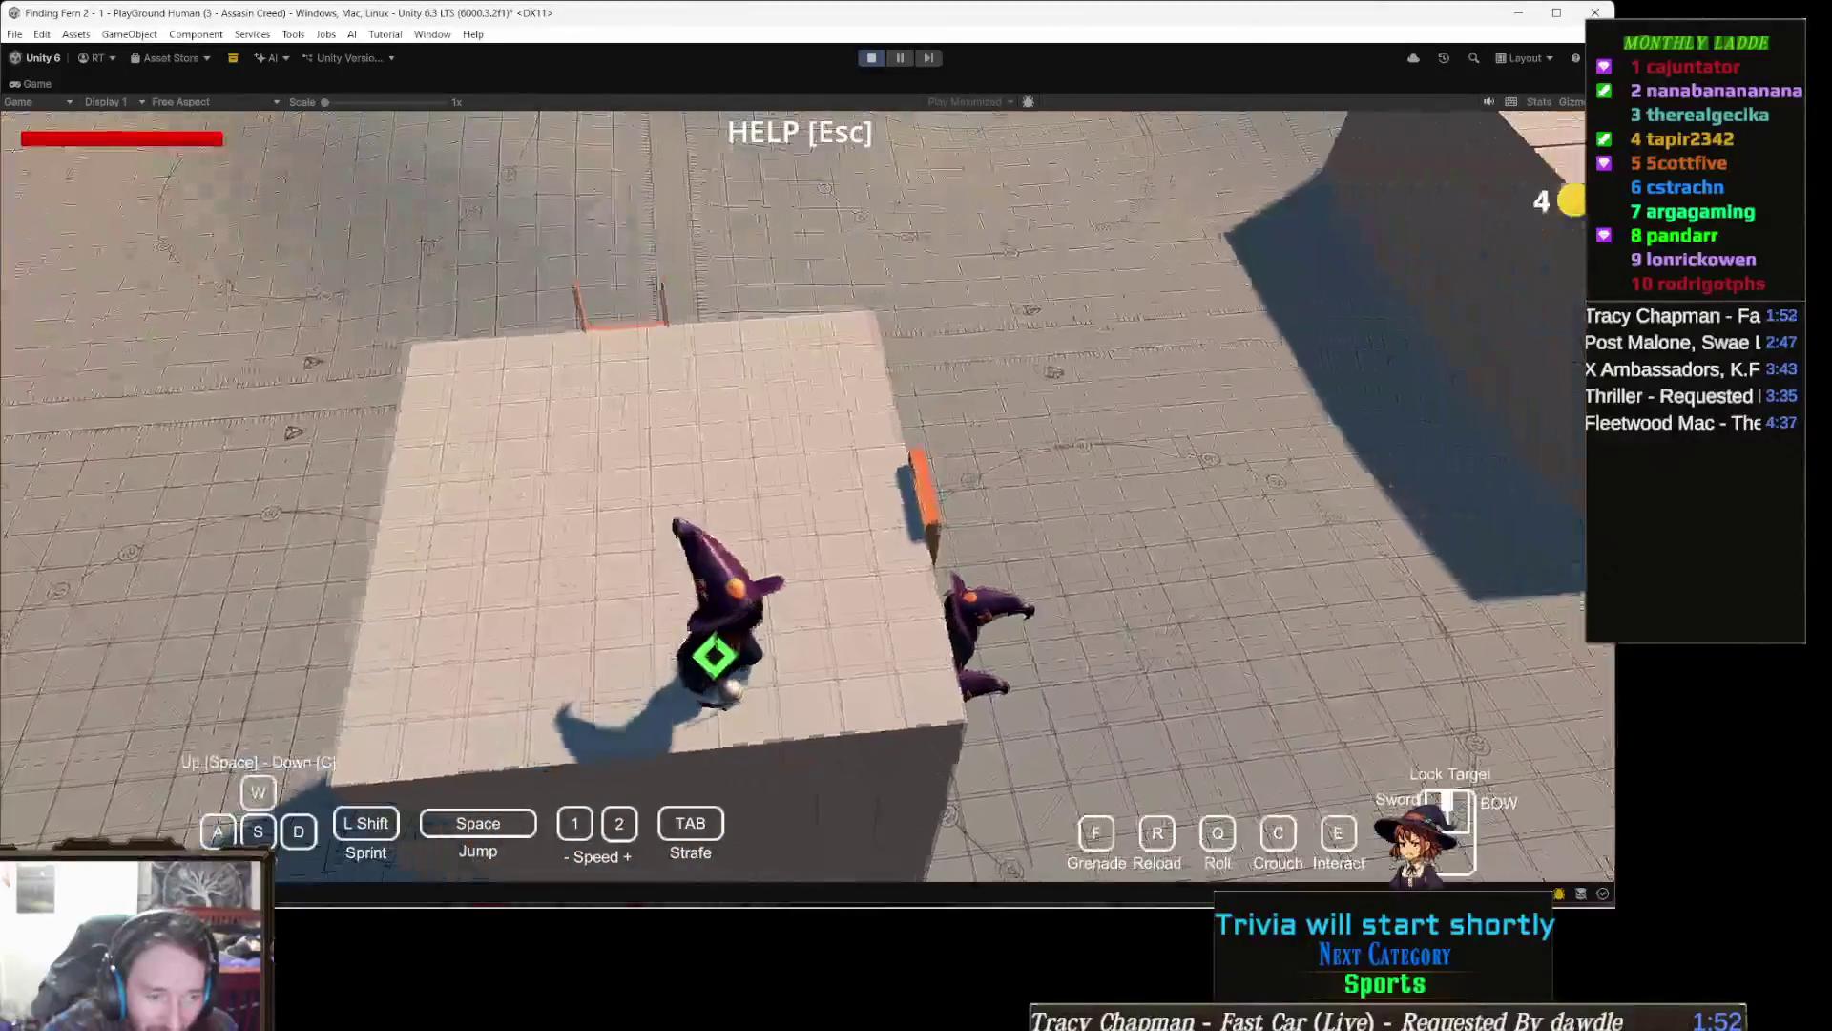
Step: Get off the ladder, run through the arena over the raised platform and the spiky rocks
key("c")
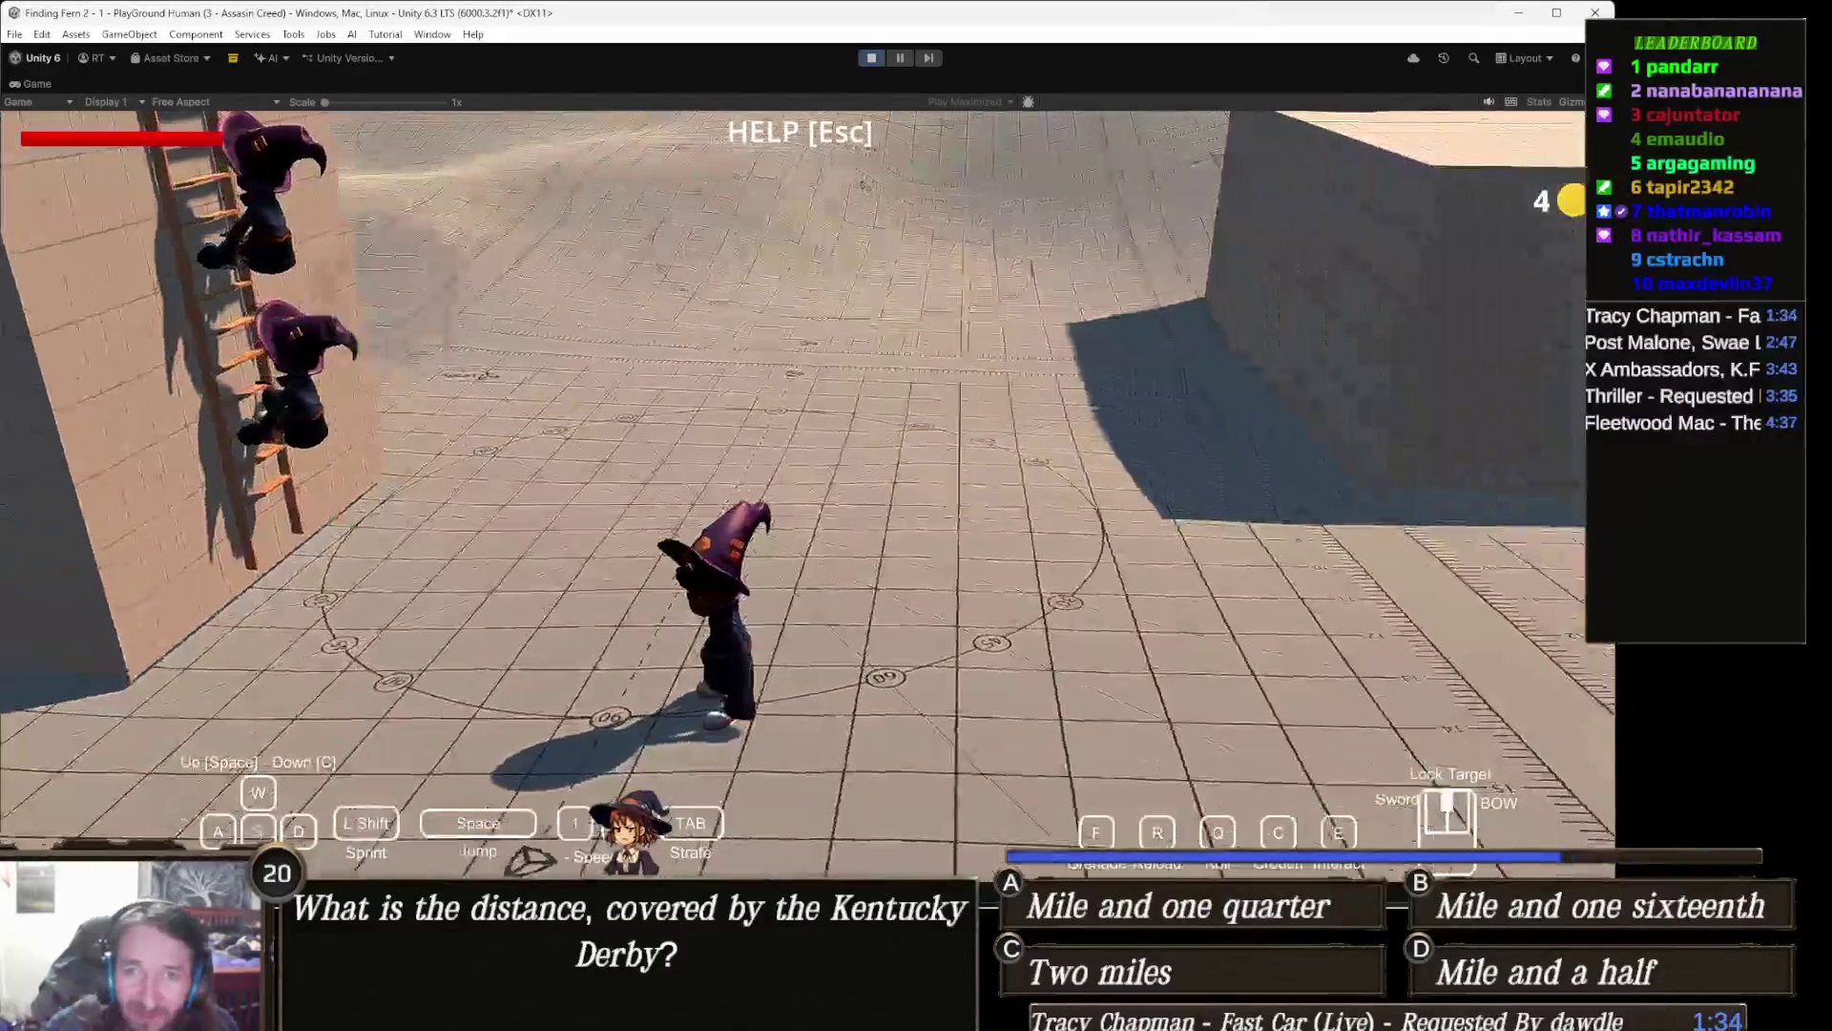
key("w")
key("w")
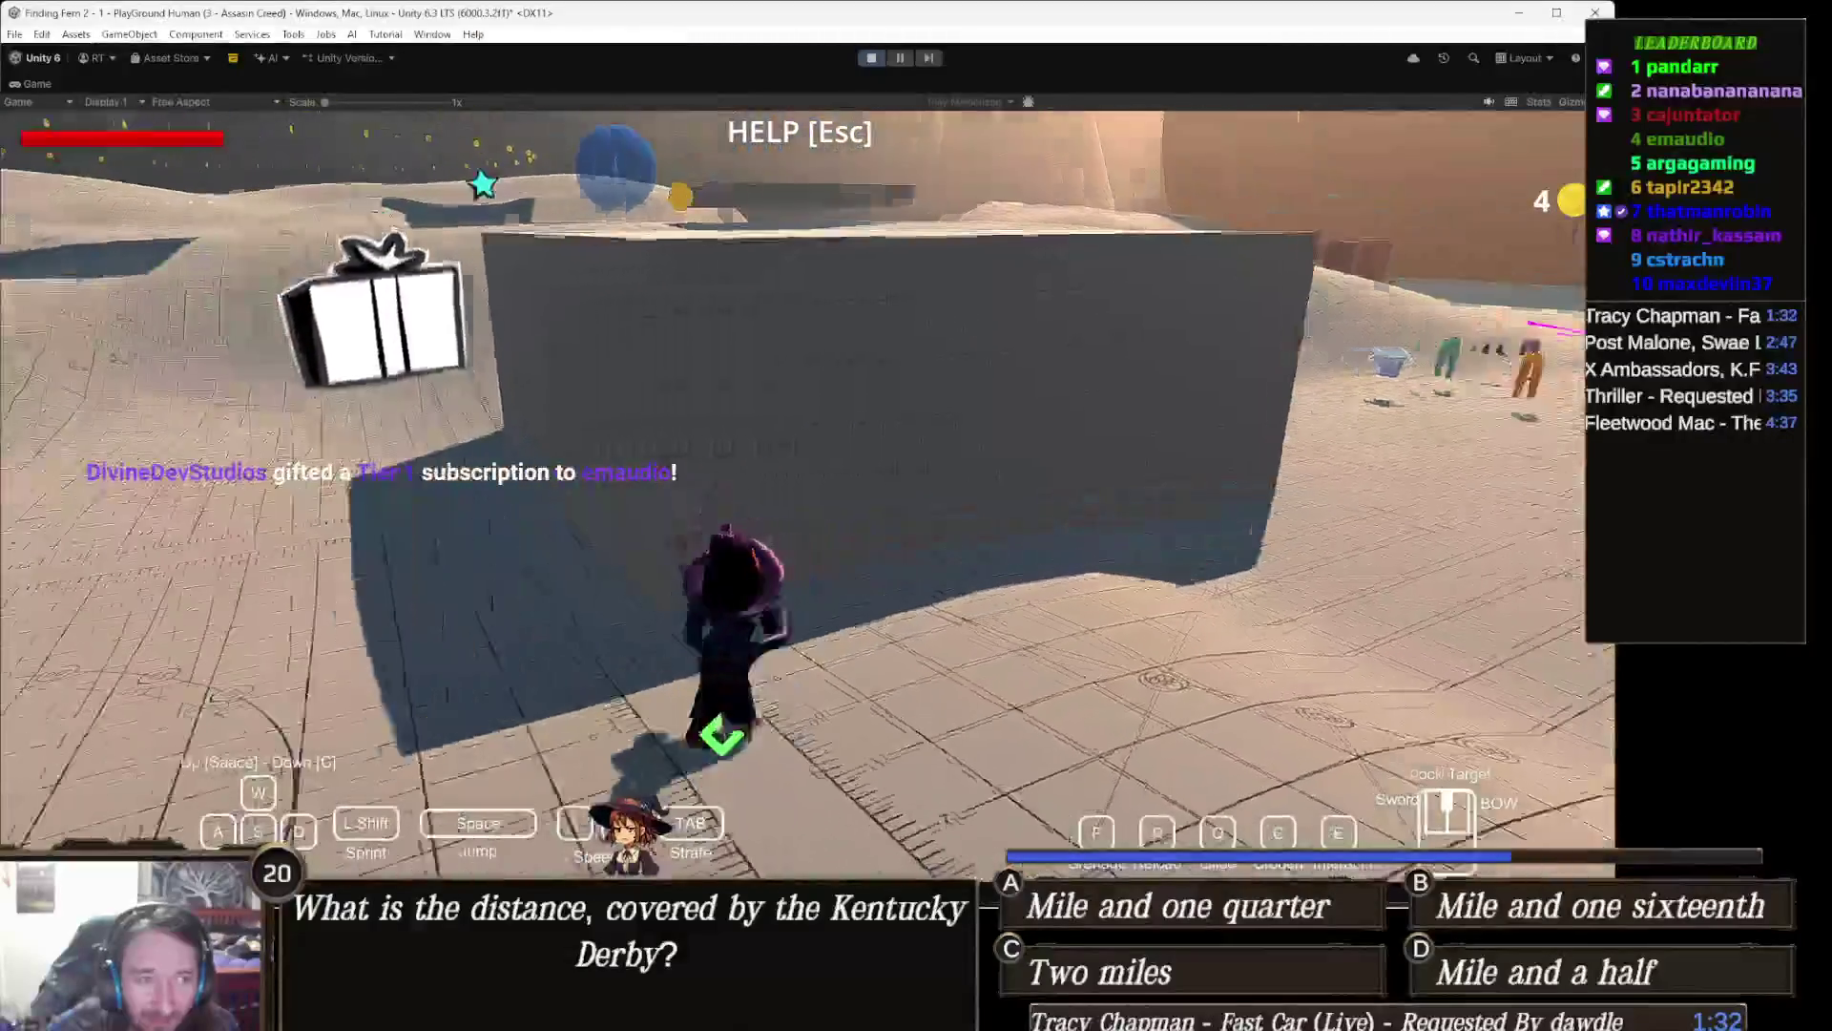
key("w")
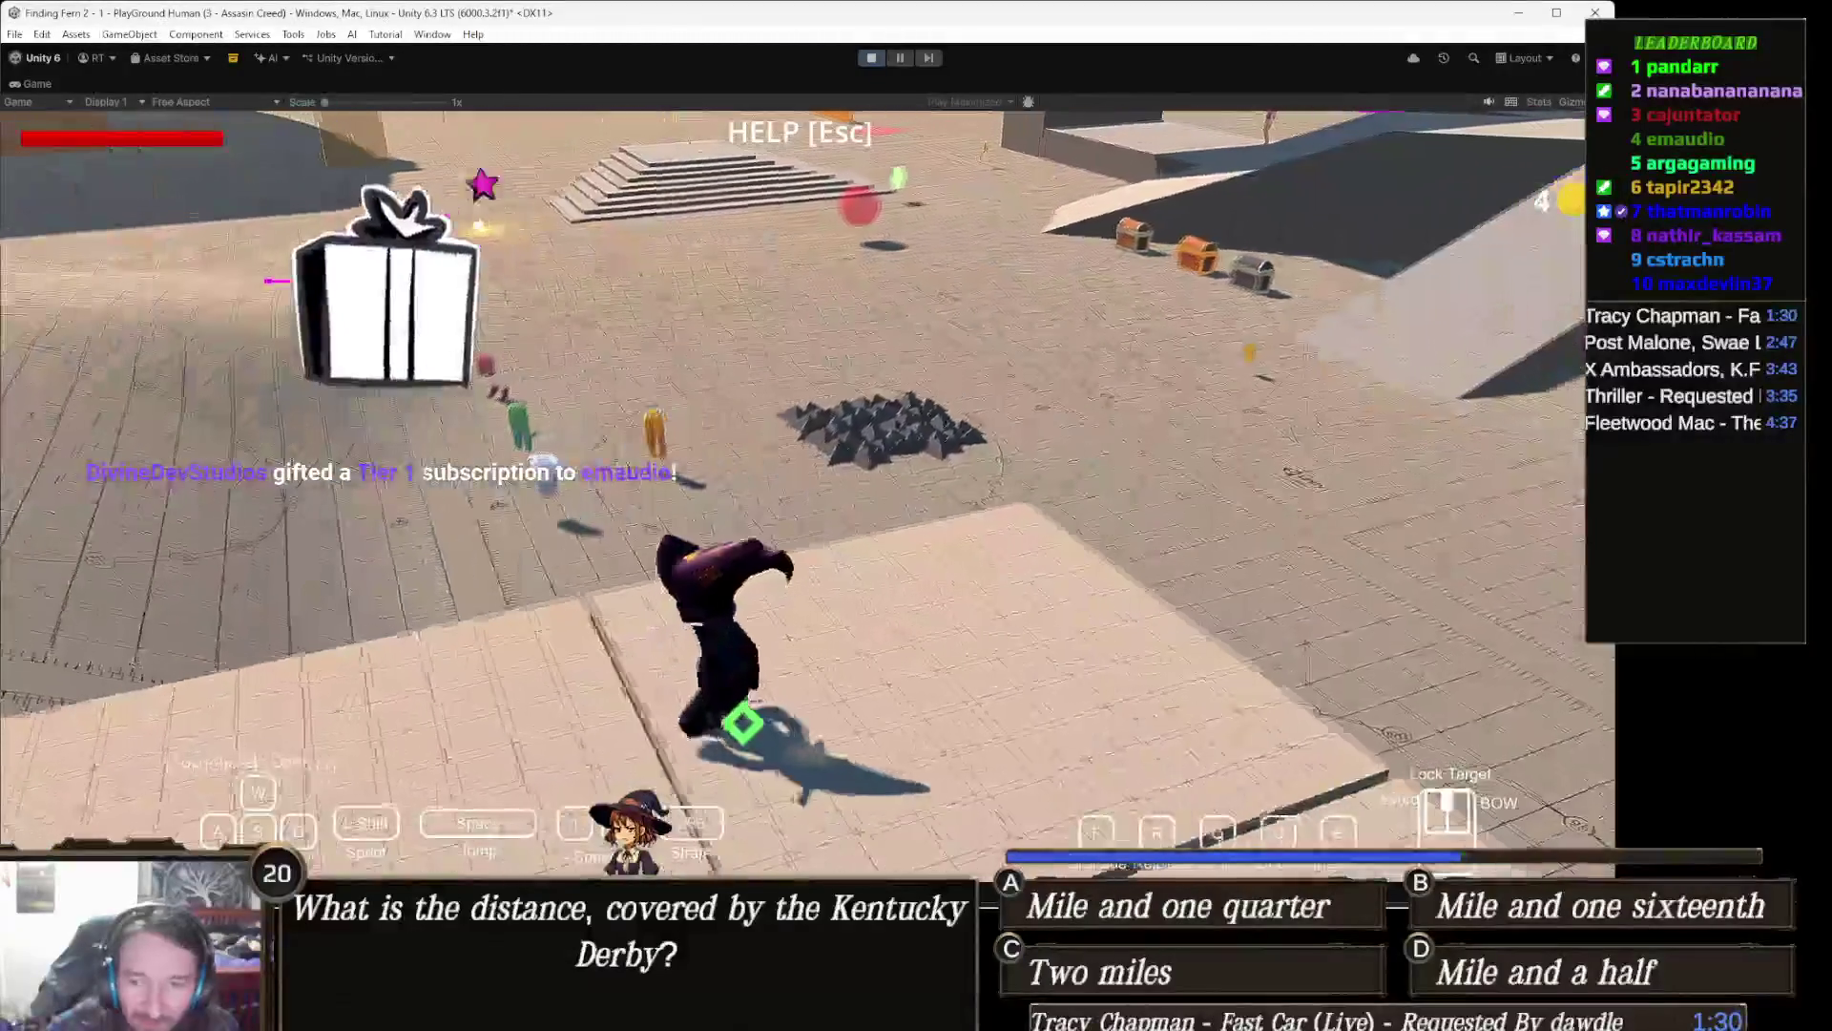
key("w")
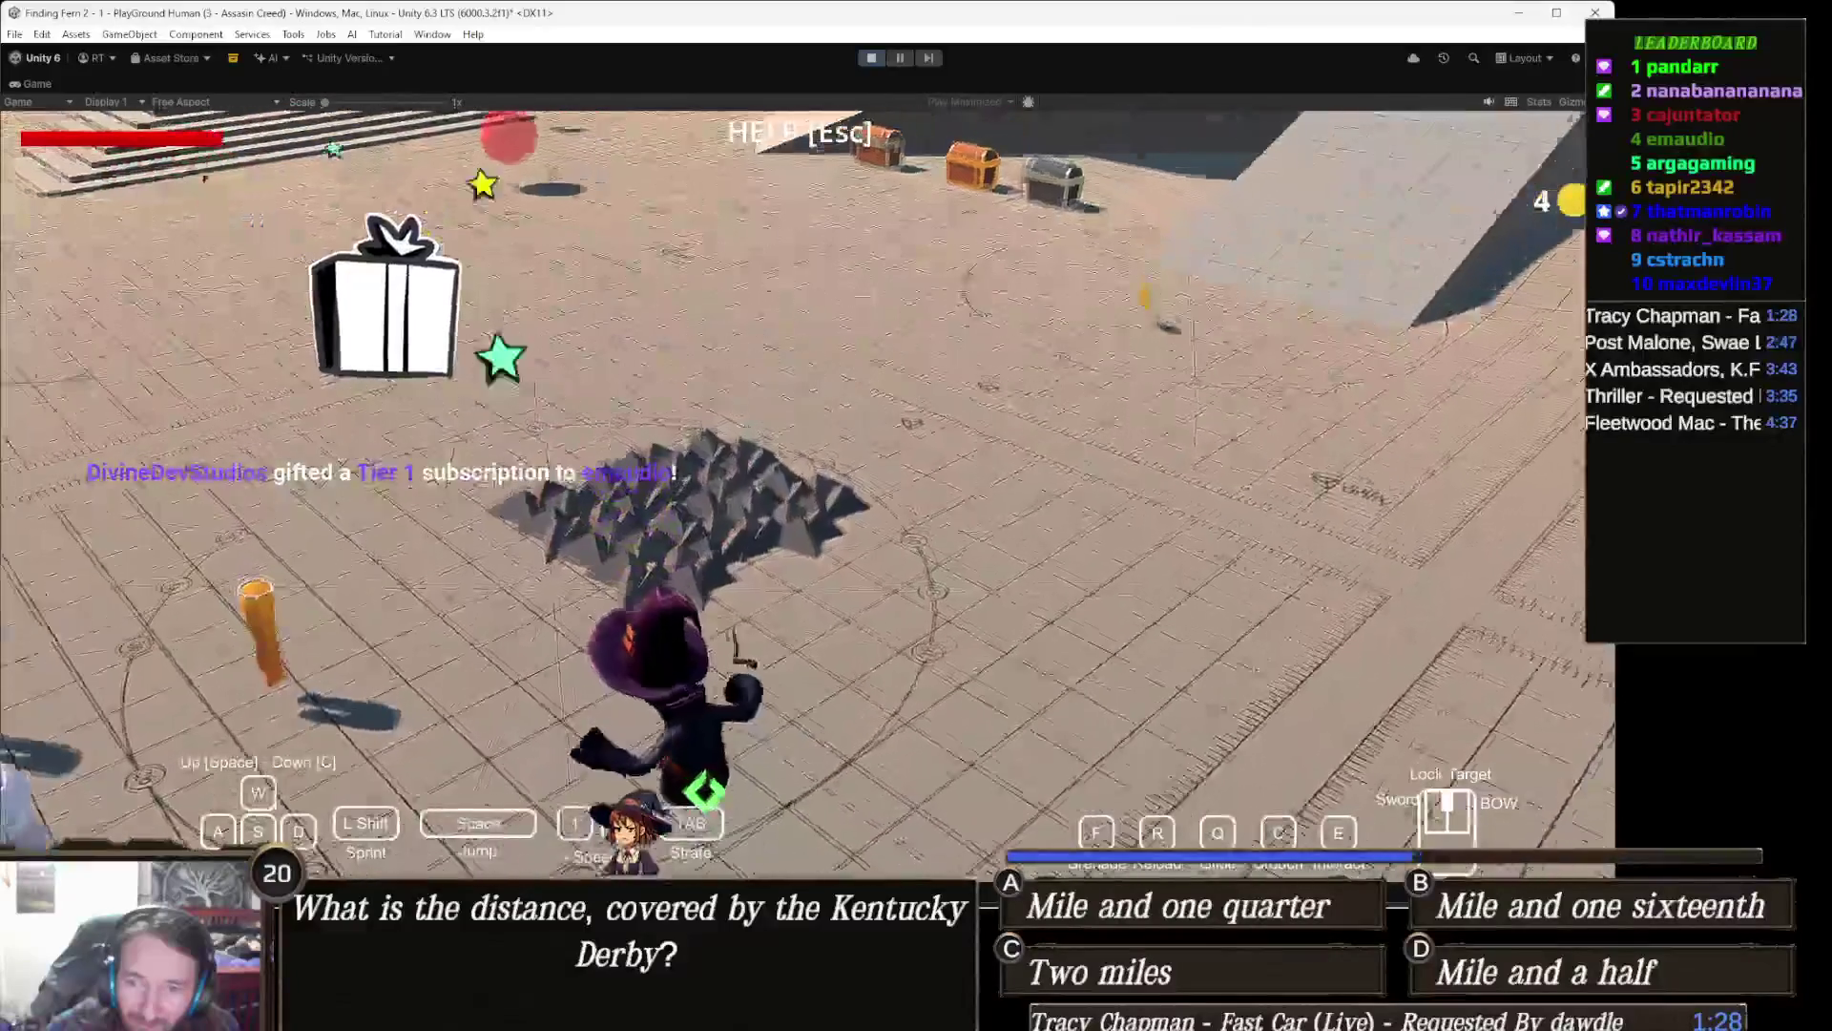
key("w")
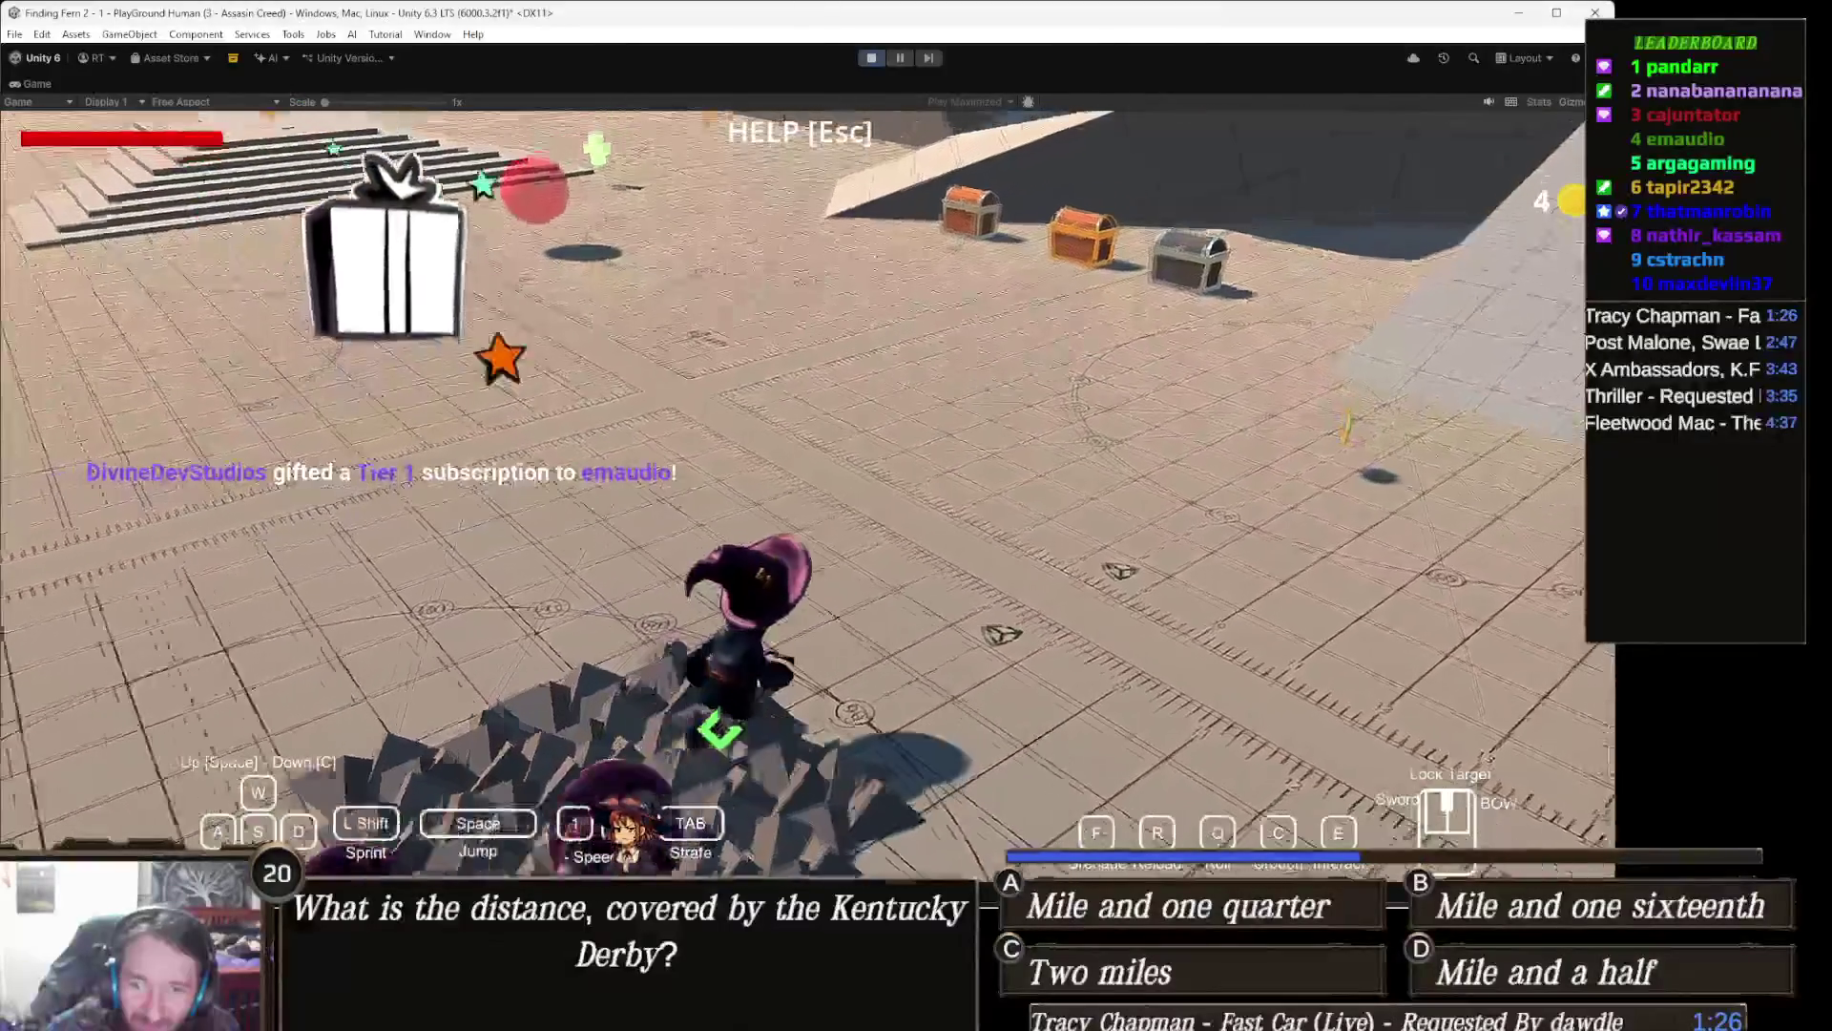
key("w")
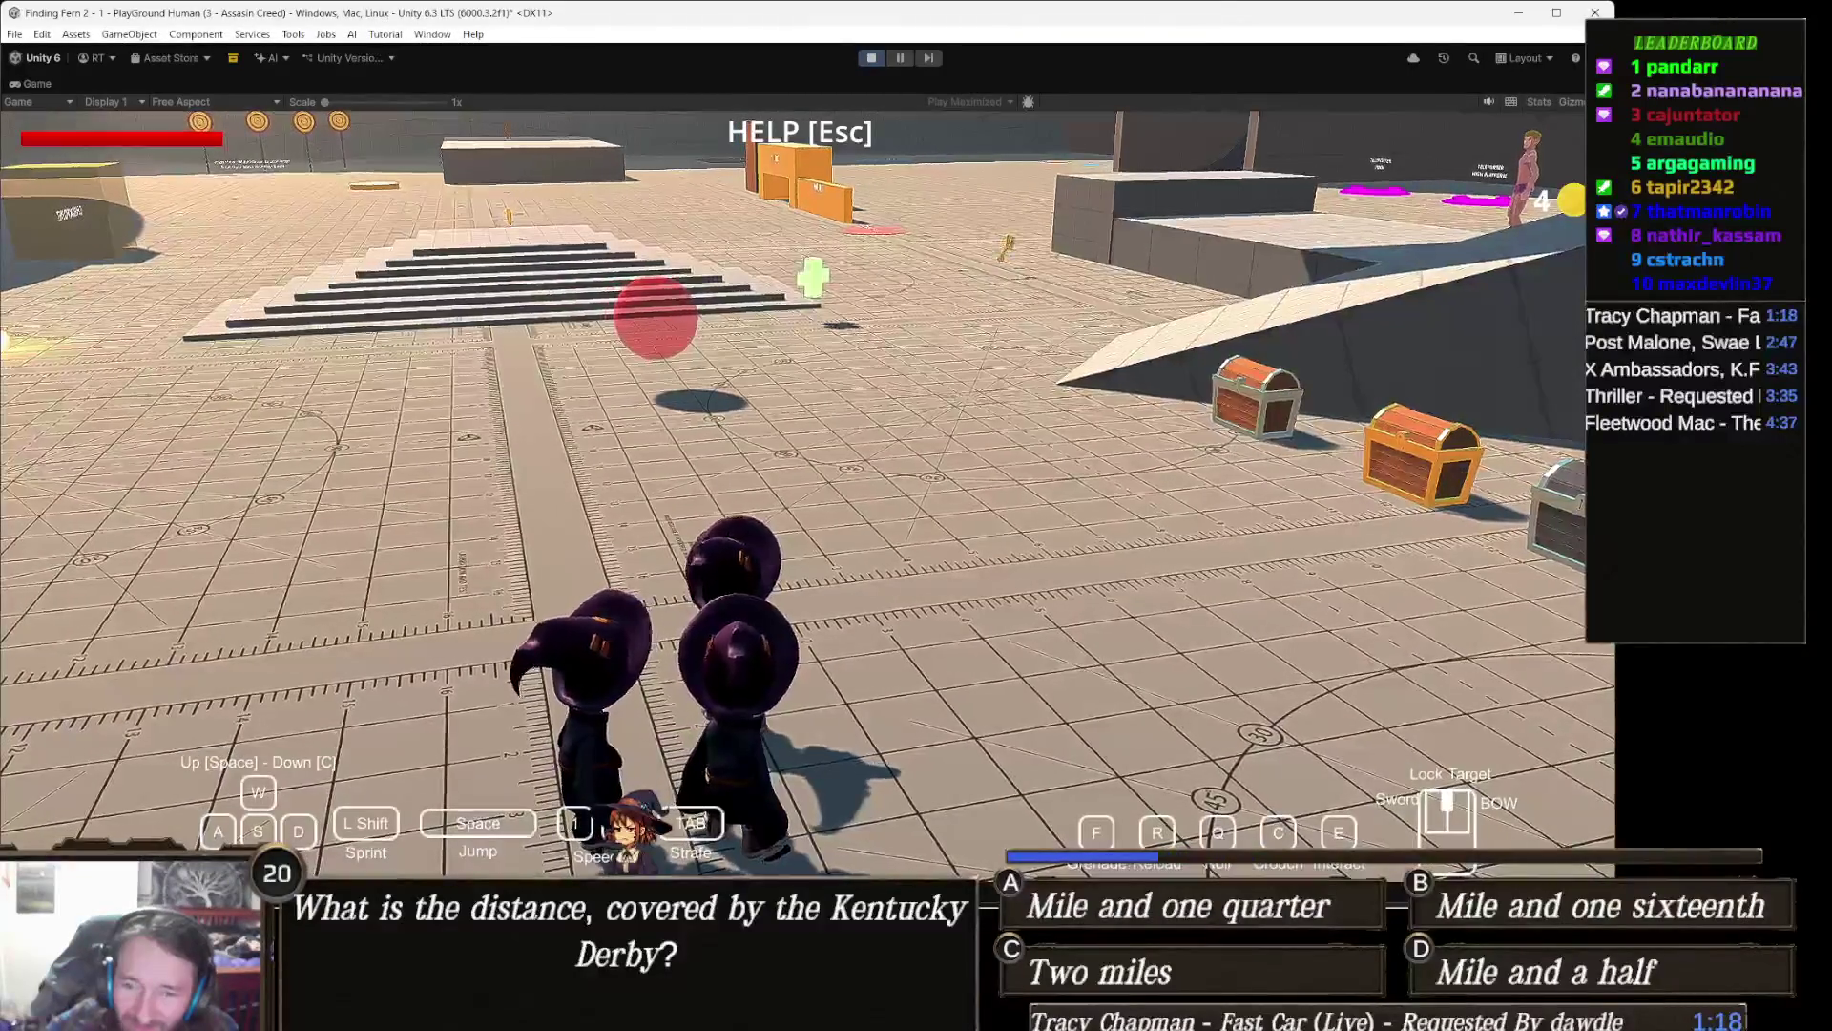
Step: Walk onto the shaded ramp and look over it toward the pink wall and yellow dome
key("w")
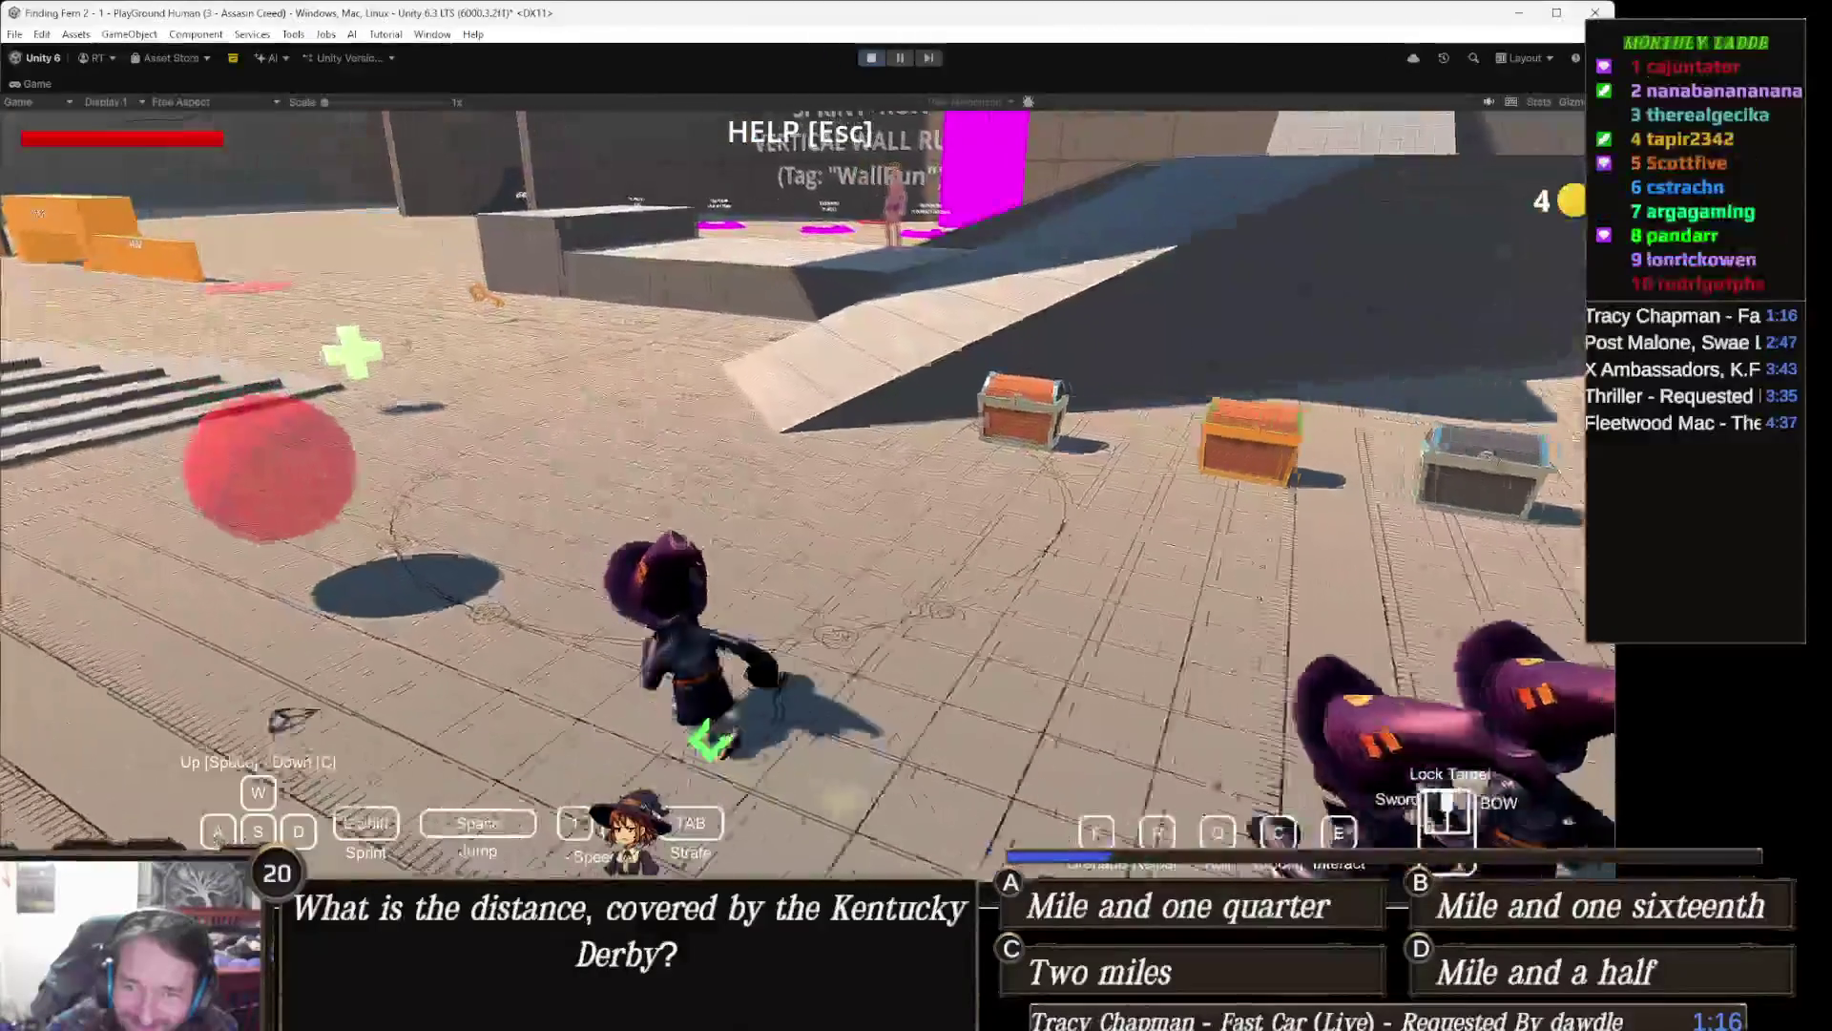
key("w")
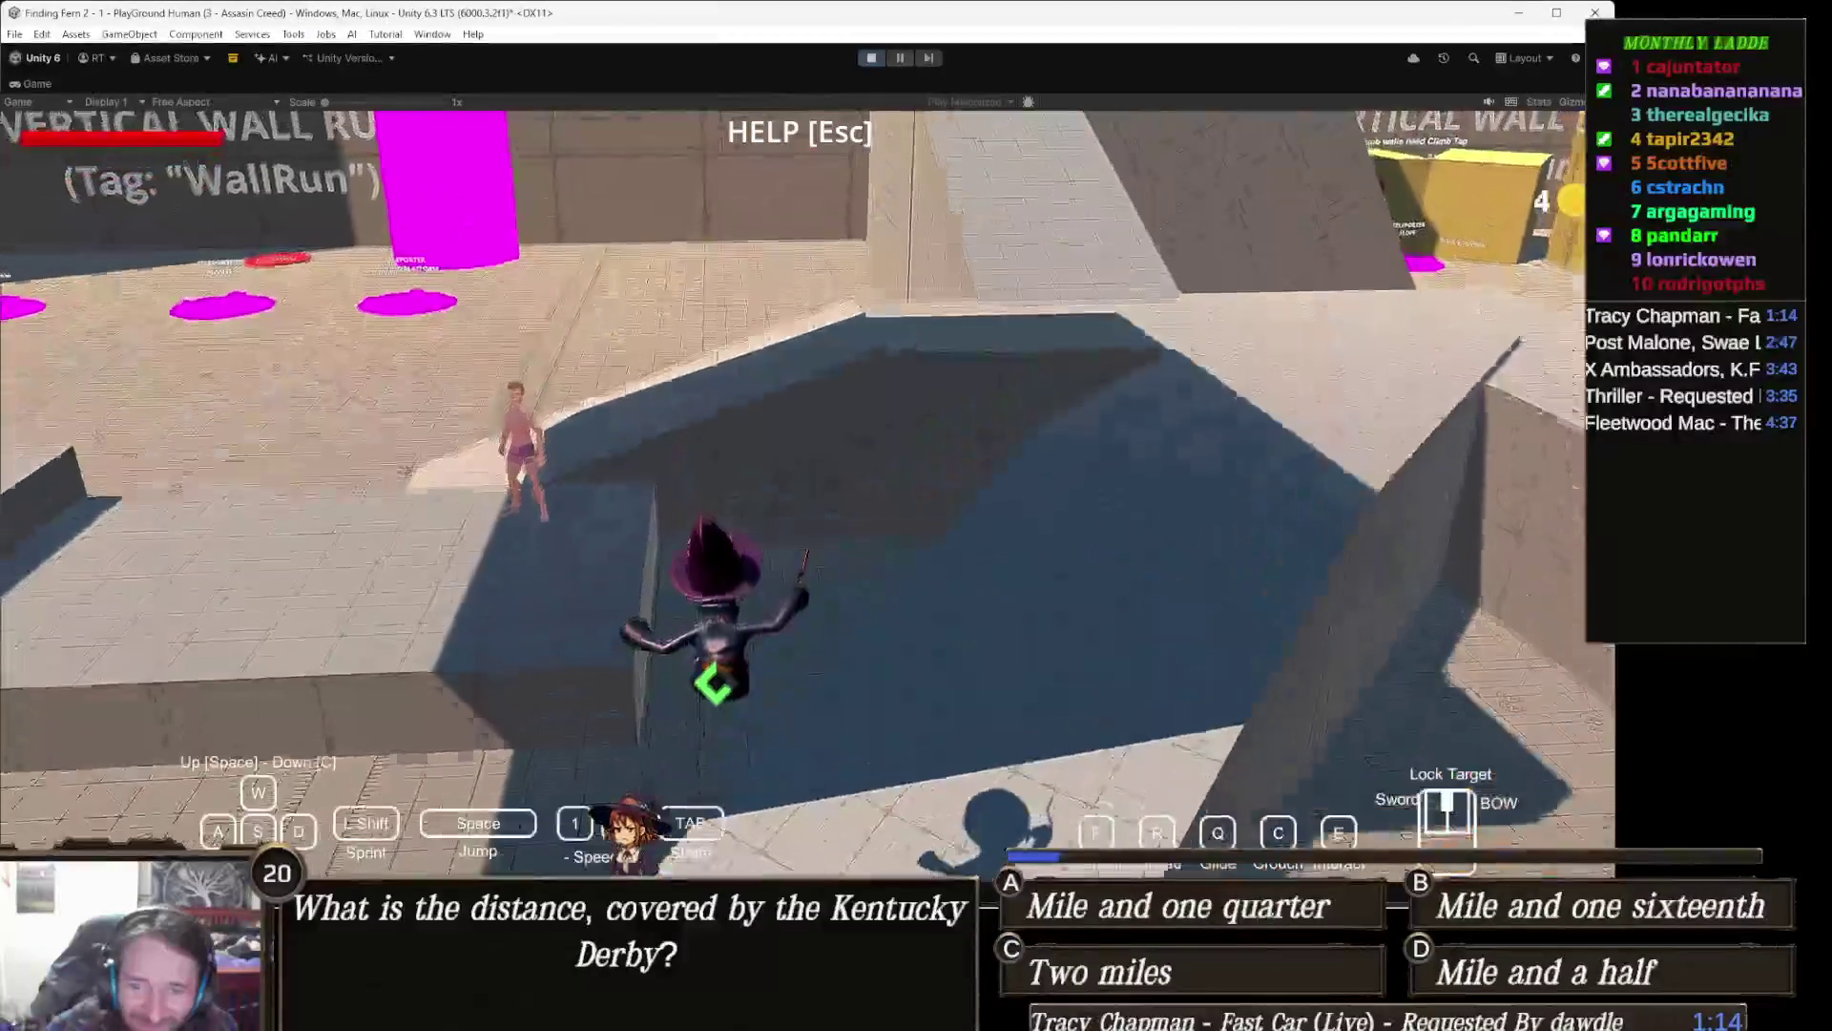
key("w")
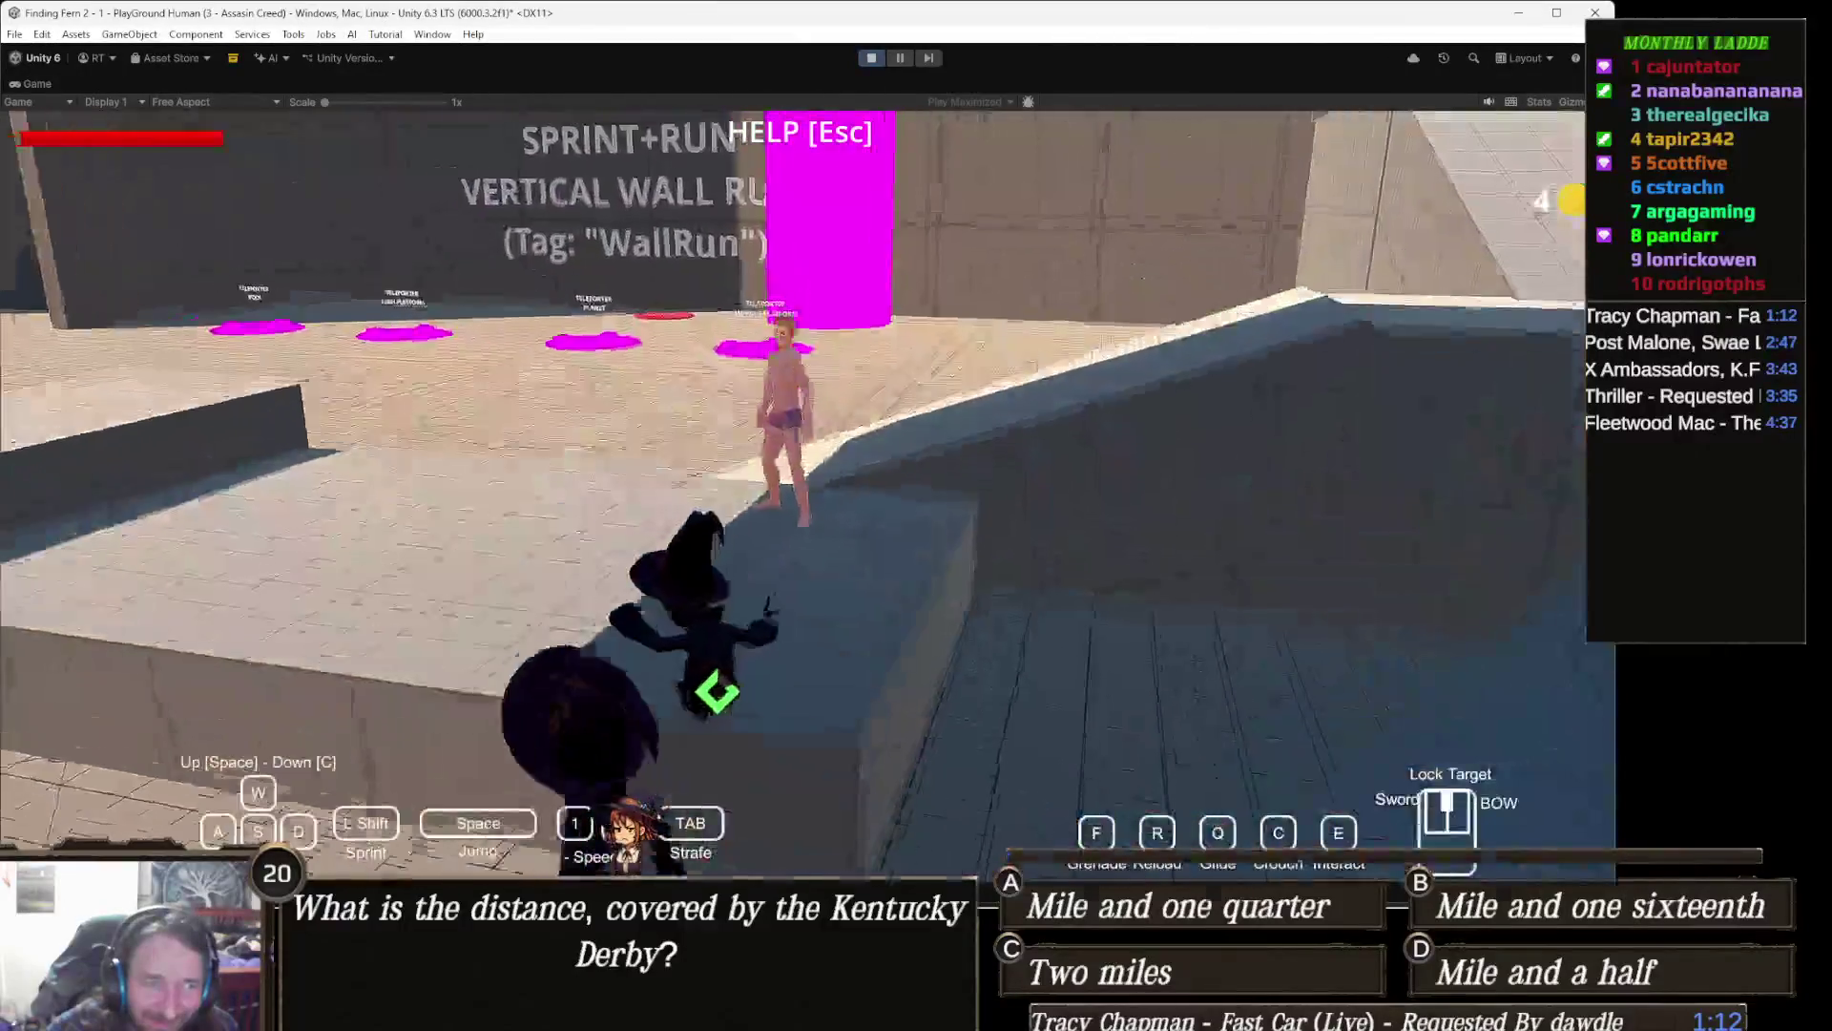
key("w")
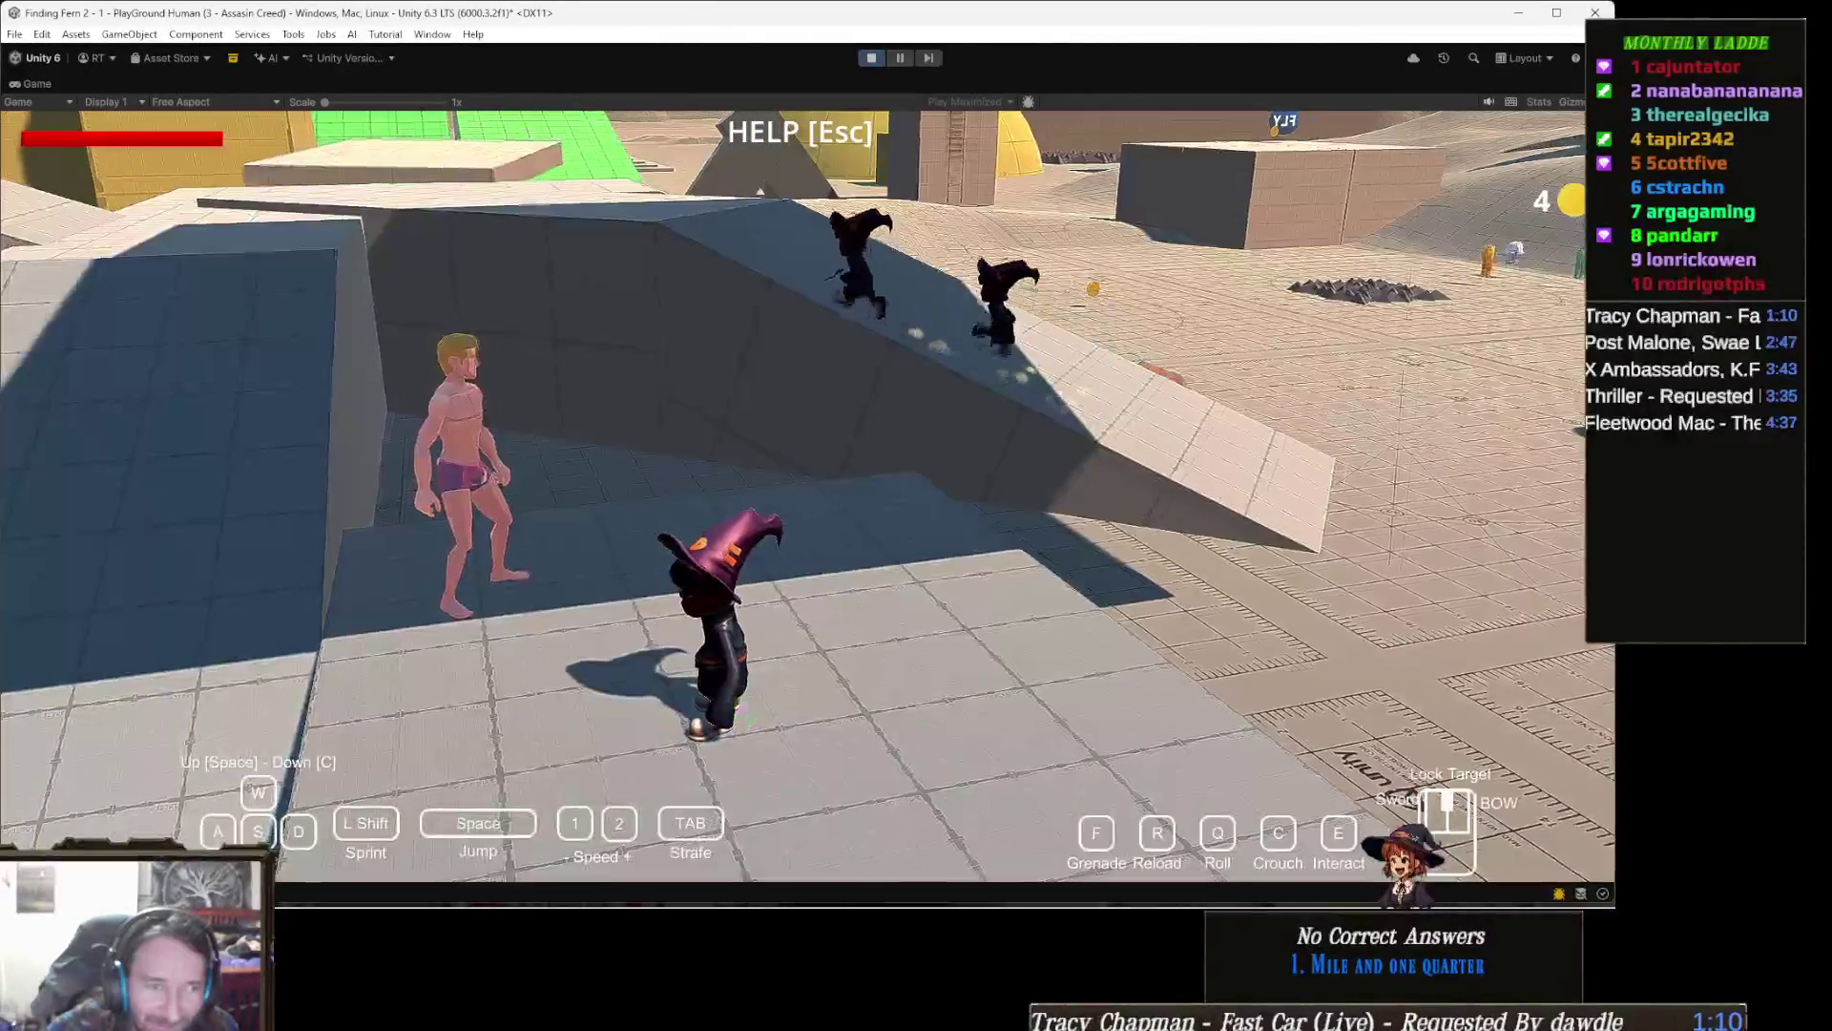
key("s")
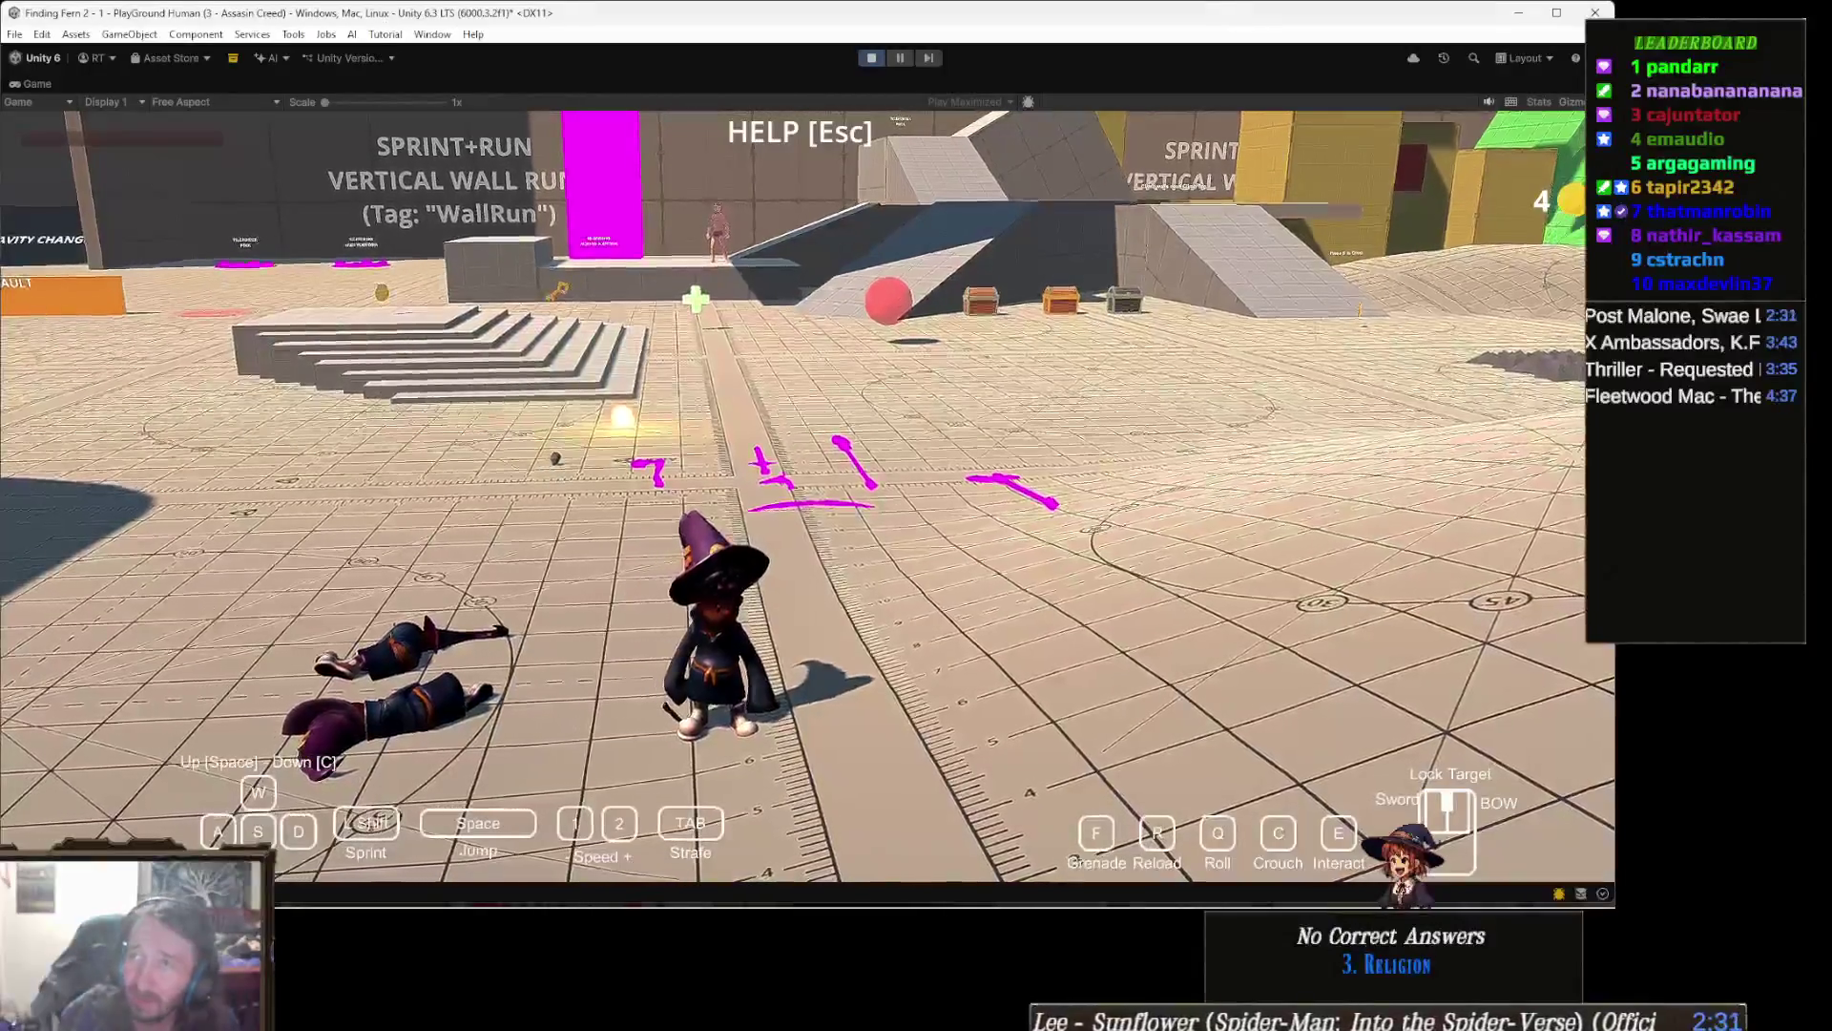
Step: Toggle the help overlay with Esc a few times while walking into the plaza, then stop the game
key("Escape")
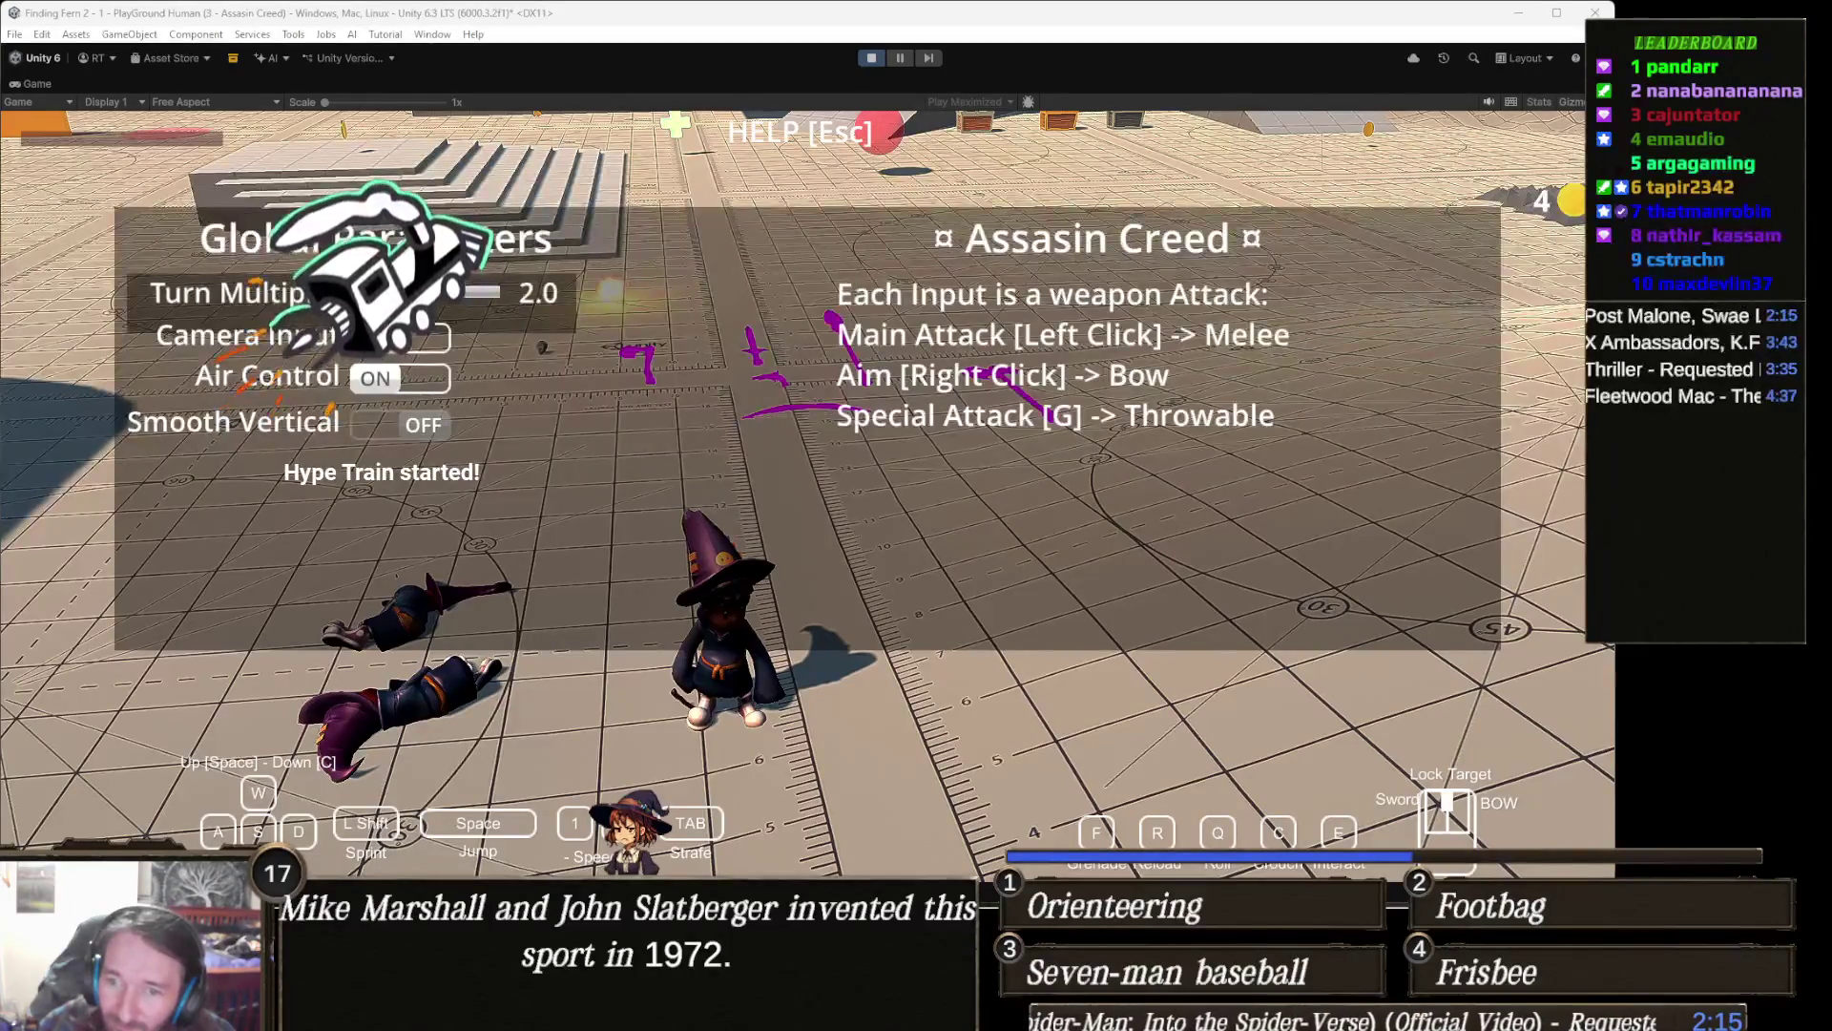
key("Escape")
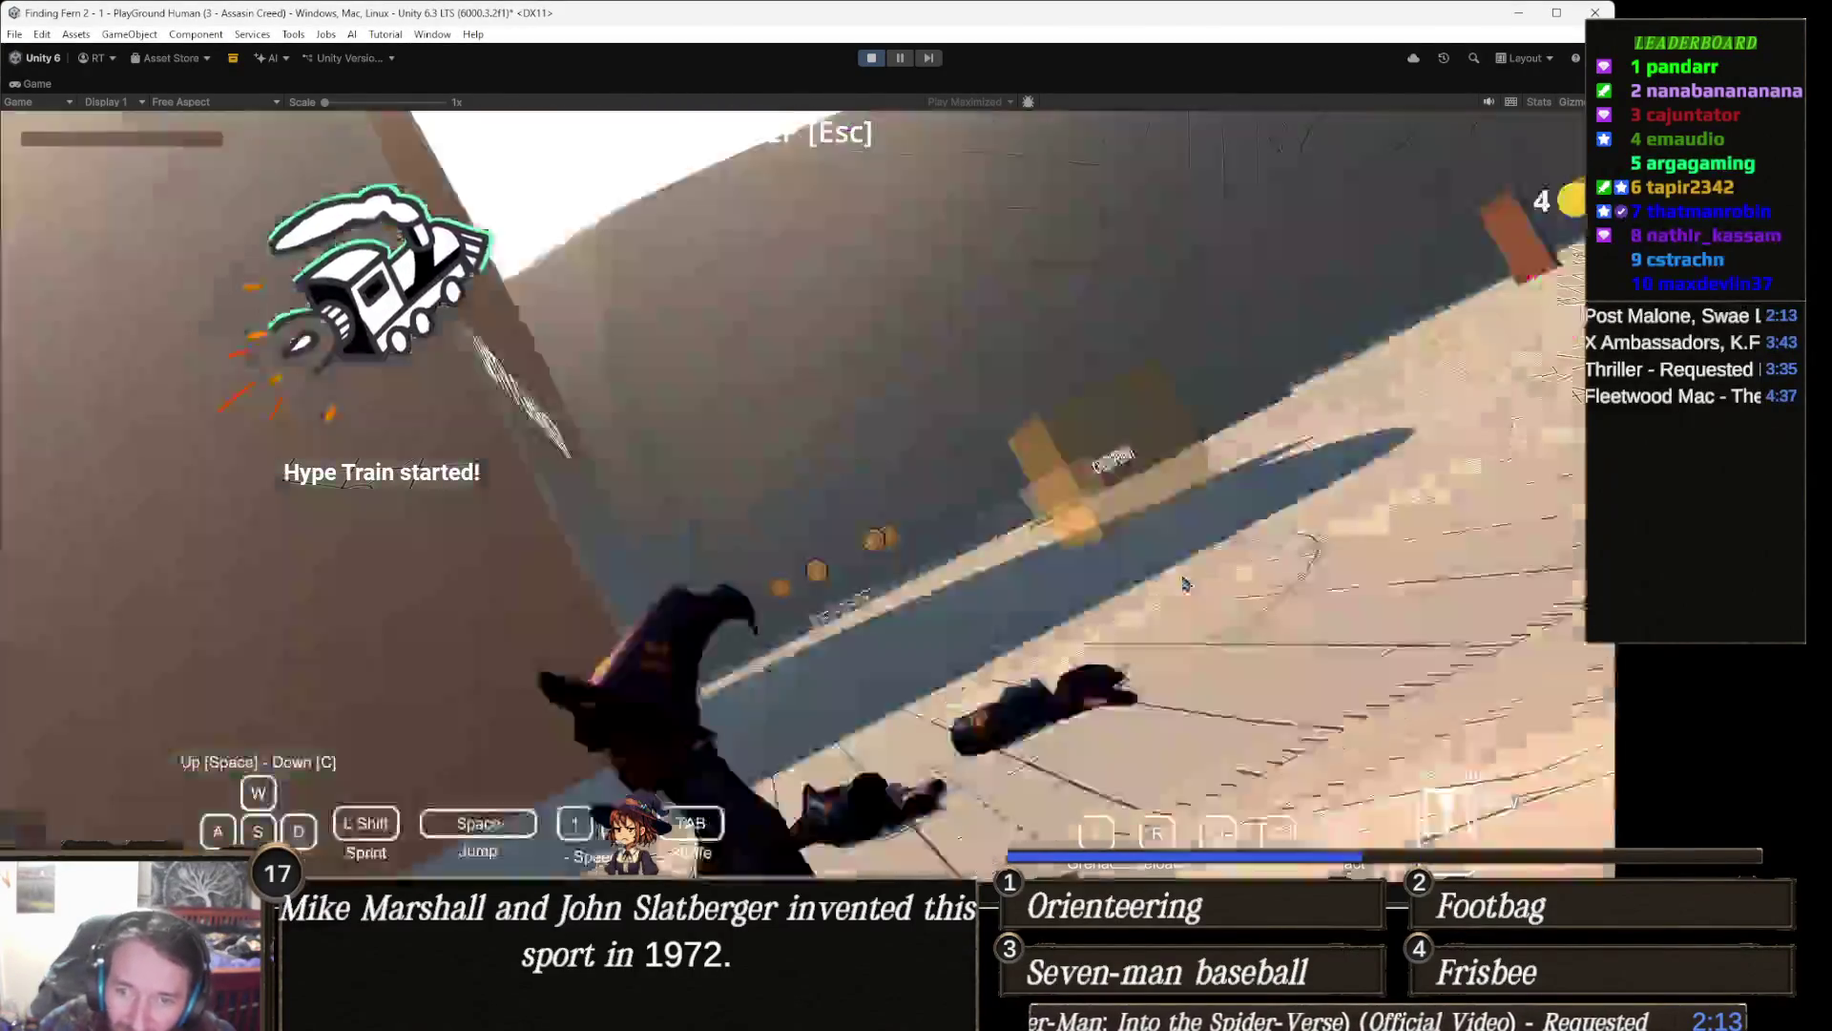
key("w")
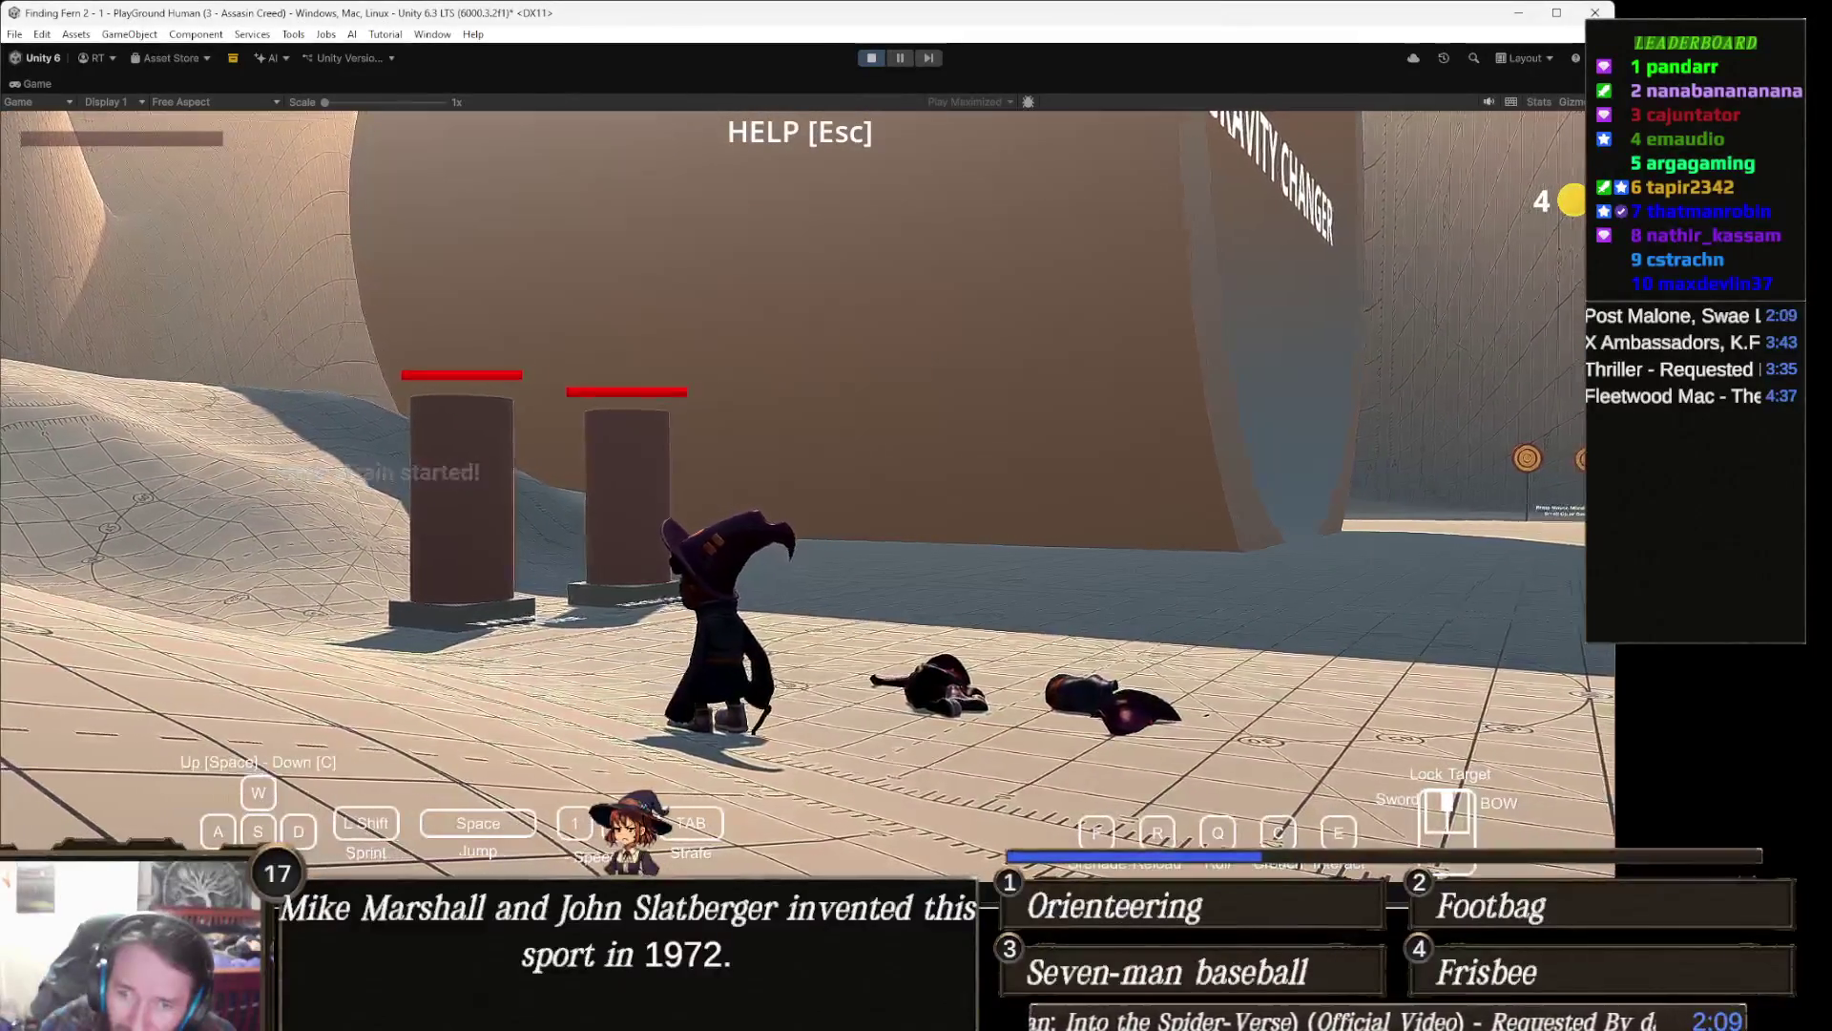
key("Escape")
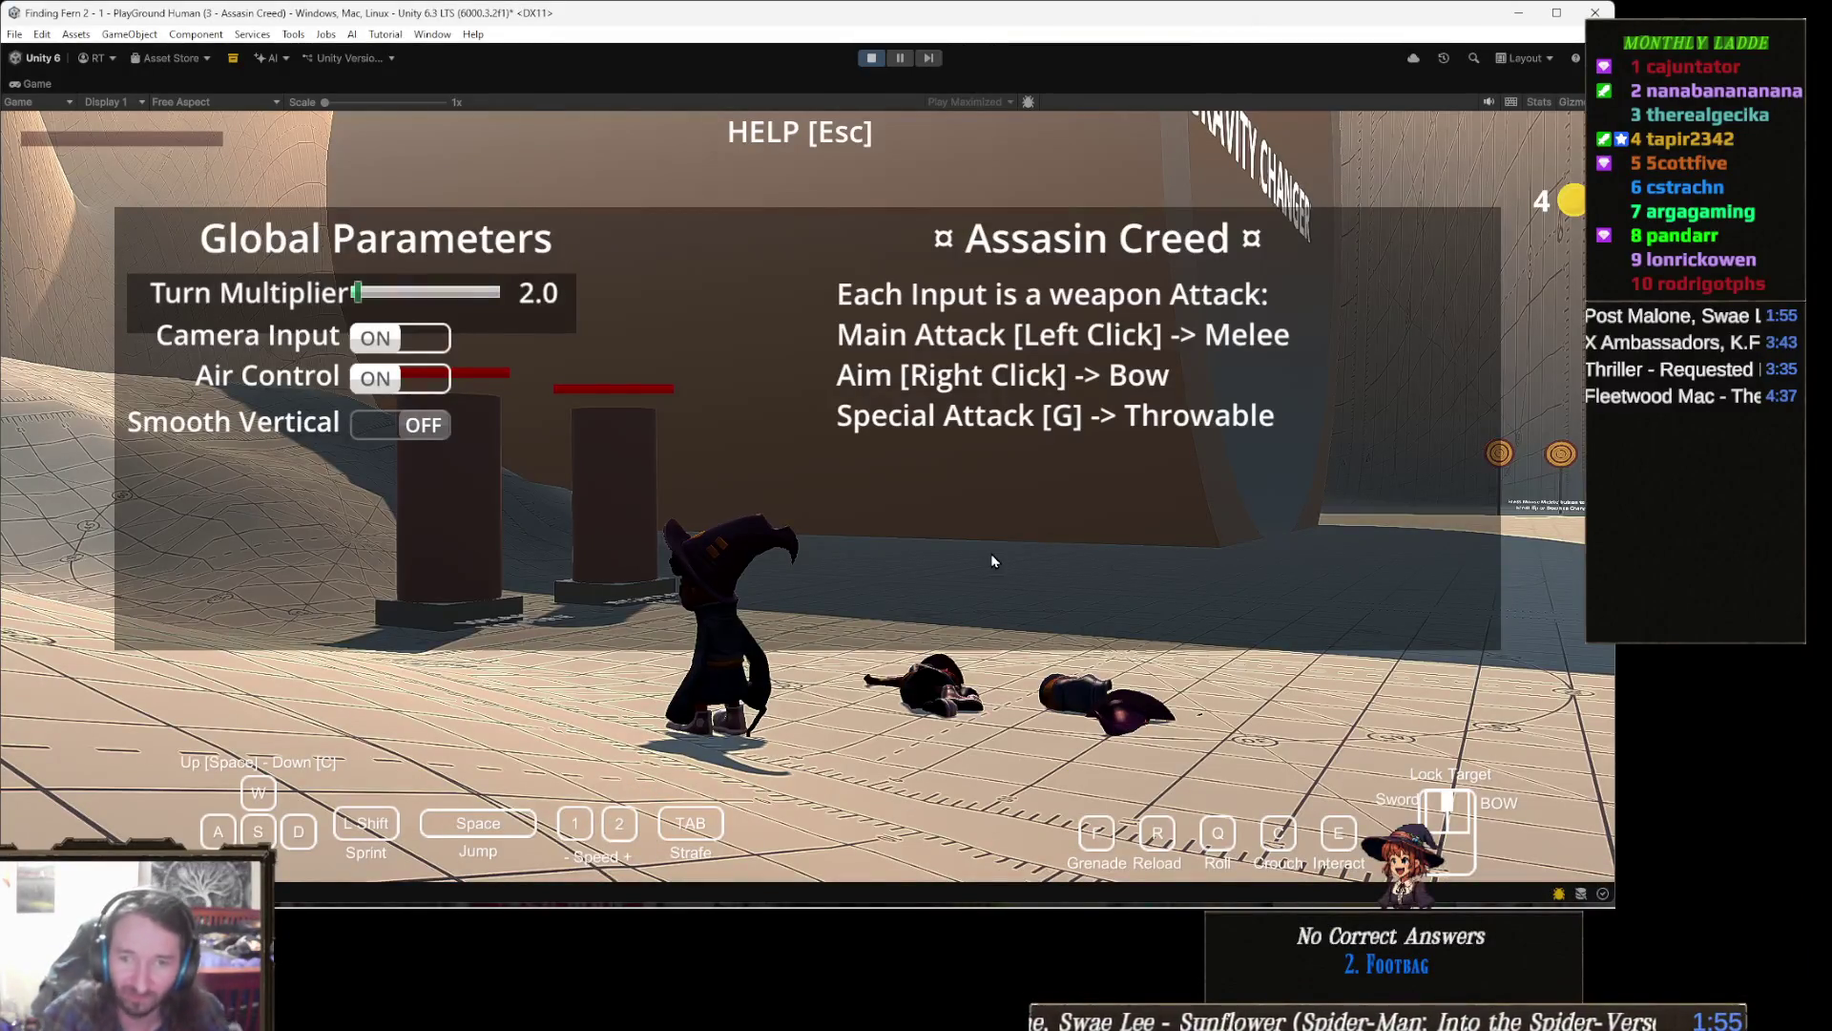
key("Escape")
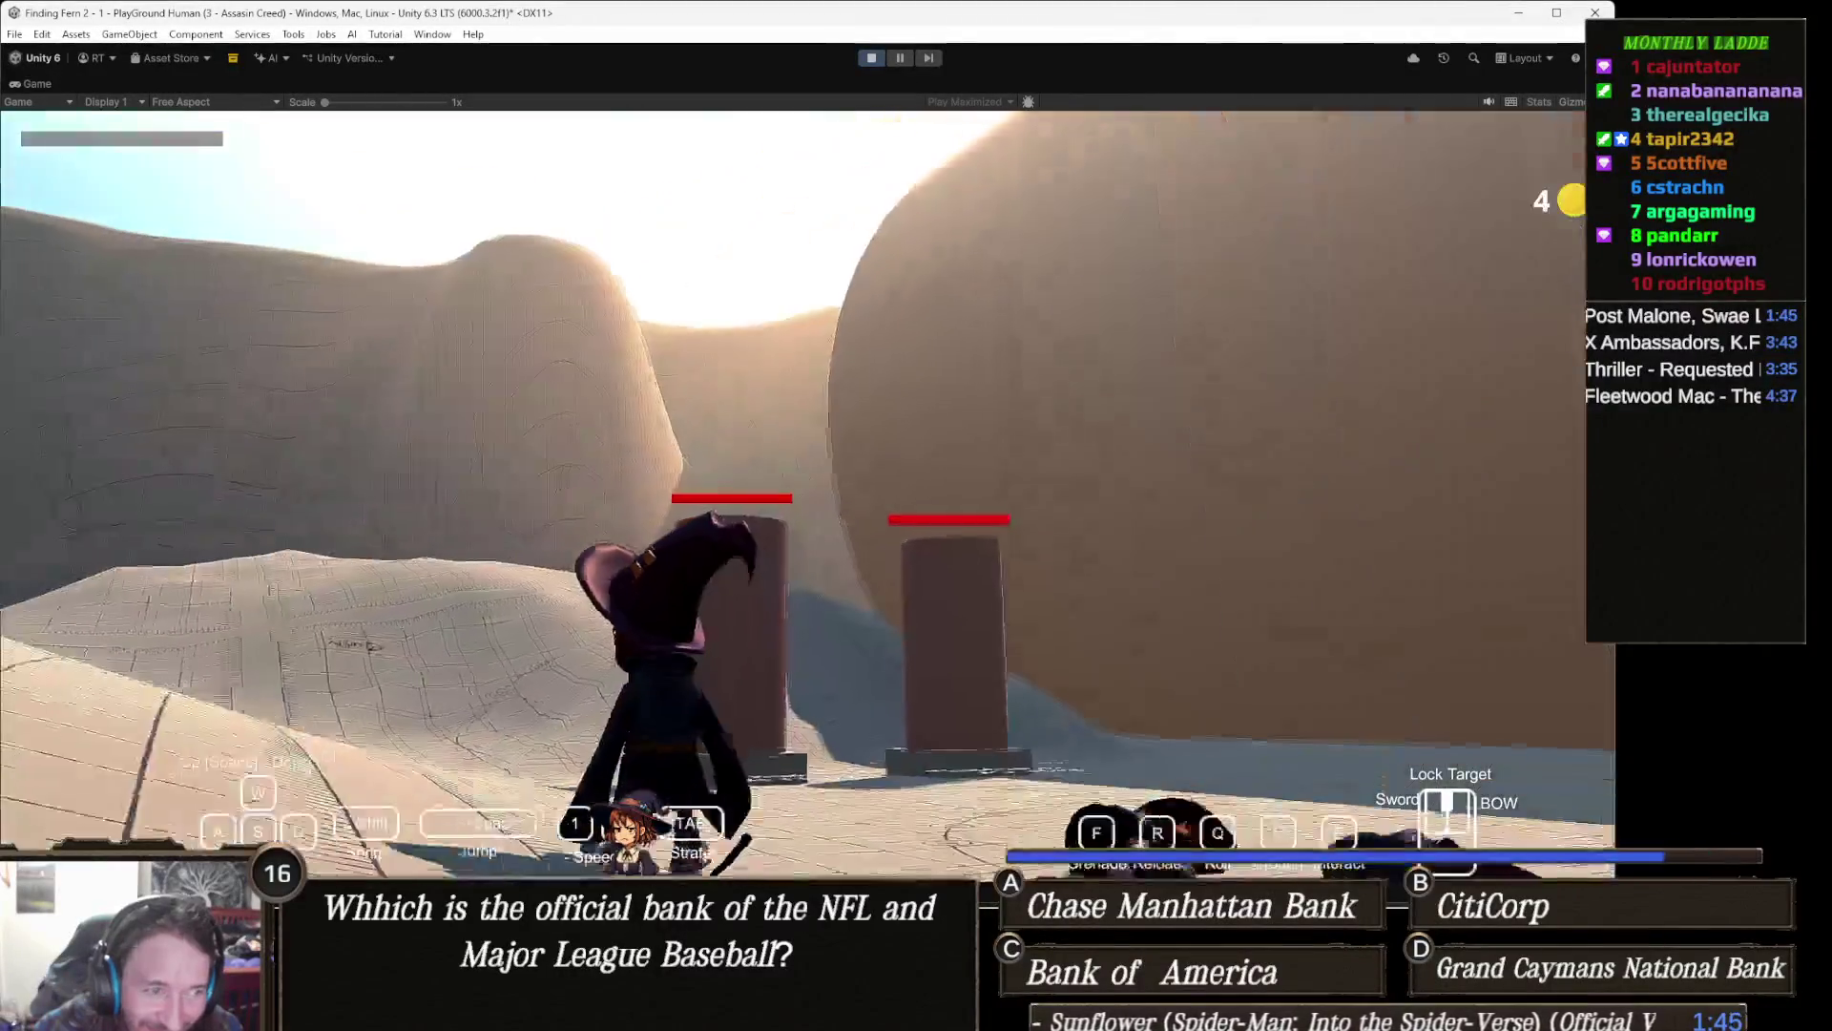
key("Escape")
left_click(868, 59)
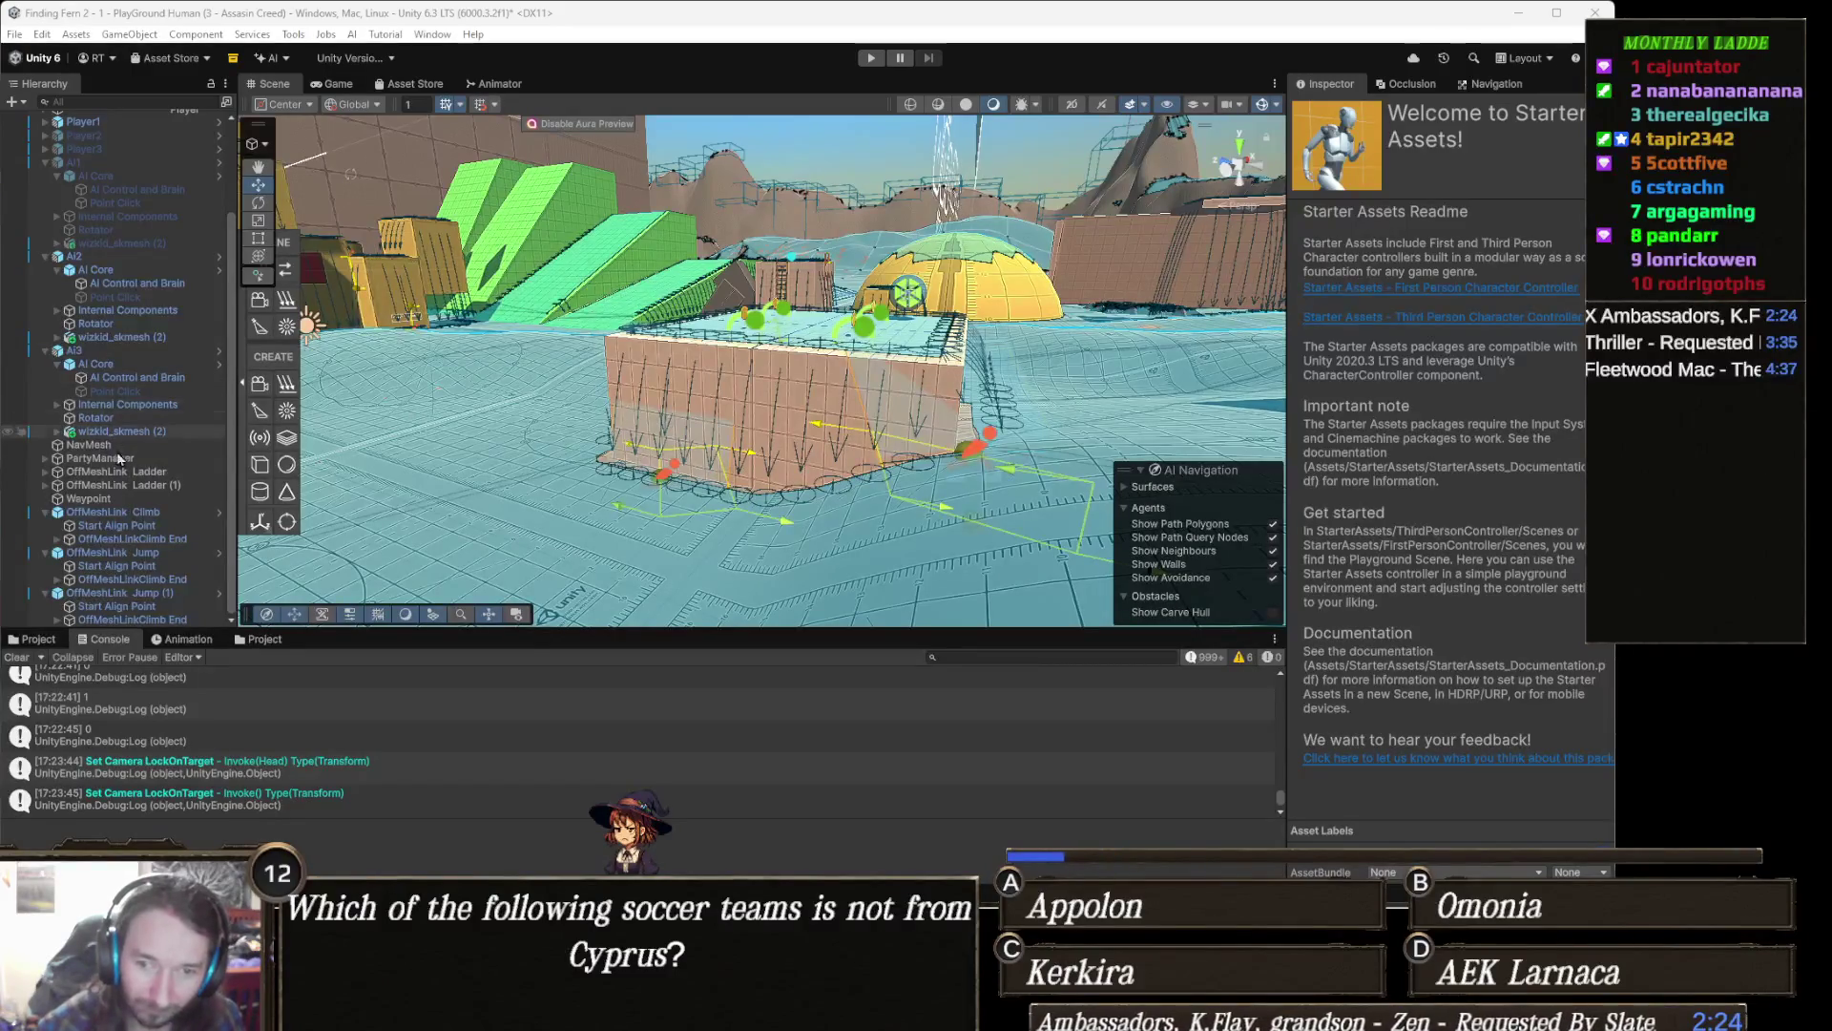
Step: Pan the Scene view to the party agents by the stairs, pick the Move tool and switch to Visual Studio
mouse_move(791, 331)
left_mouse_down()
mouse_move(612, 375)
mouse_move(632, 388)
left_mouse_up()
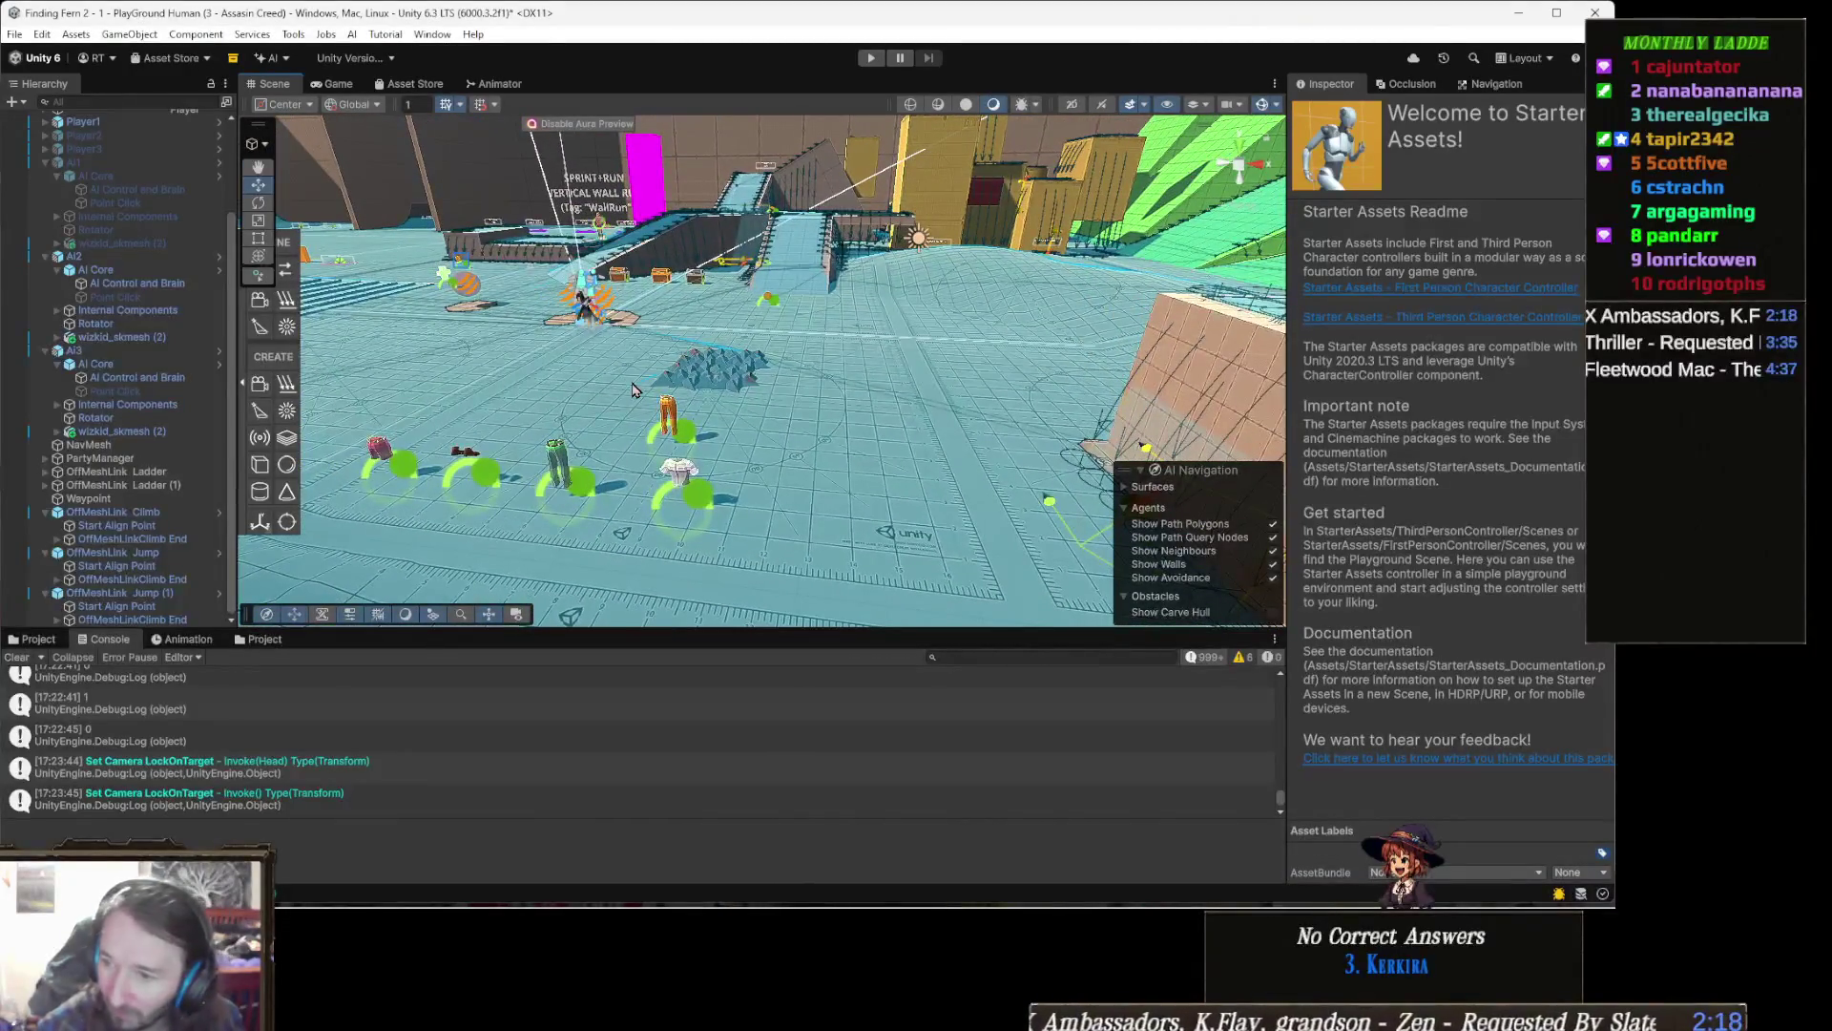
key("w")
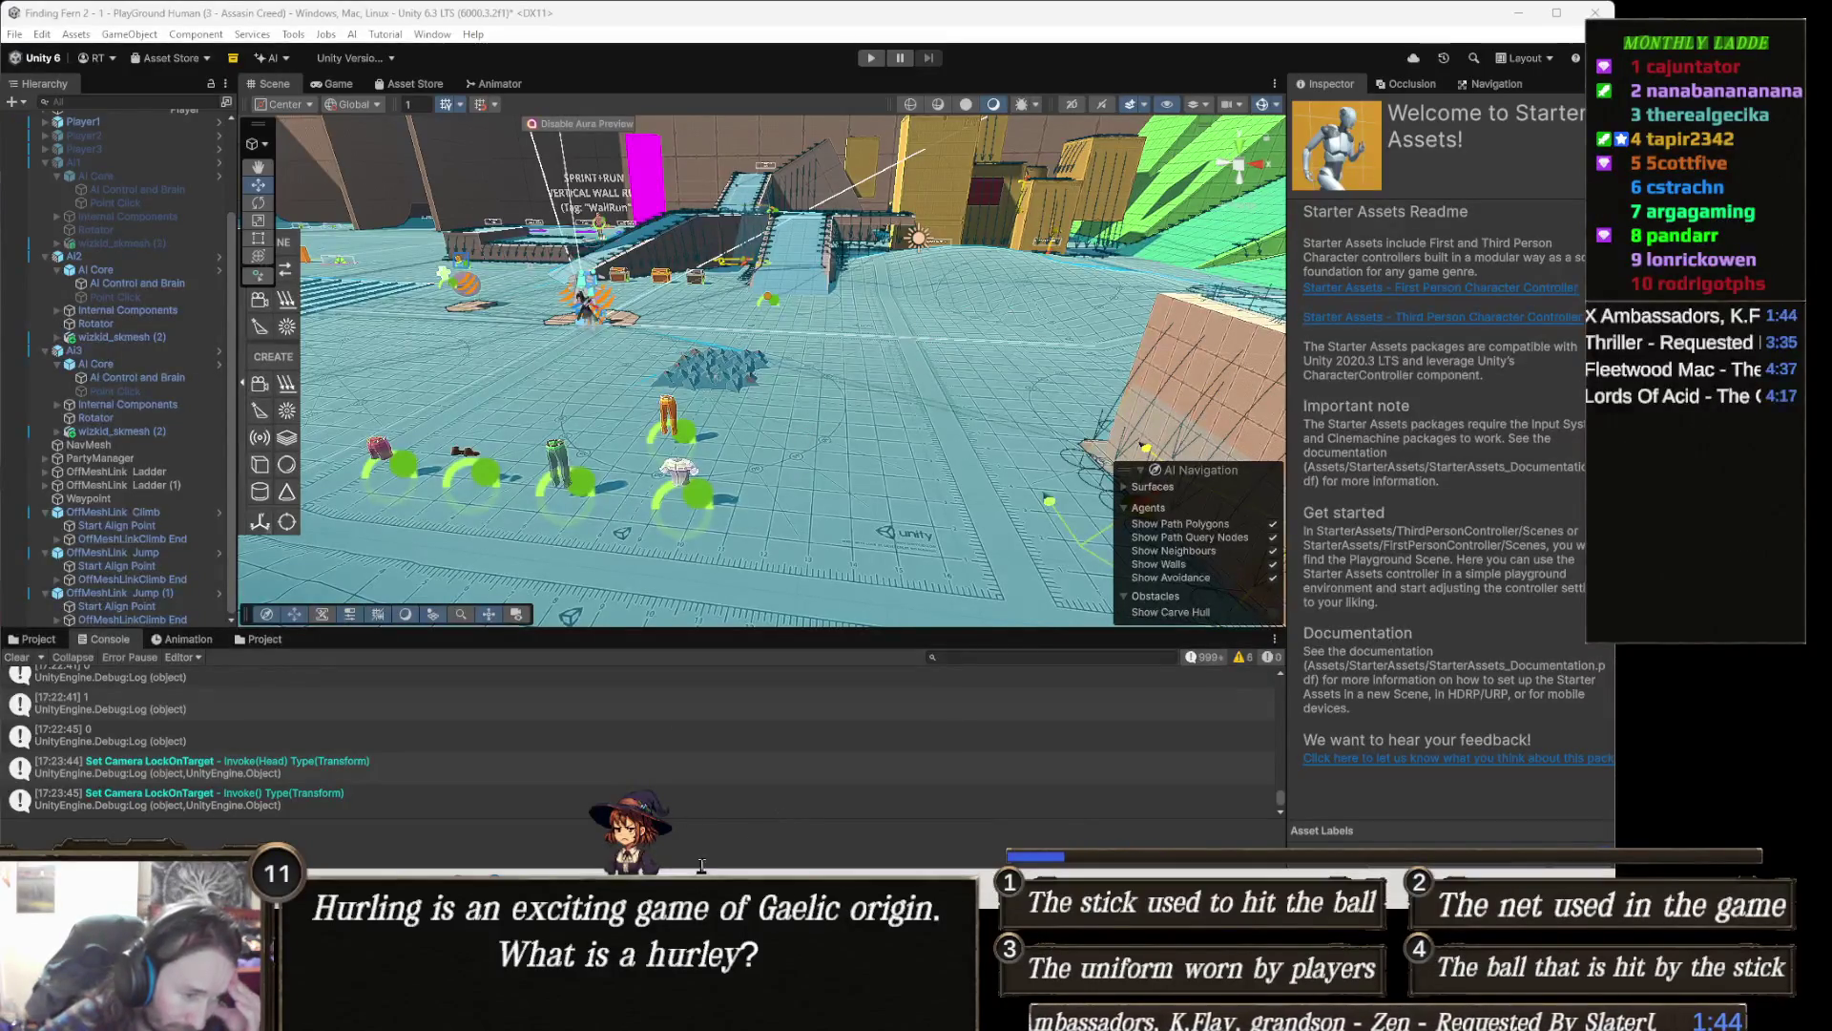
key("alt+Tab")
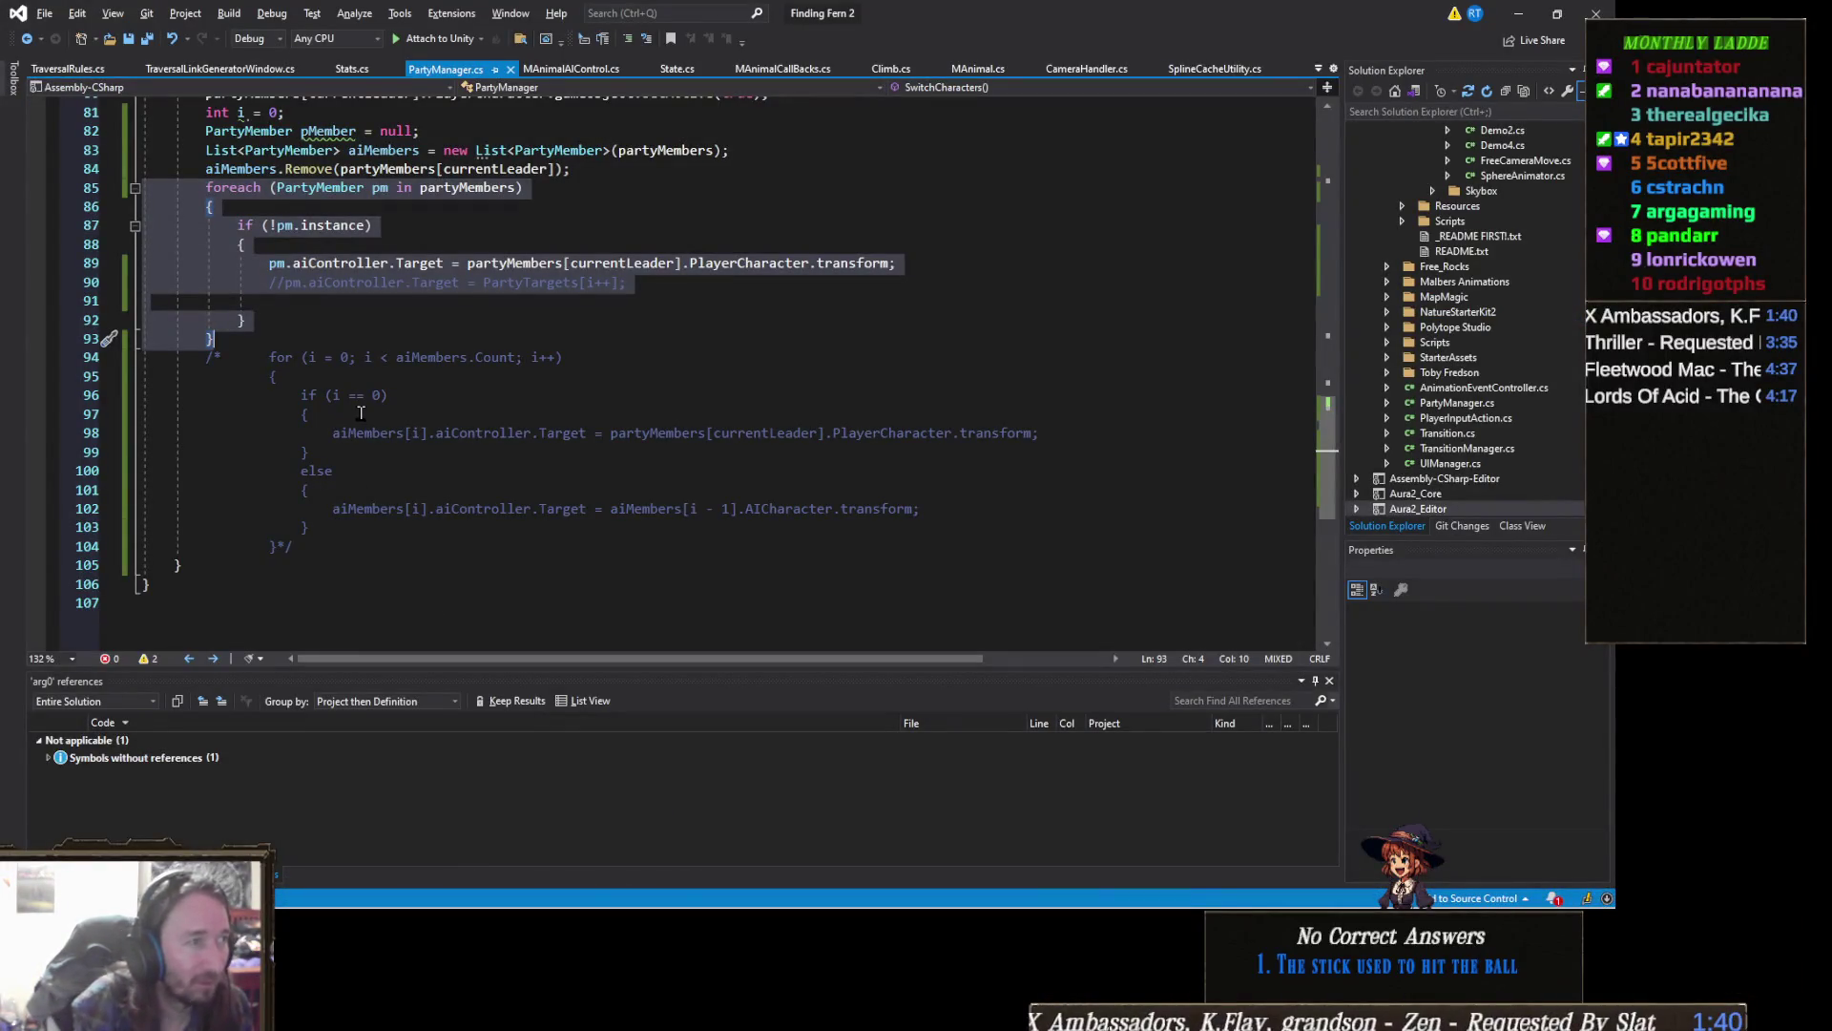
Step: Comment out the foreach target-assignment loop and select the commented for loop below it
key("ctrl+k")
key("ctrl+c")
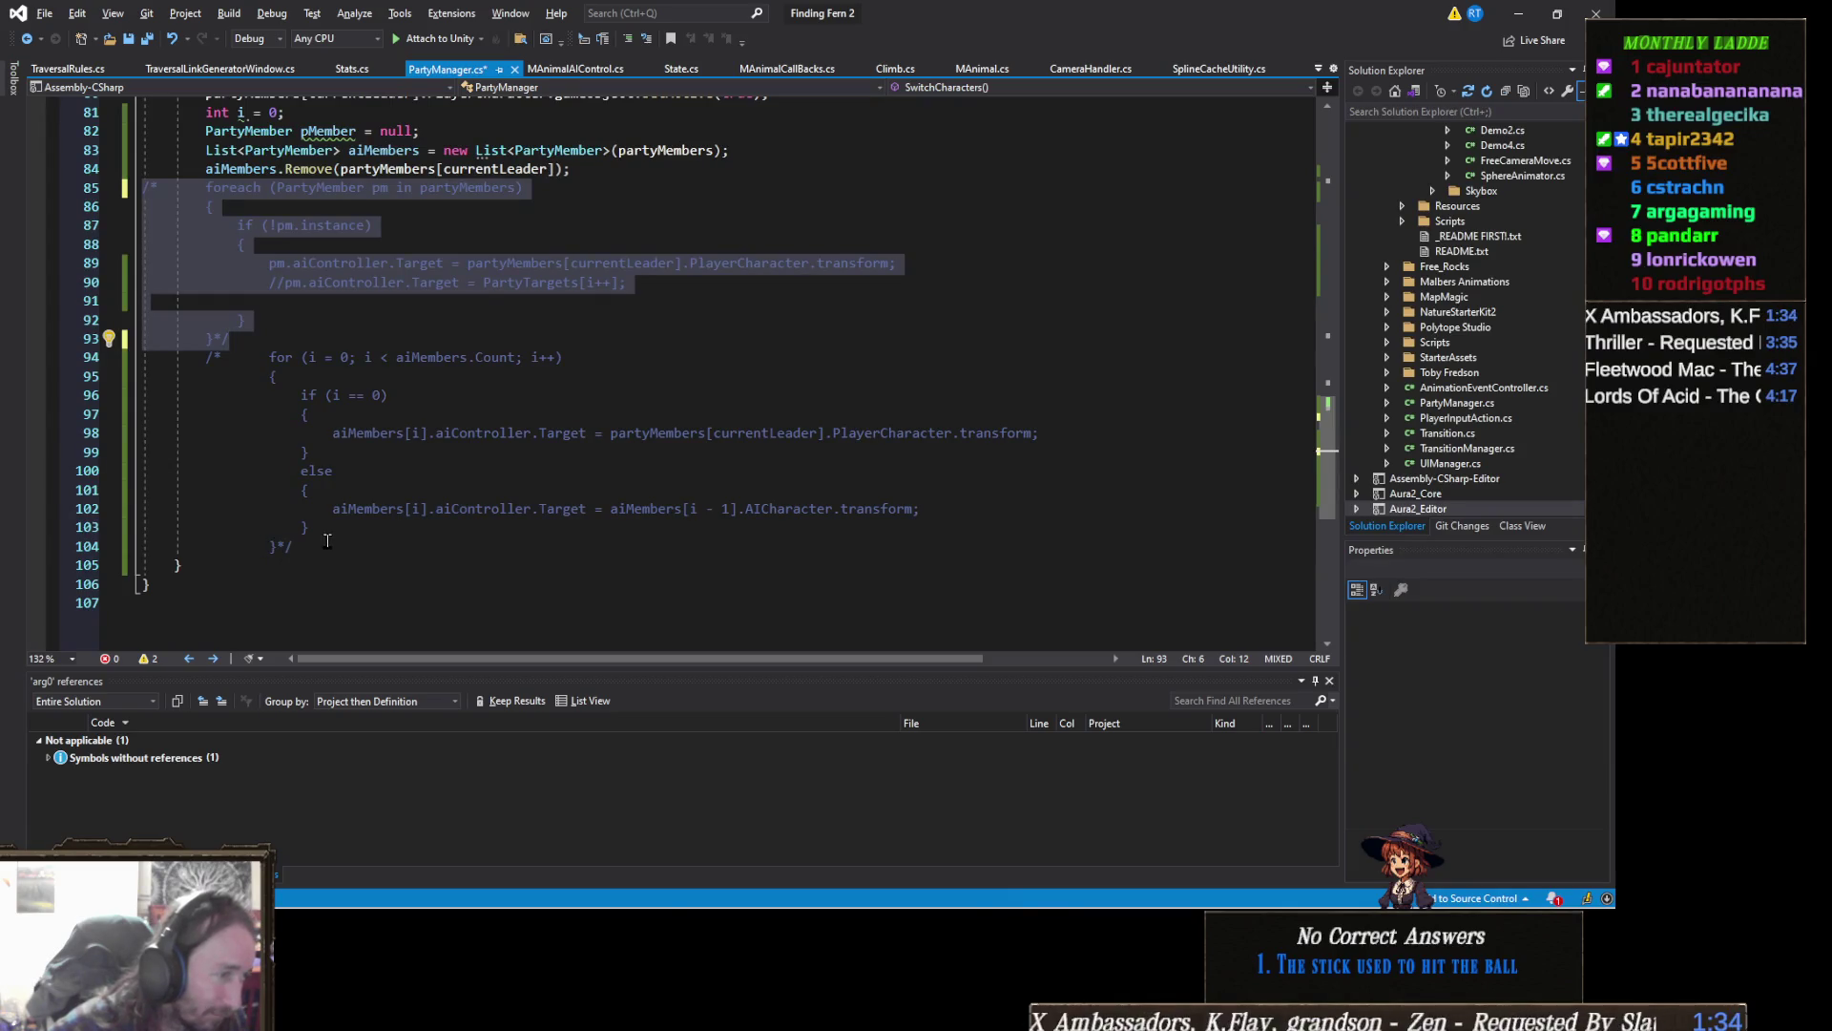
left_click_drag(293, 547, 207, 356)
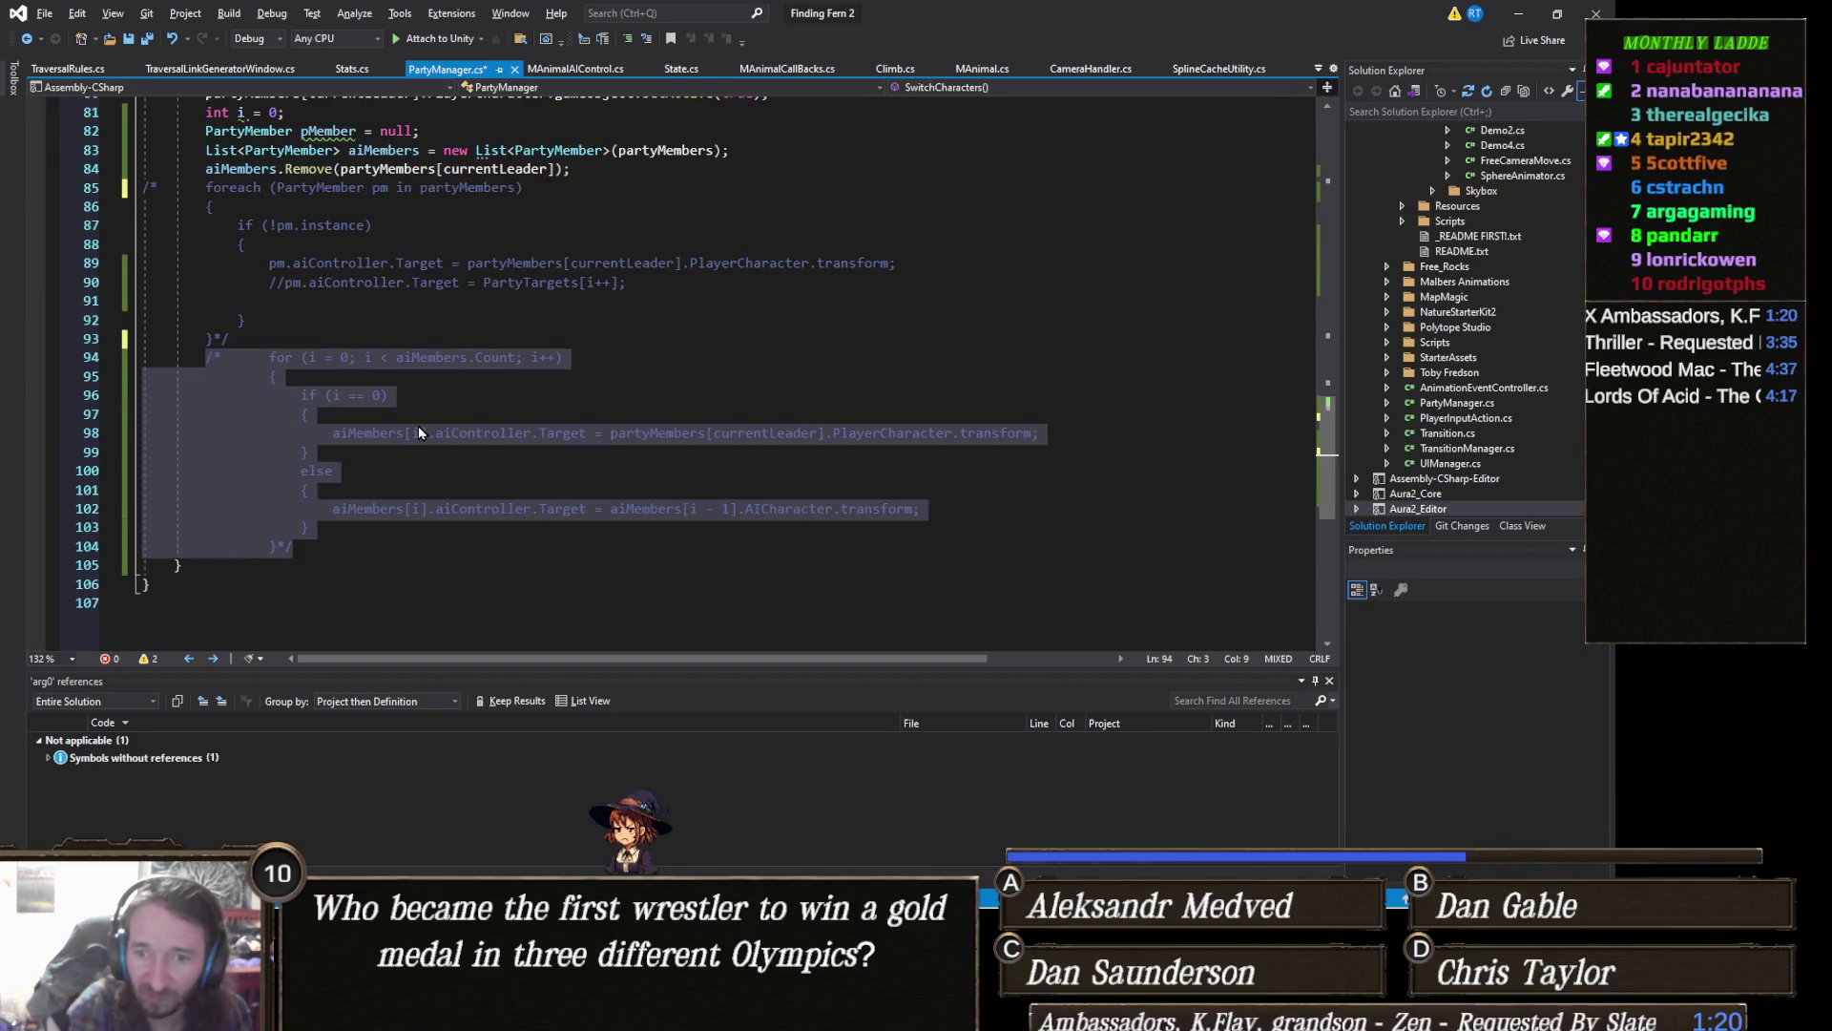
Step: Uncomment the chained follow-target for loop, save PartyManager.cs and minimize Visual Studio
key("ctrl+k")
key("ctrl+u")
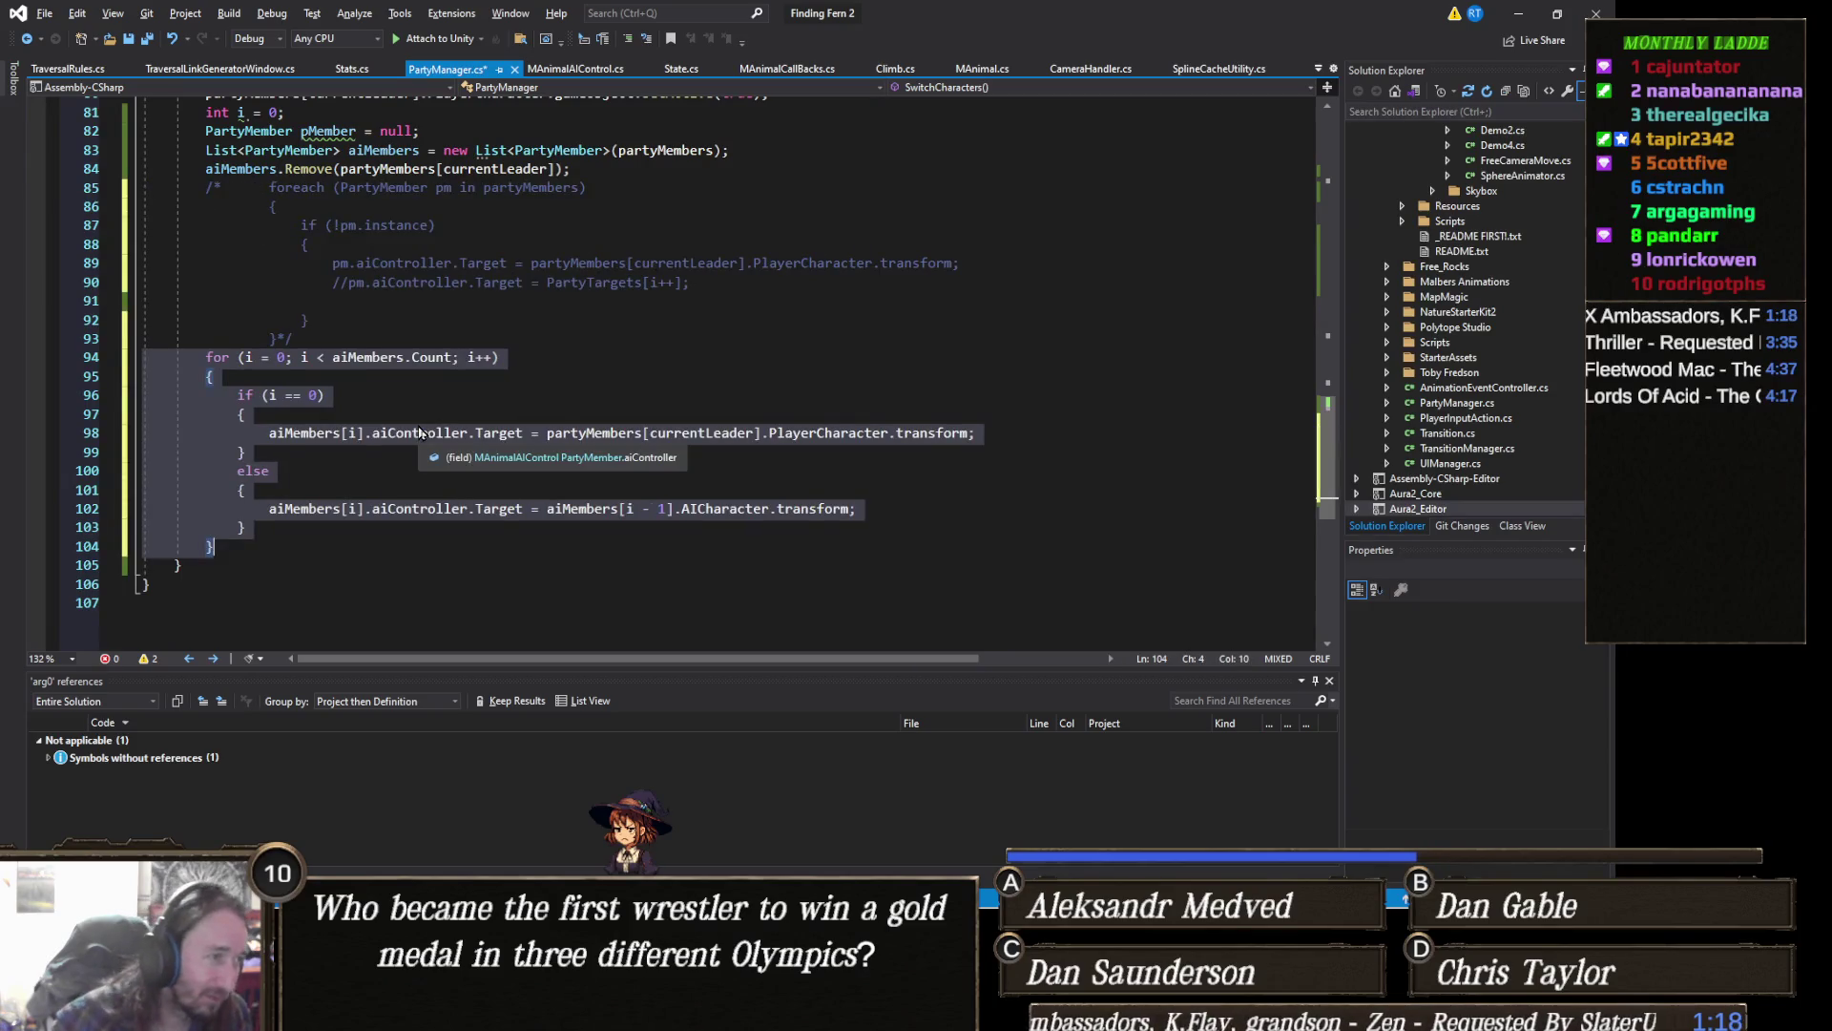
key("ctrl+s")
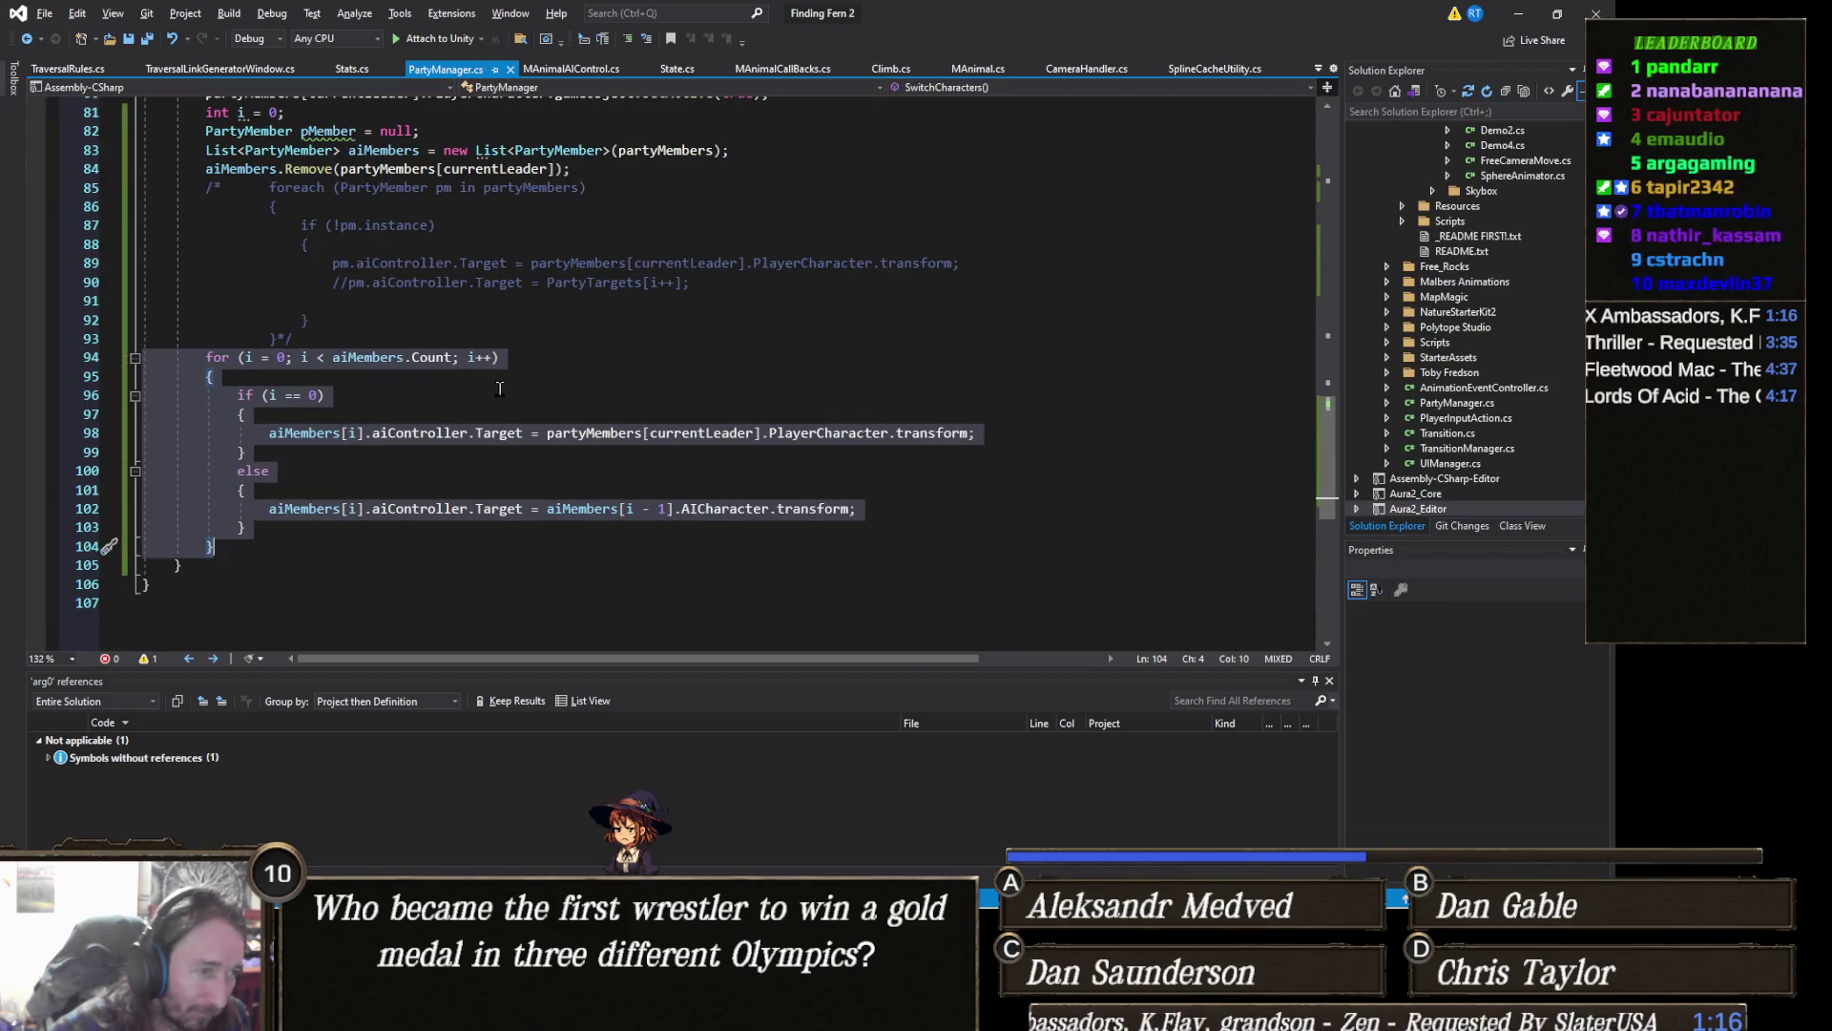
left_click(1517, 12)
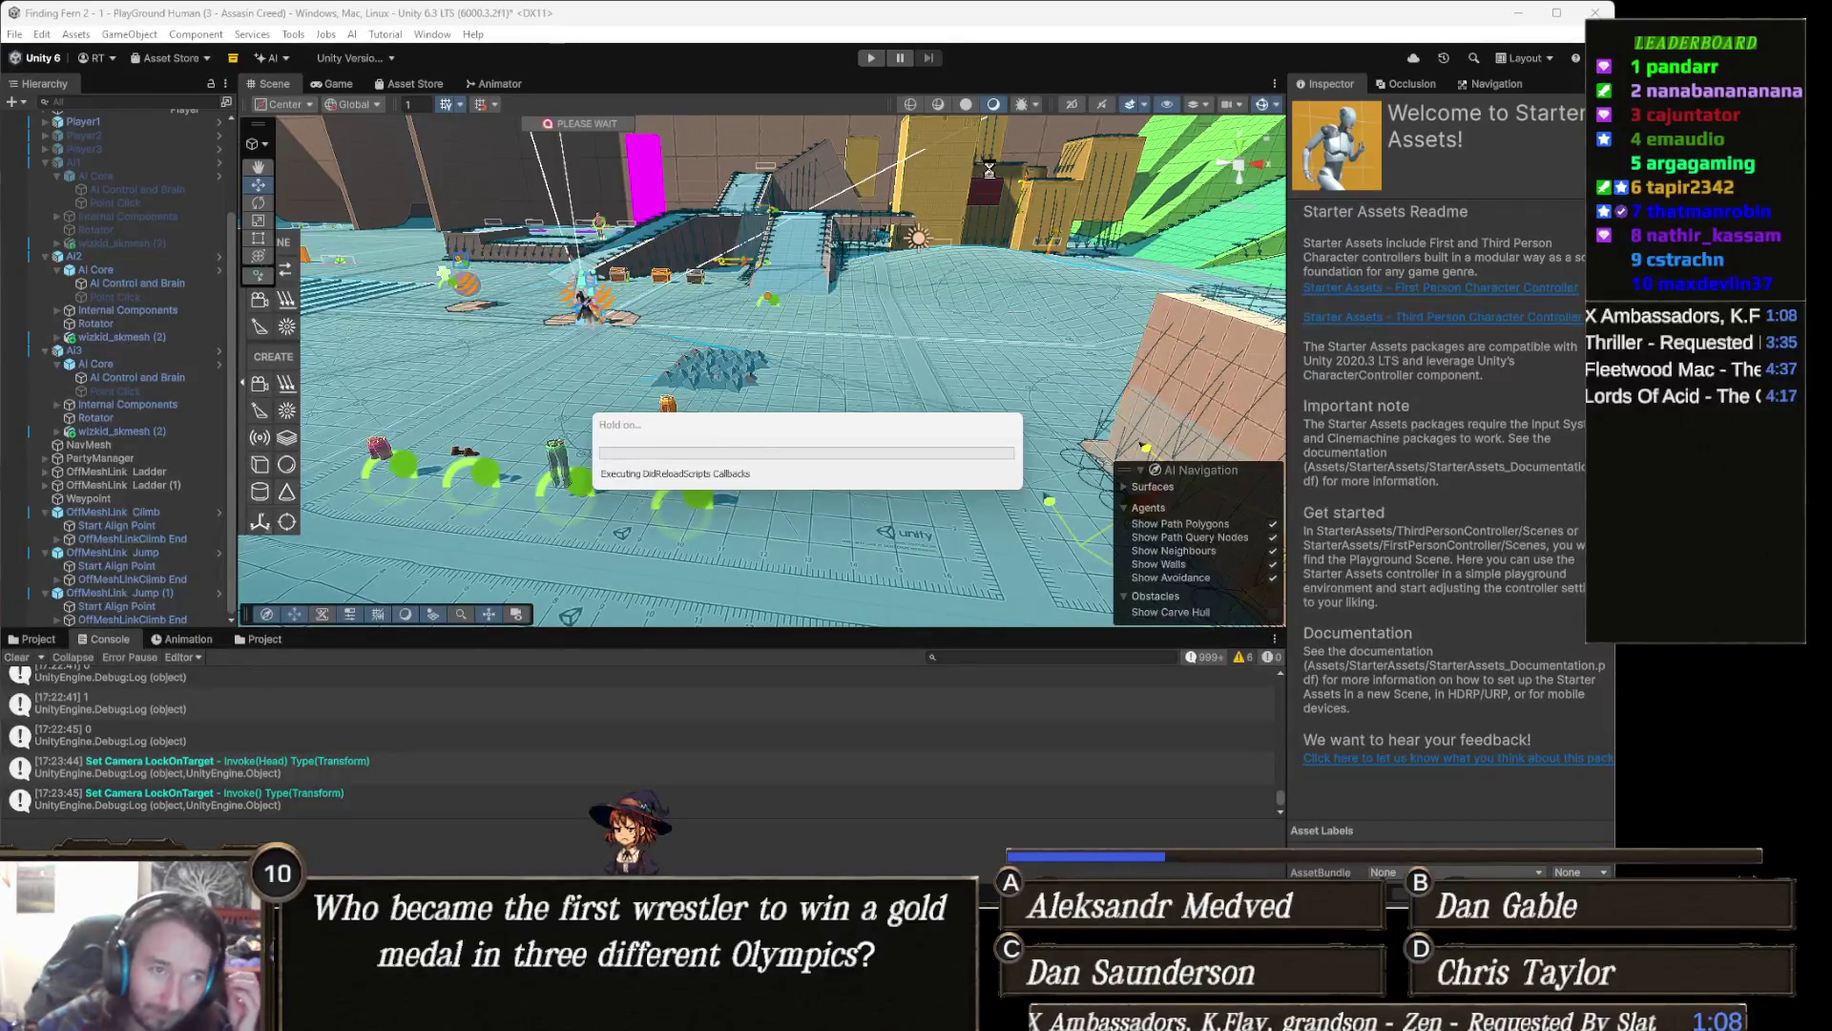
Step: Start play mode and run the witch forward across the plaza
left_click(869, 57)
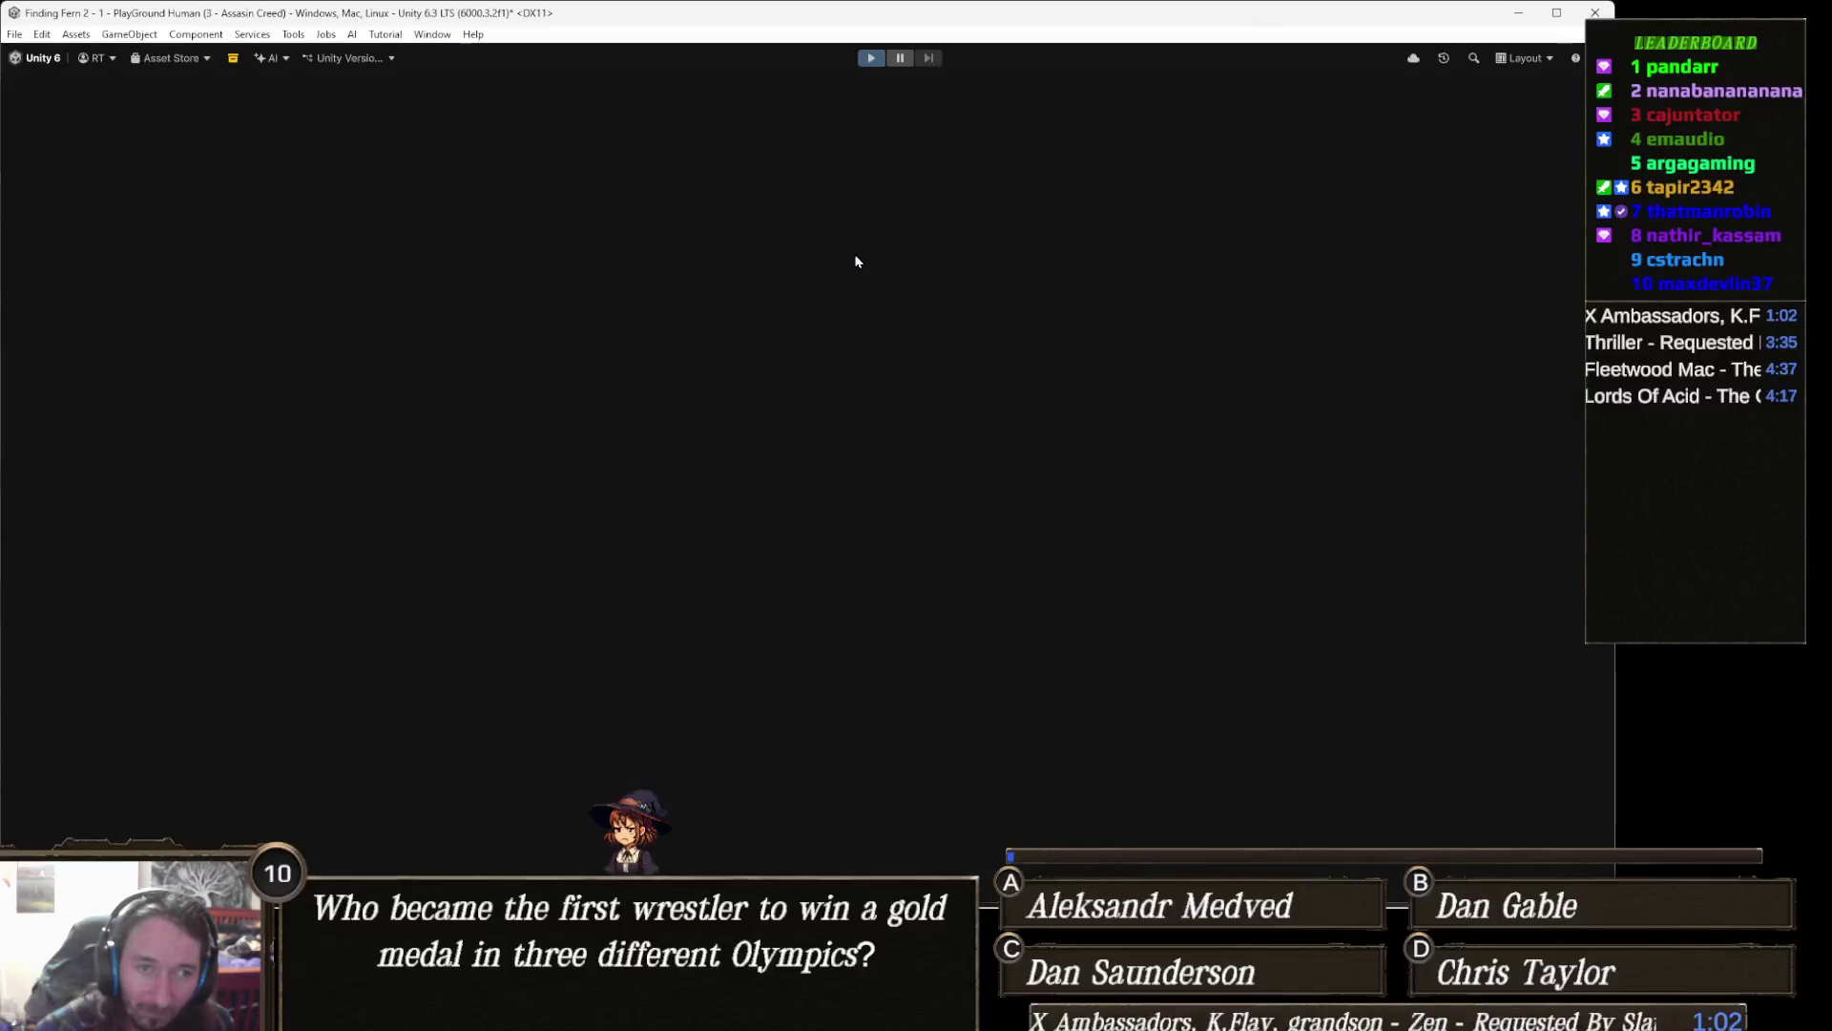
key("w")
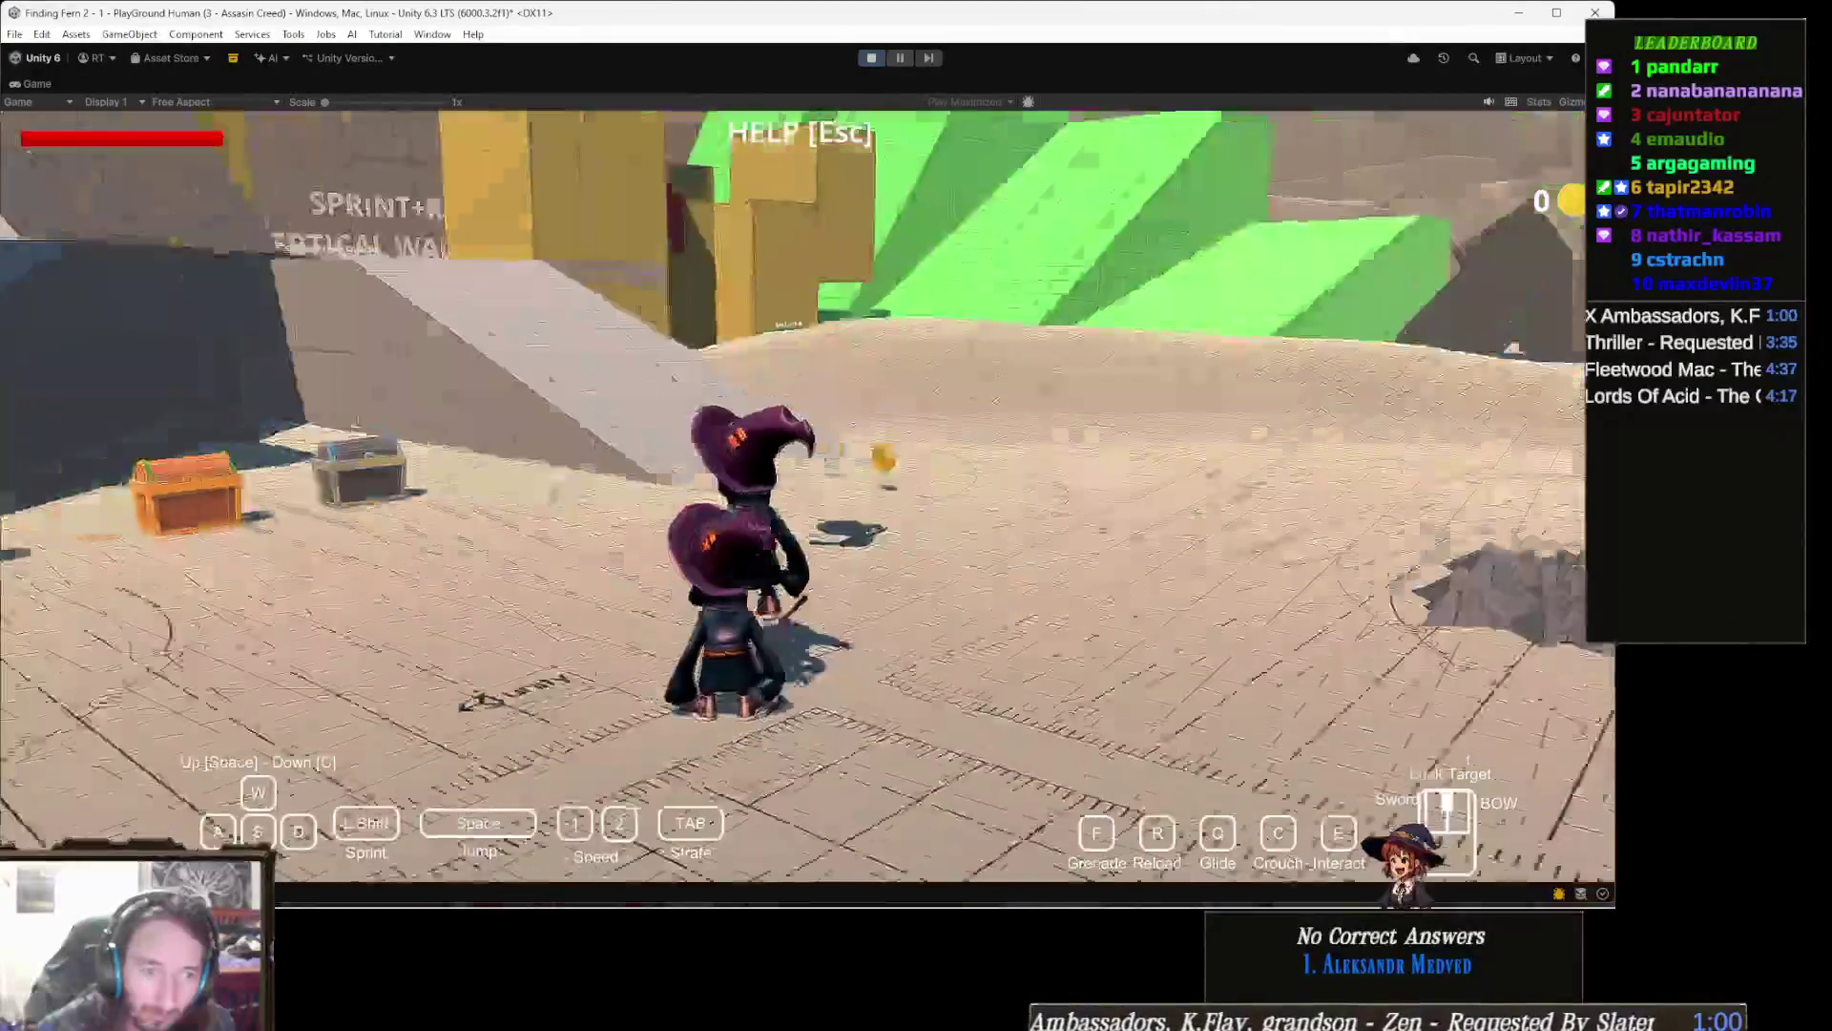
Step: Run and jump the witch past the yellow dome, pillars and walls onto the crate
key("space")
key("w")
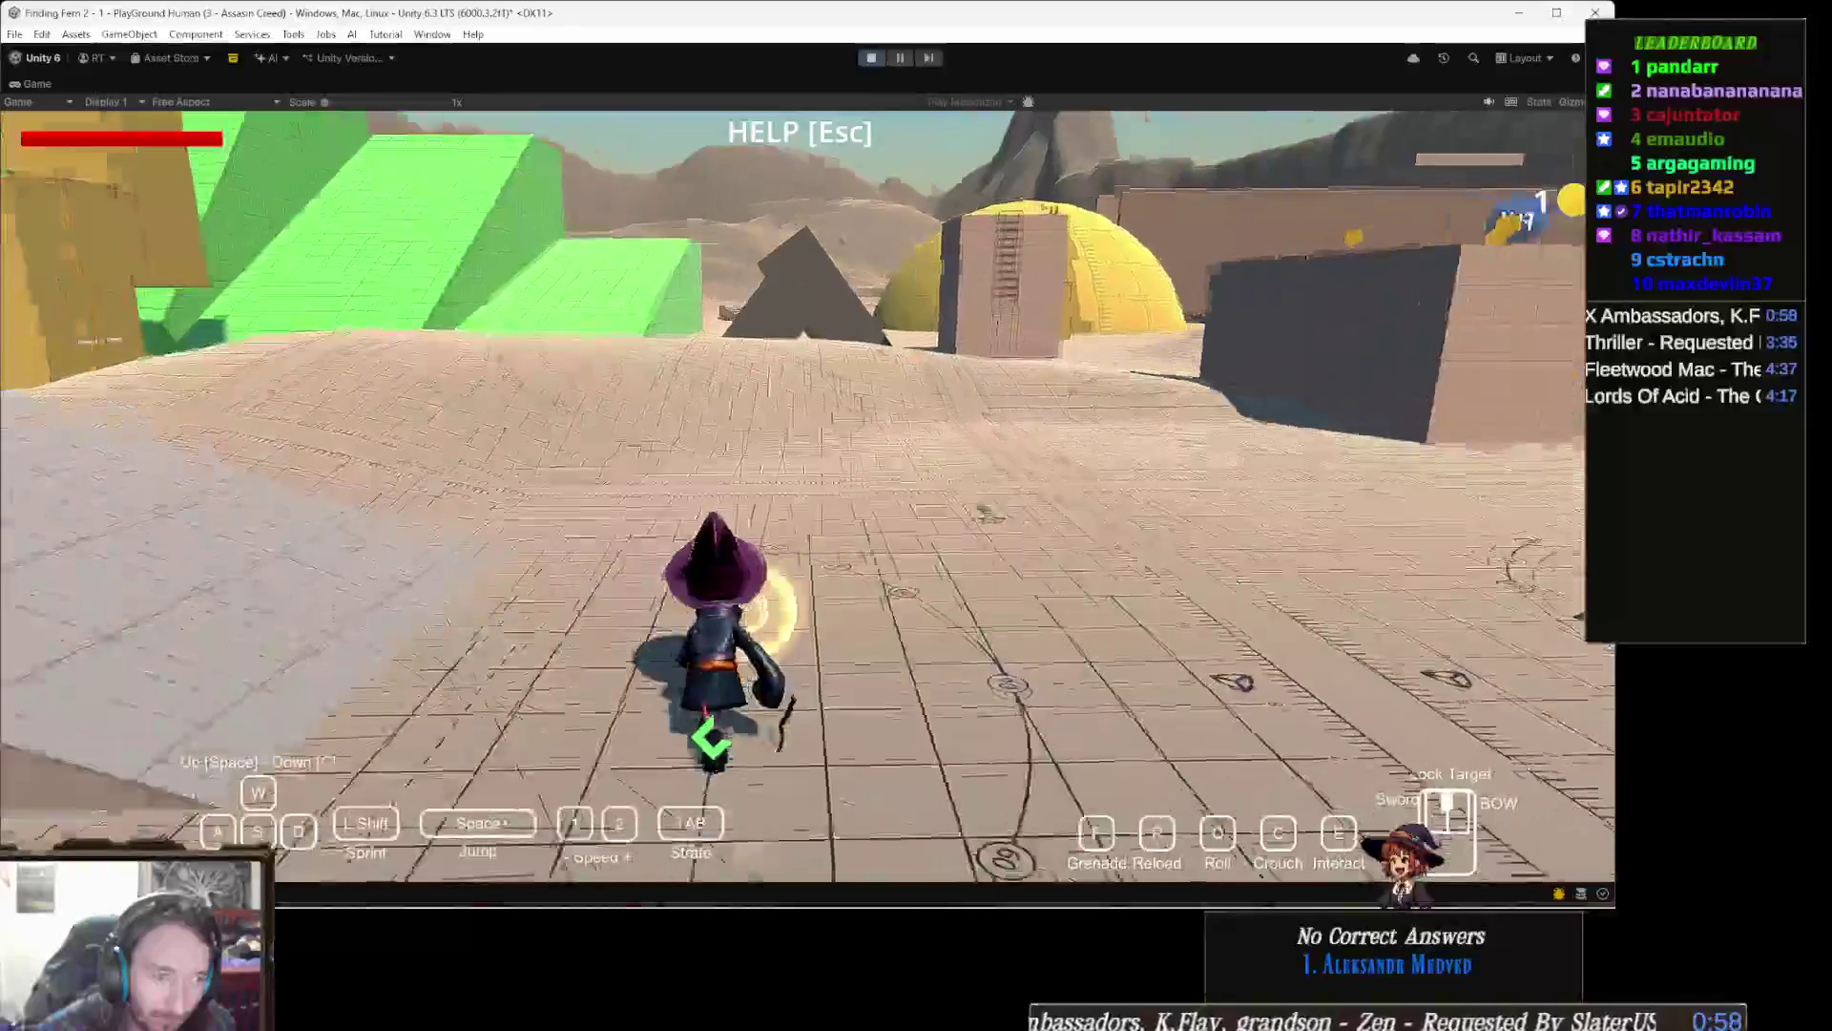
key("w")
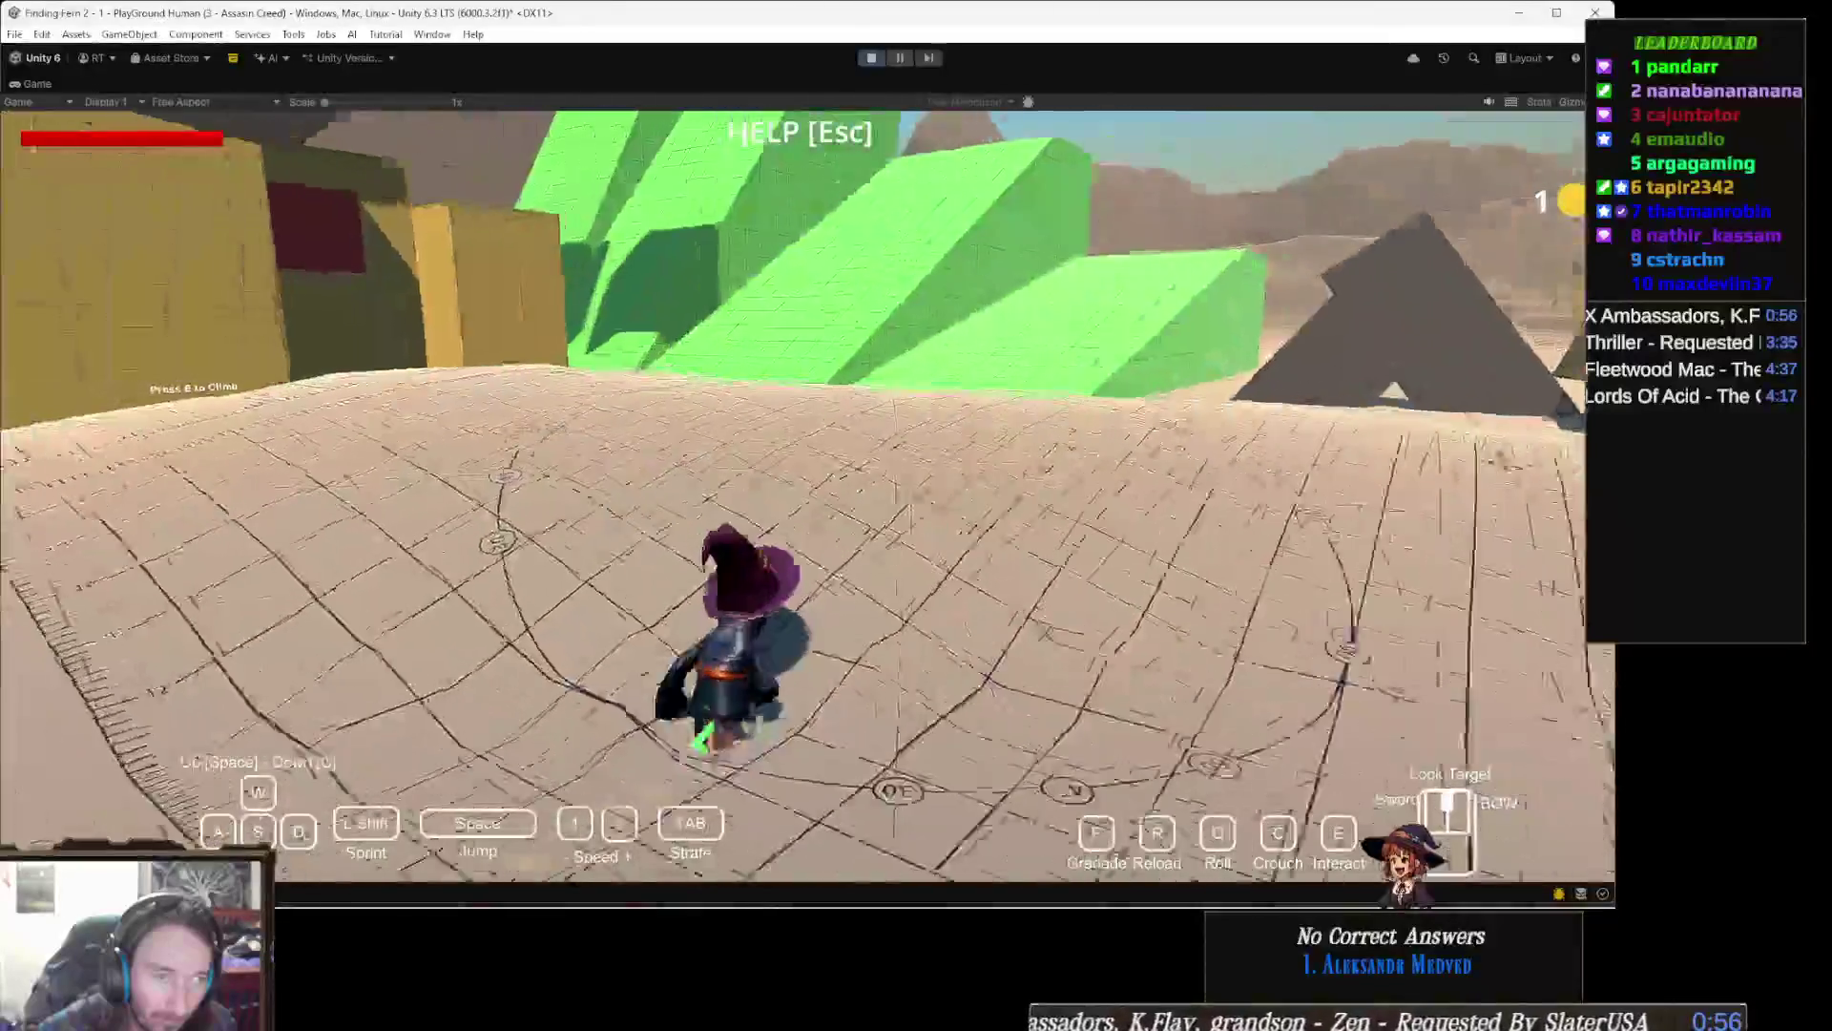
key("w")
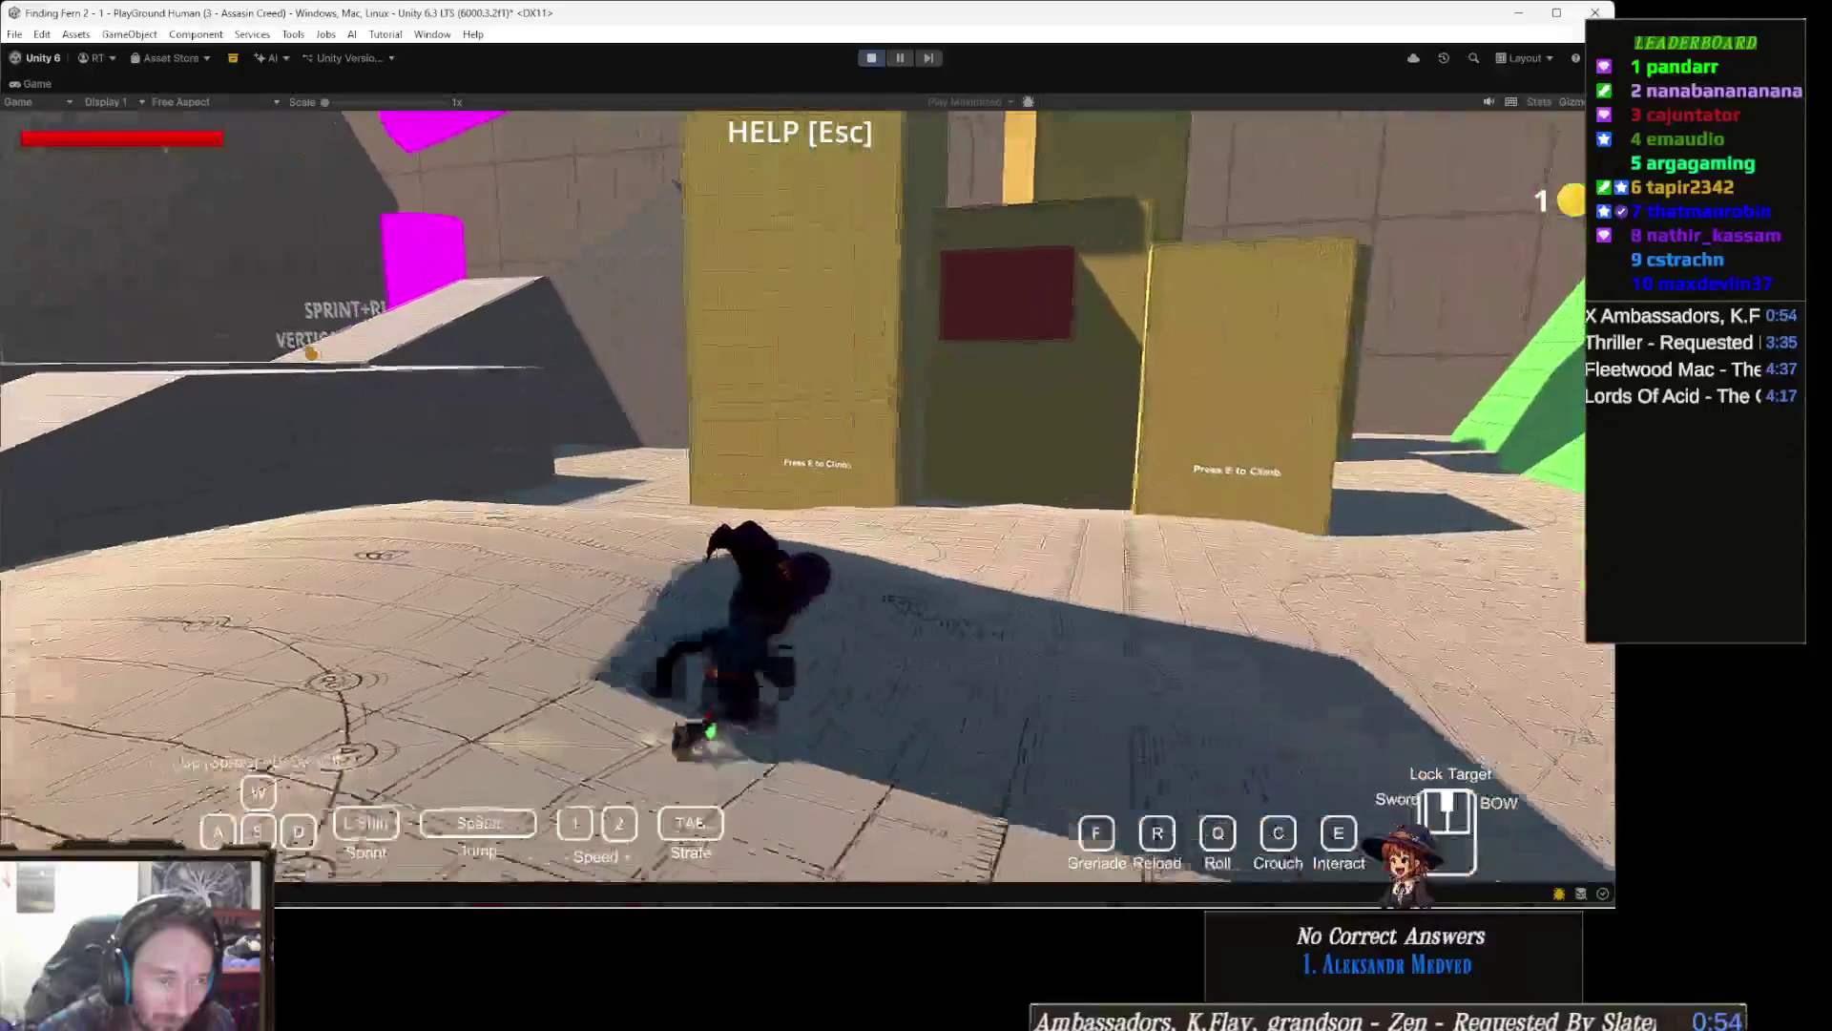
key("w")
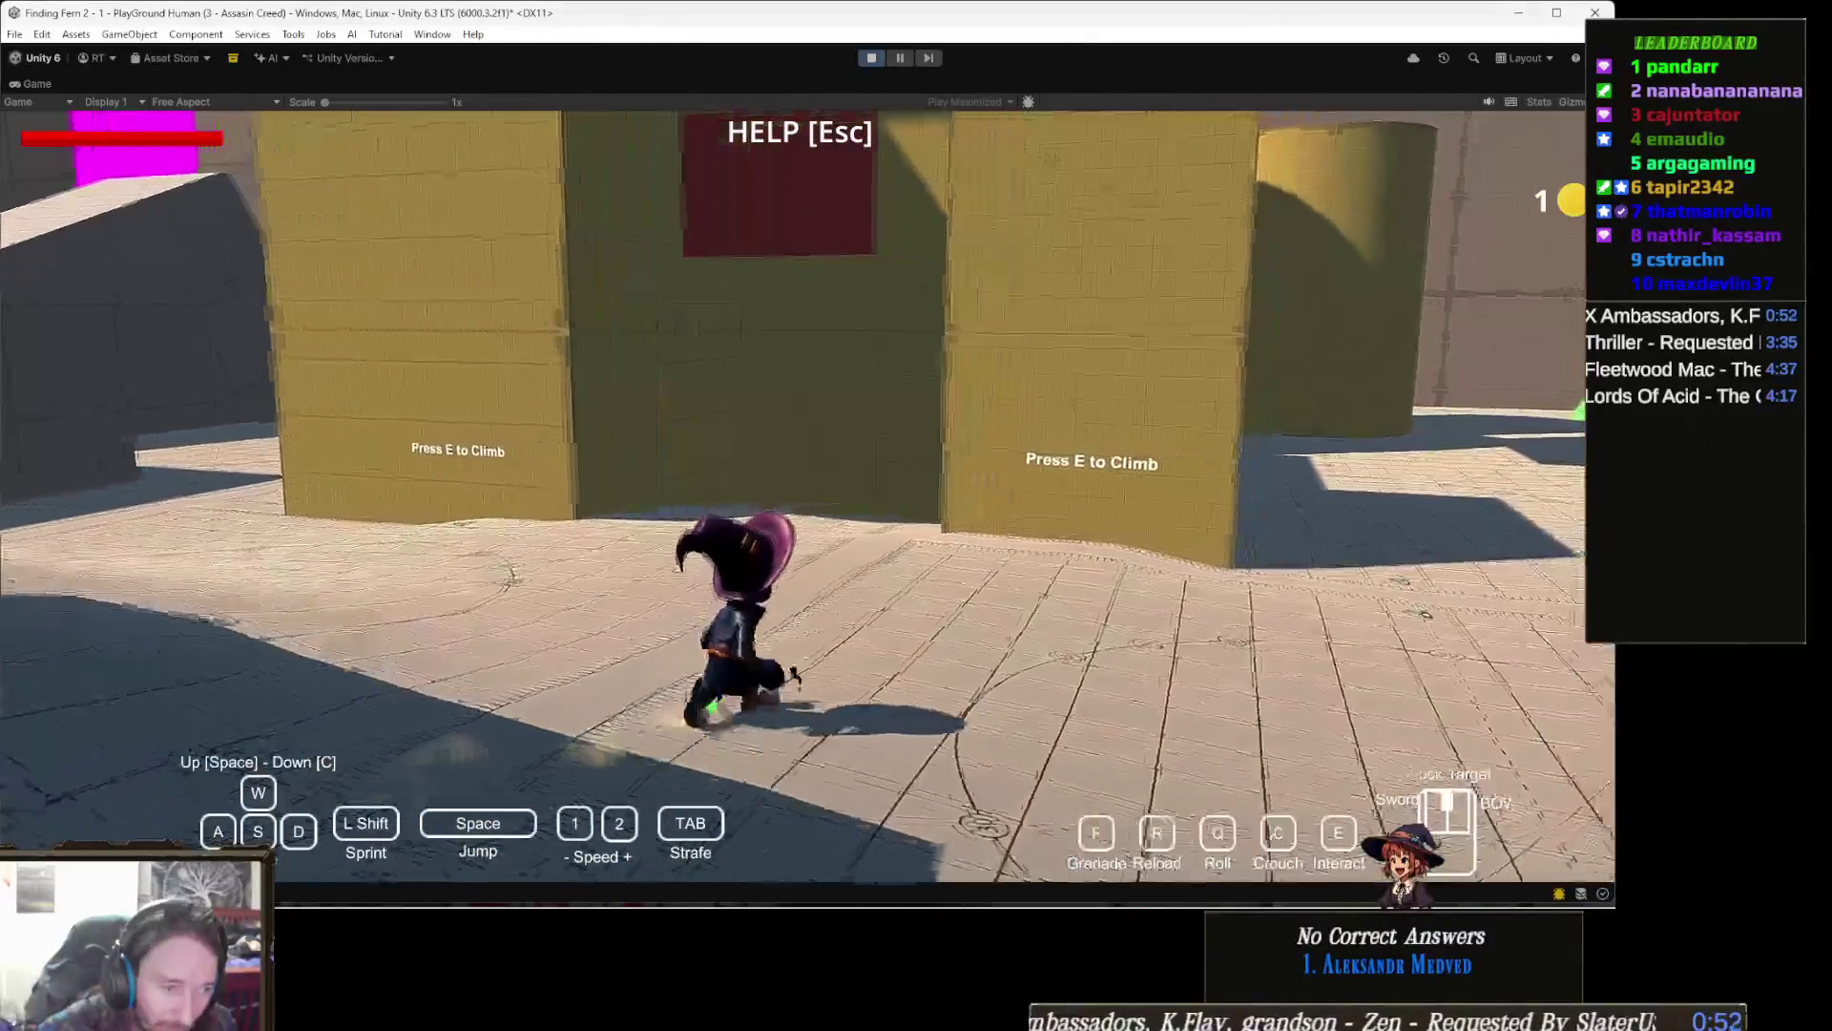
key("w")
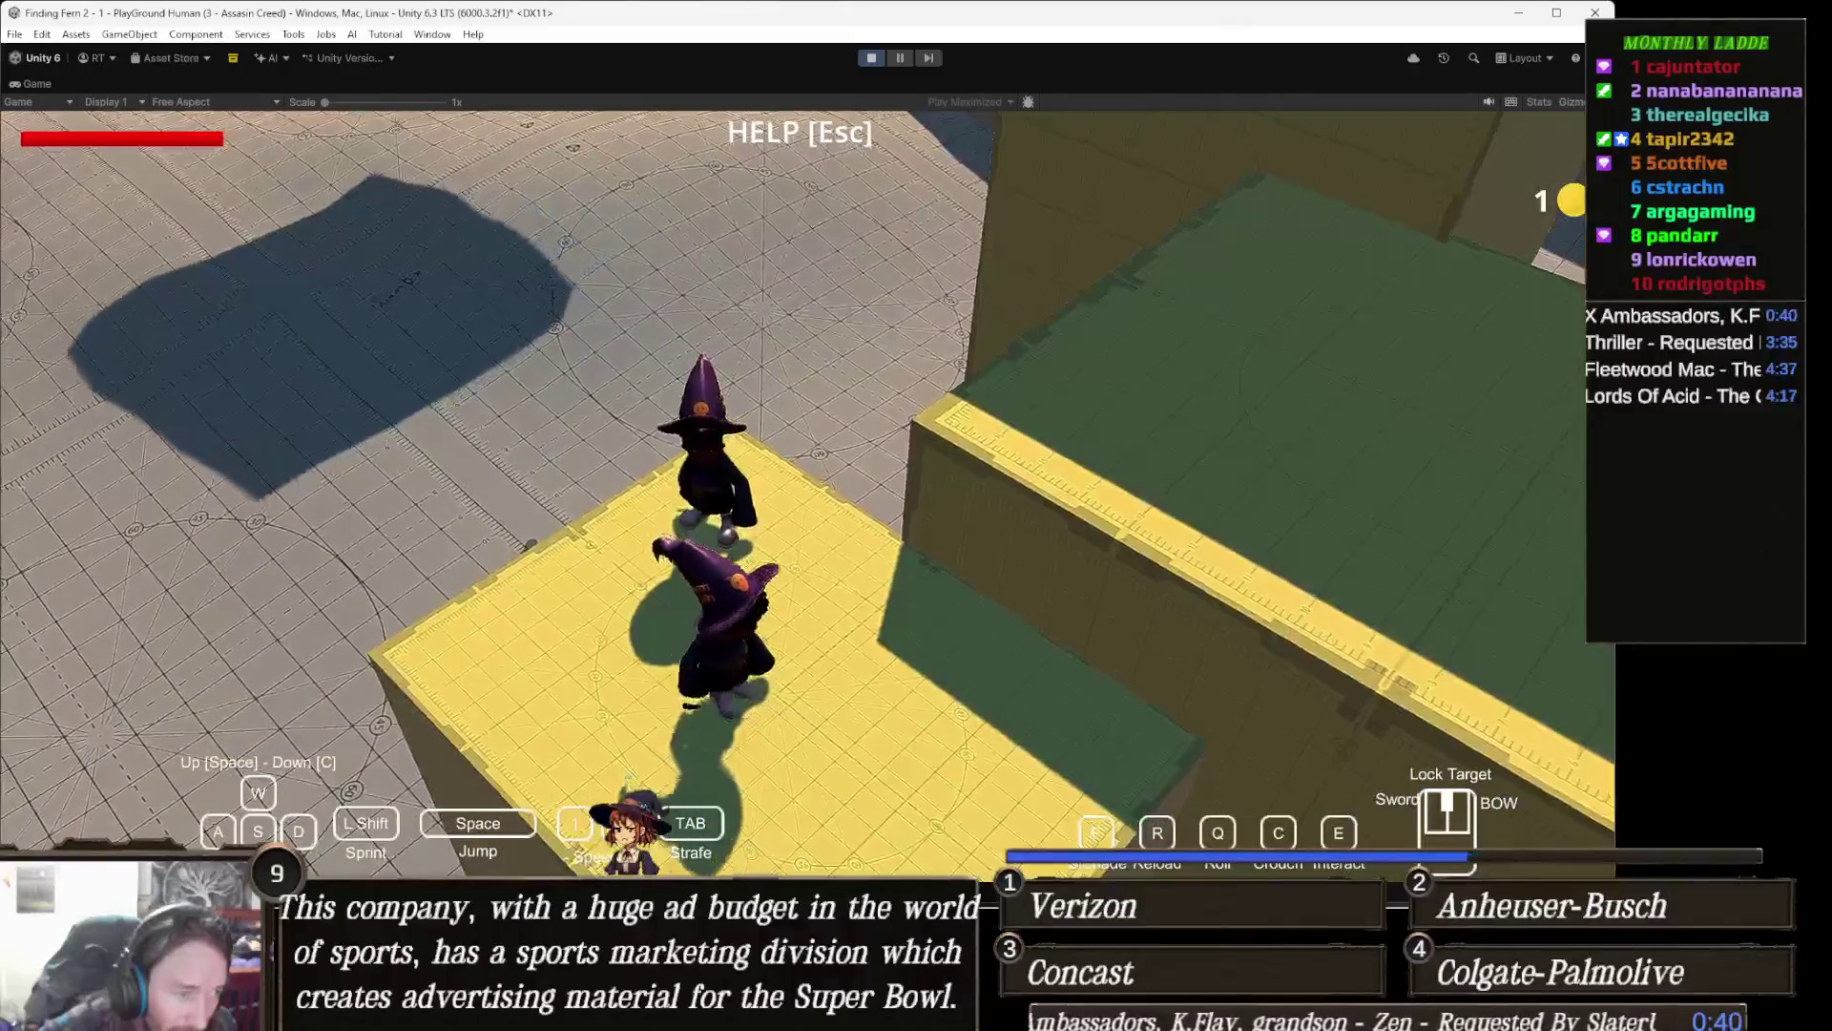
key("space")
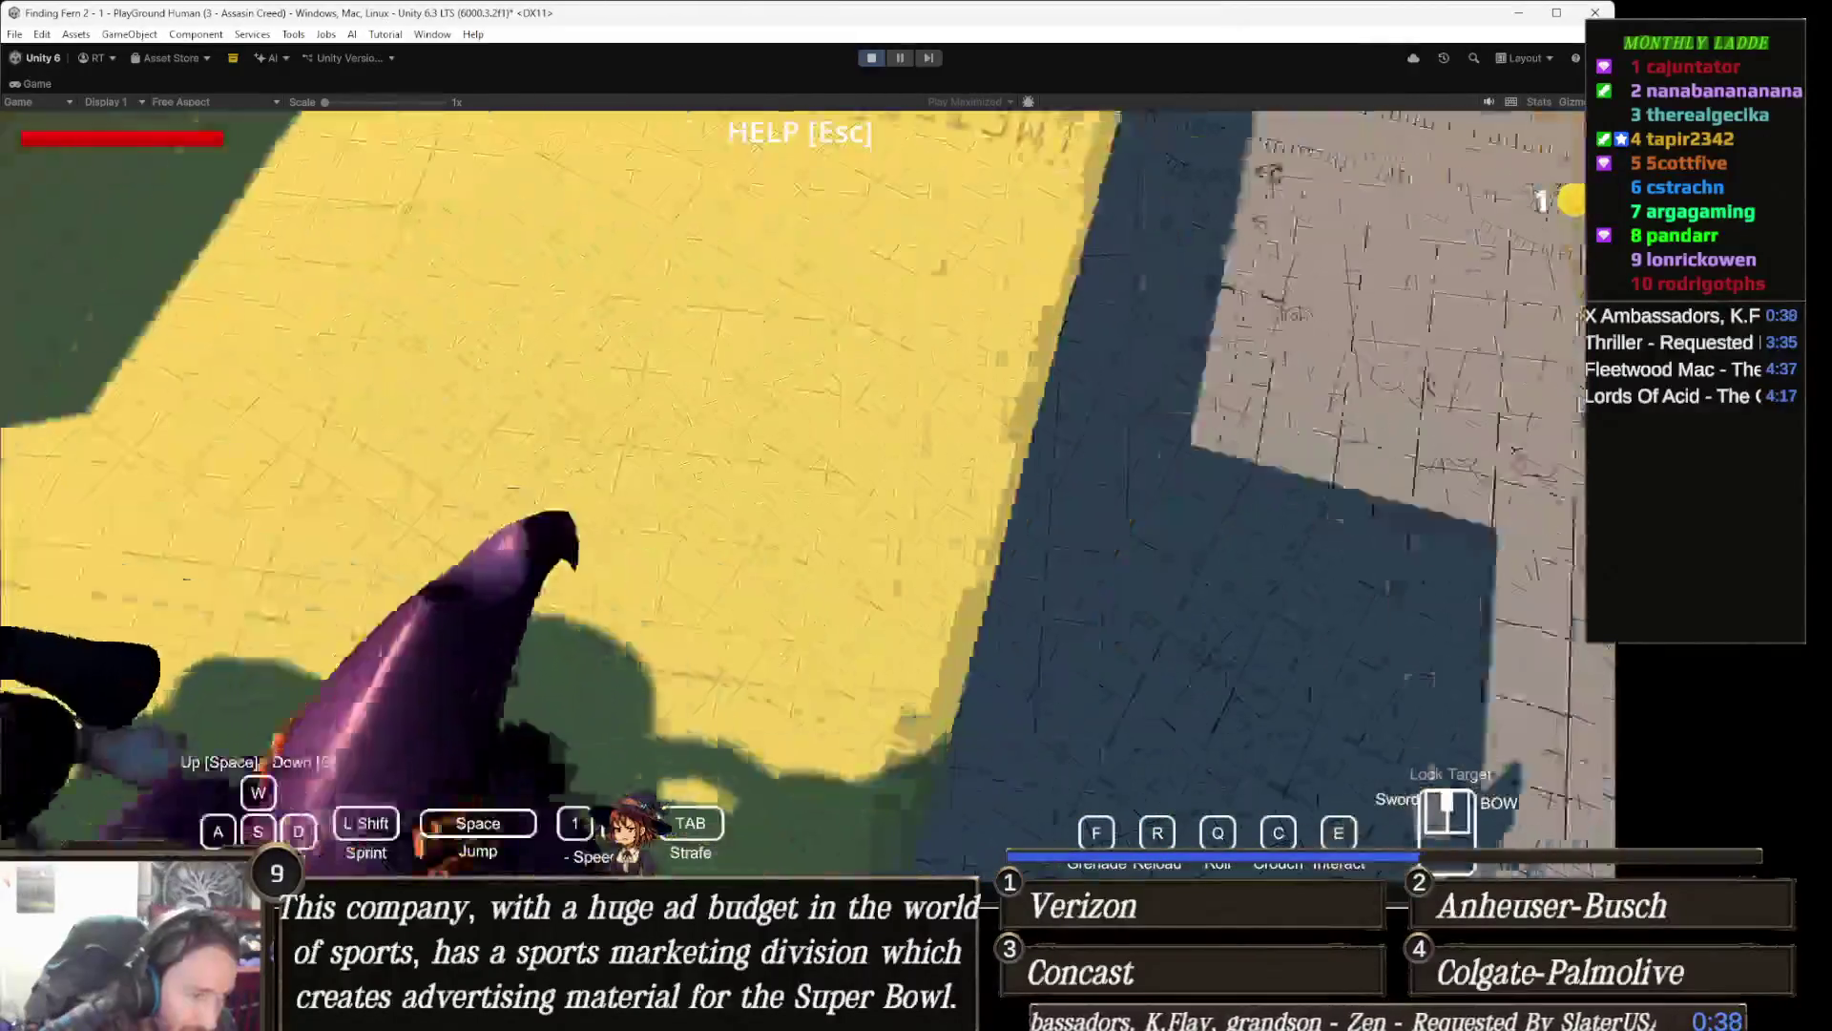
key("space")
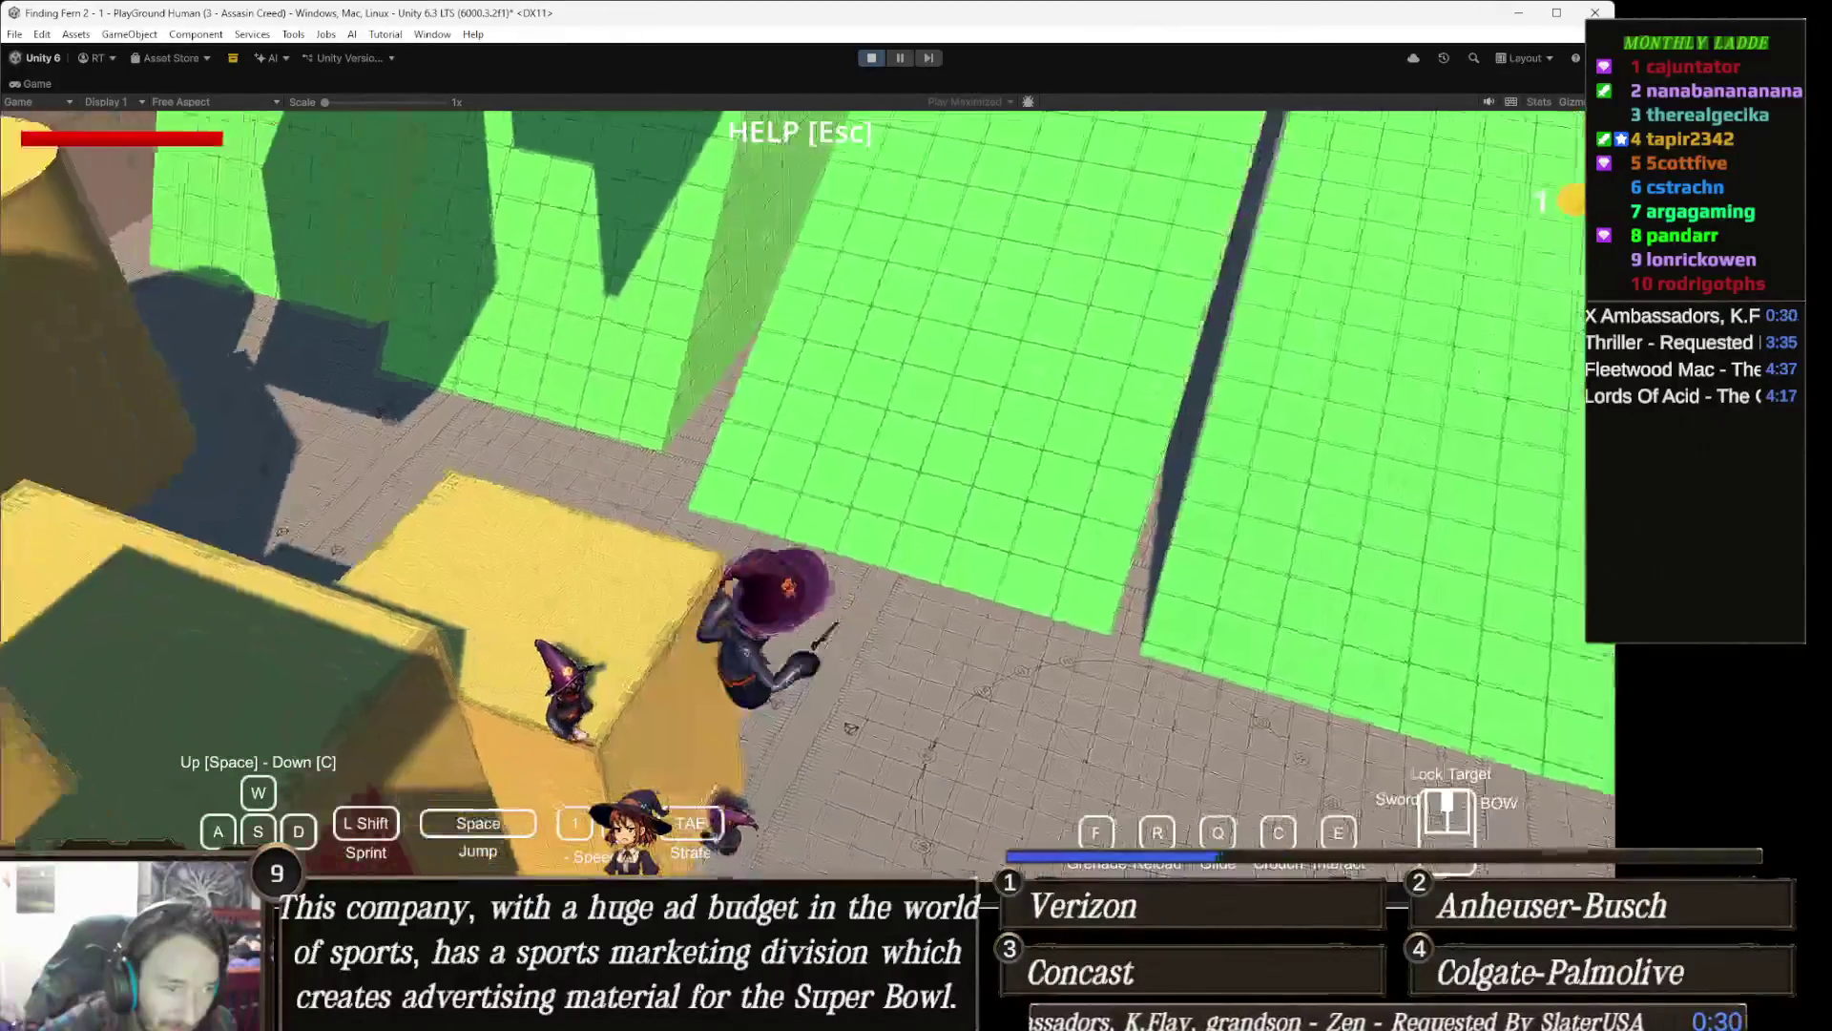
Step: Lead the follower witches across the plaza toward the ramps and wall-run wall
key("w")
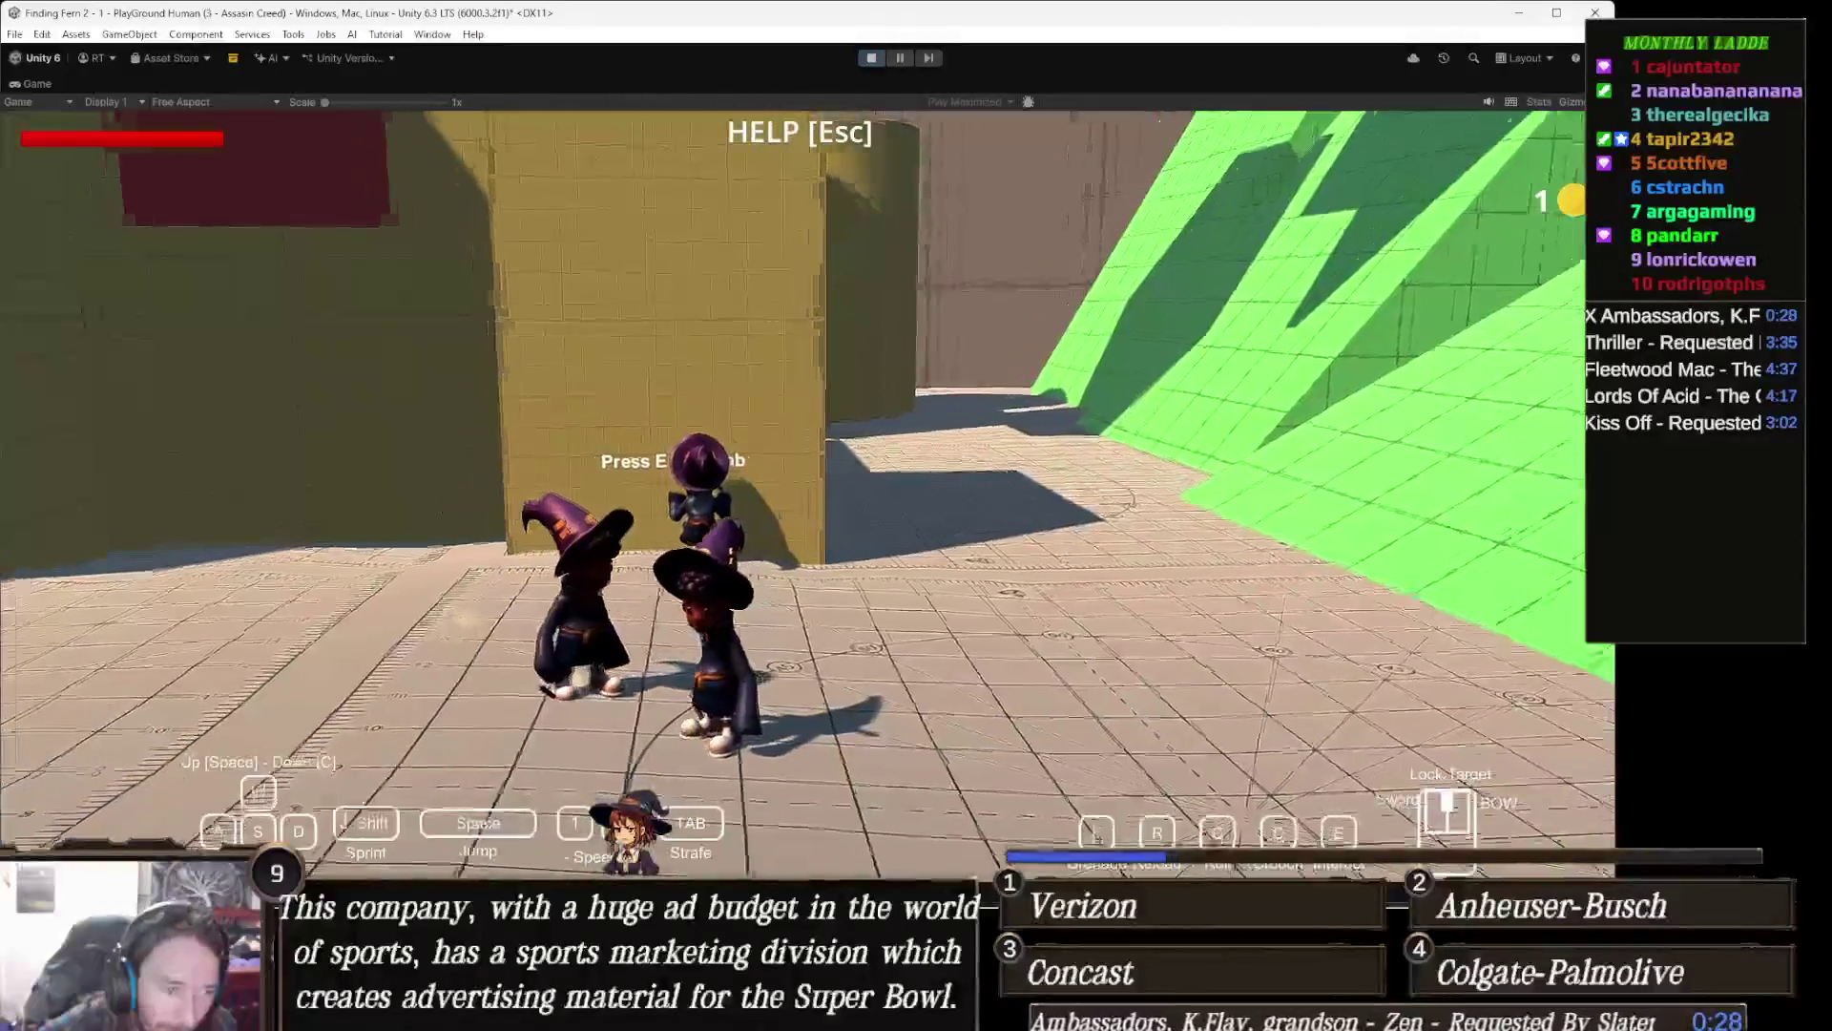
key("w")
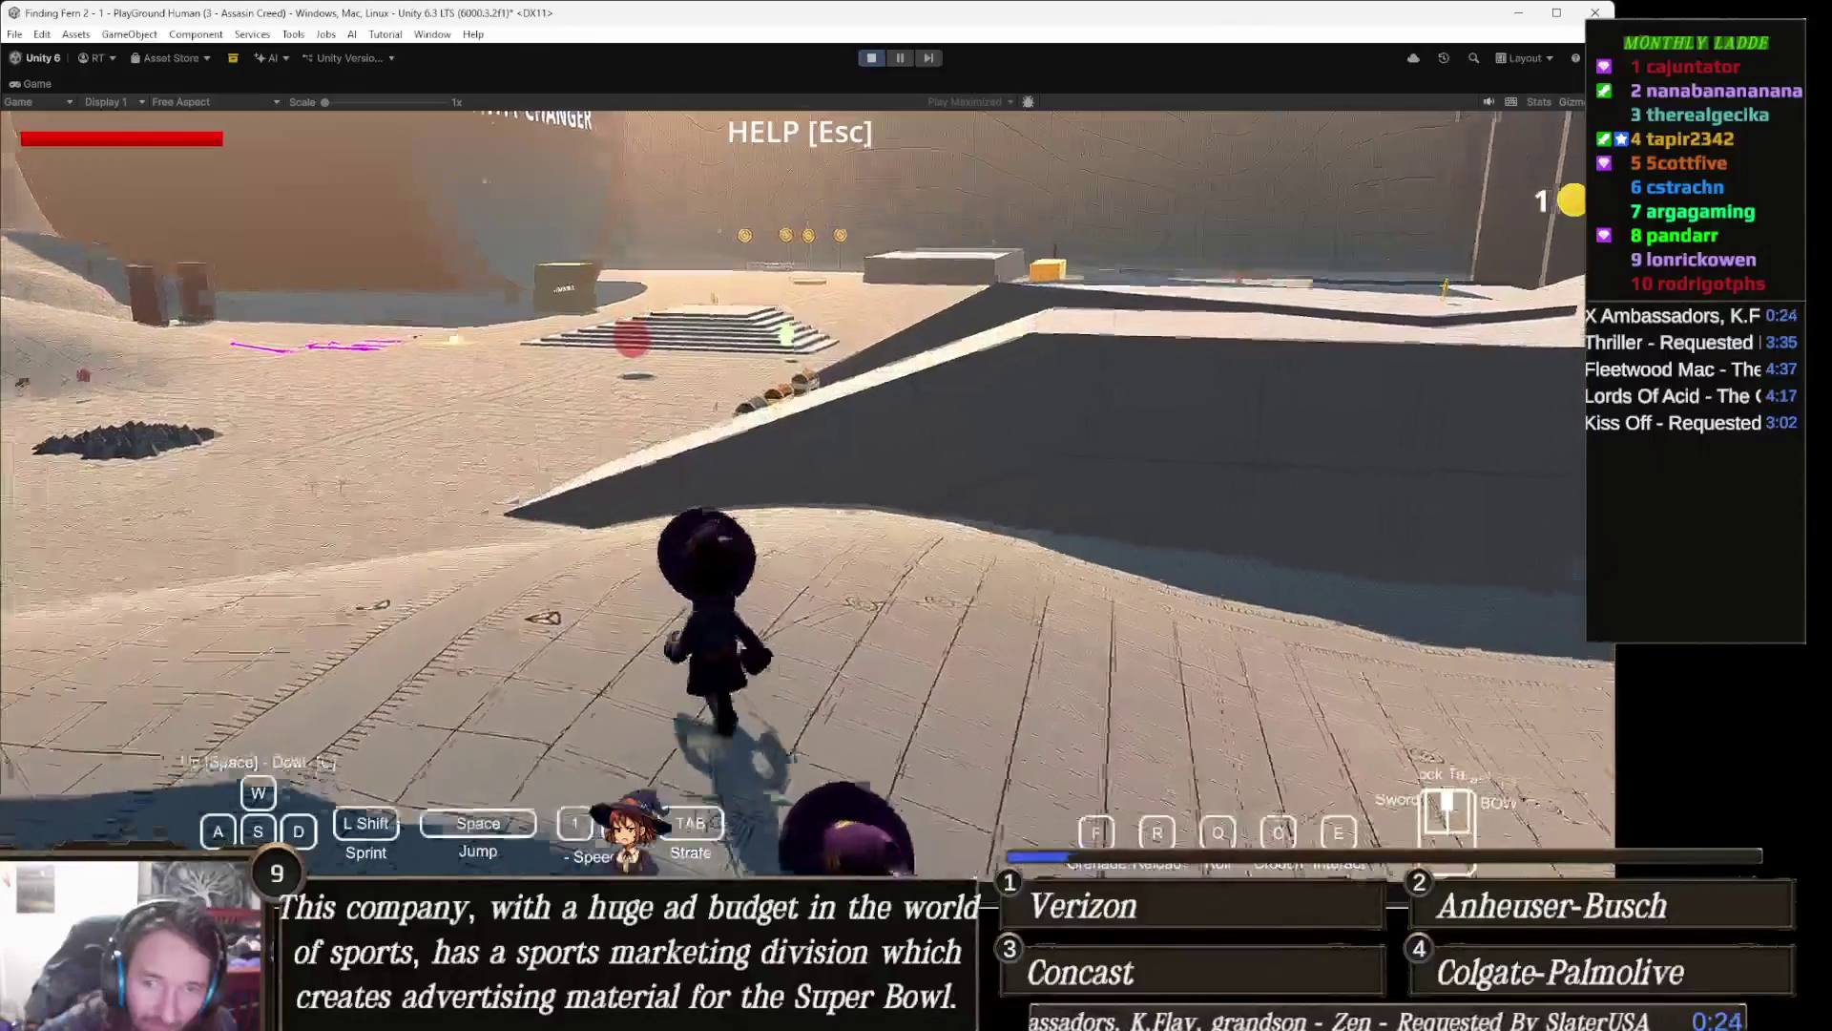
key("w")
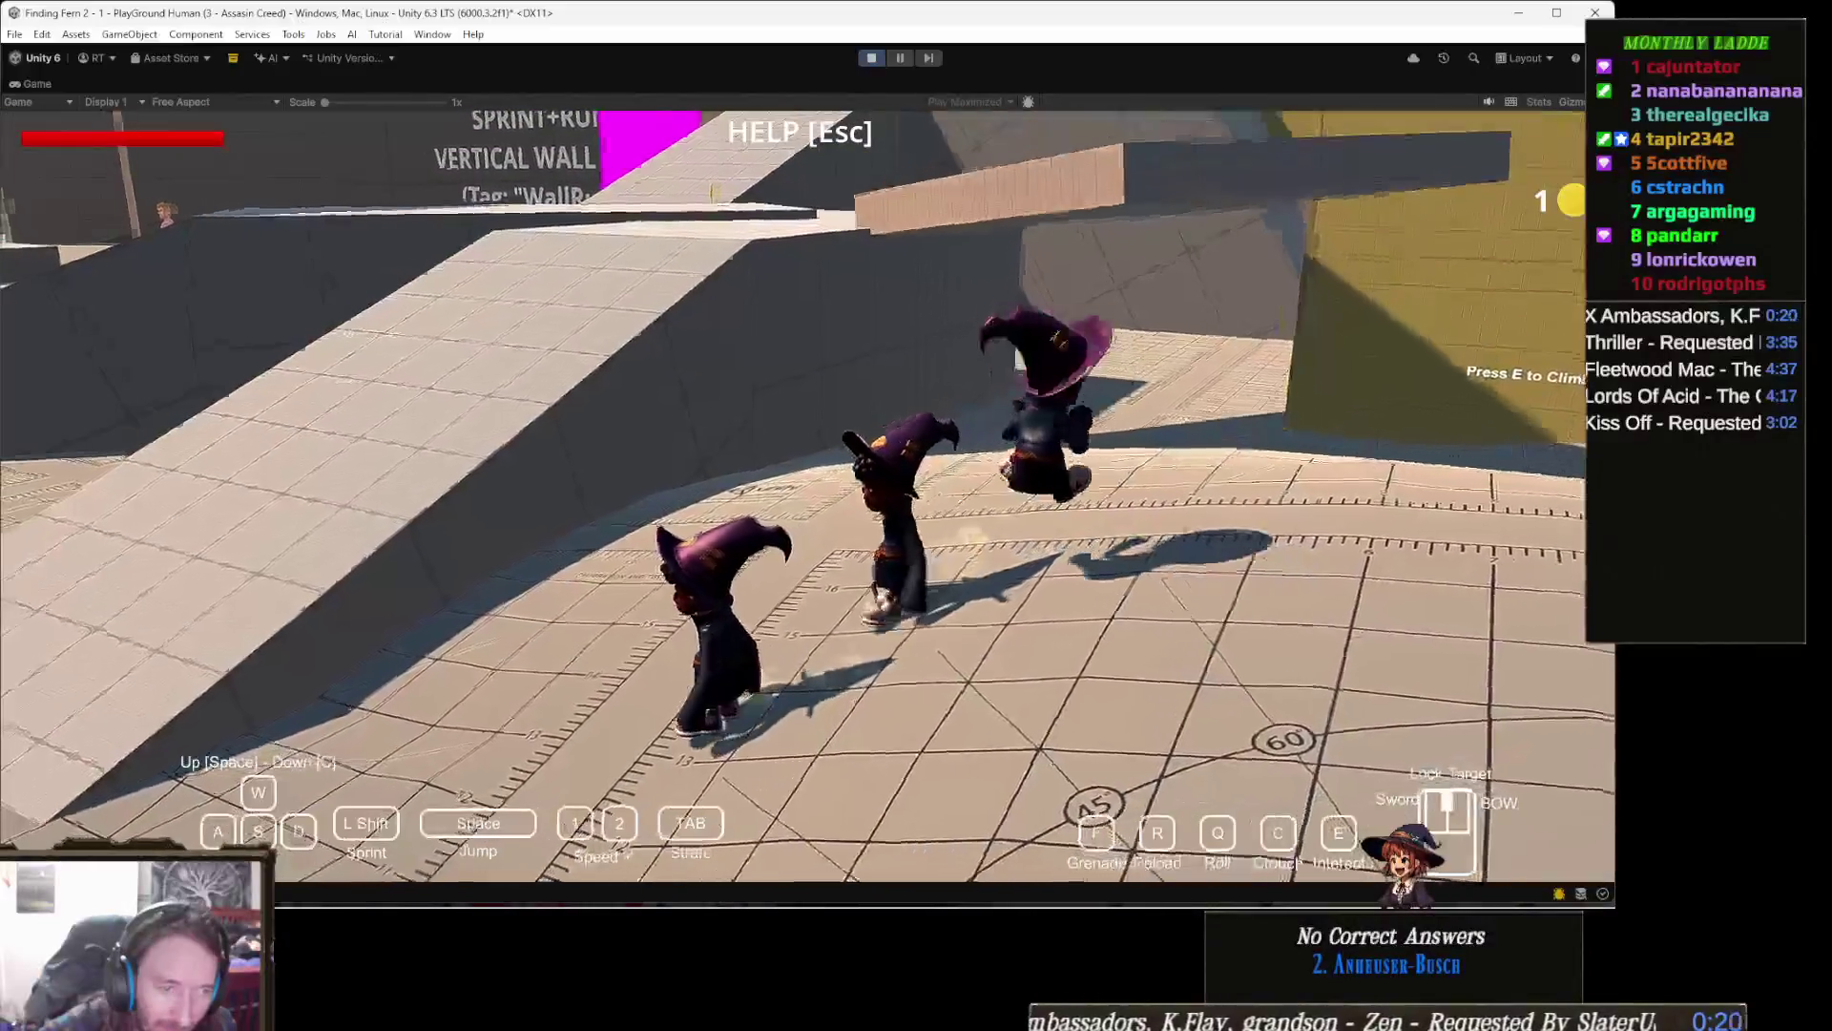
key("w")
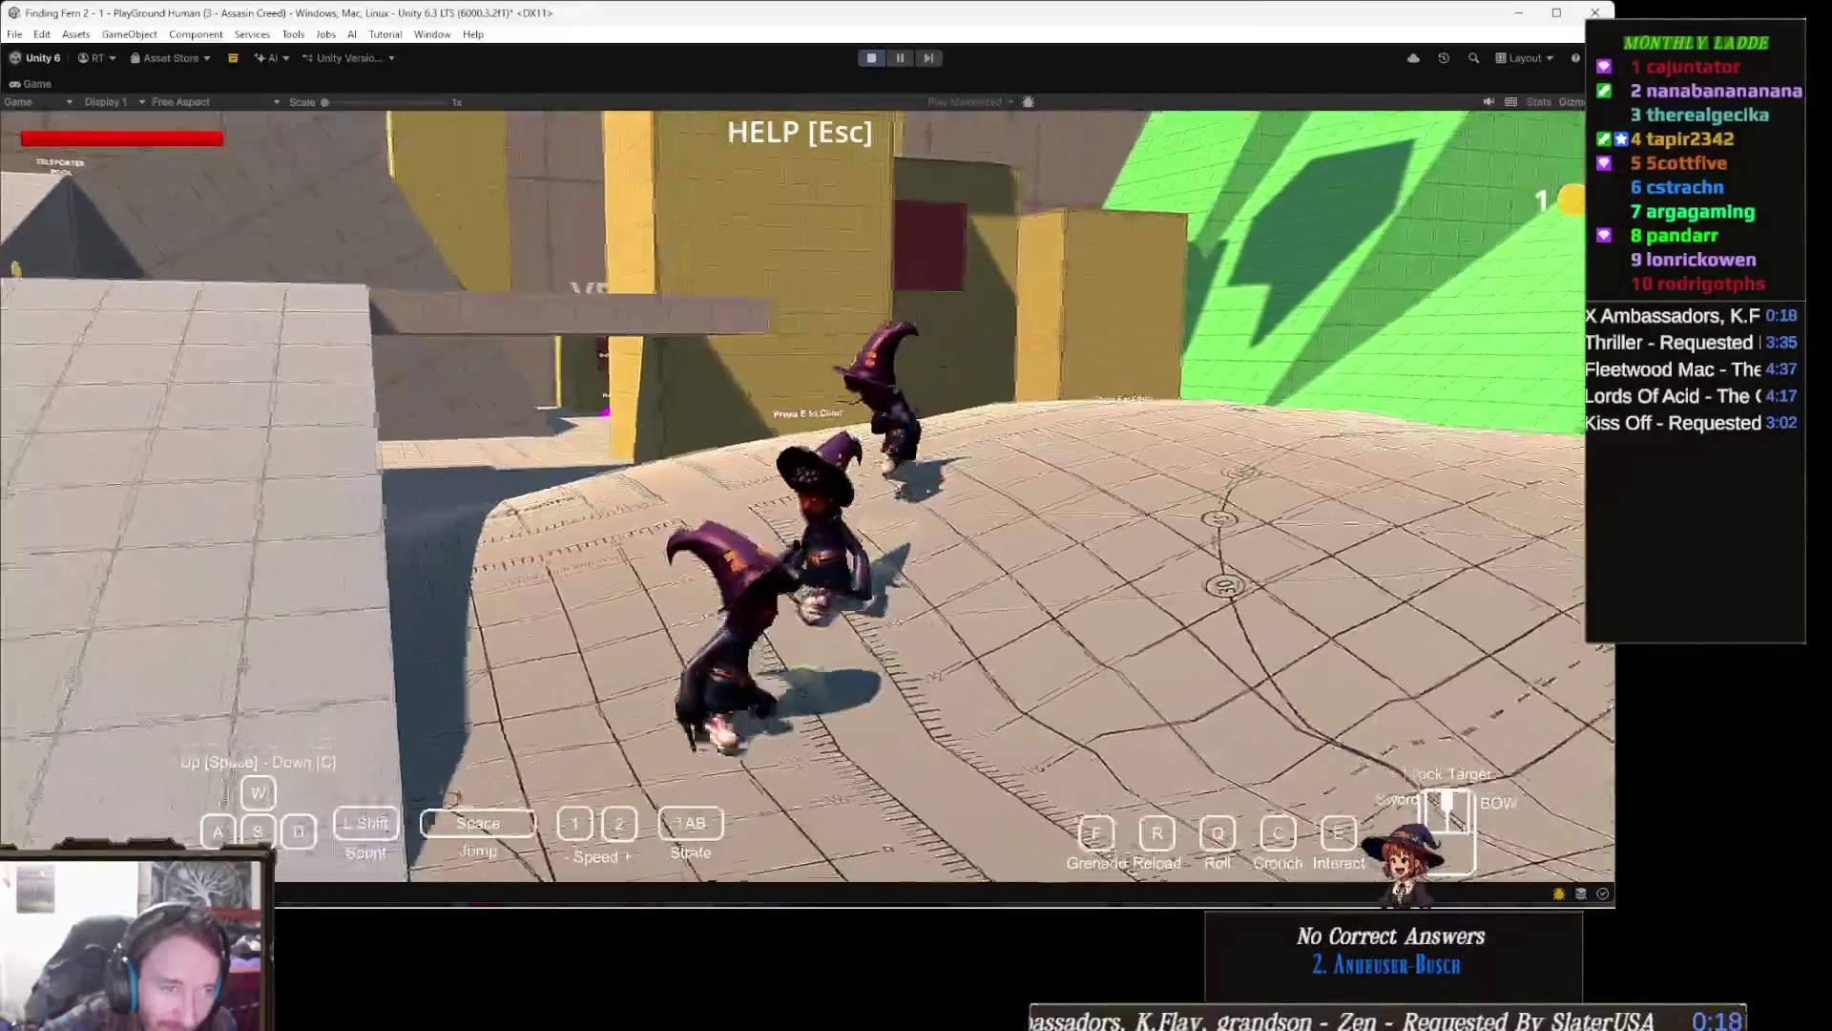
key("w")
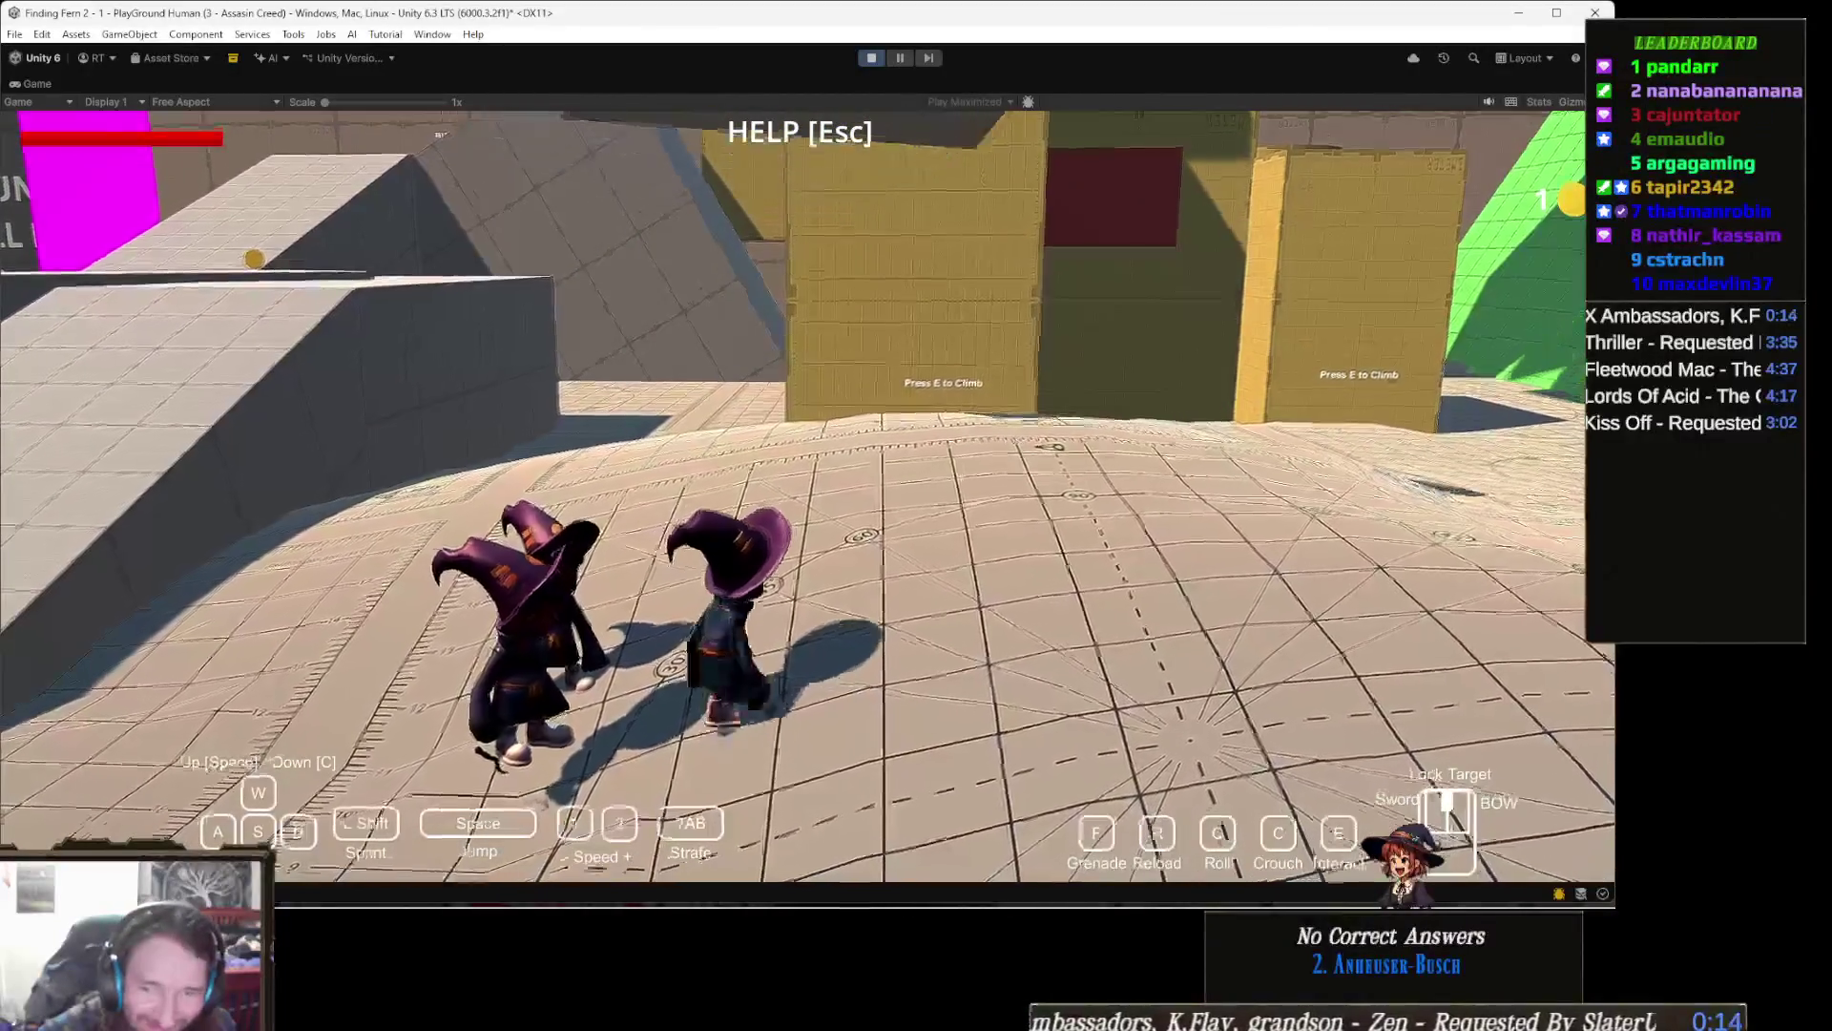
key("w")
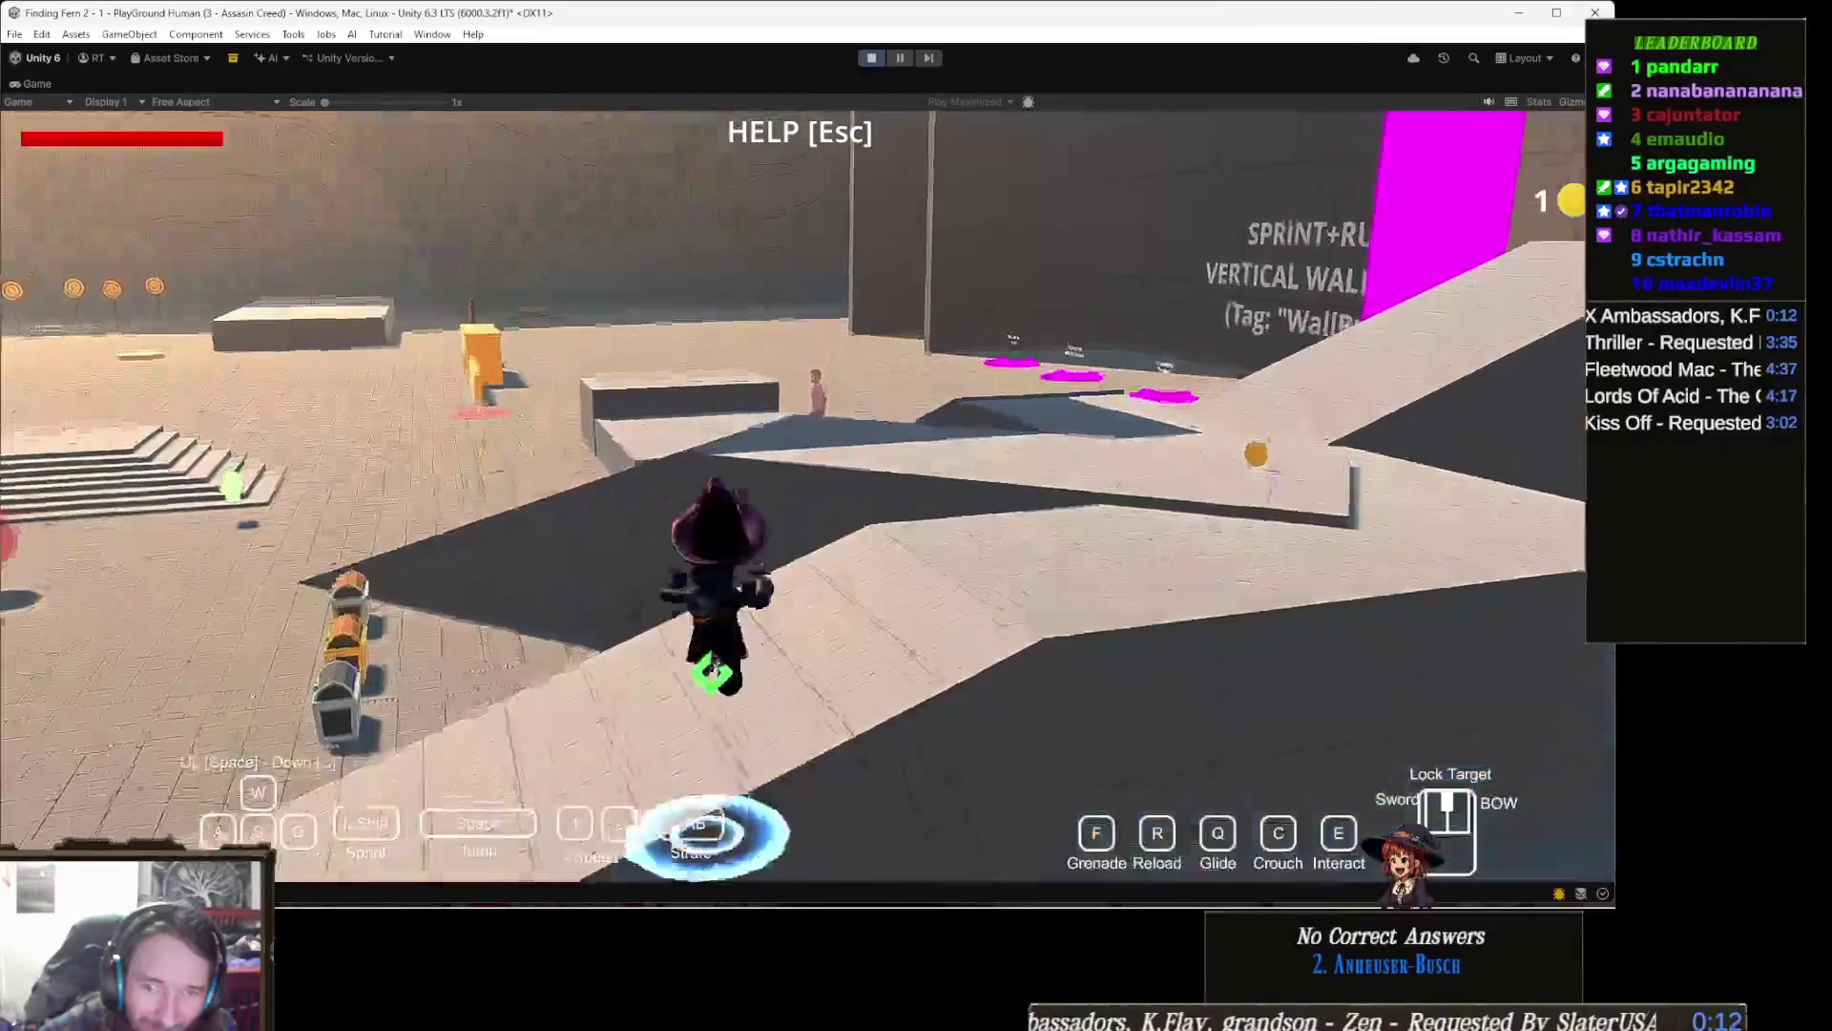
key("w")
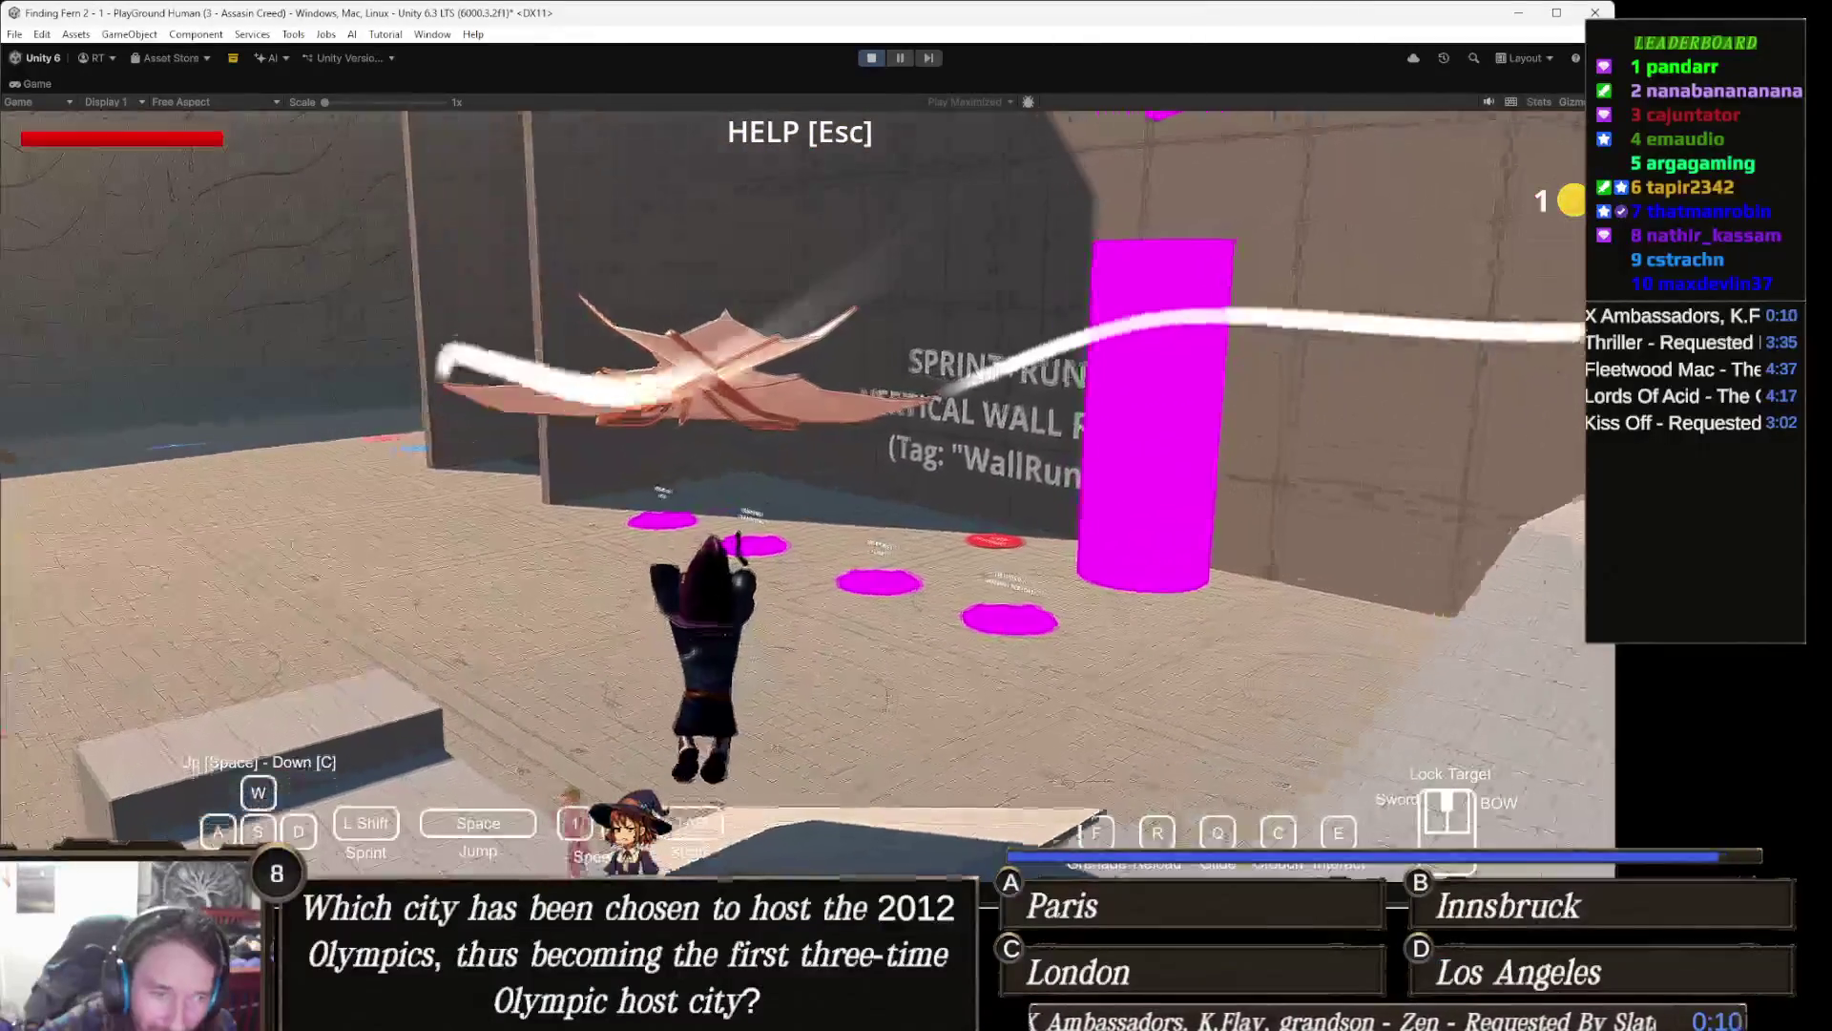
key("w")
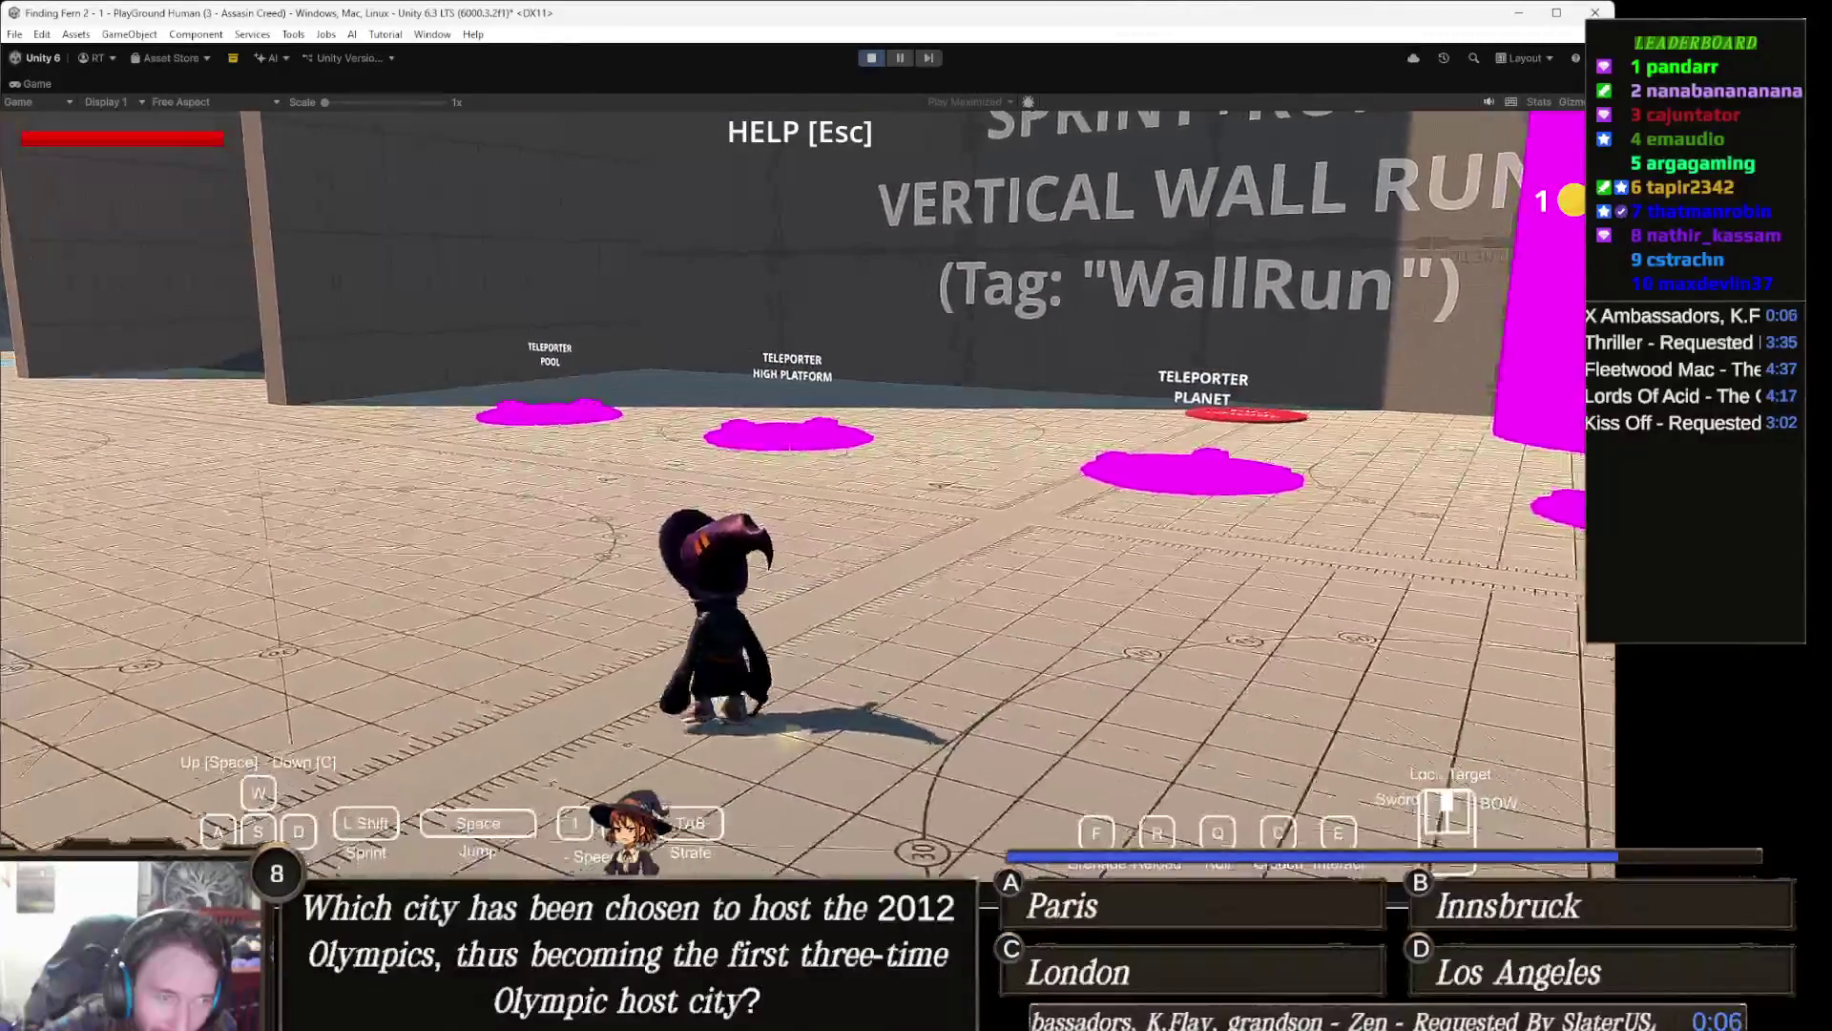
Step: Teleport via the pool pad, then swim through the water toward the sharks with followers trailing
key("w")
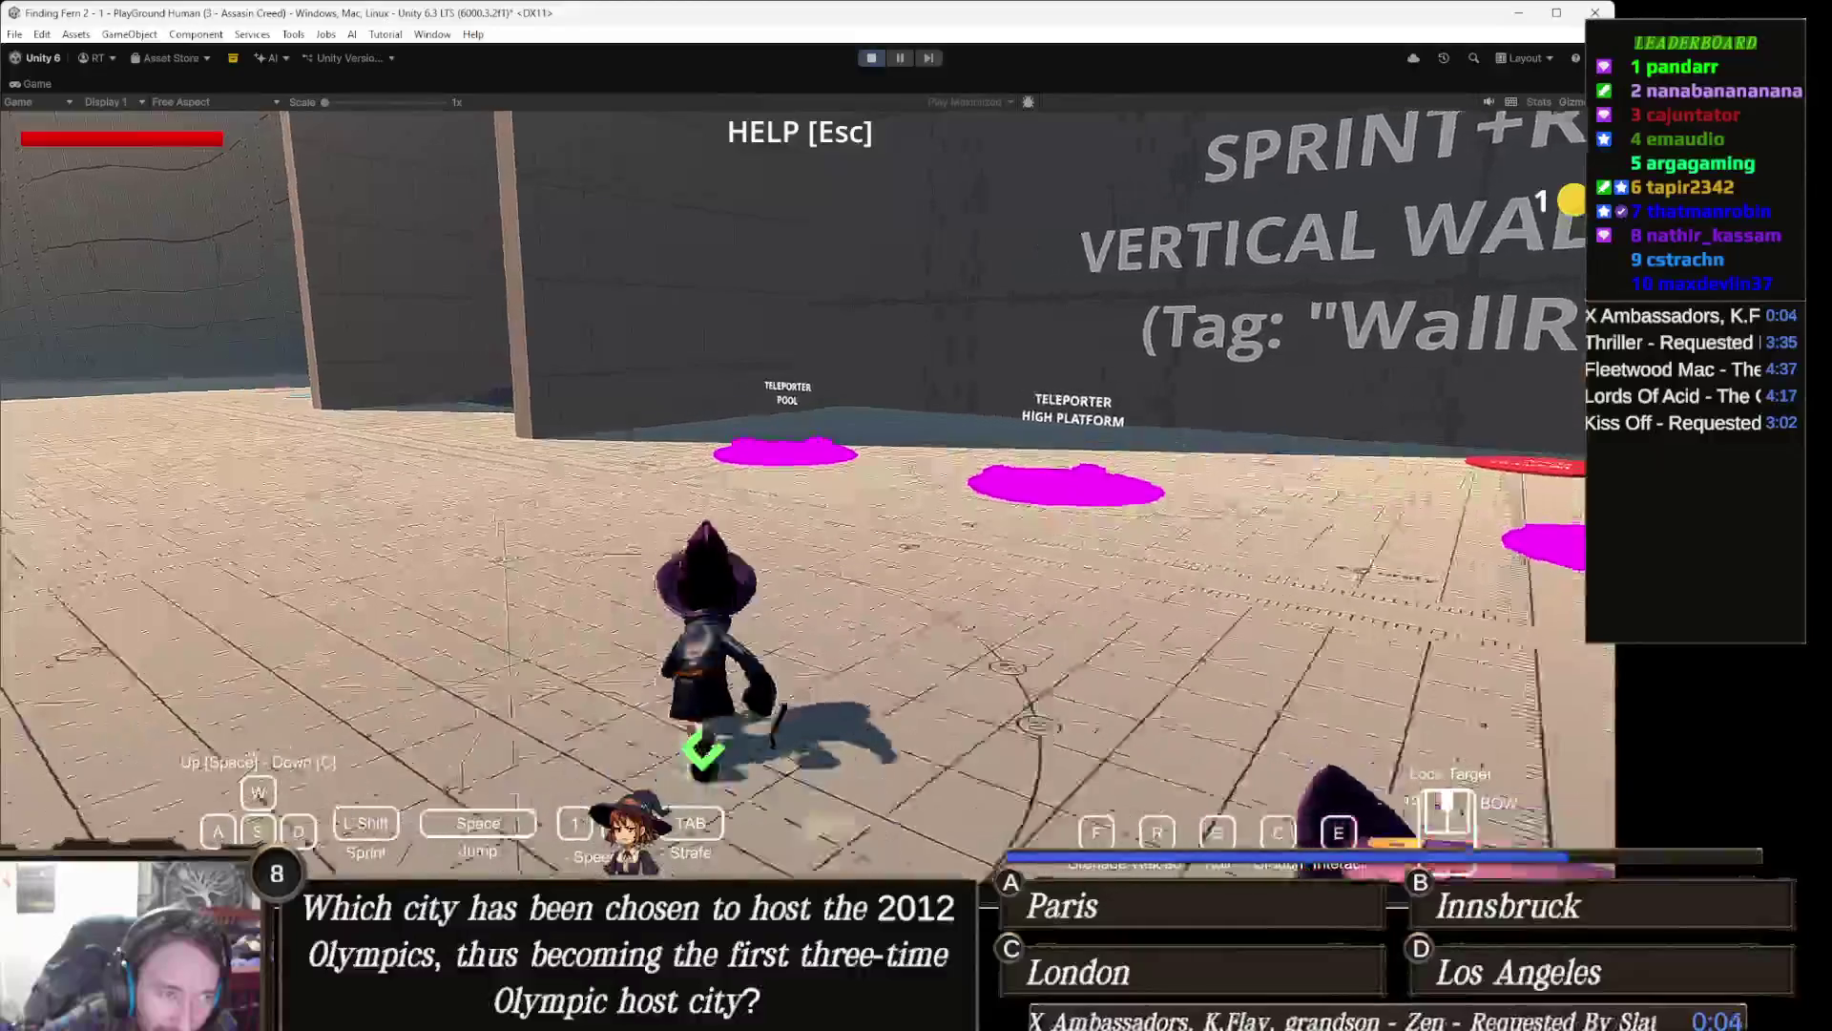
key("w")
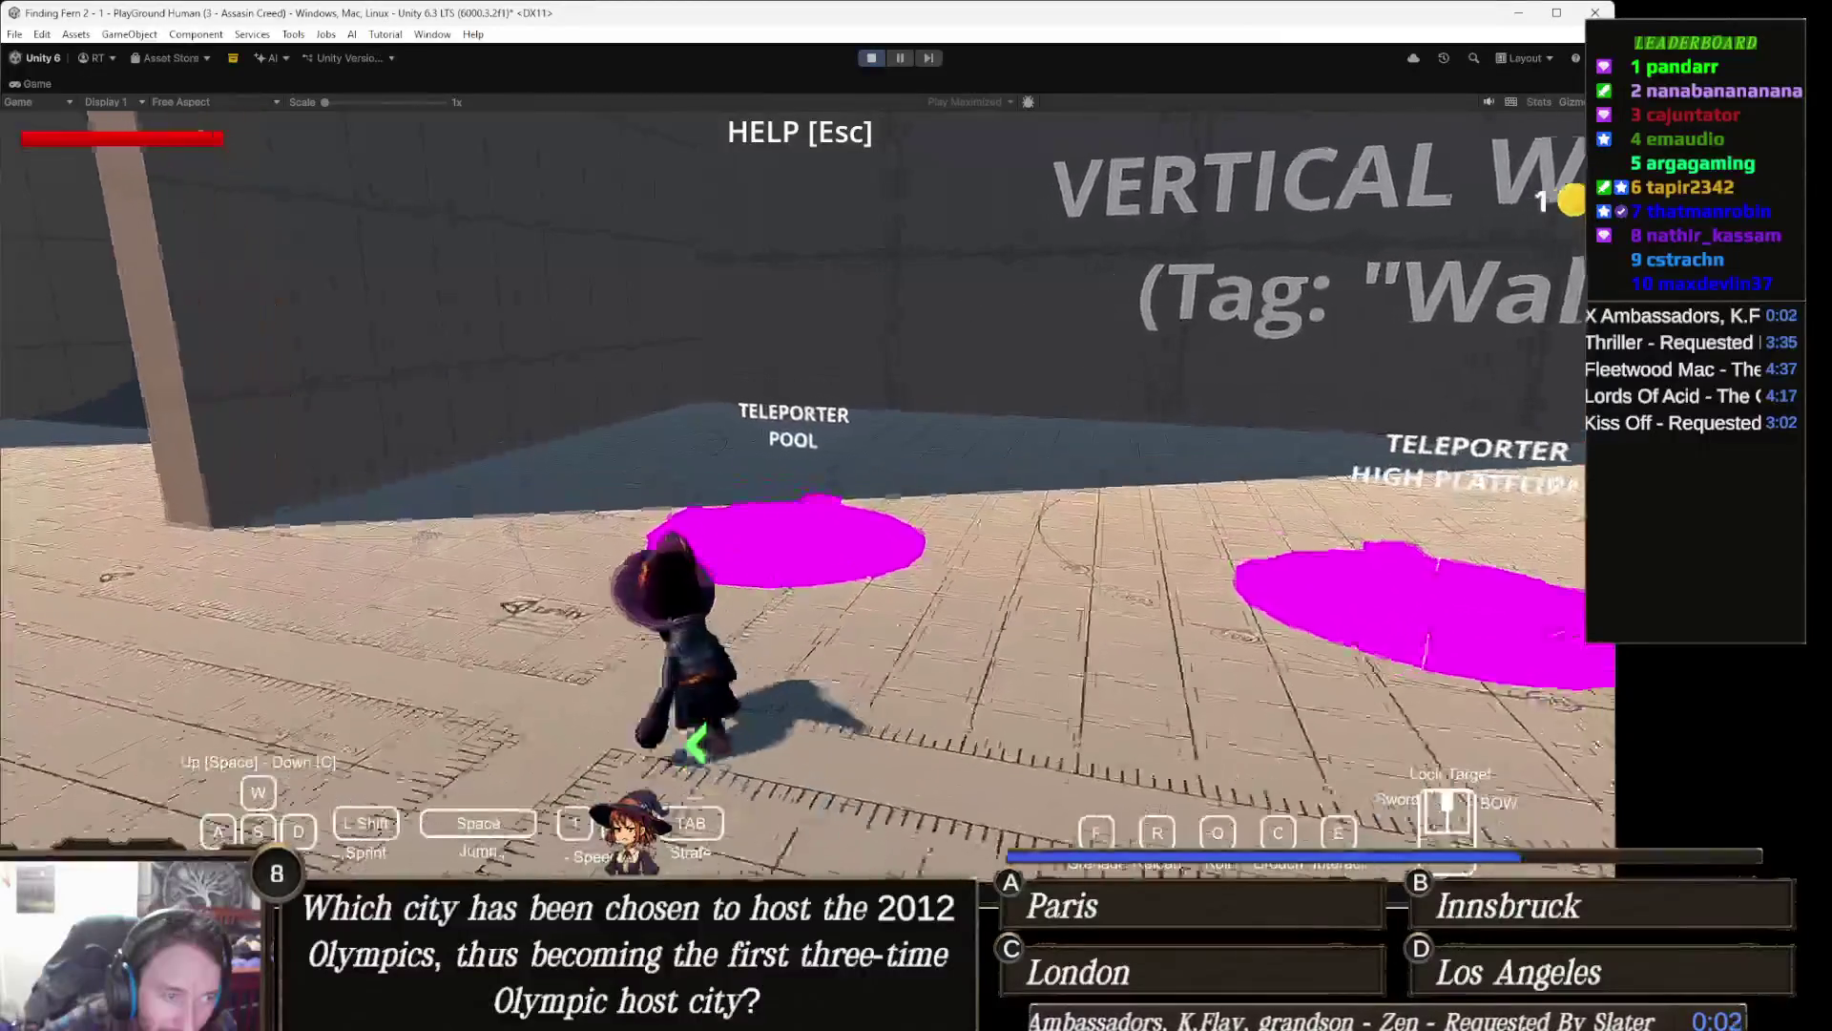
key("w")
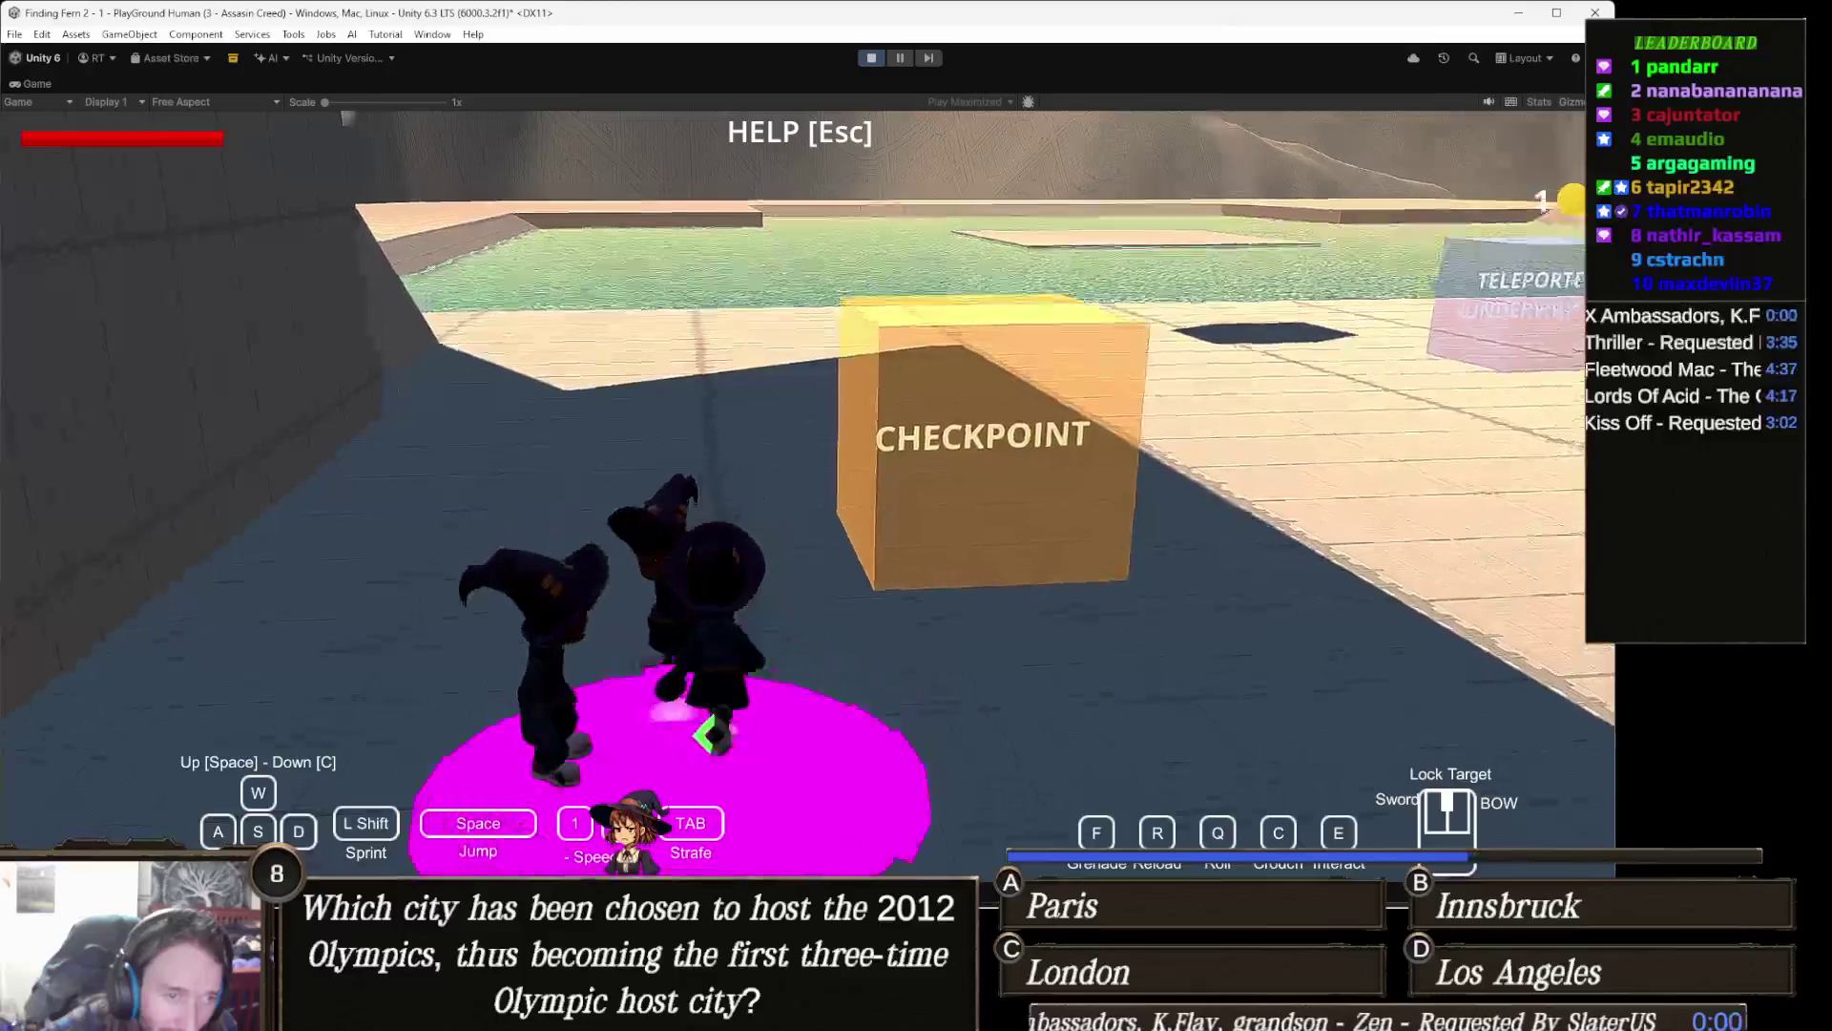
key("w")
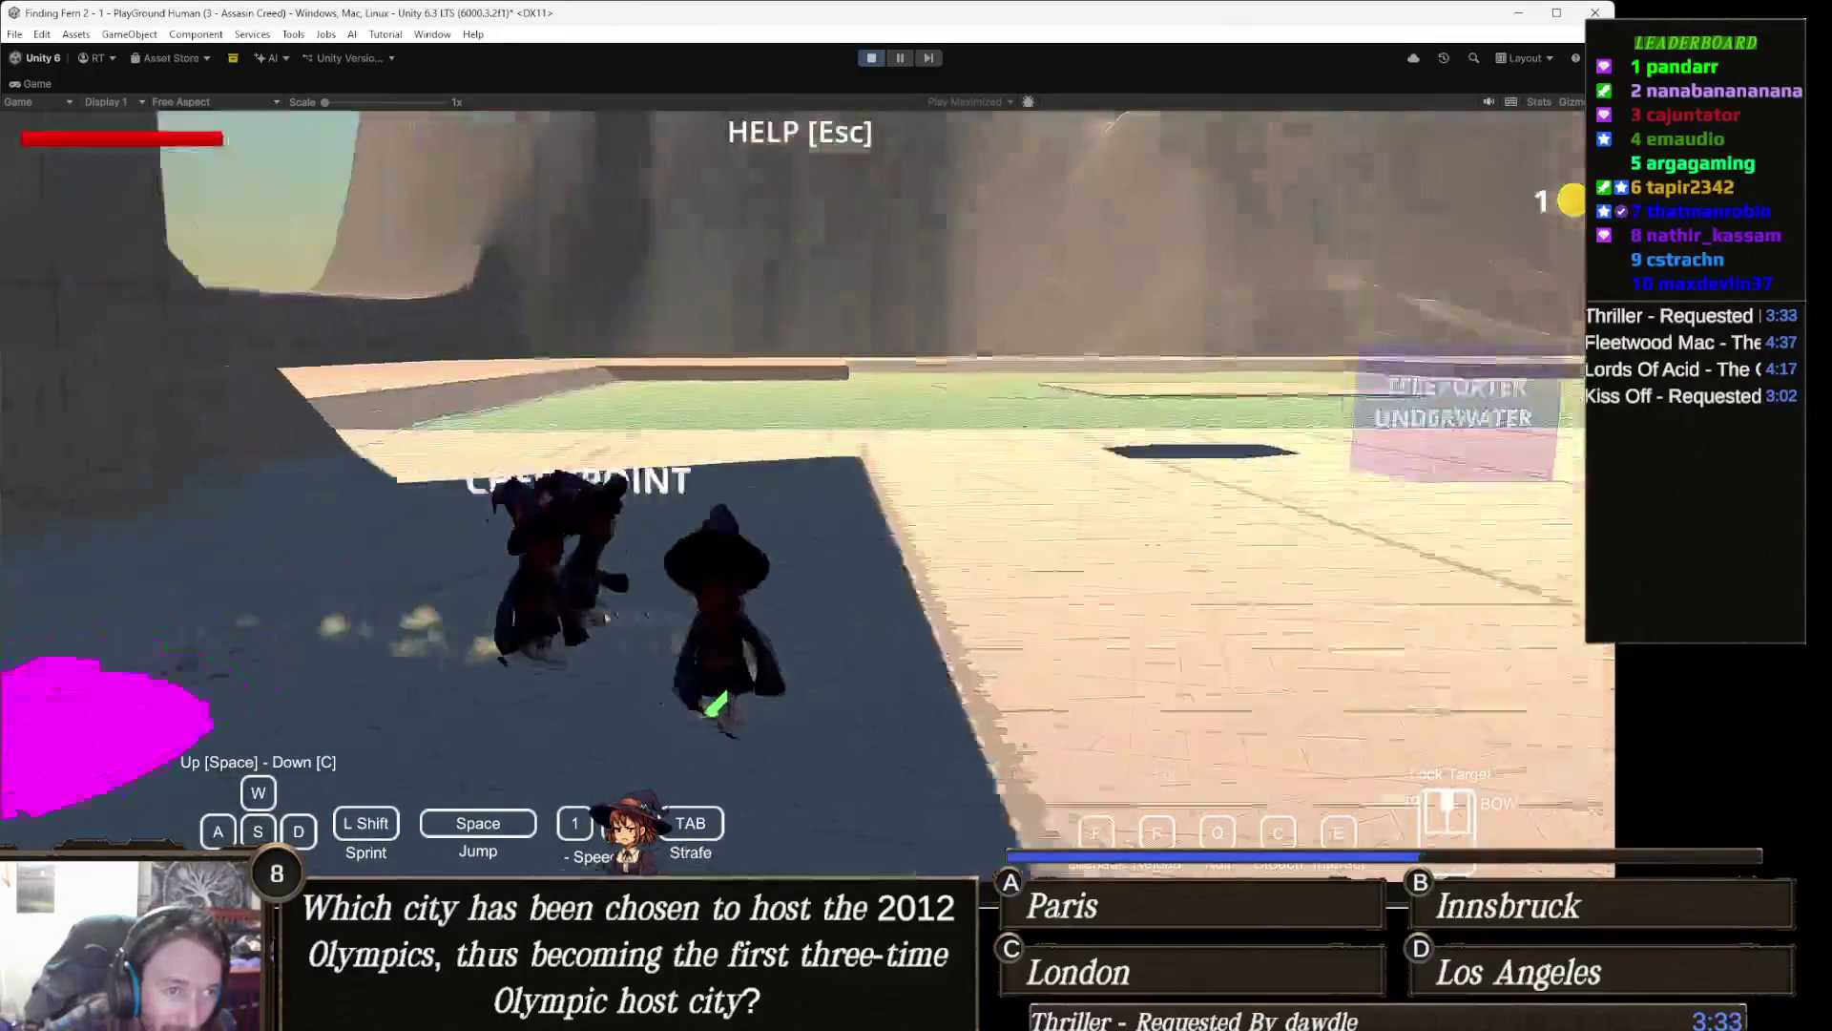
key("w")
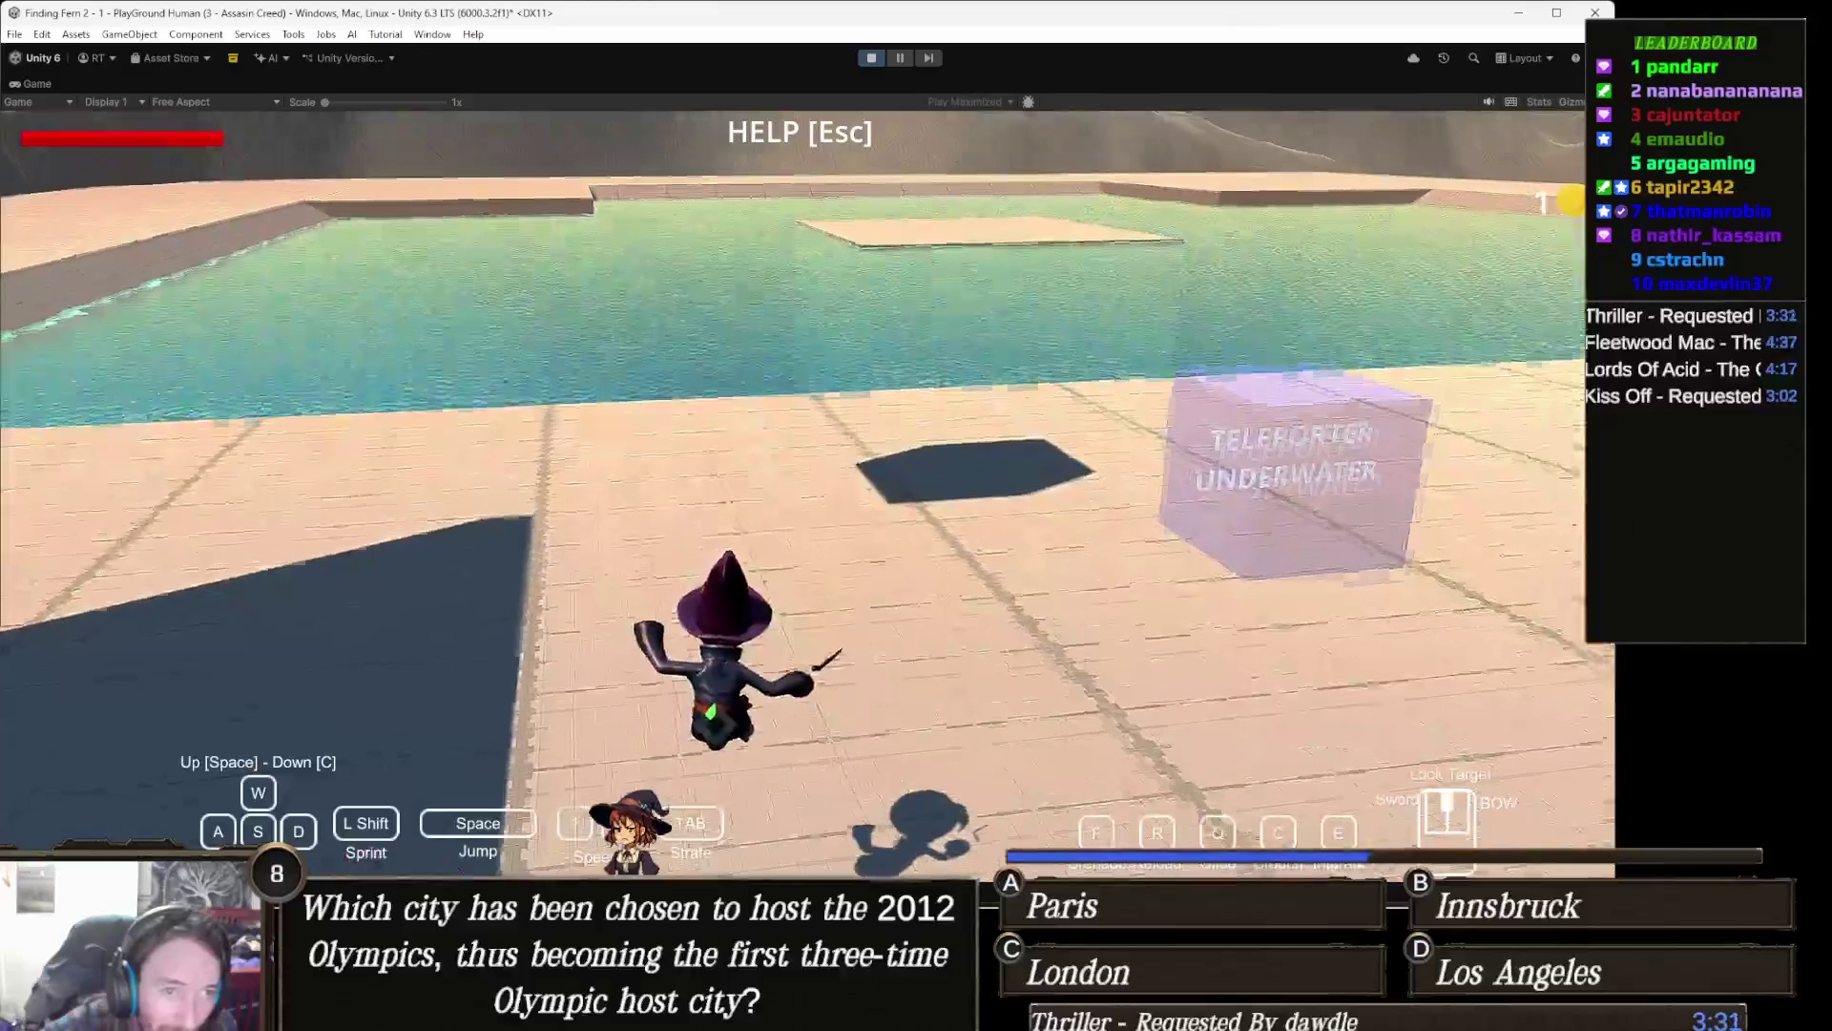
key("w")
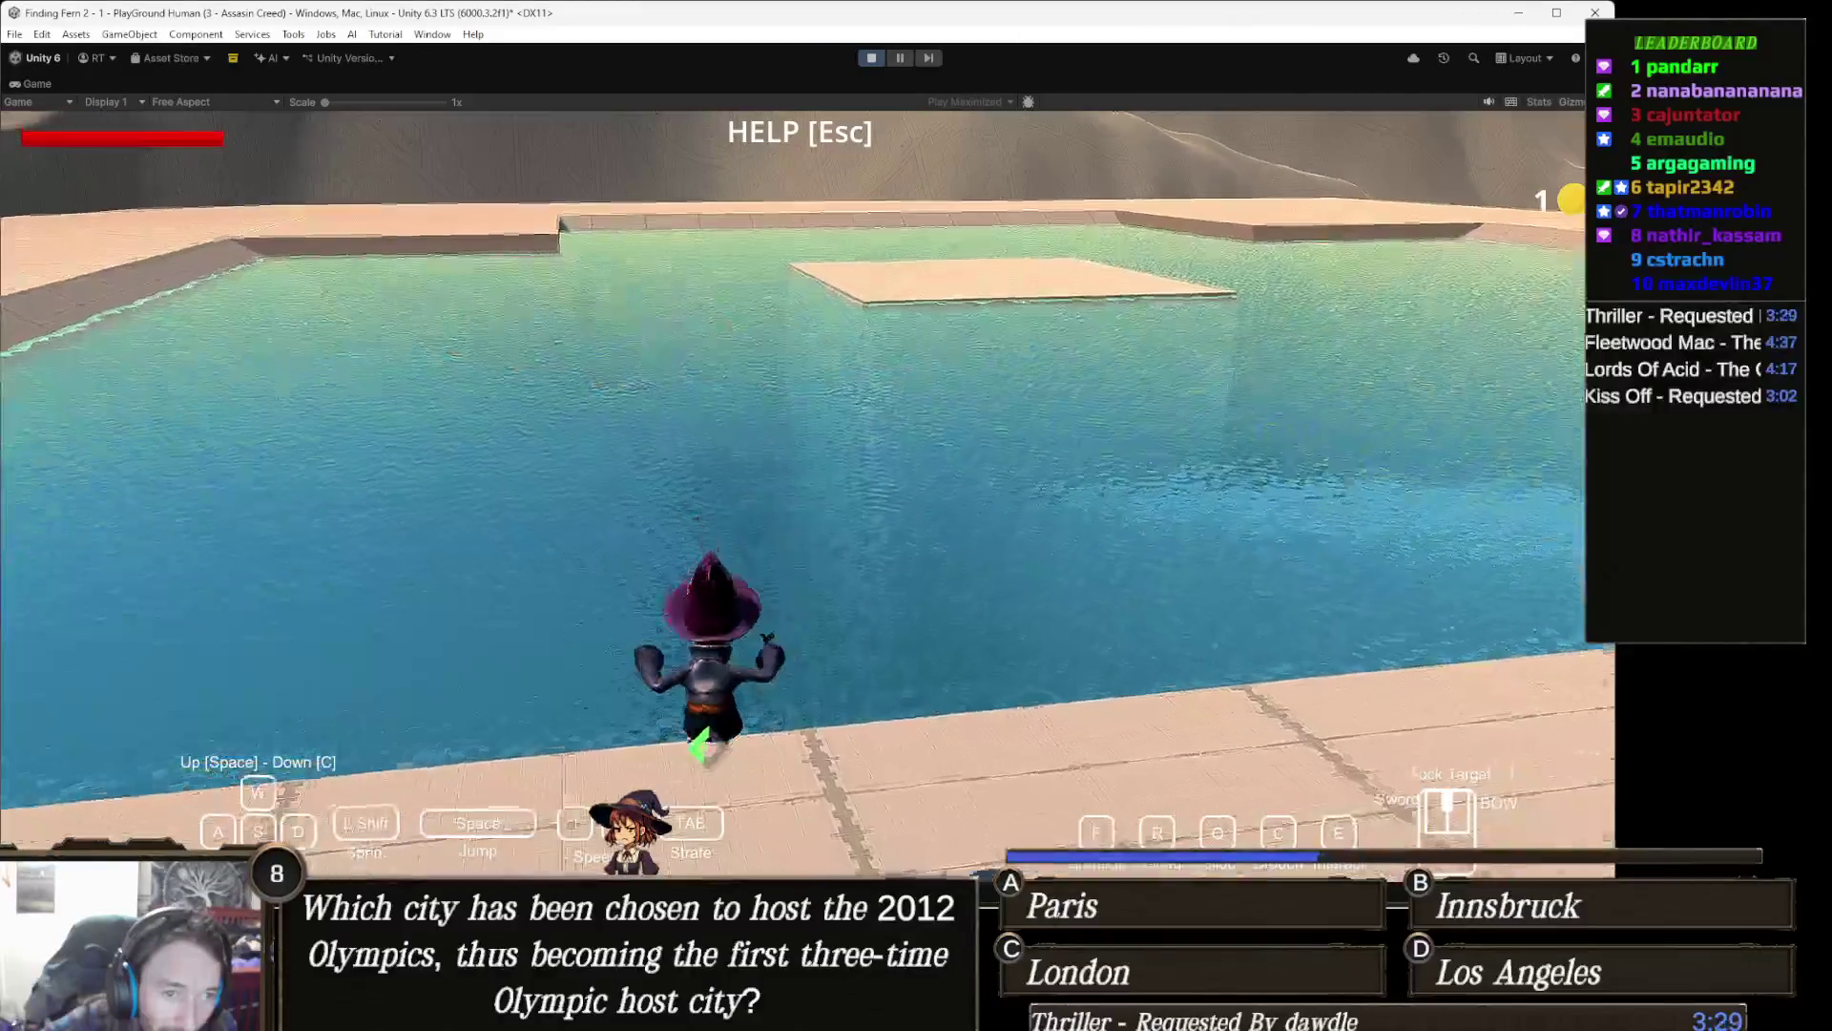
key("s")
key("a")
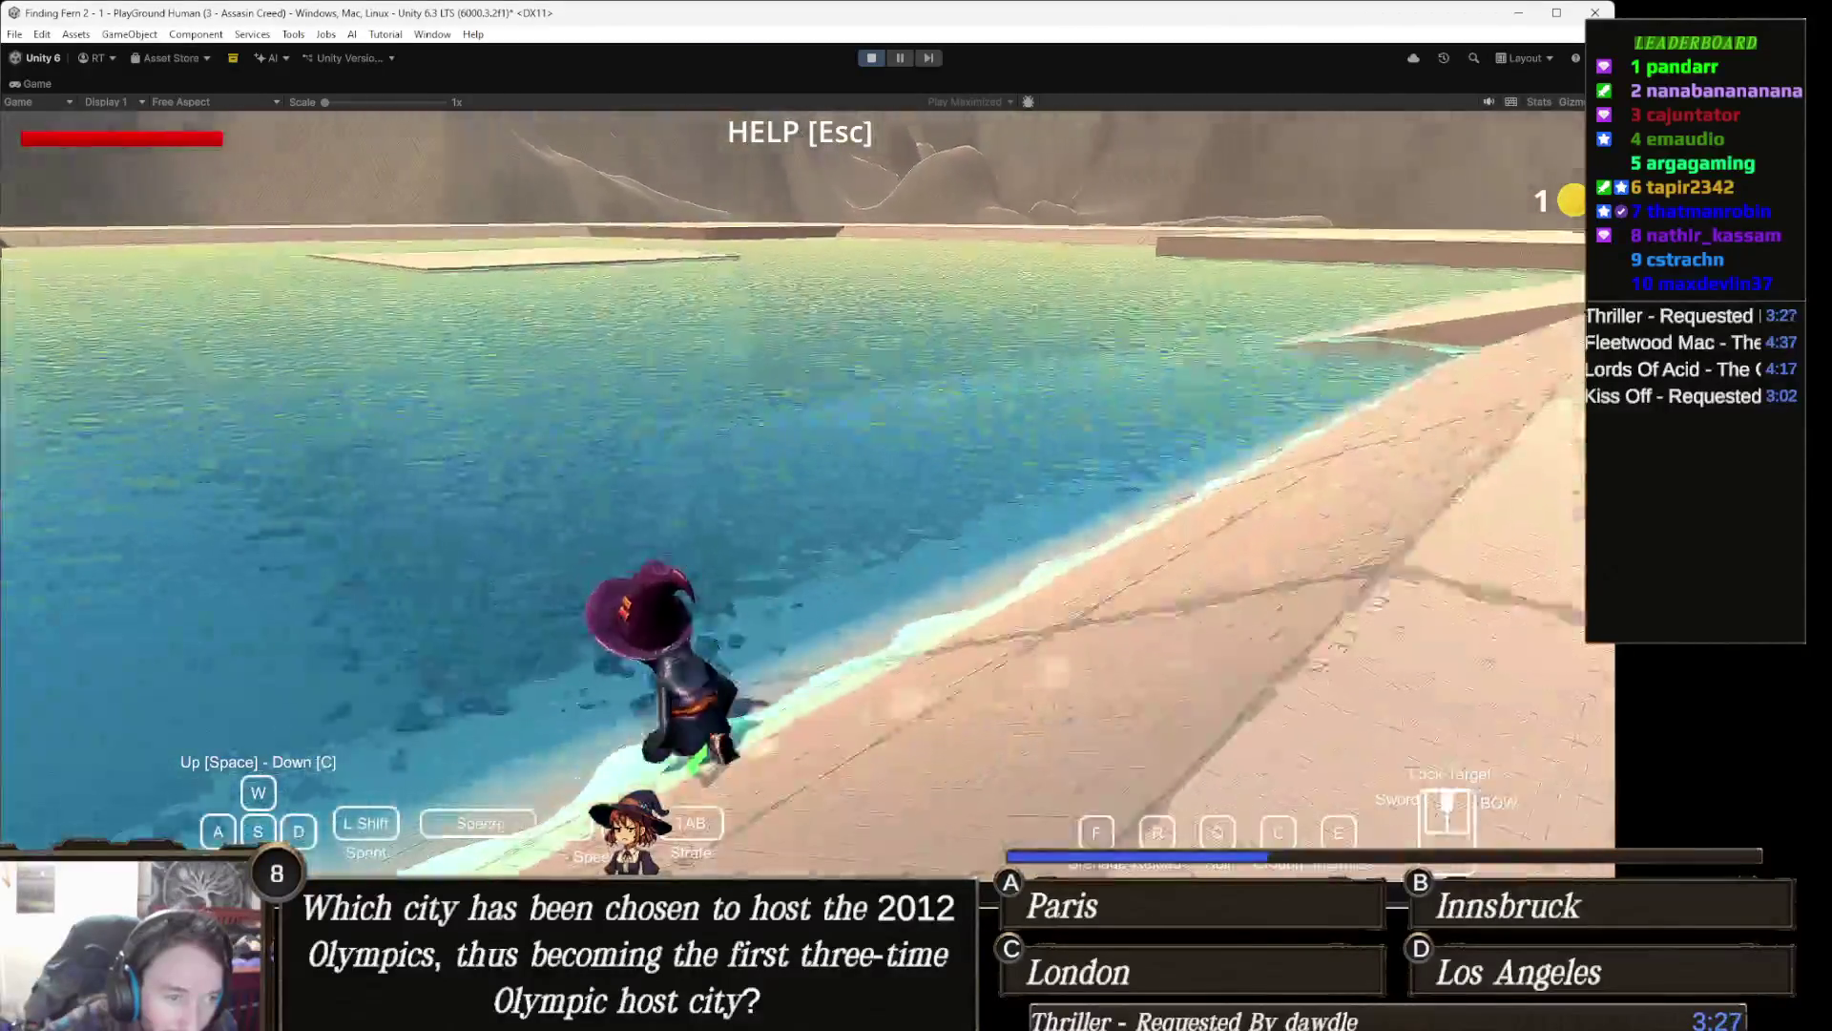
key("w")
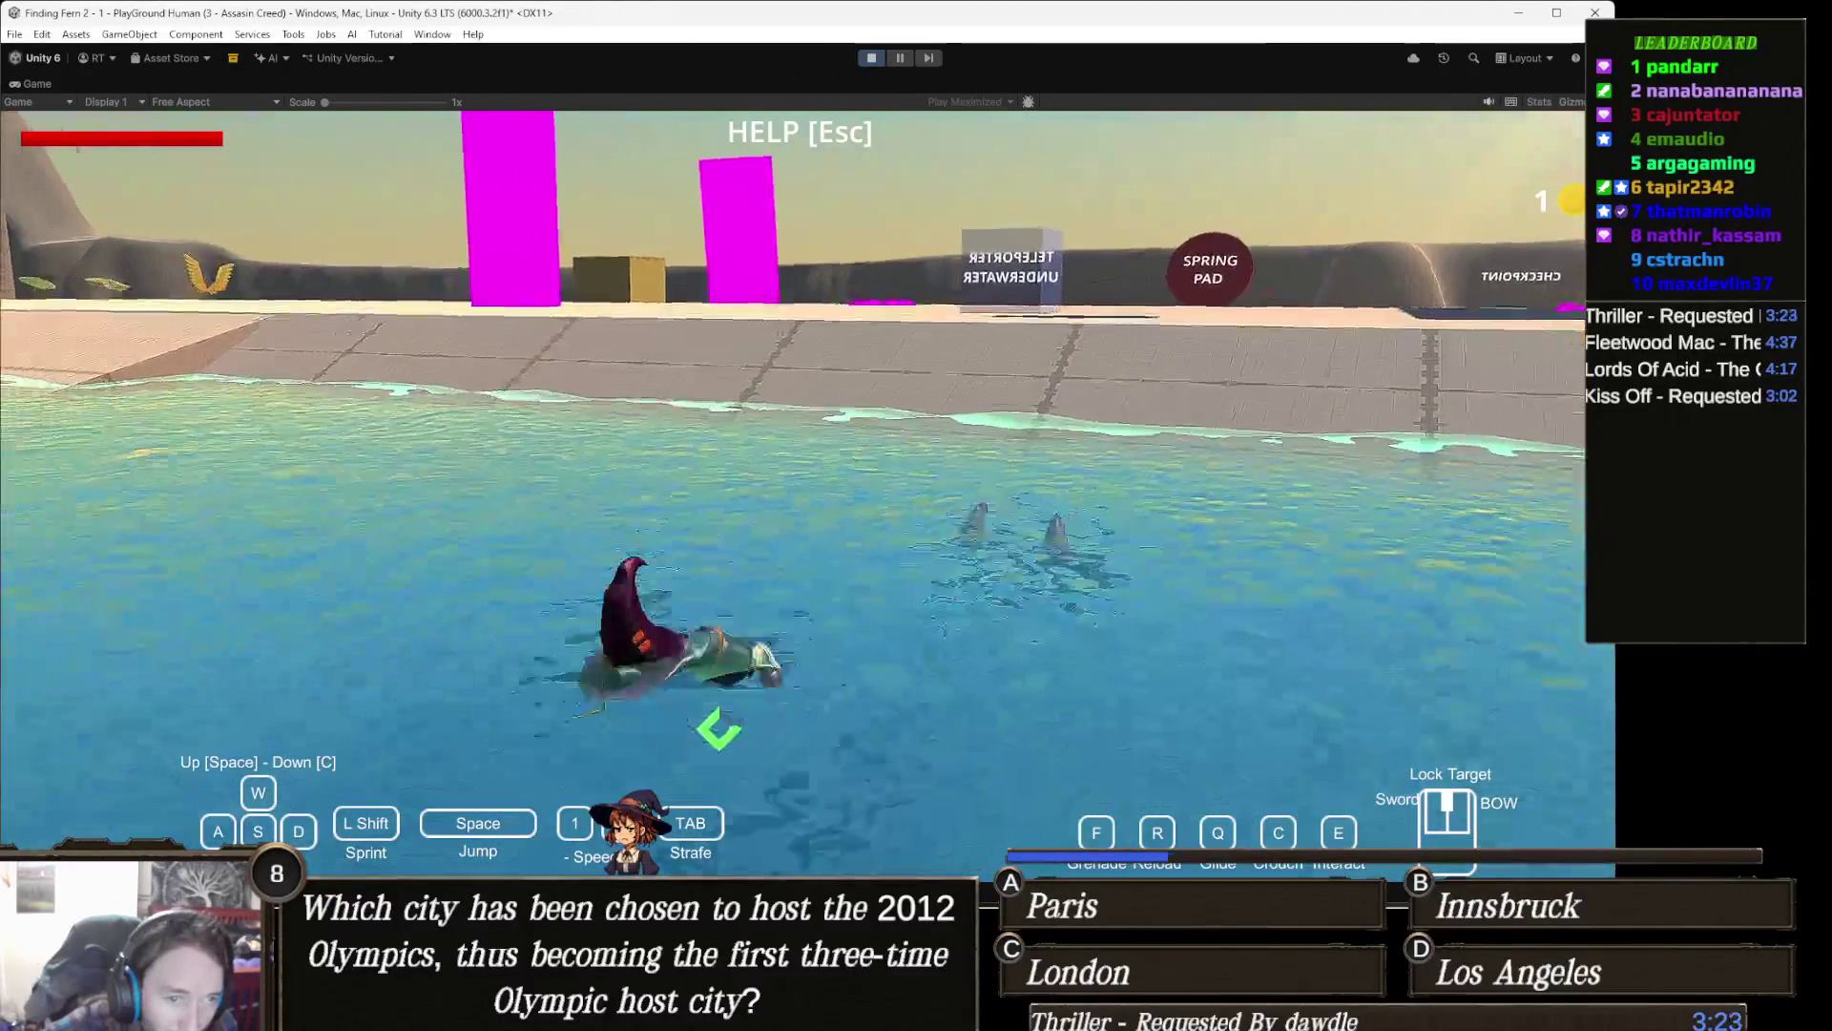
key("w")
key("d")
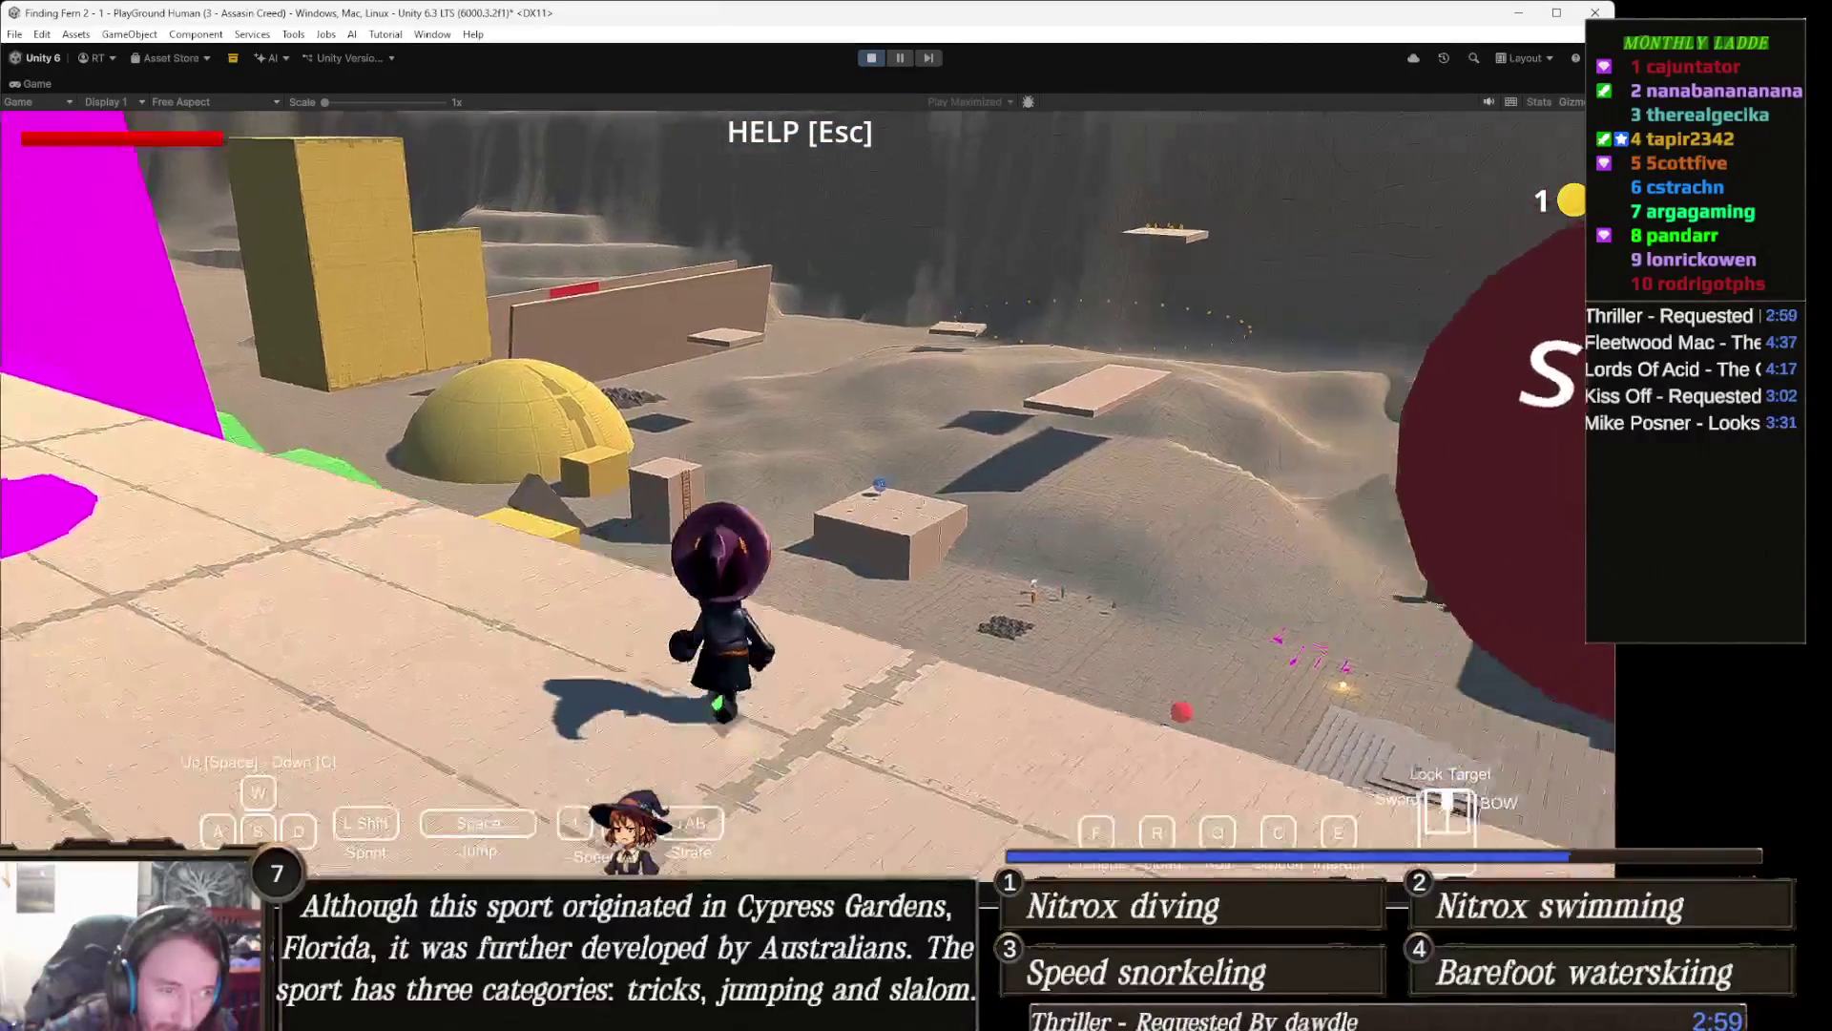
Step: Deploy the glider toward the platforms and bring up the Global Parameters help panel
key("q")
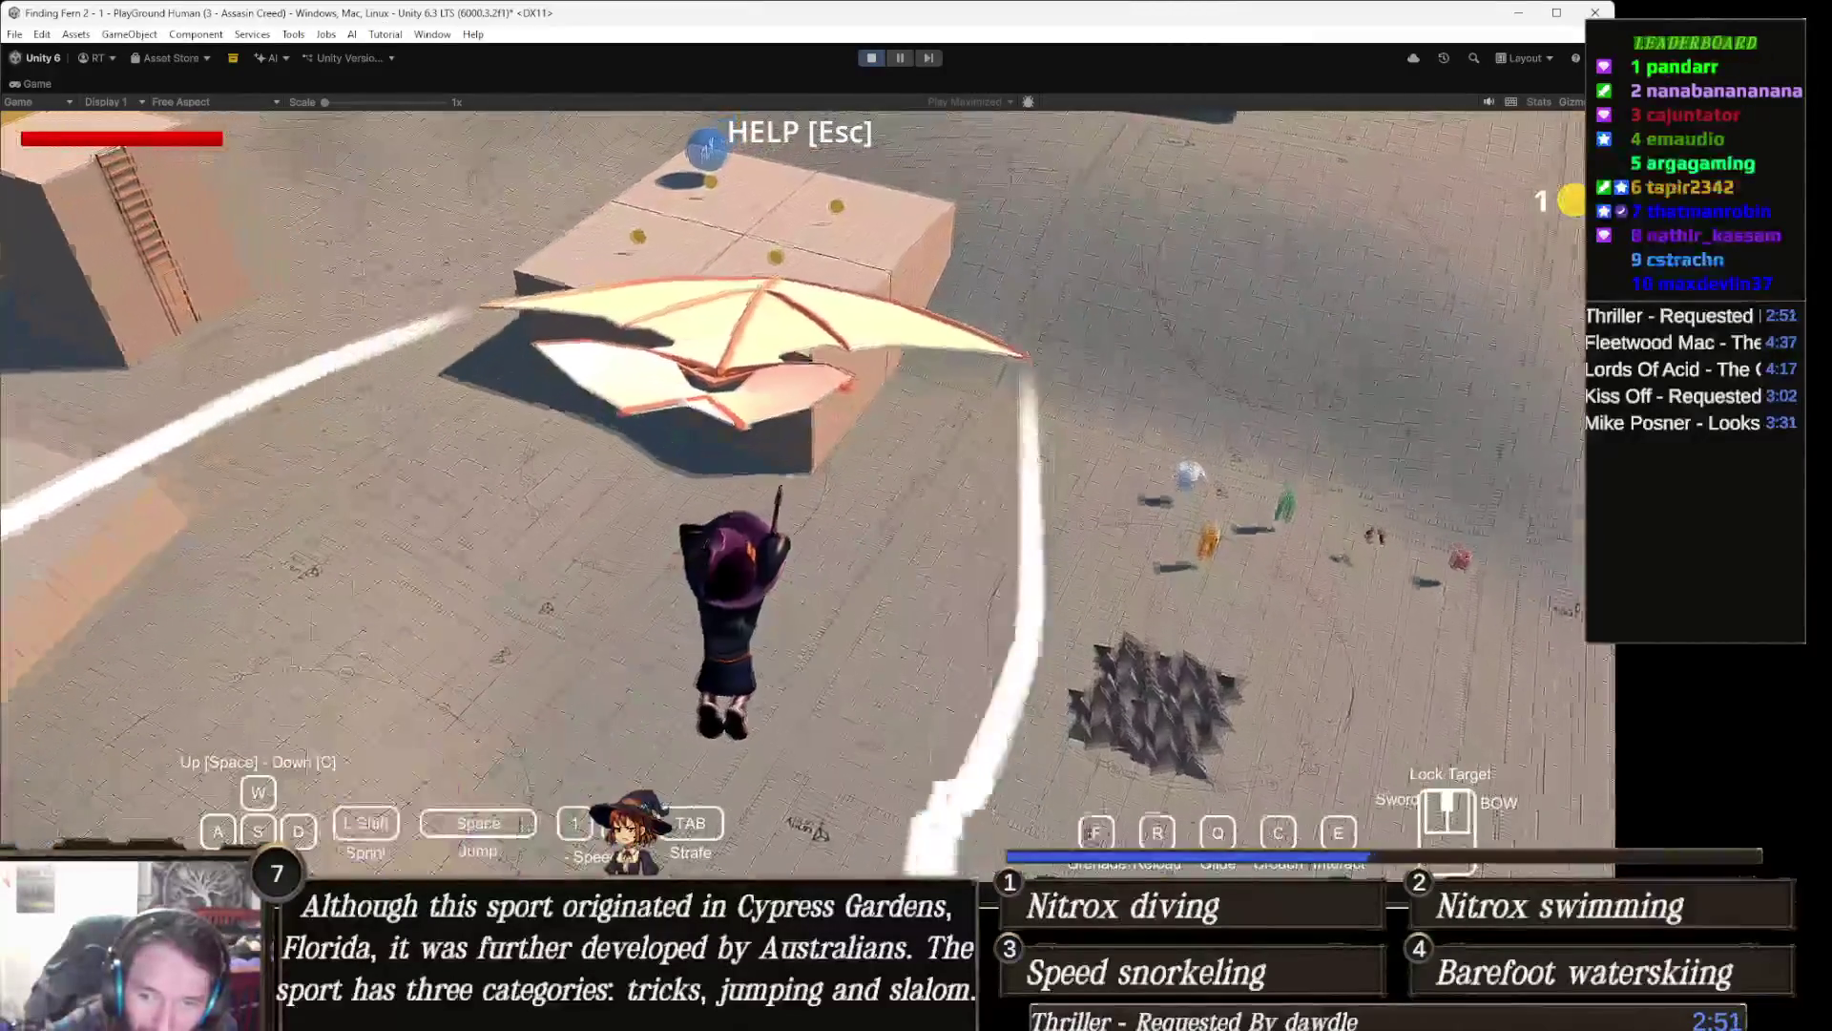
key("Escape")
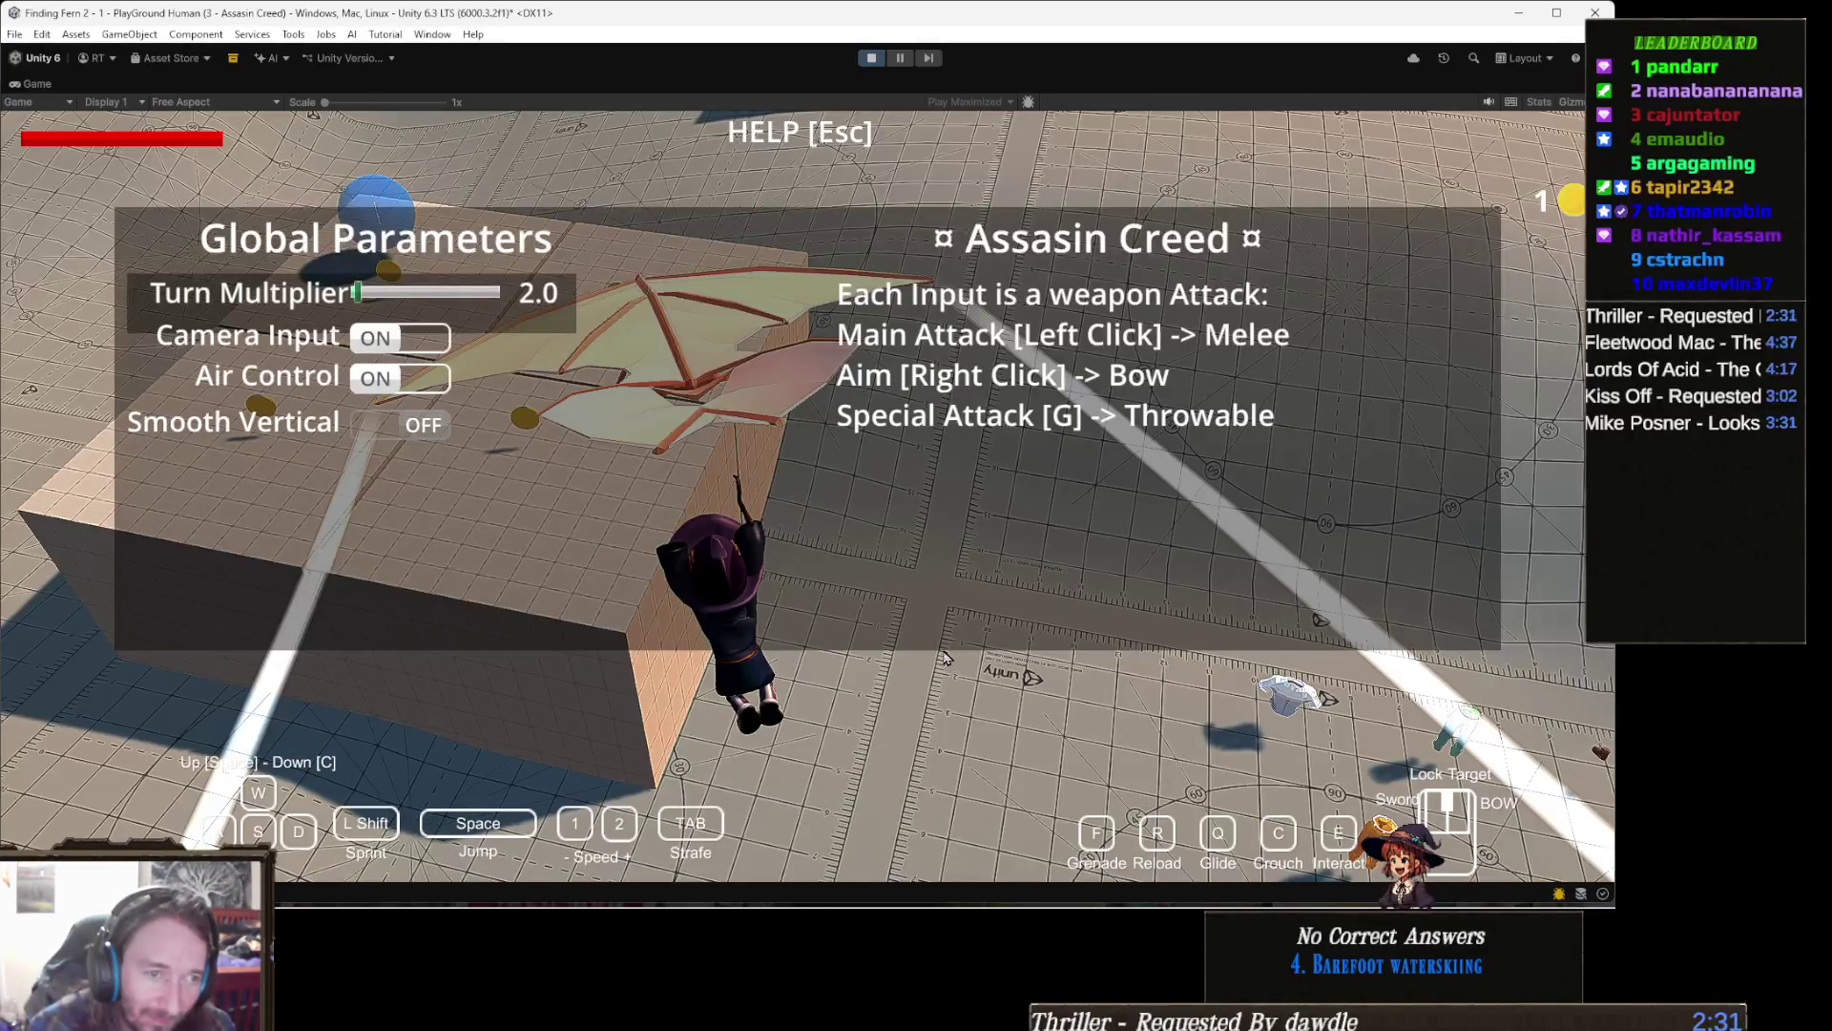
Step: Close the help, walk toward the spikes with the companions following, then reopen the help panel
key("Escape")
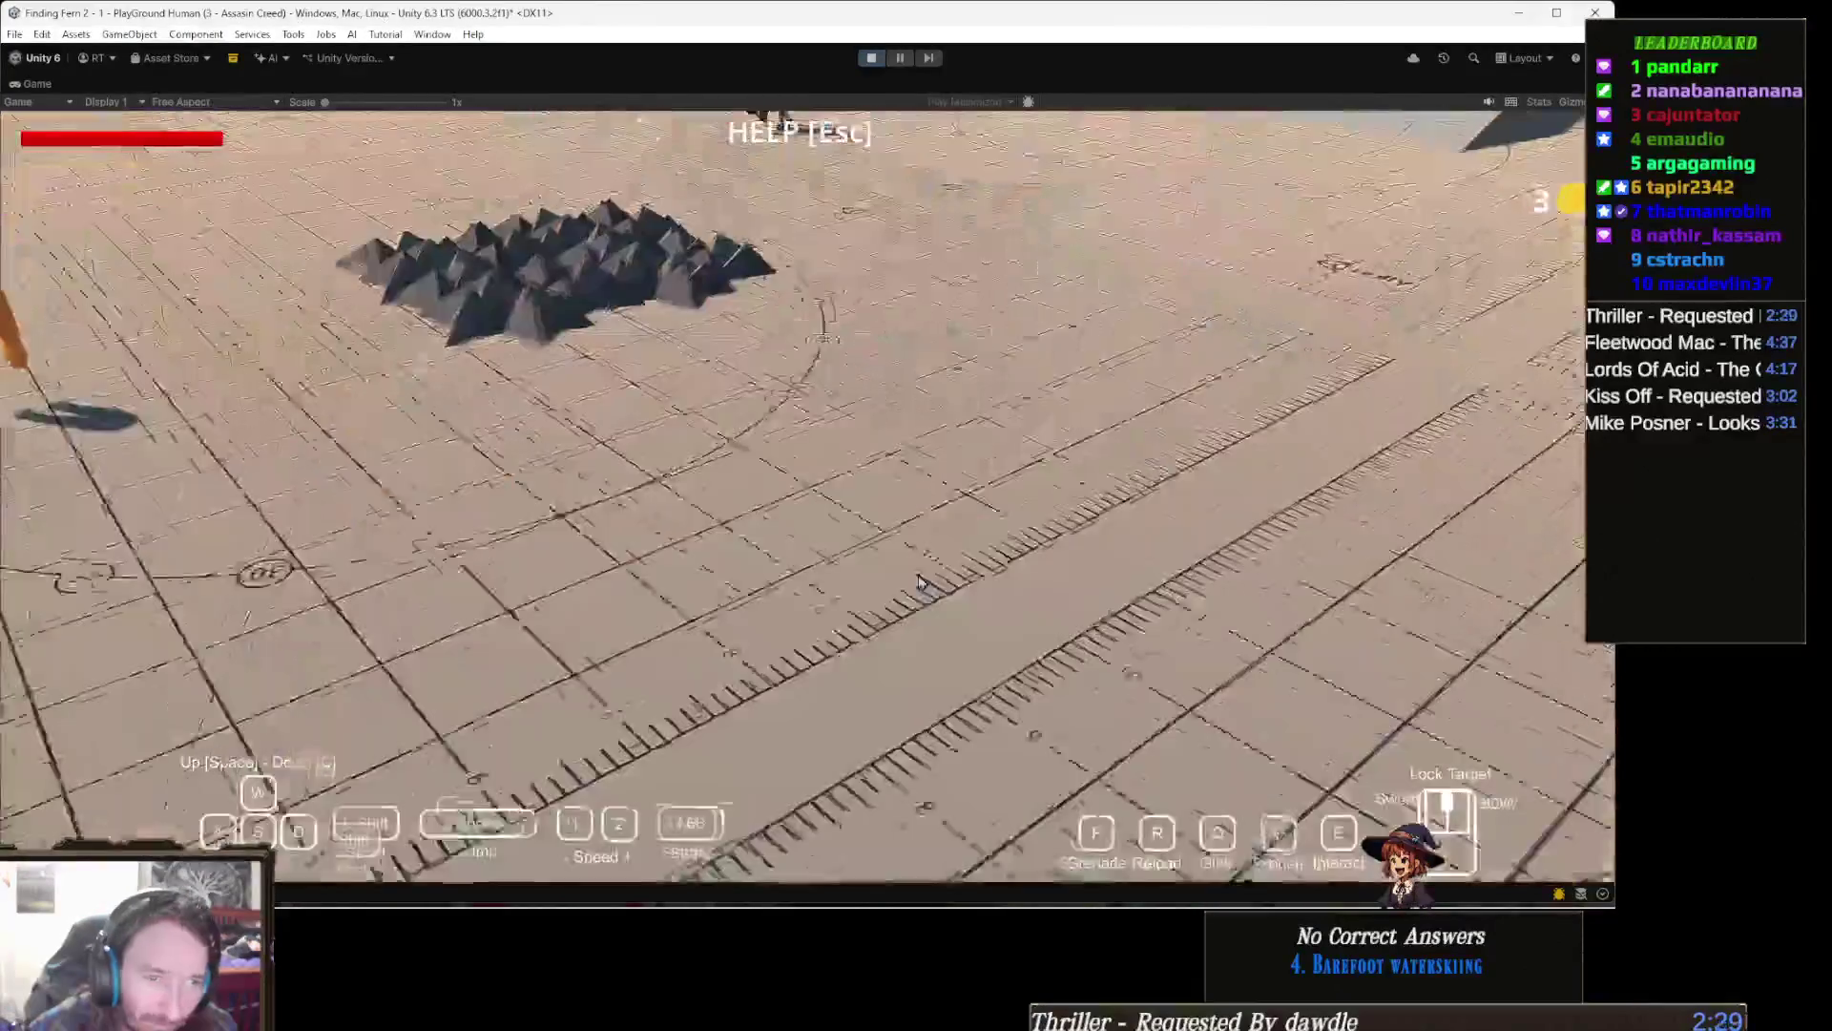
key("w")
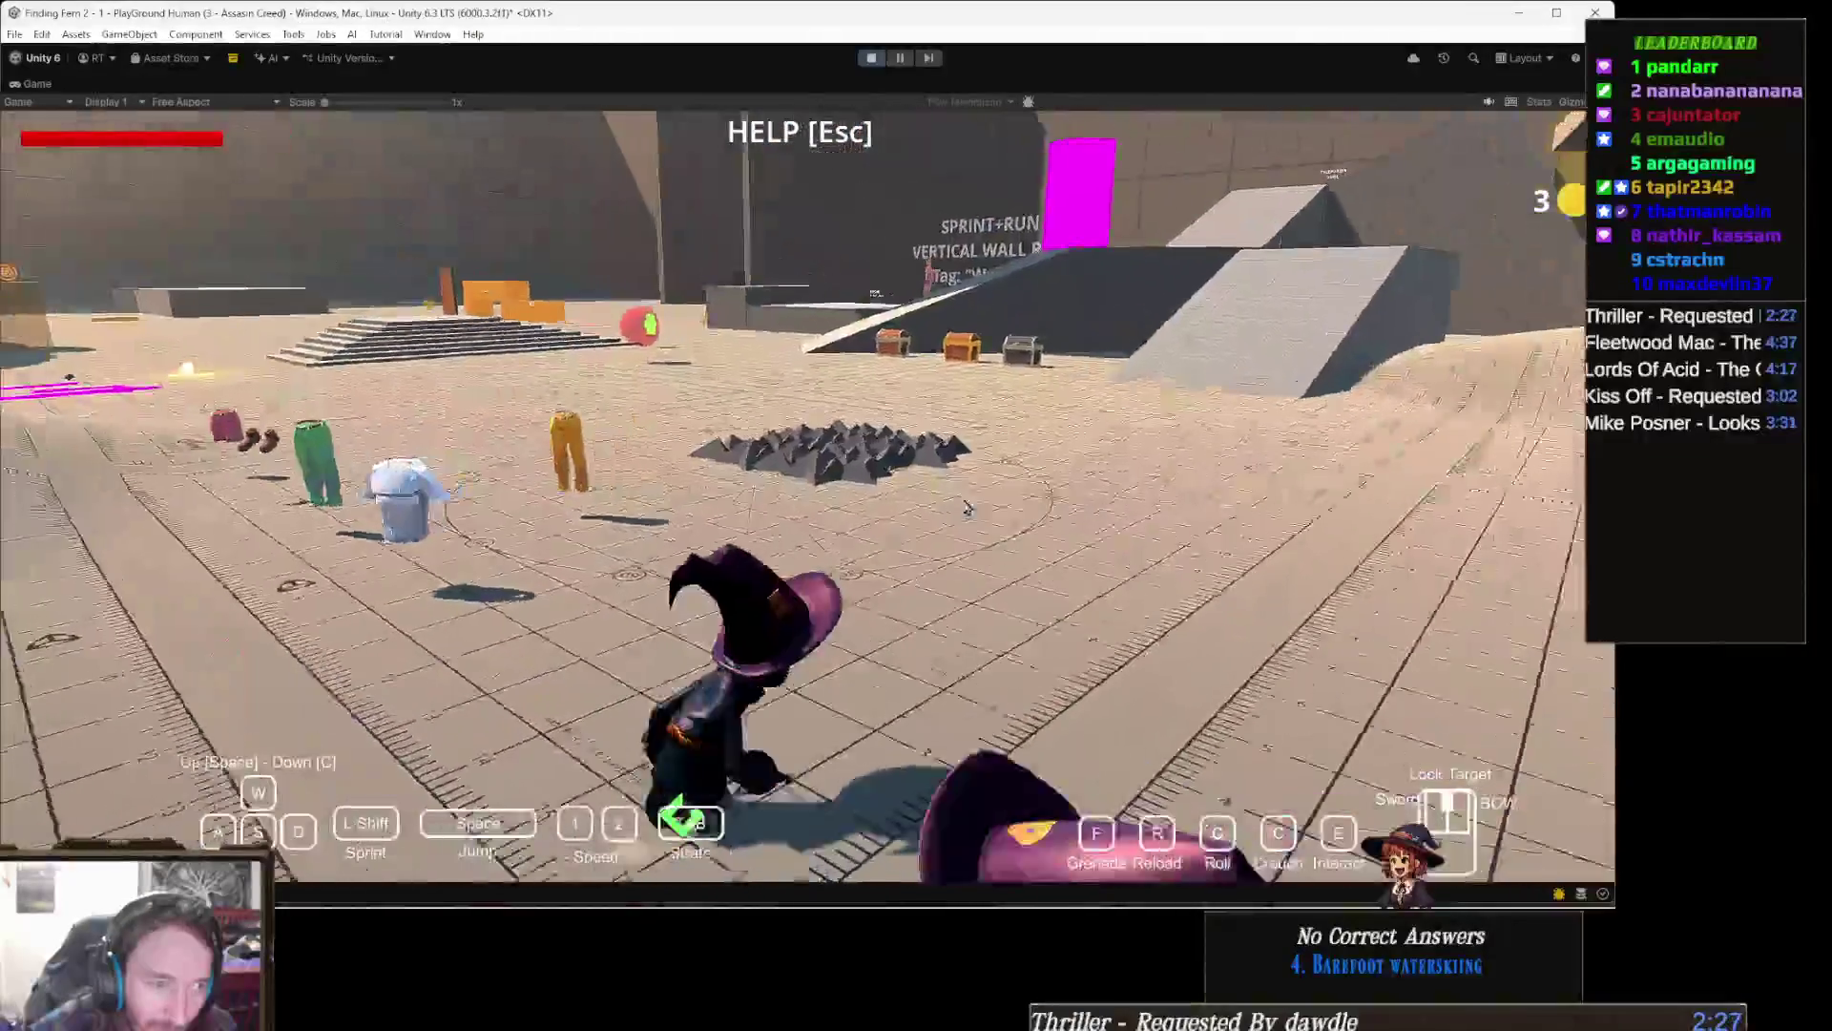
key("a")
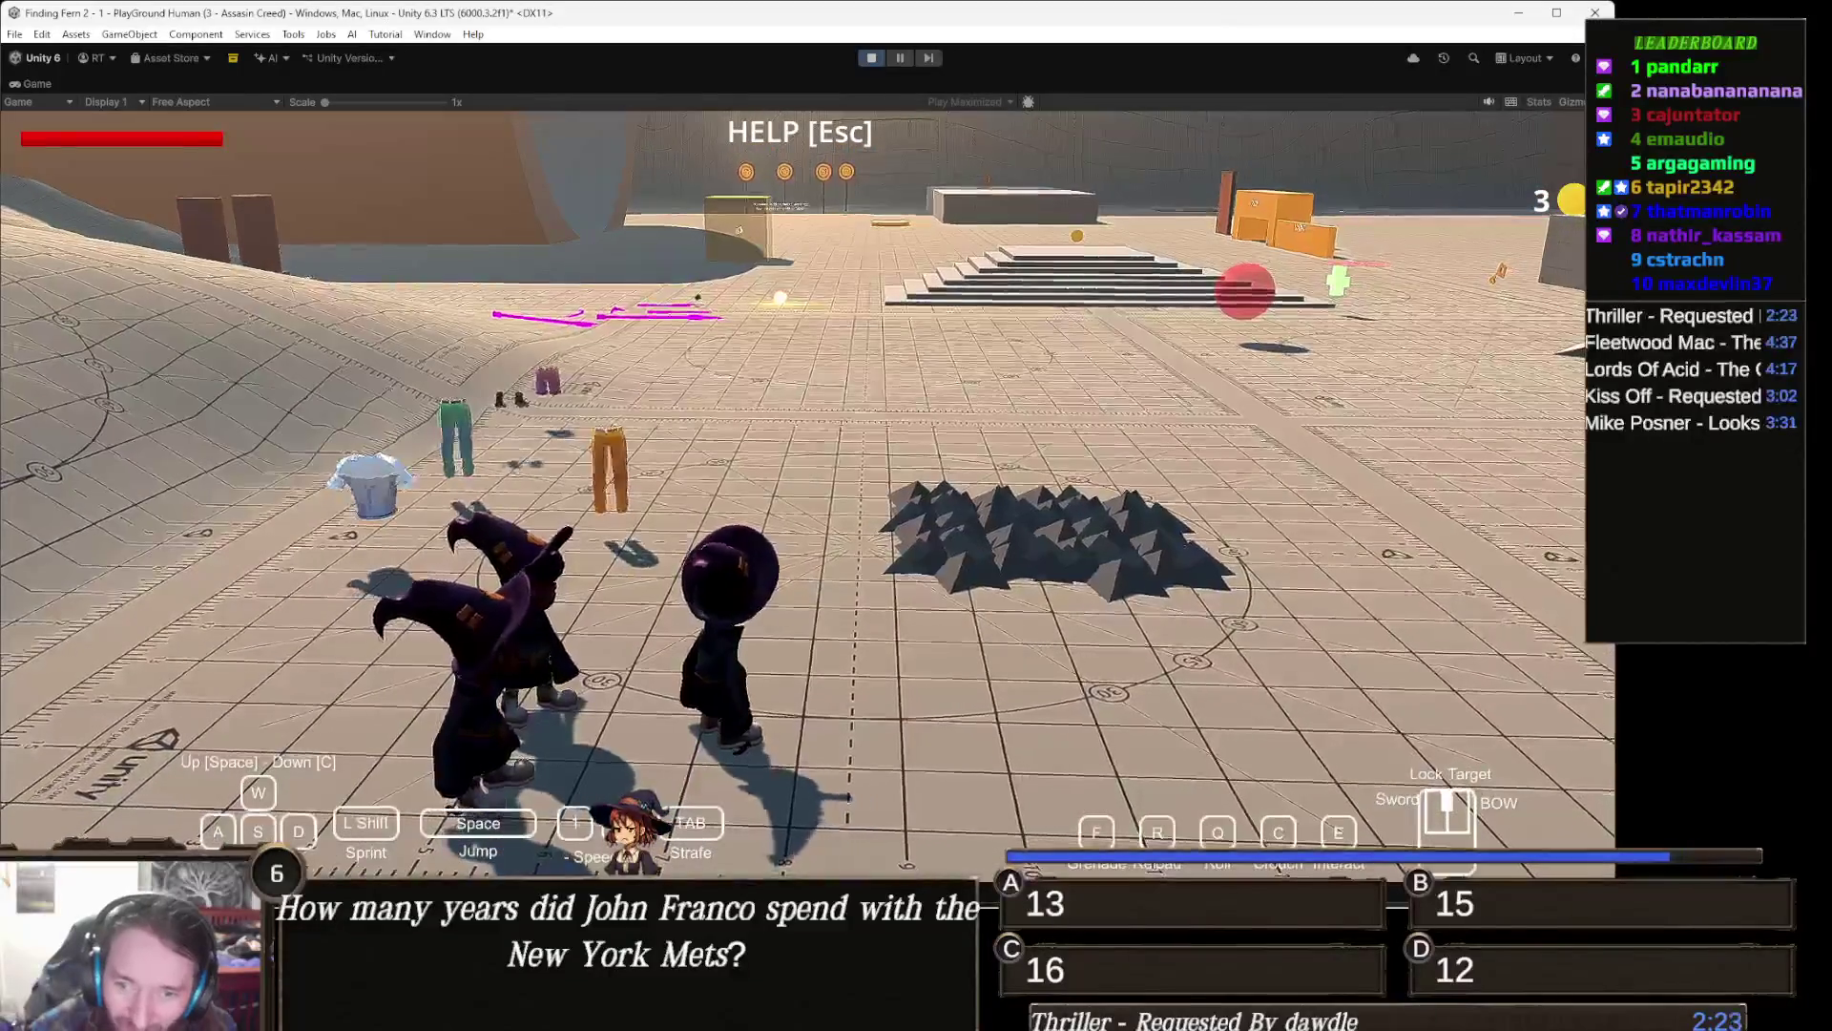
key("Escape")
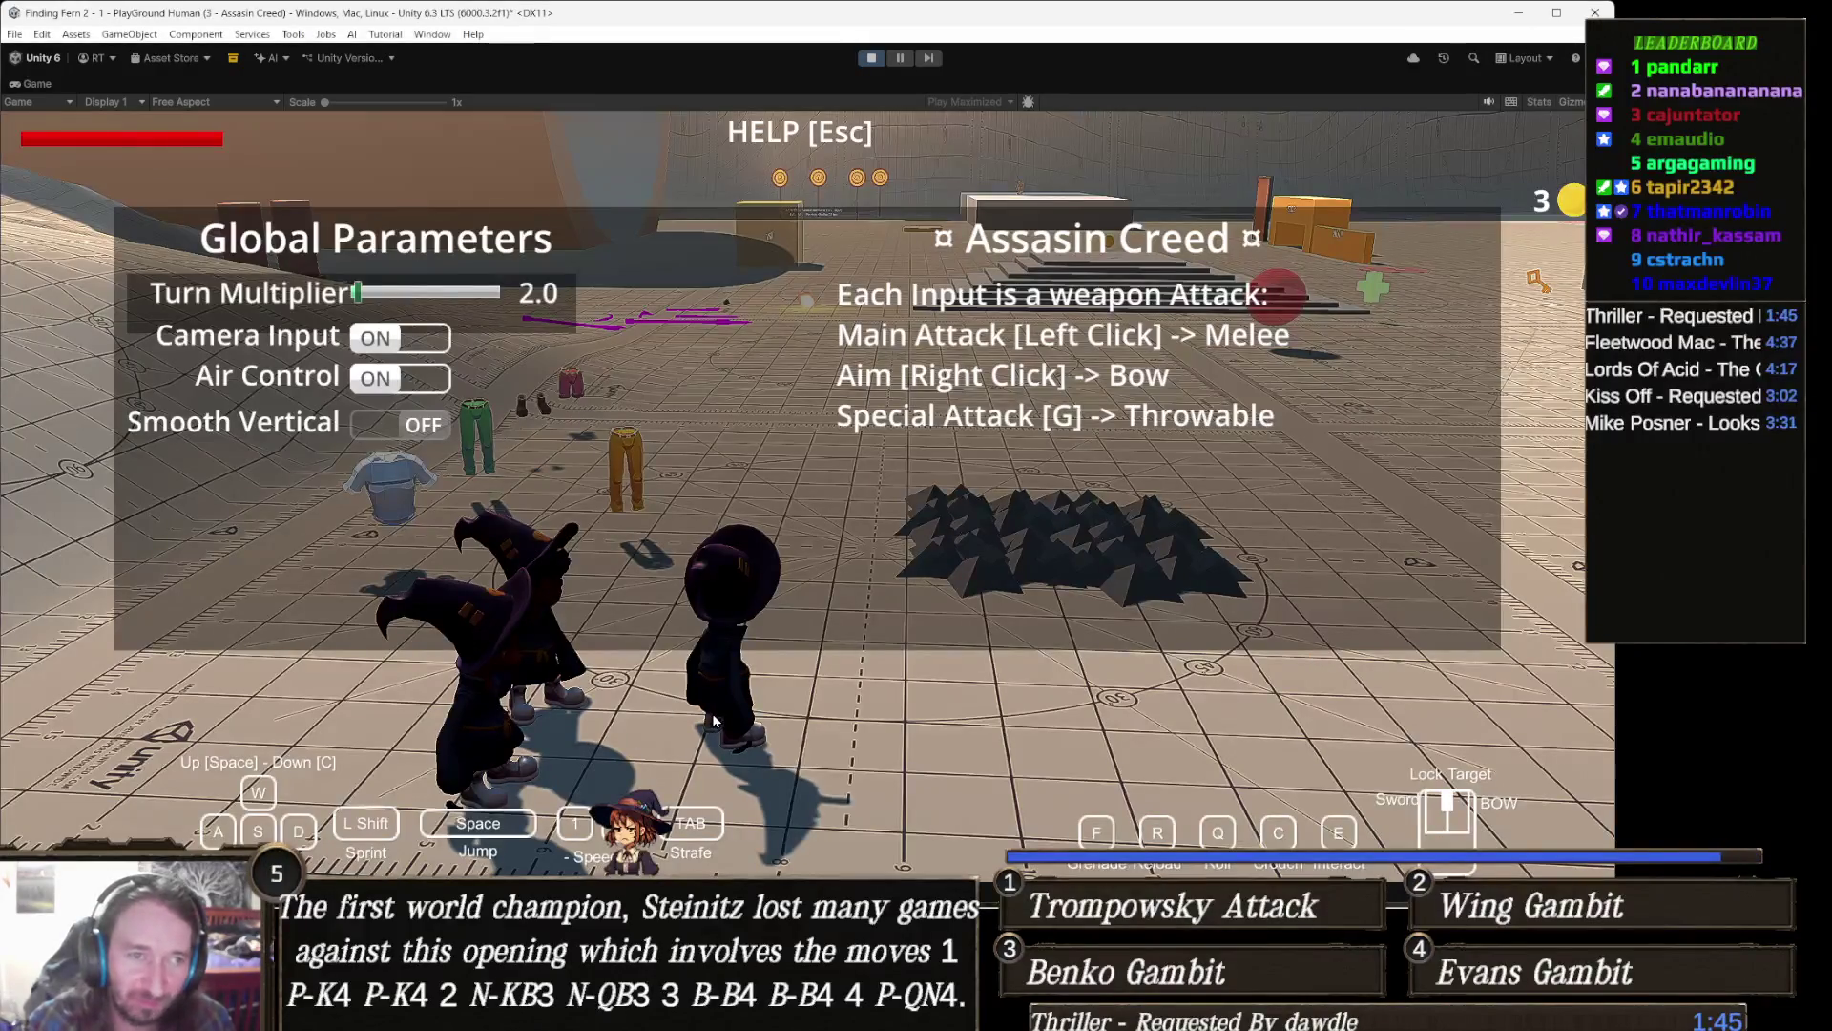
Step: Close the help, run through the sandy area with companions chaining behind, then stop play mode
key("Escape")
key("w")
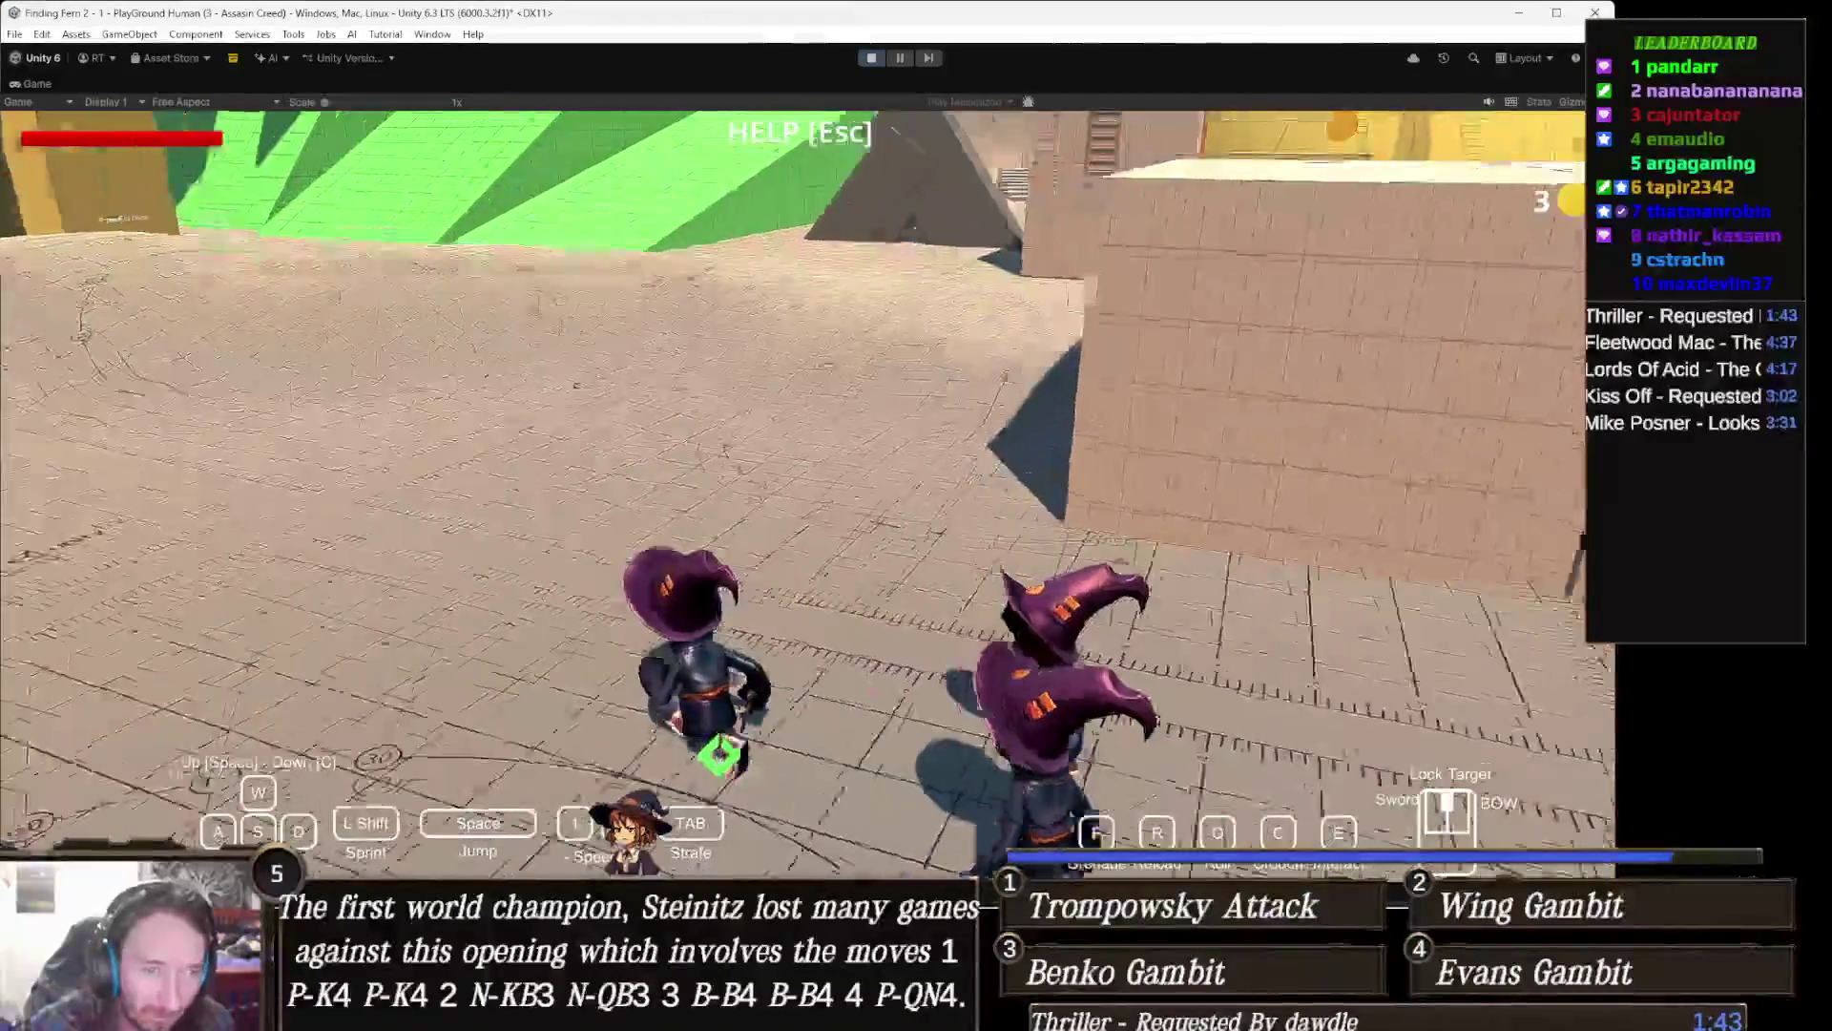
key("w")
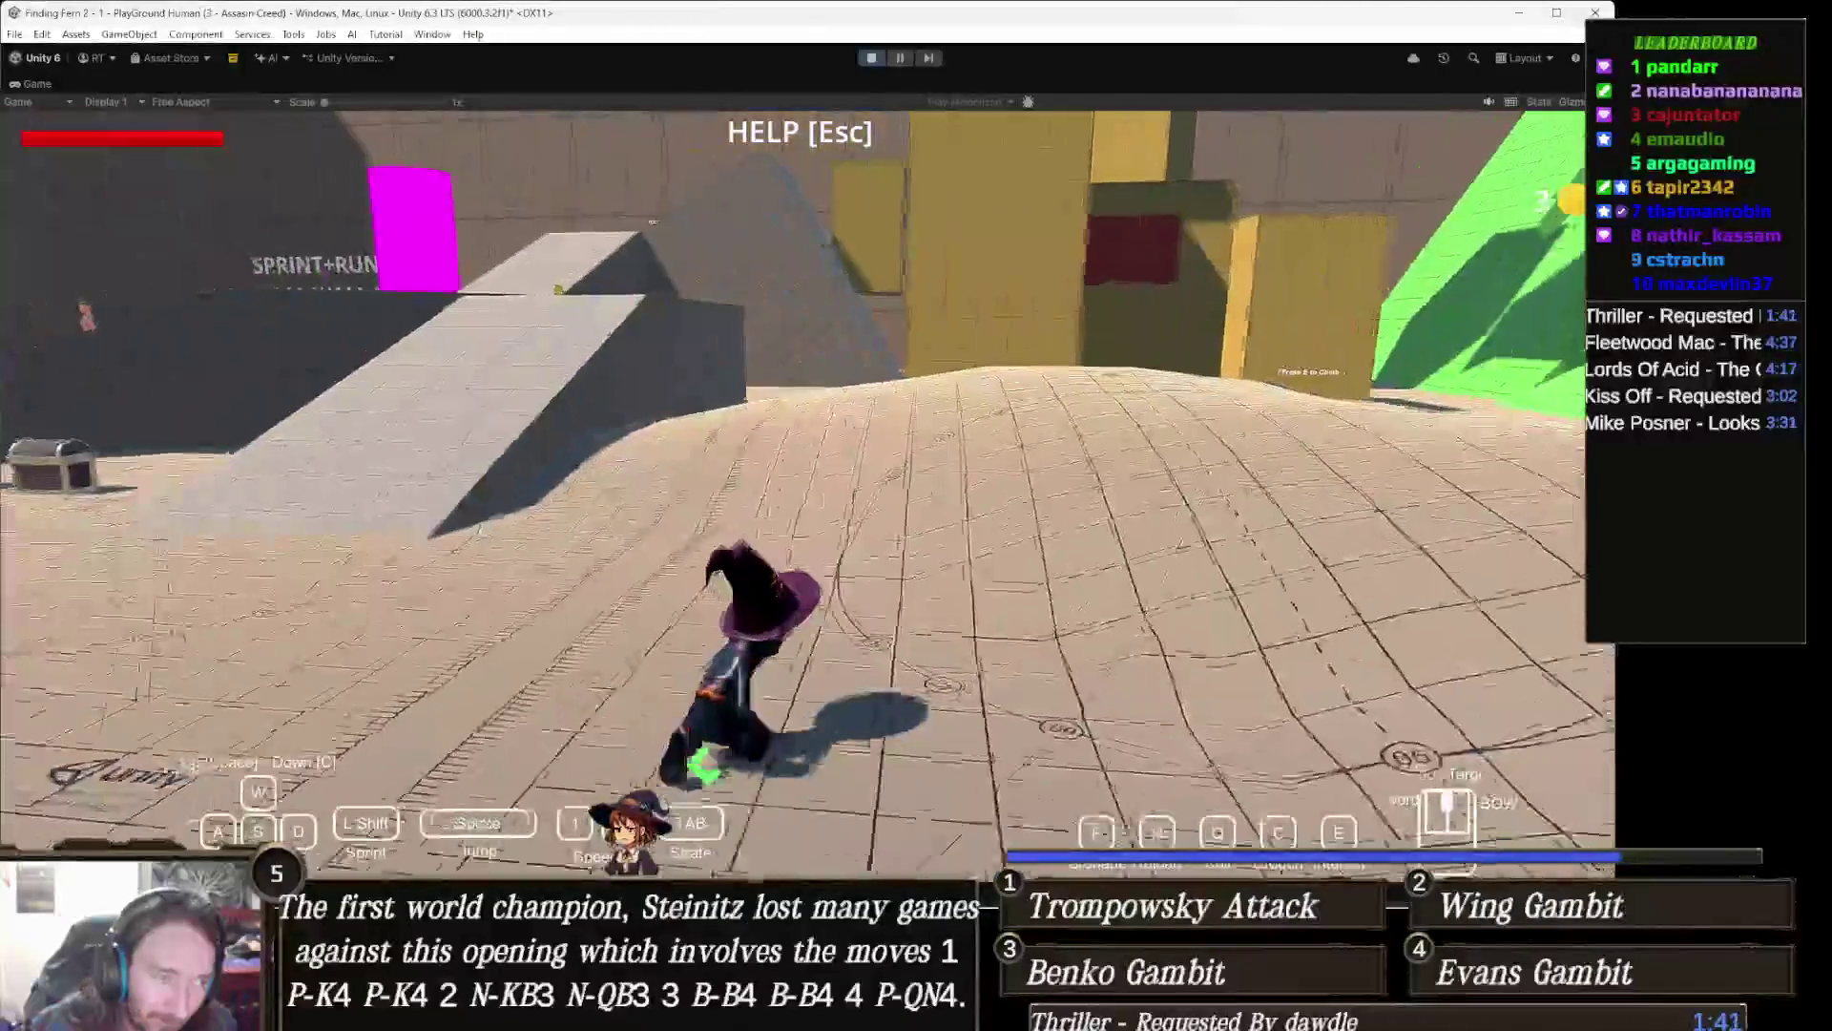
key("w")
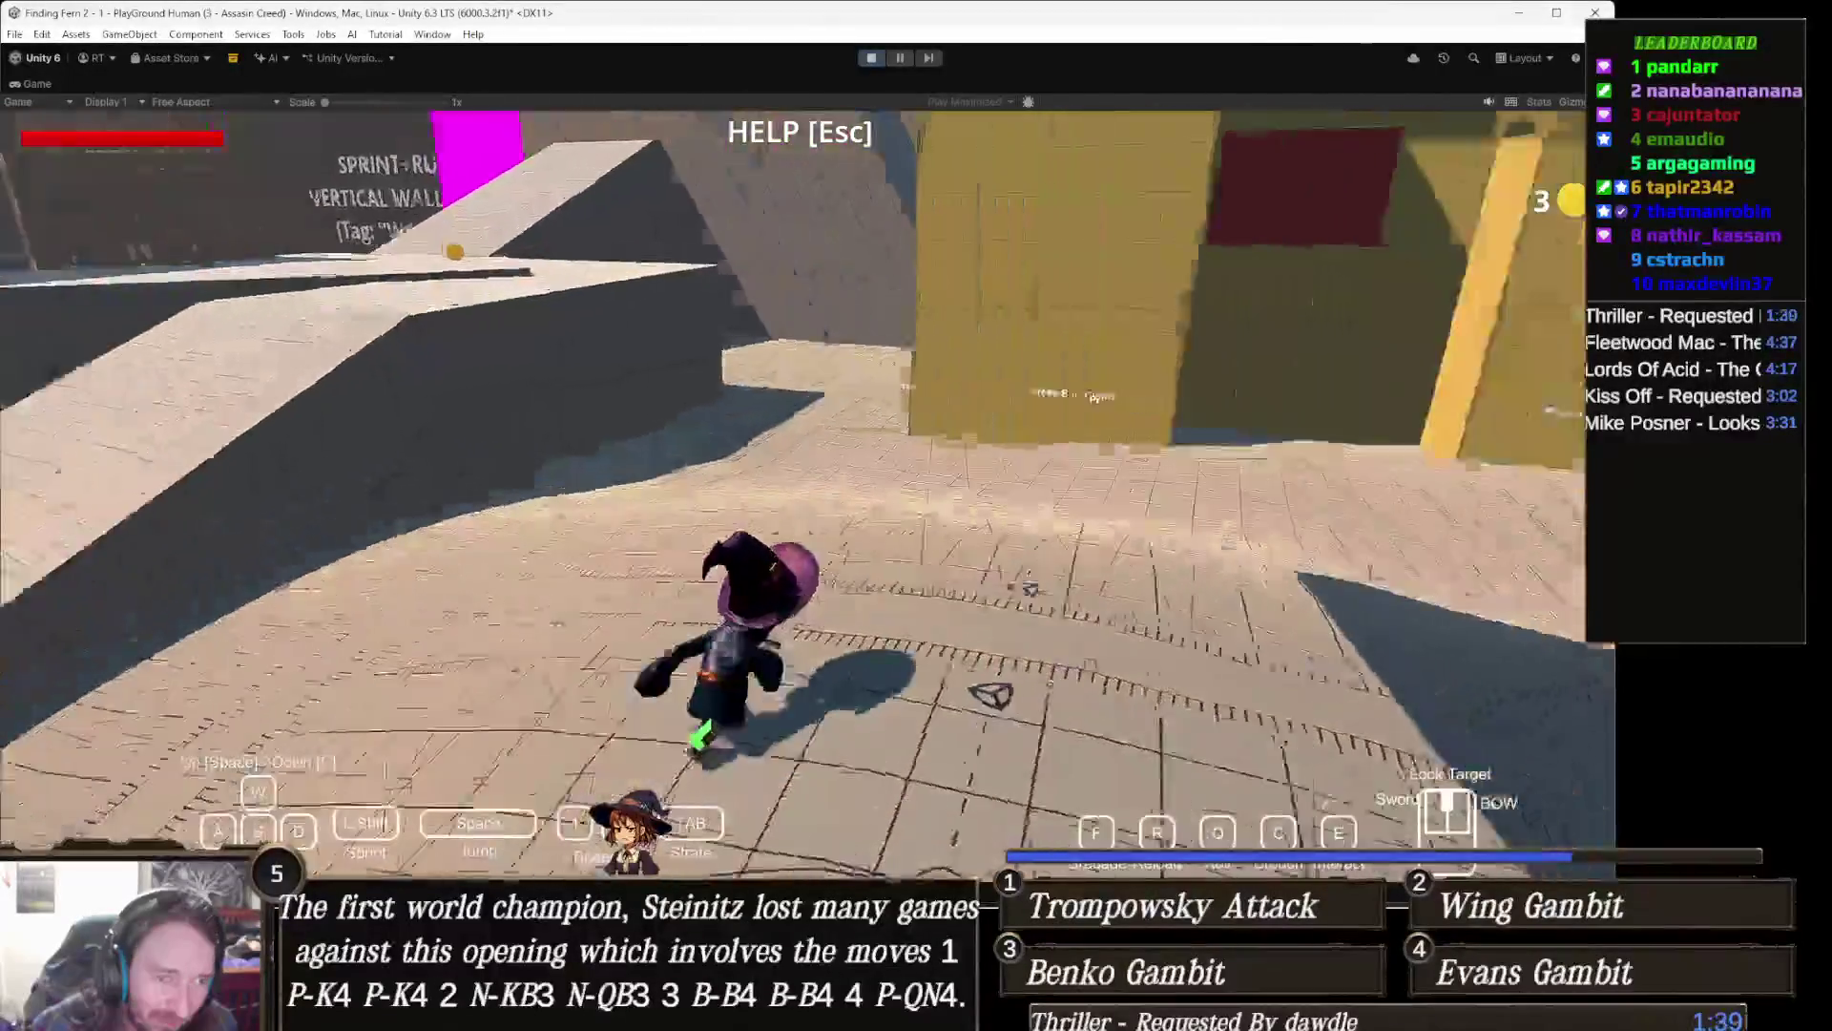
key("w")
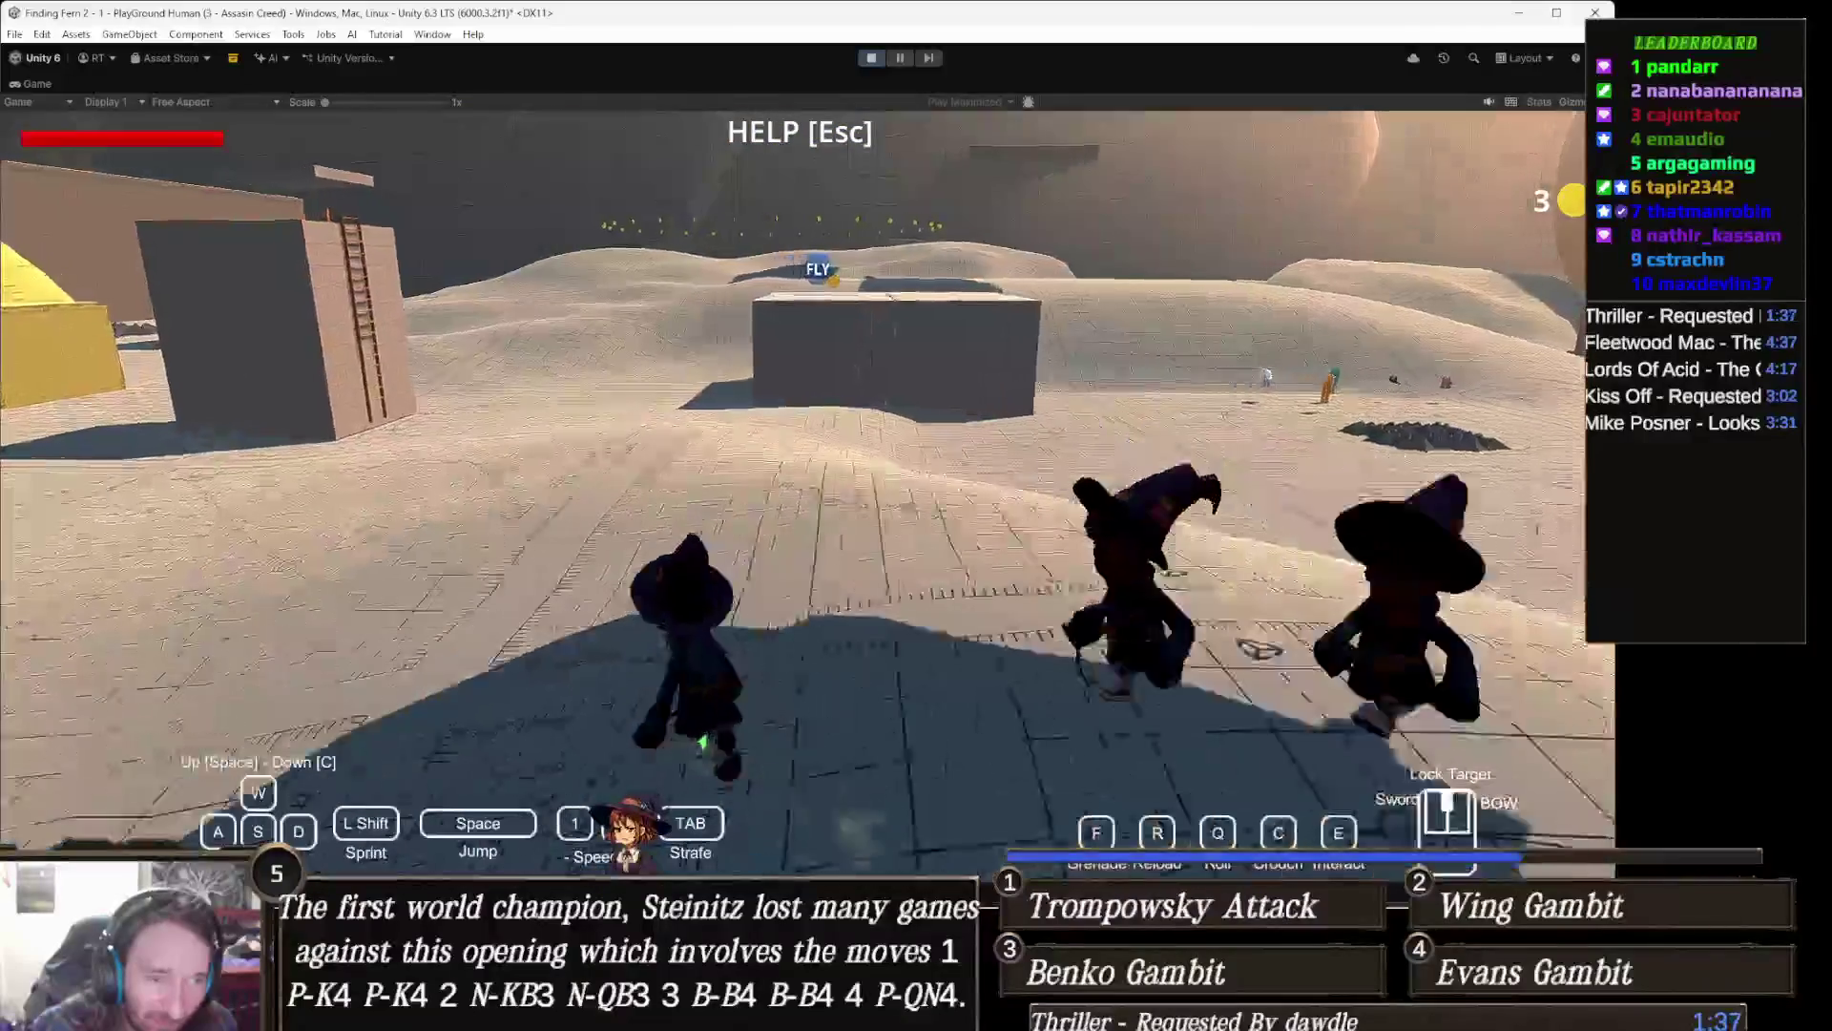
key("w")
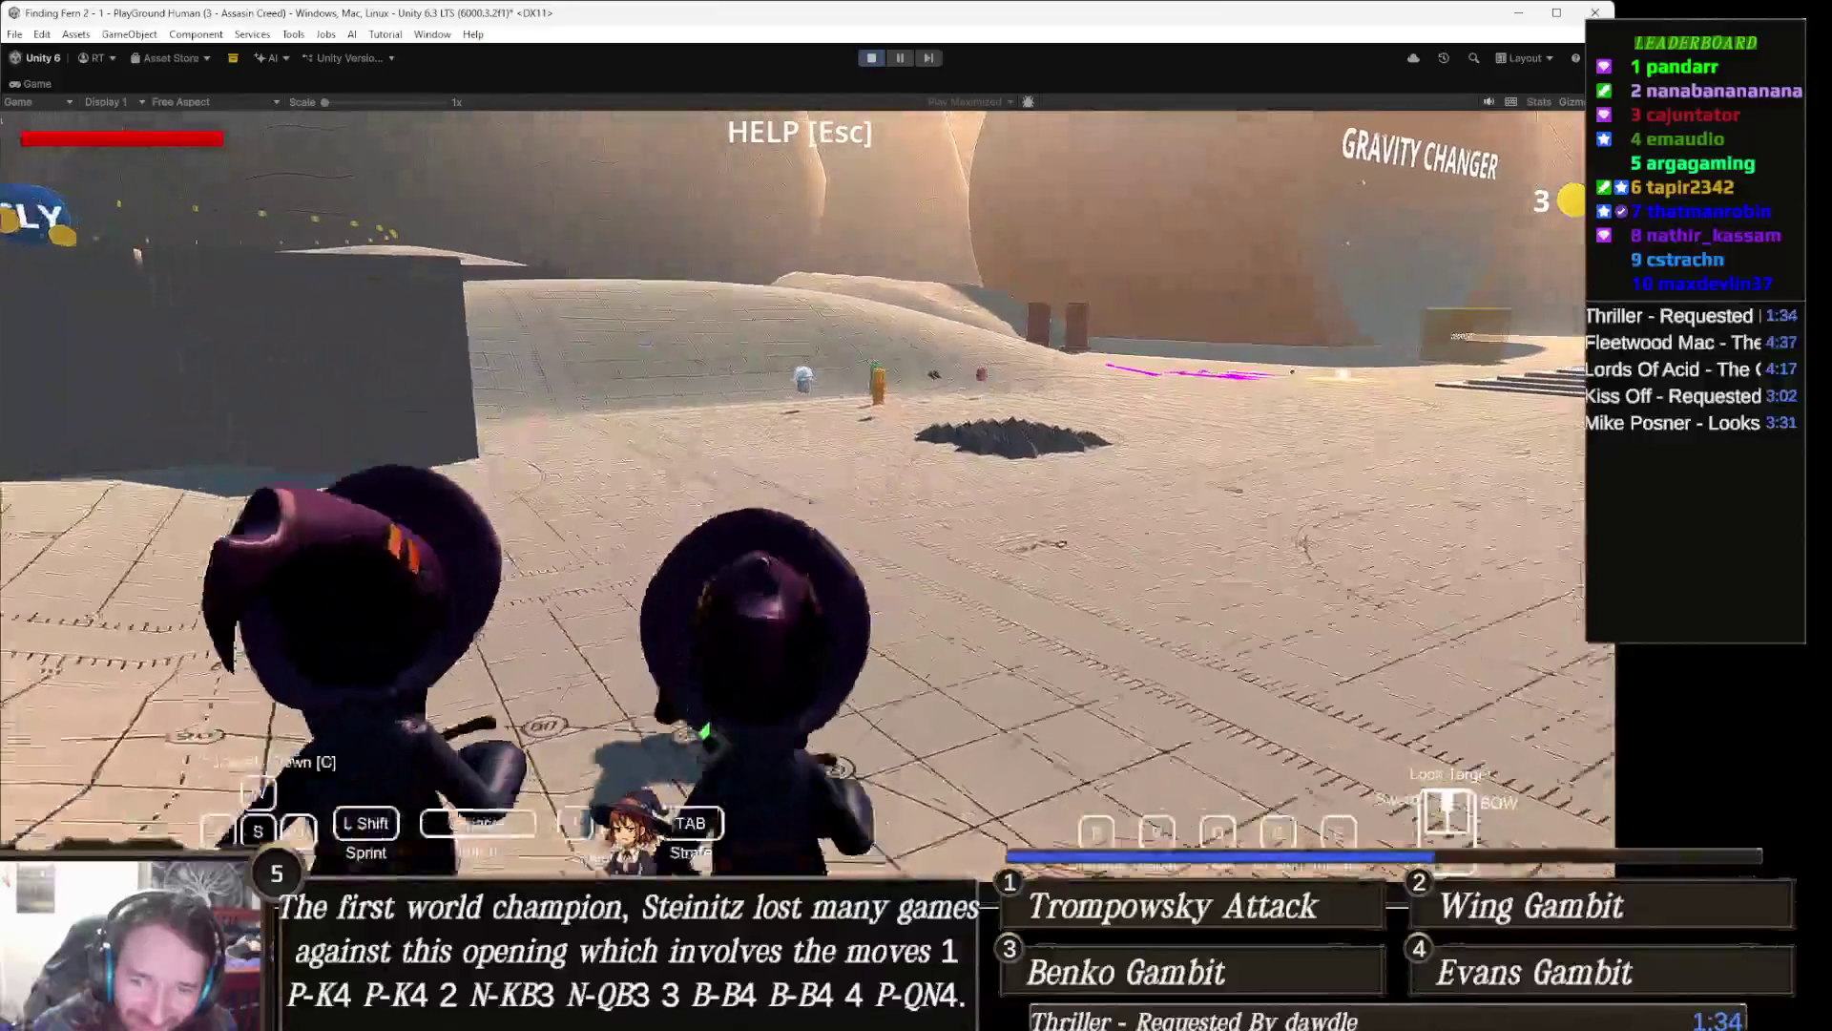
key("w")
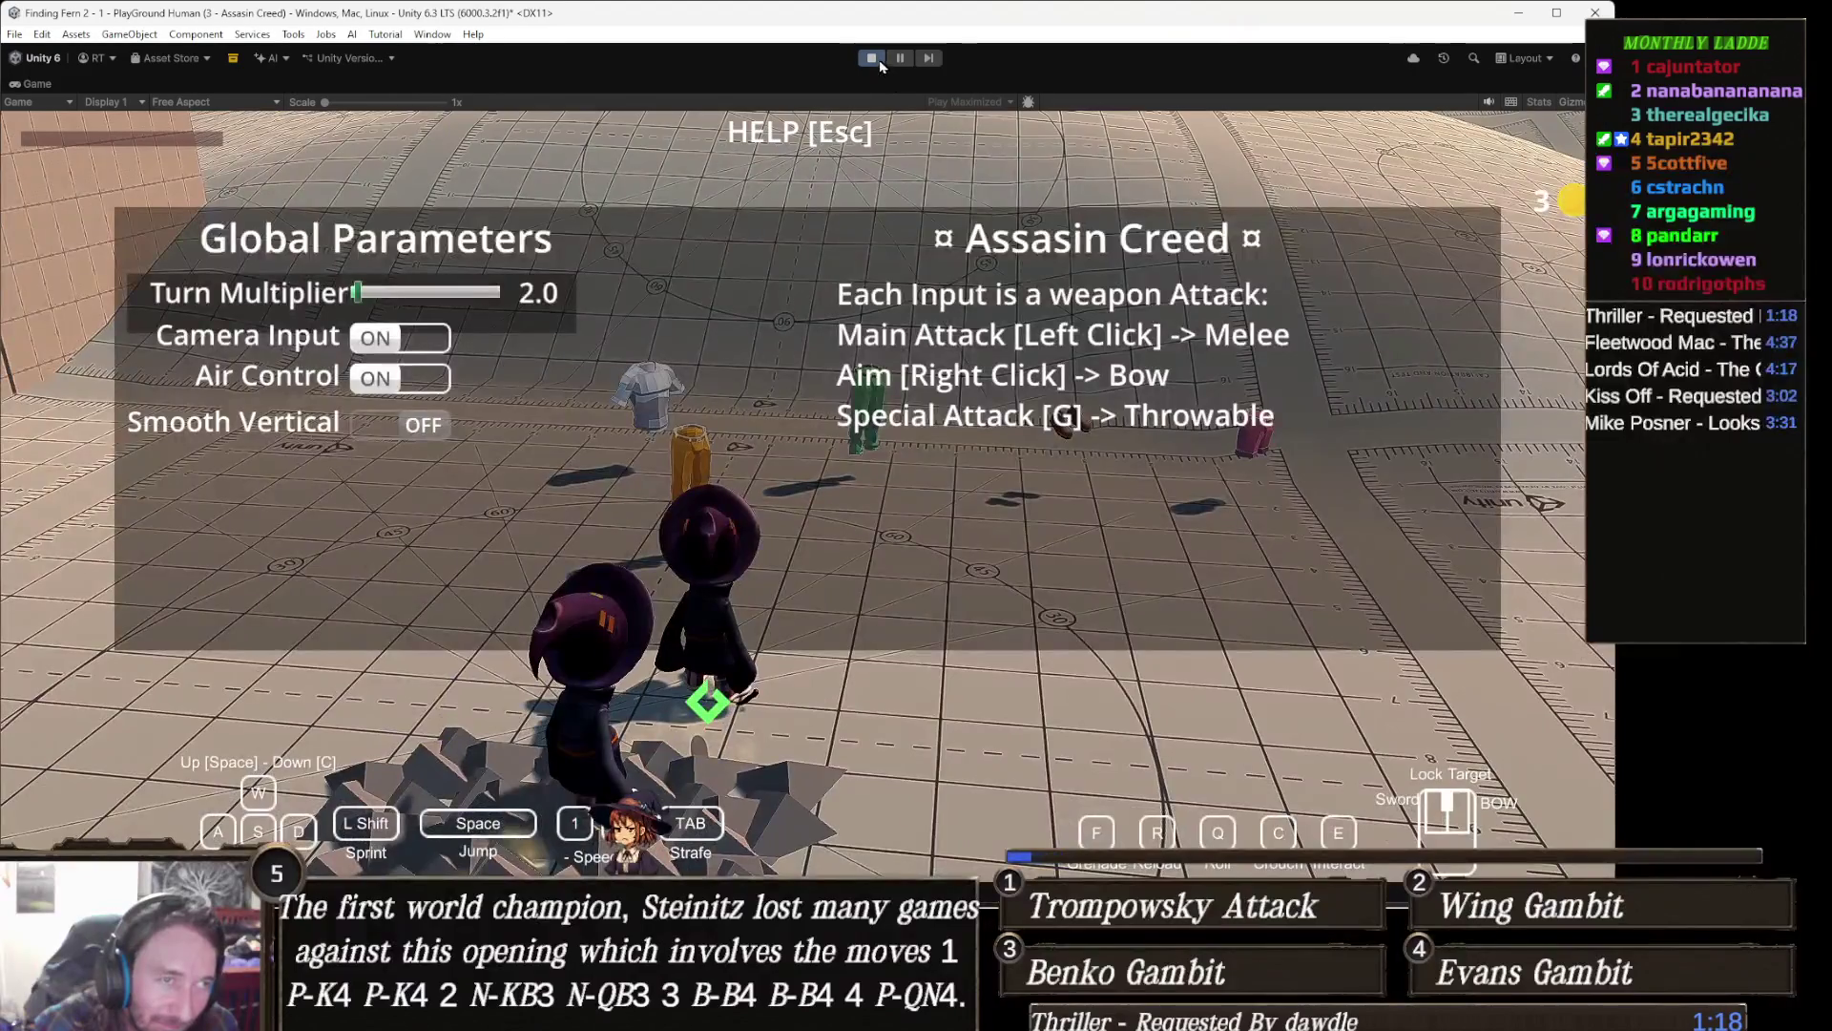
left_click(874, 59)
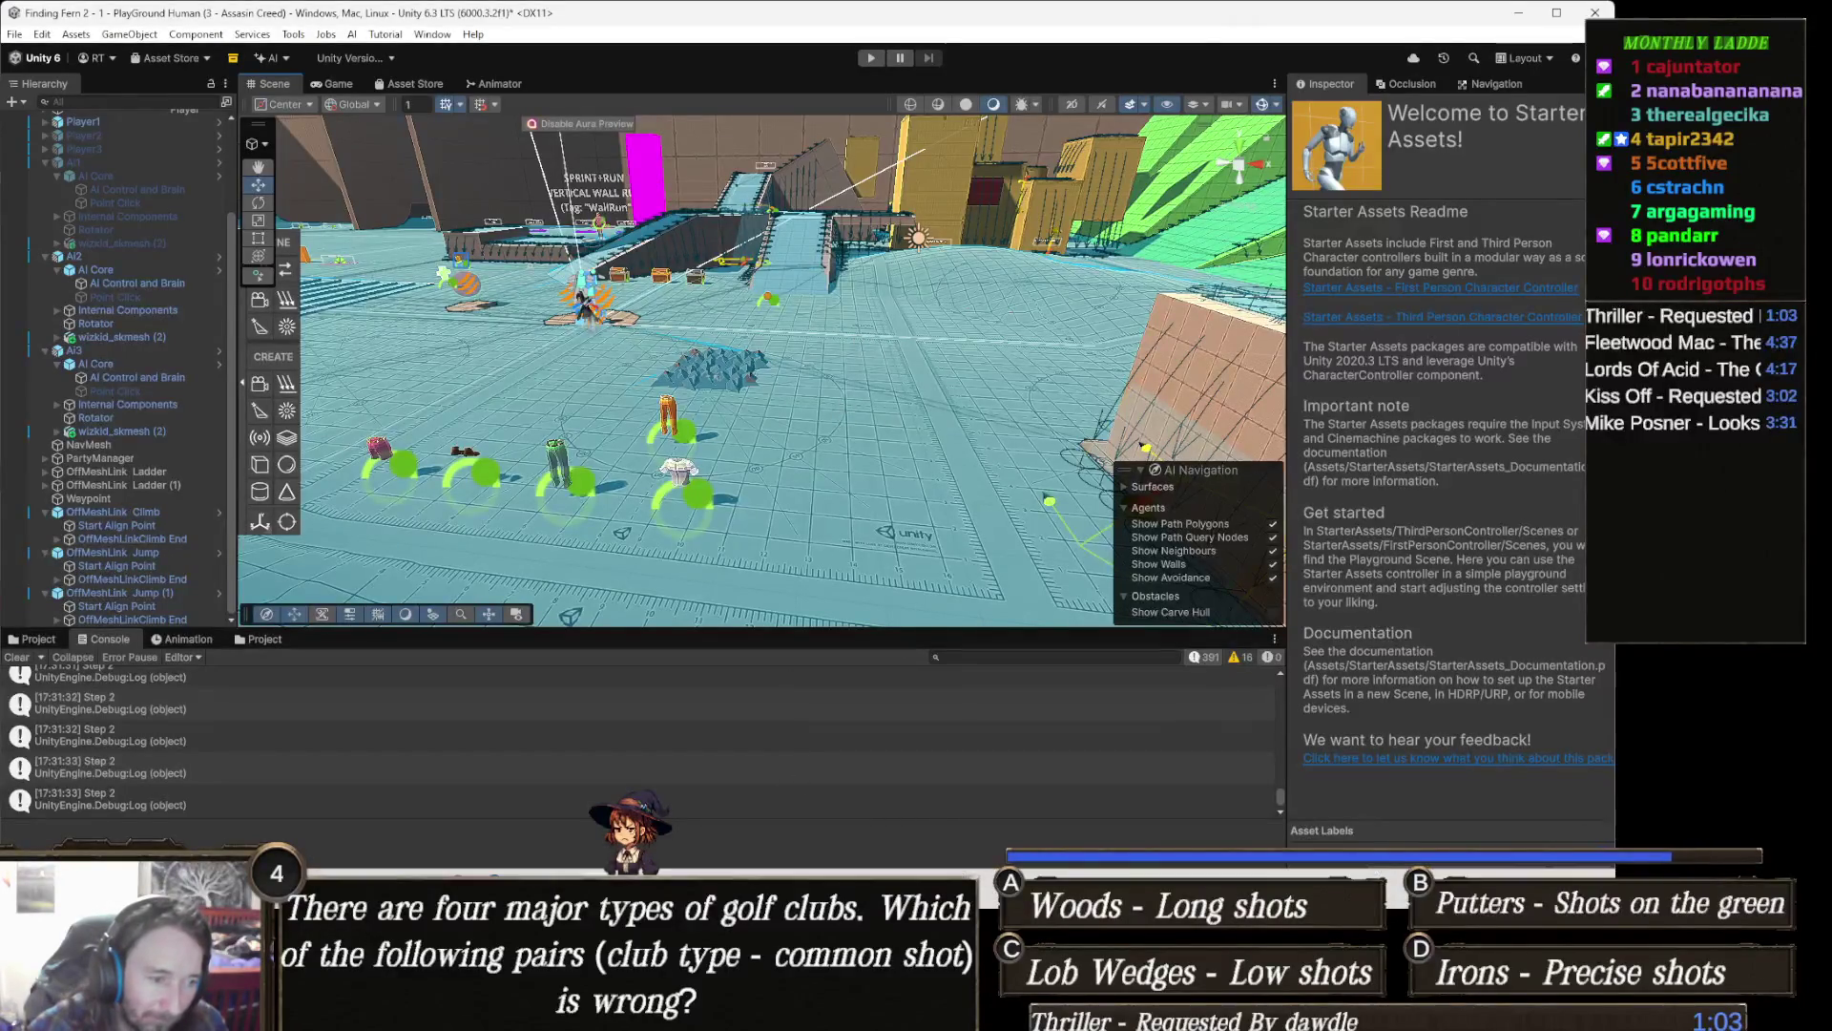
Step: Review the partyMembers list in PartyManager.cs, then switch to MAnimalAIControl.cs
key("alt+Tab")
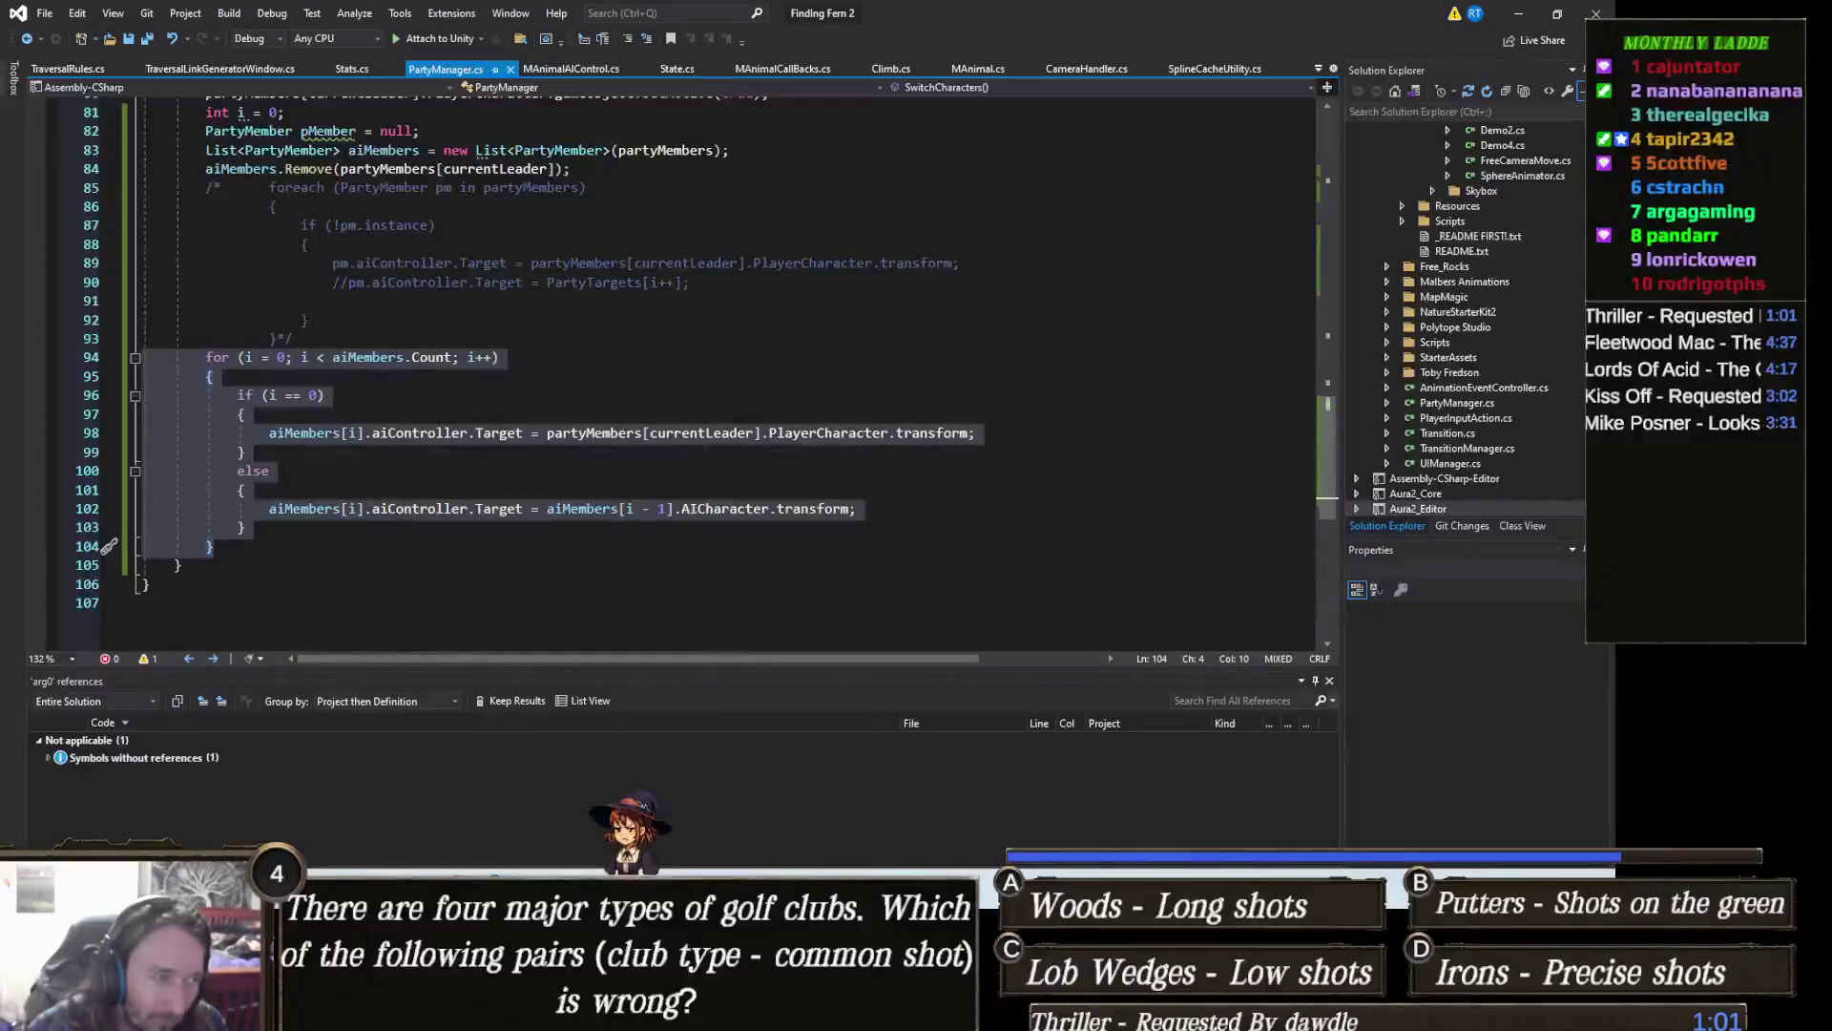
scroll(552, 478, "up", 3)
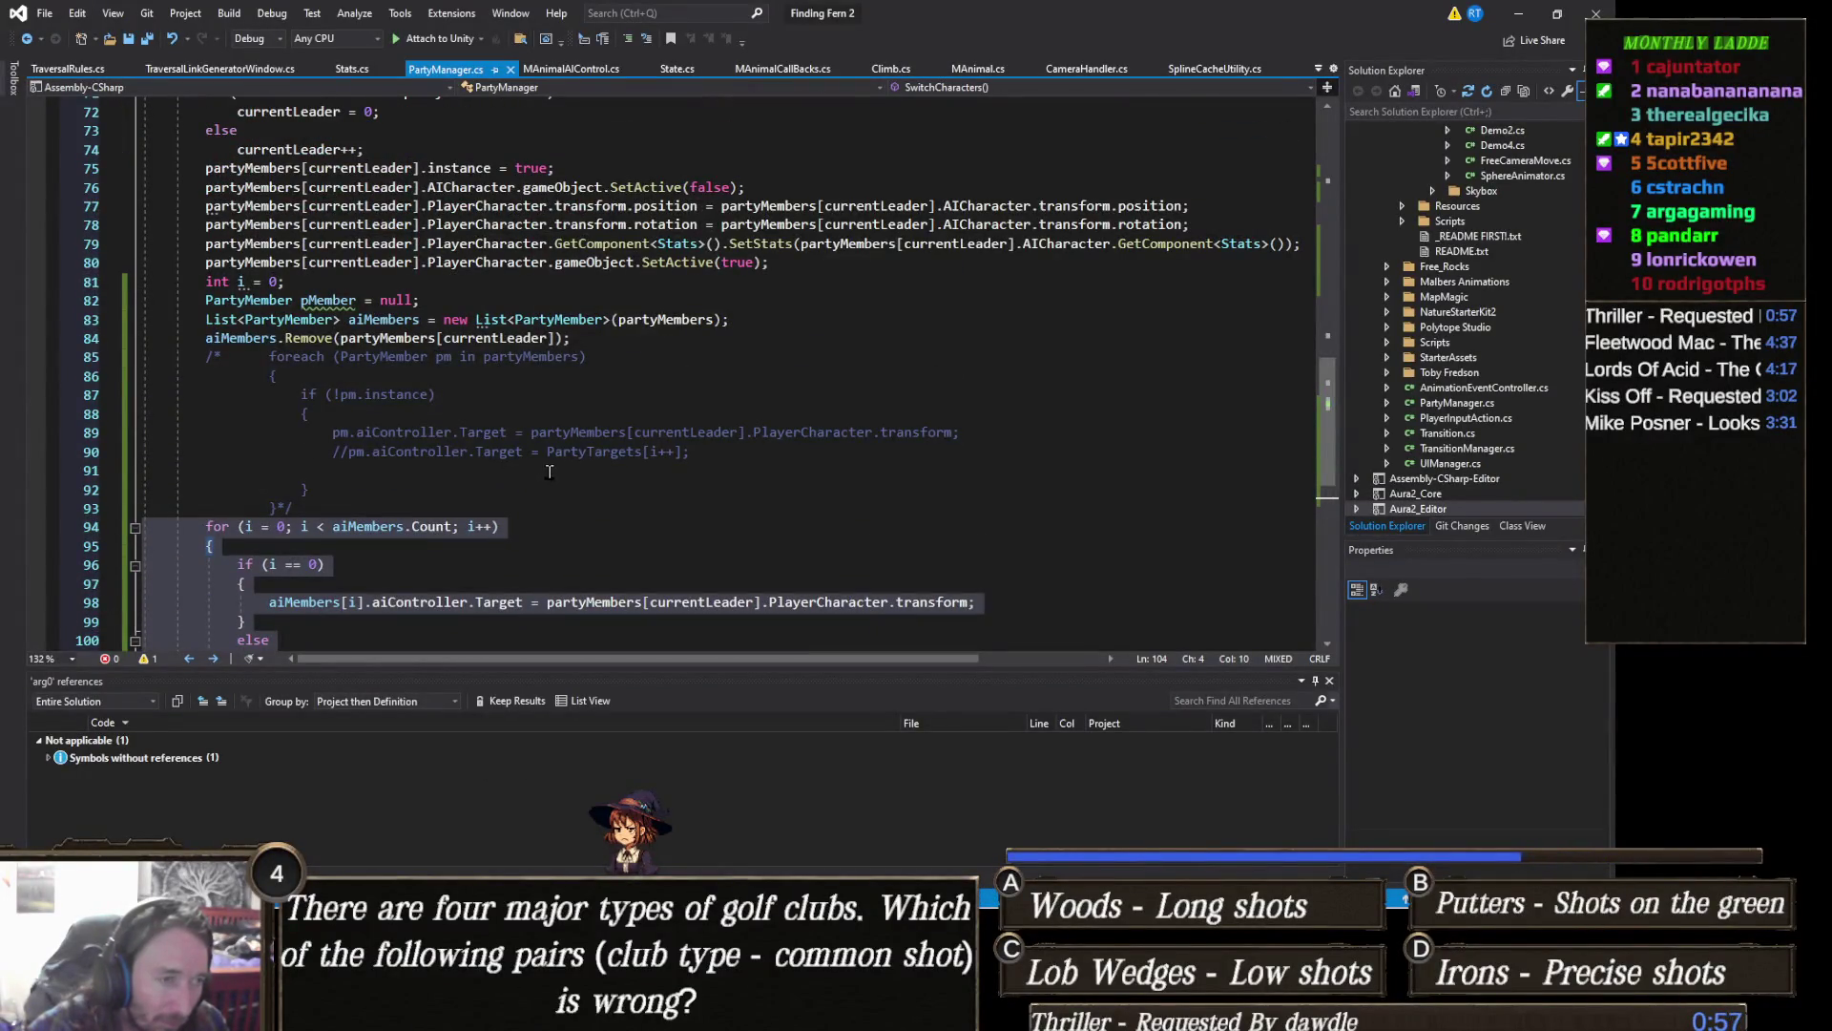
scroll(563, 476, "up", 6)
scroll(563, 477, "up", 12)
scroll(563, 477, "up", 6)
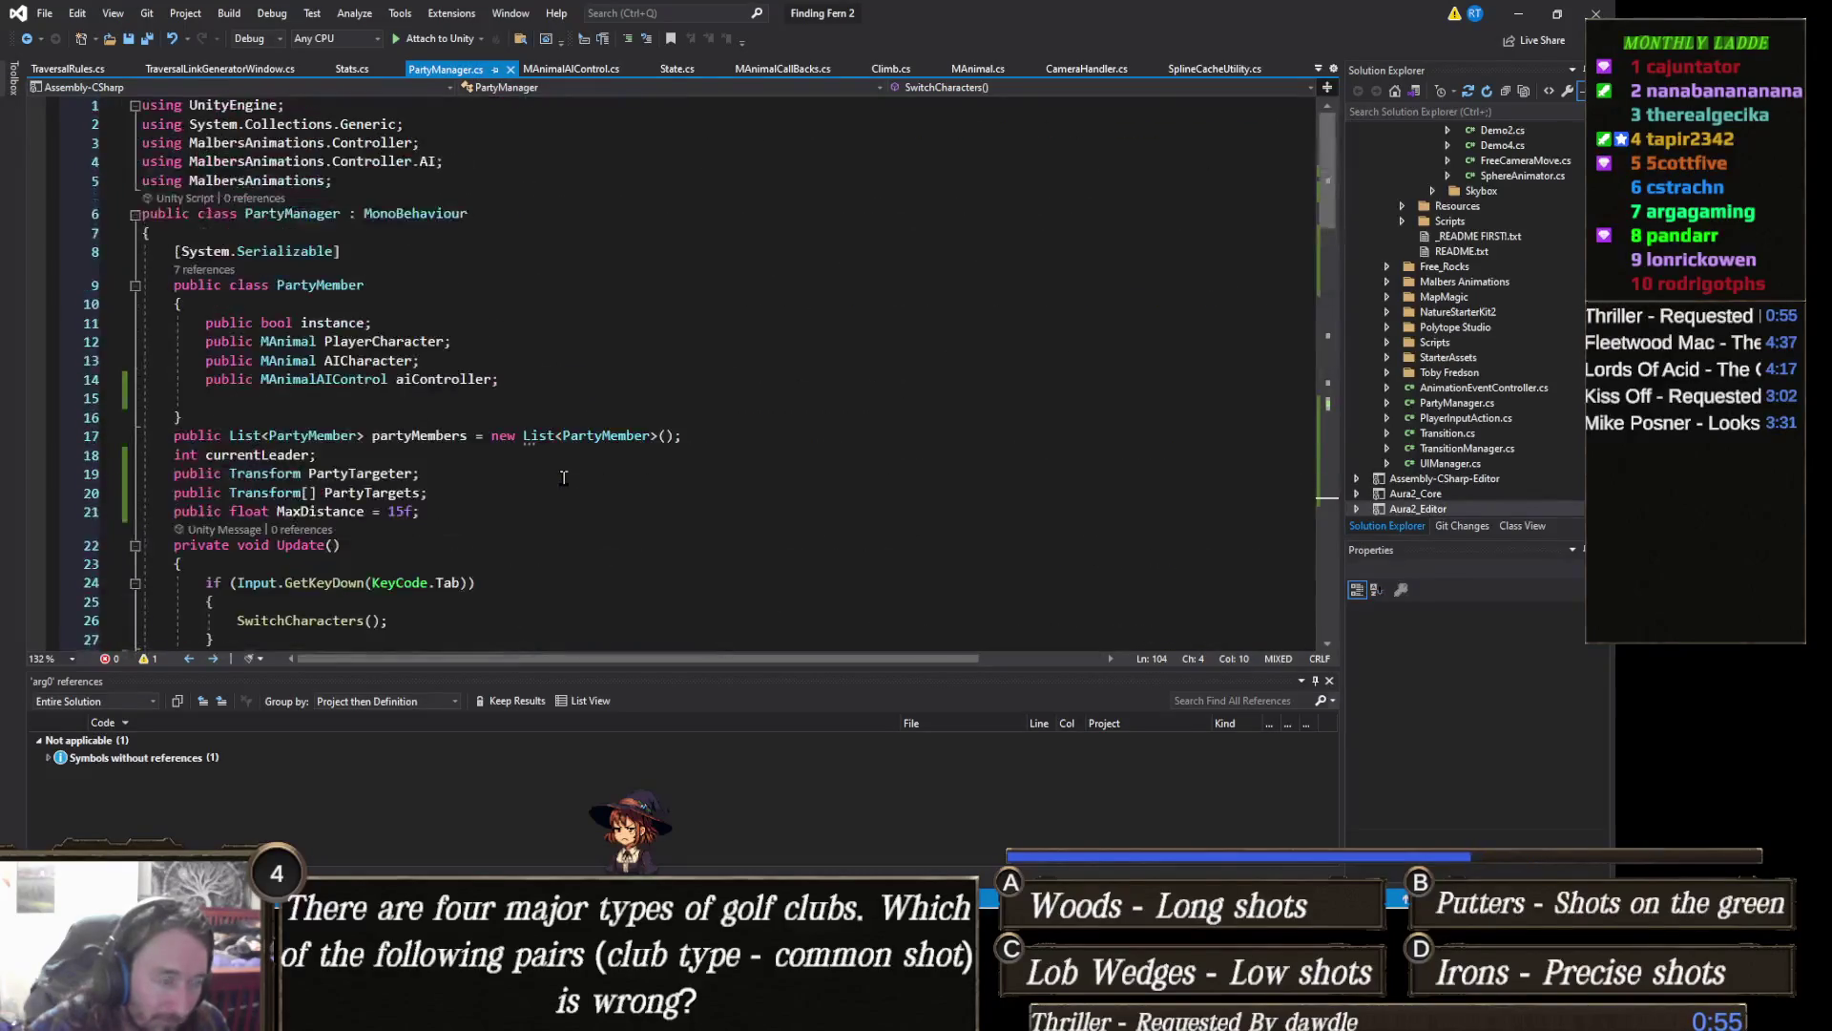
scroll(602, 491, "down", 4)
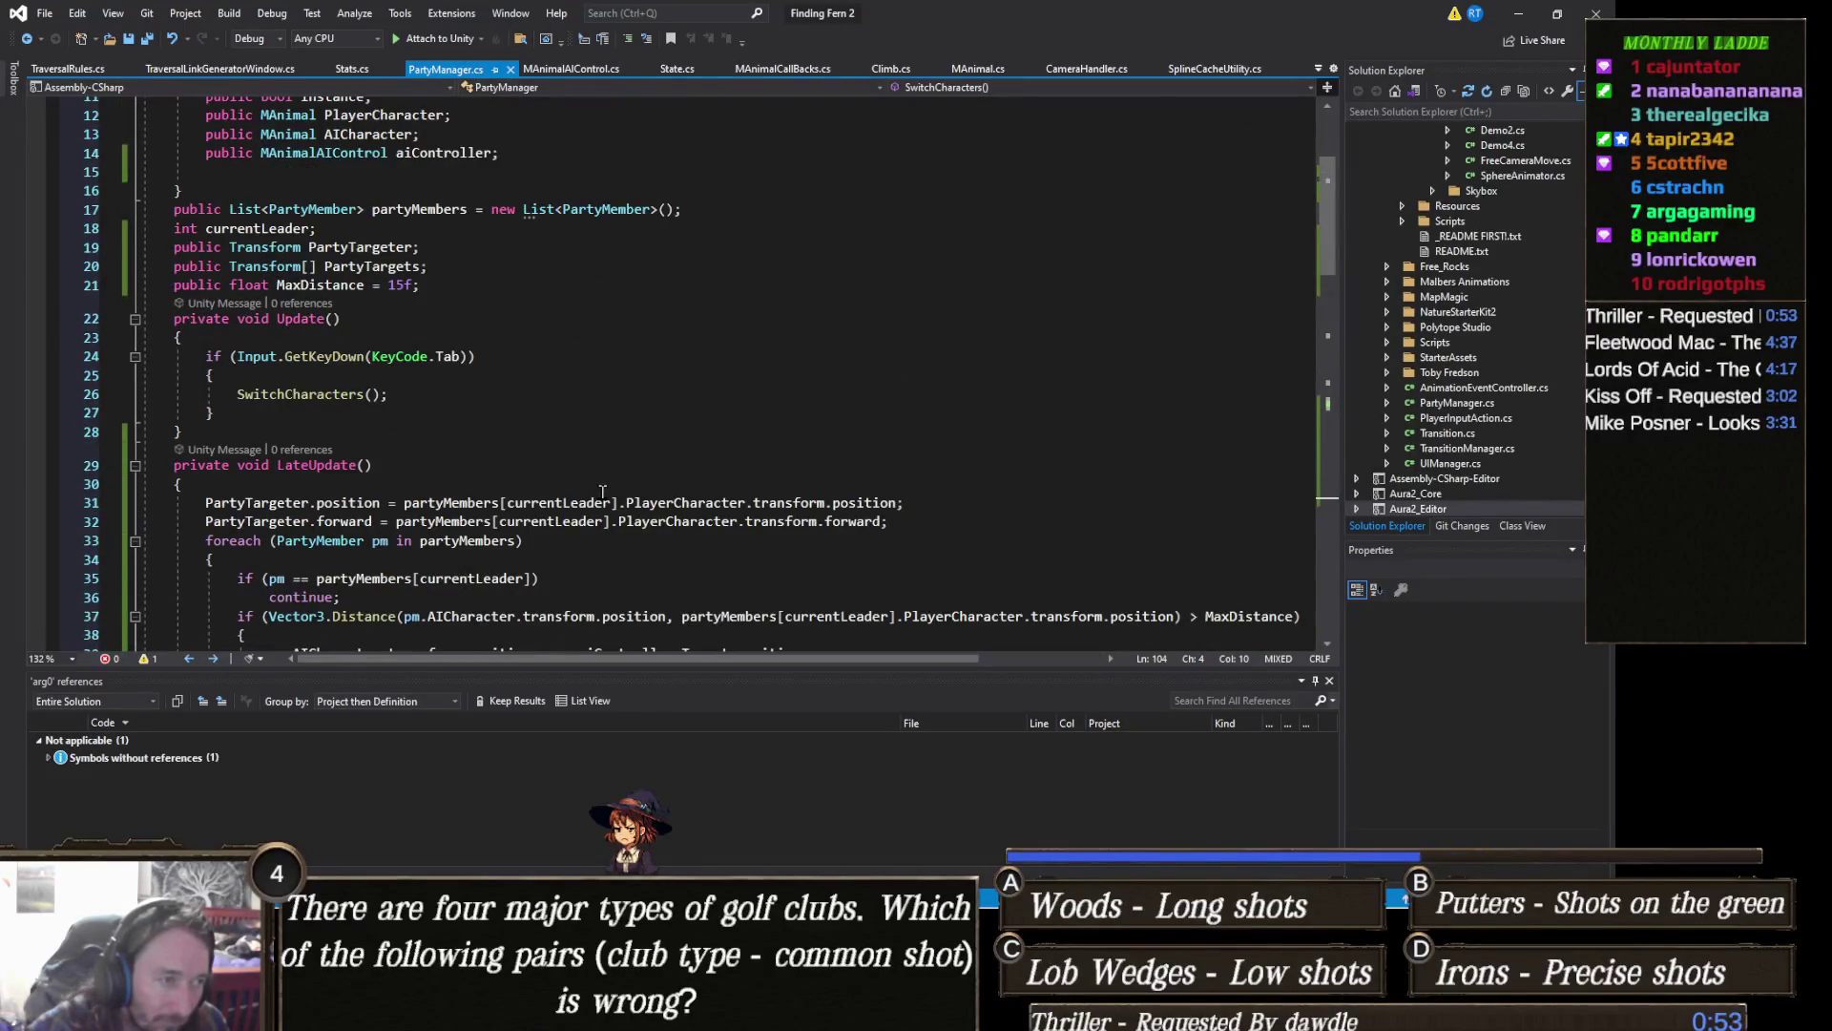
scroll(562, 482, "down", 2)
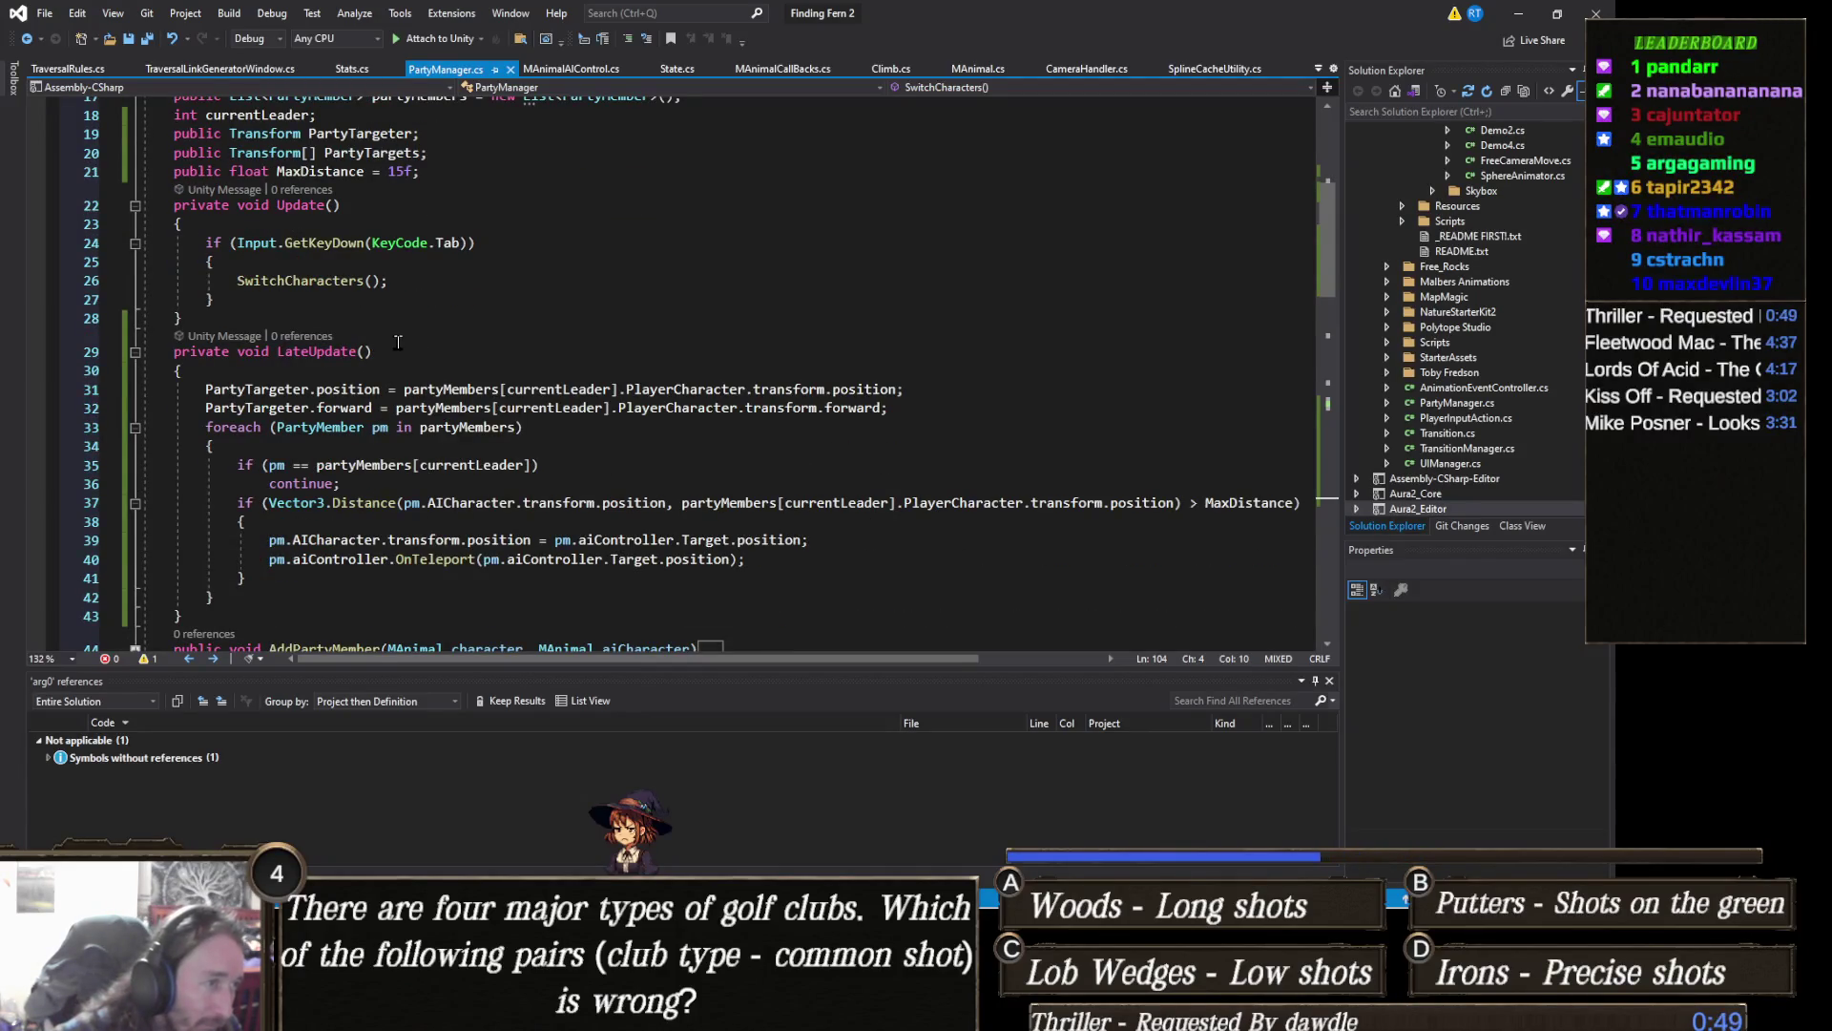
scroll(398, 341, "up", 3)
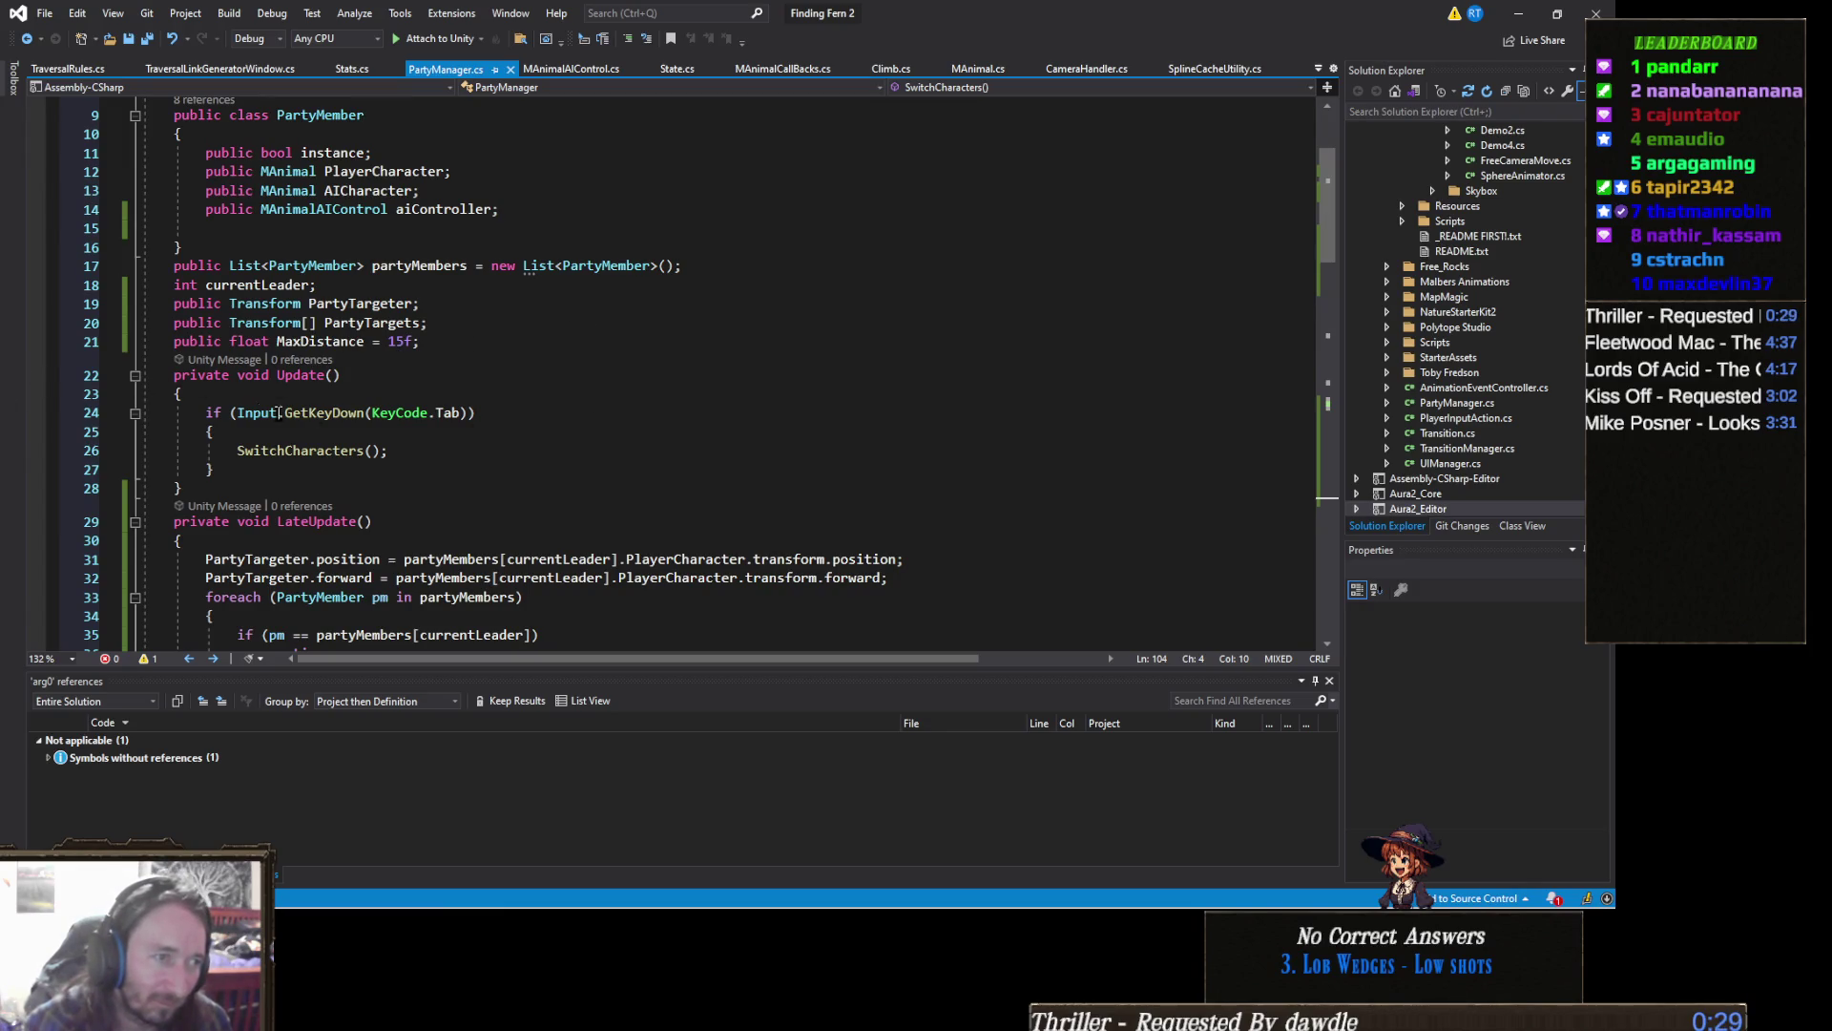
left_click(600, 266)
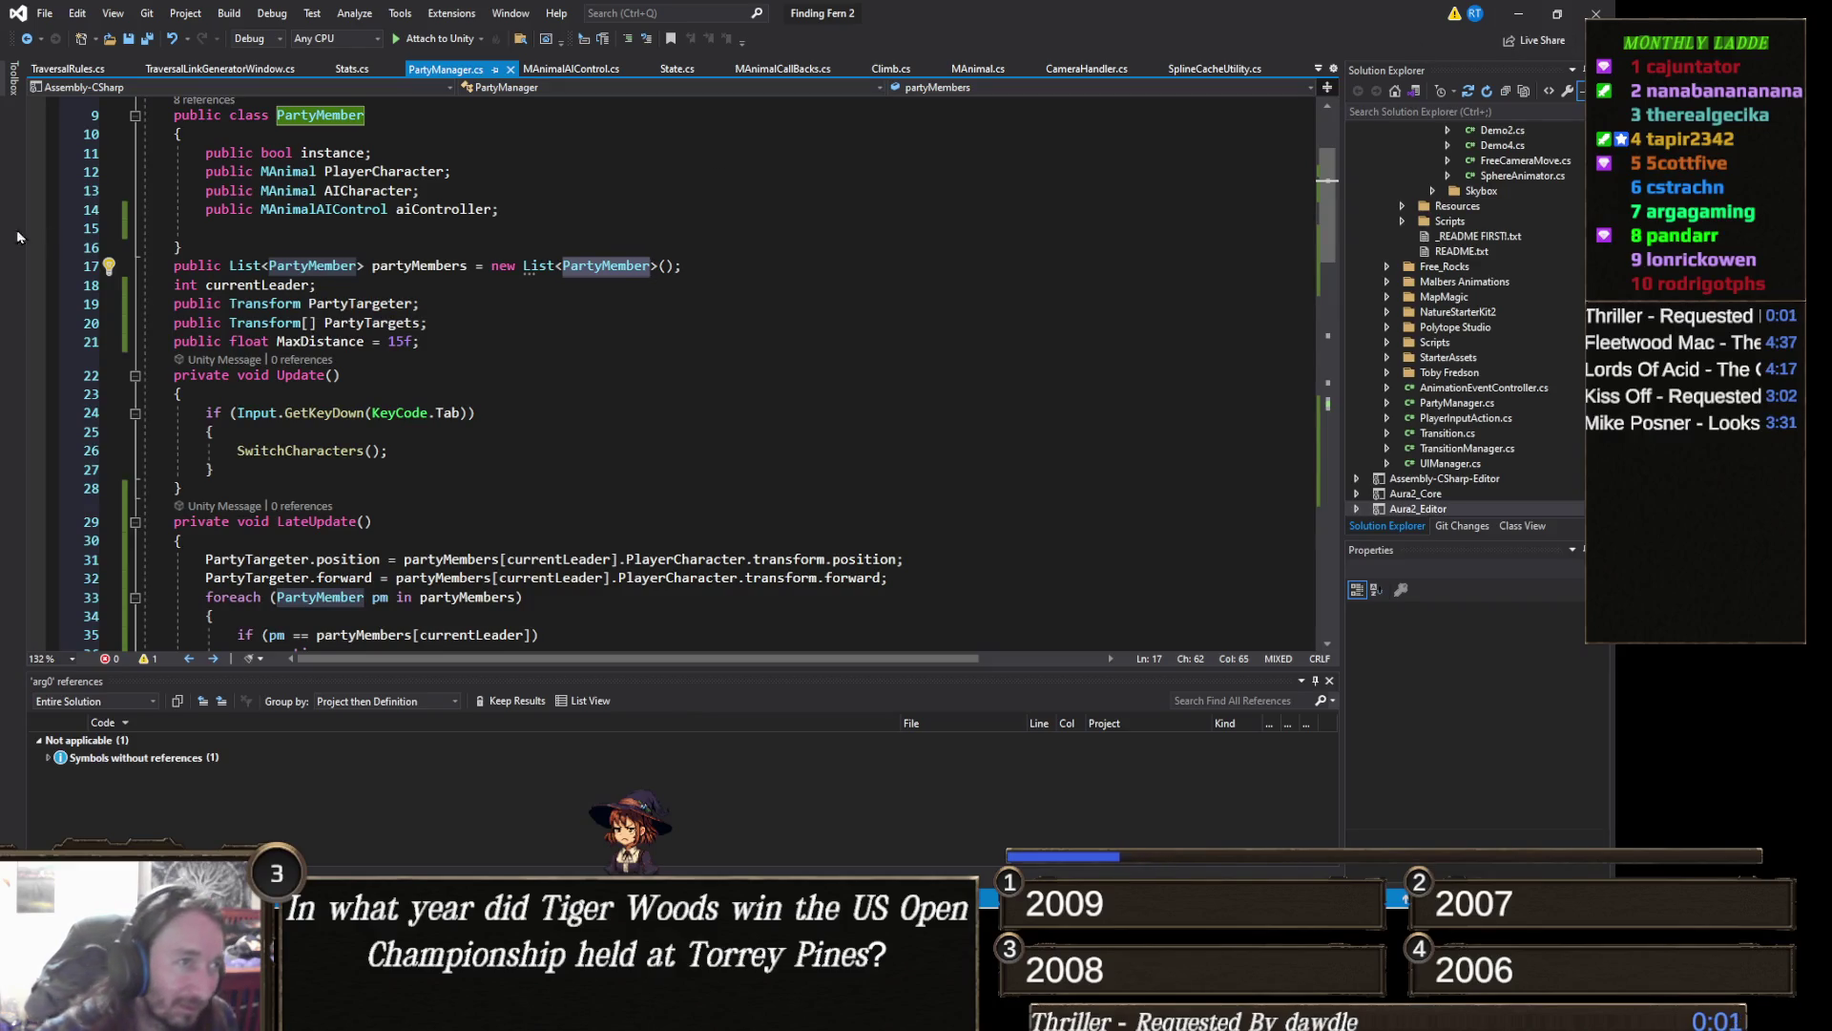
left_click(570, 68)
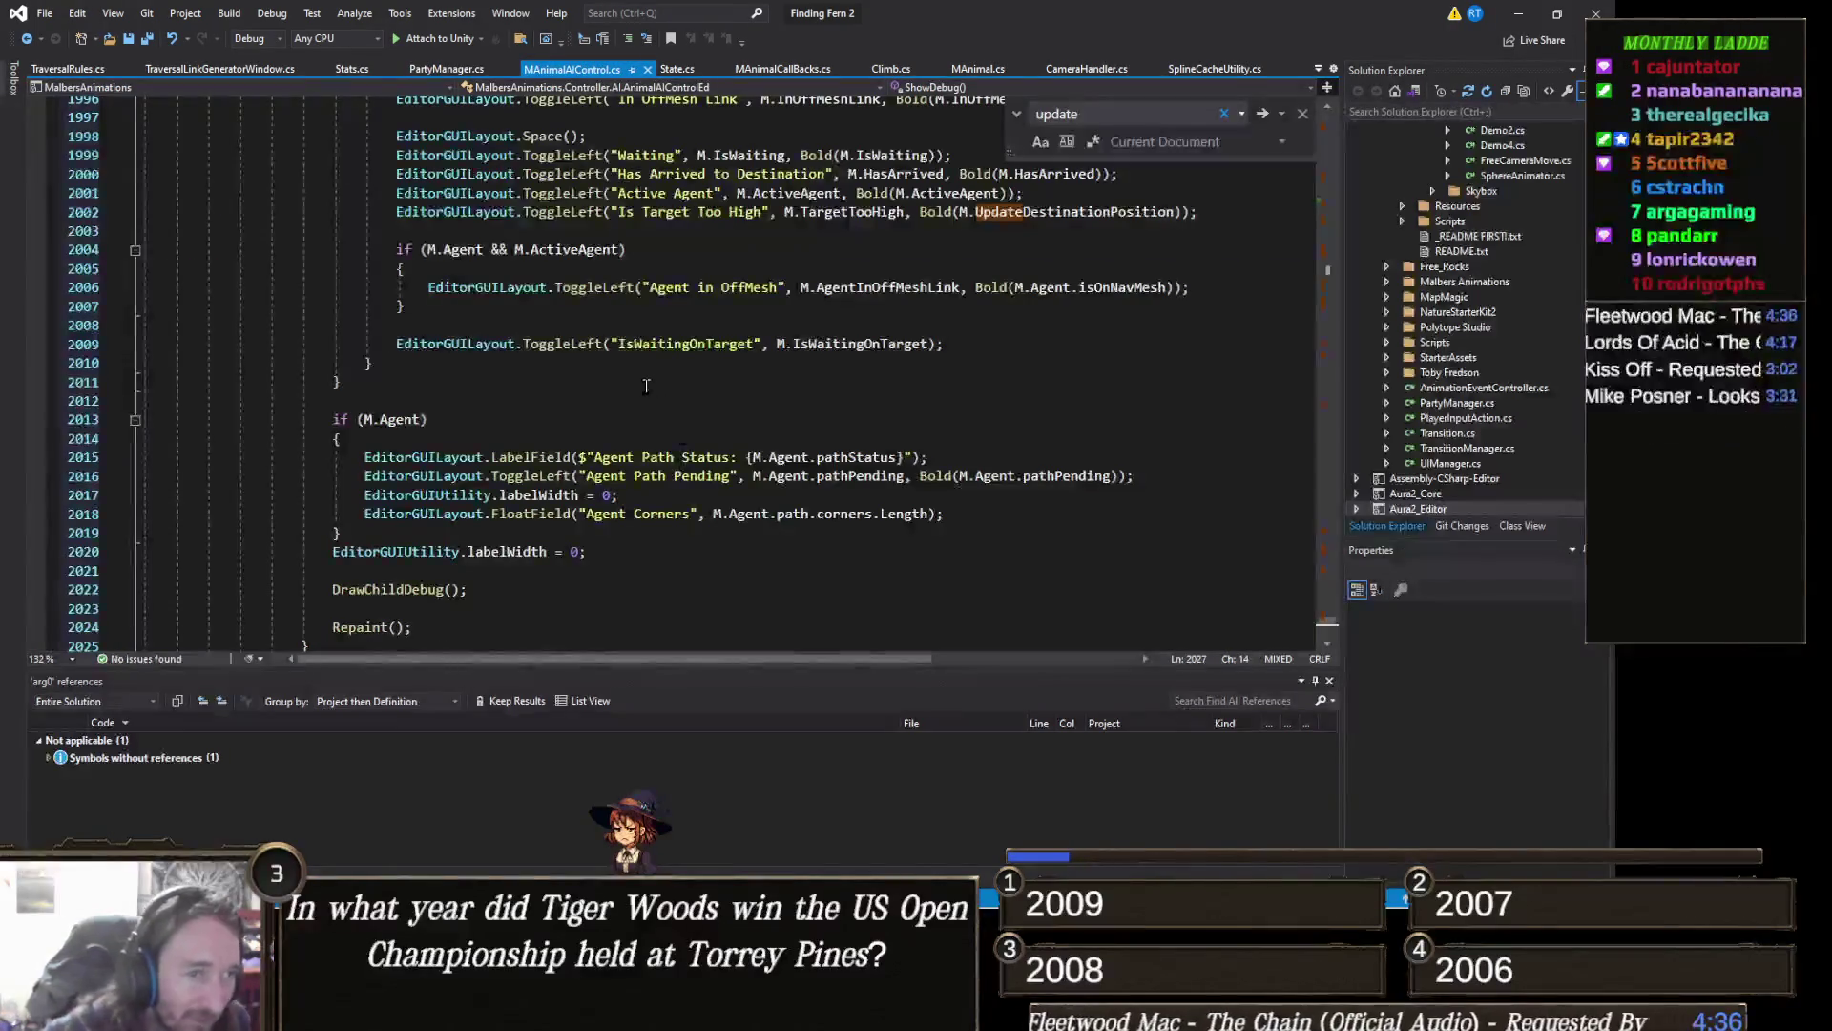
scroll(666, 457, "up", 4)
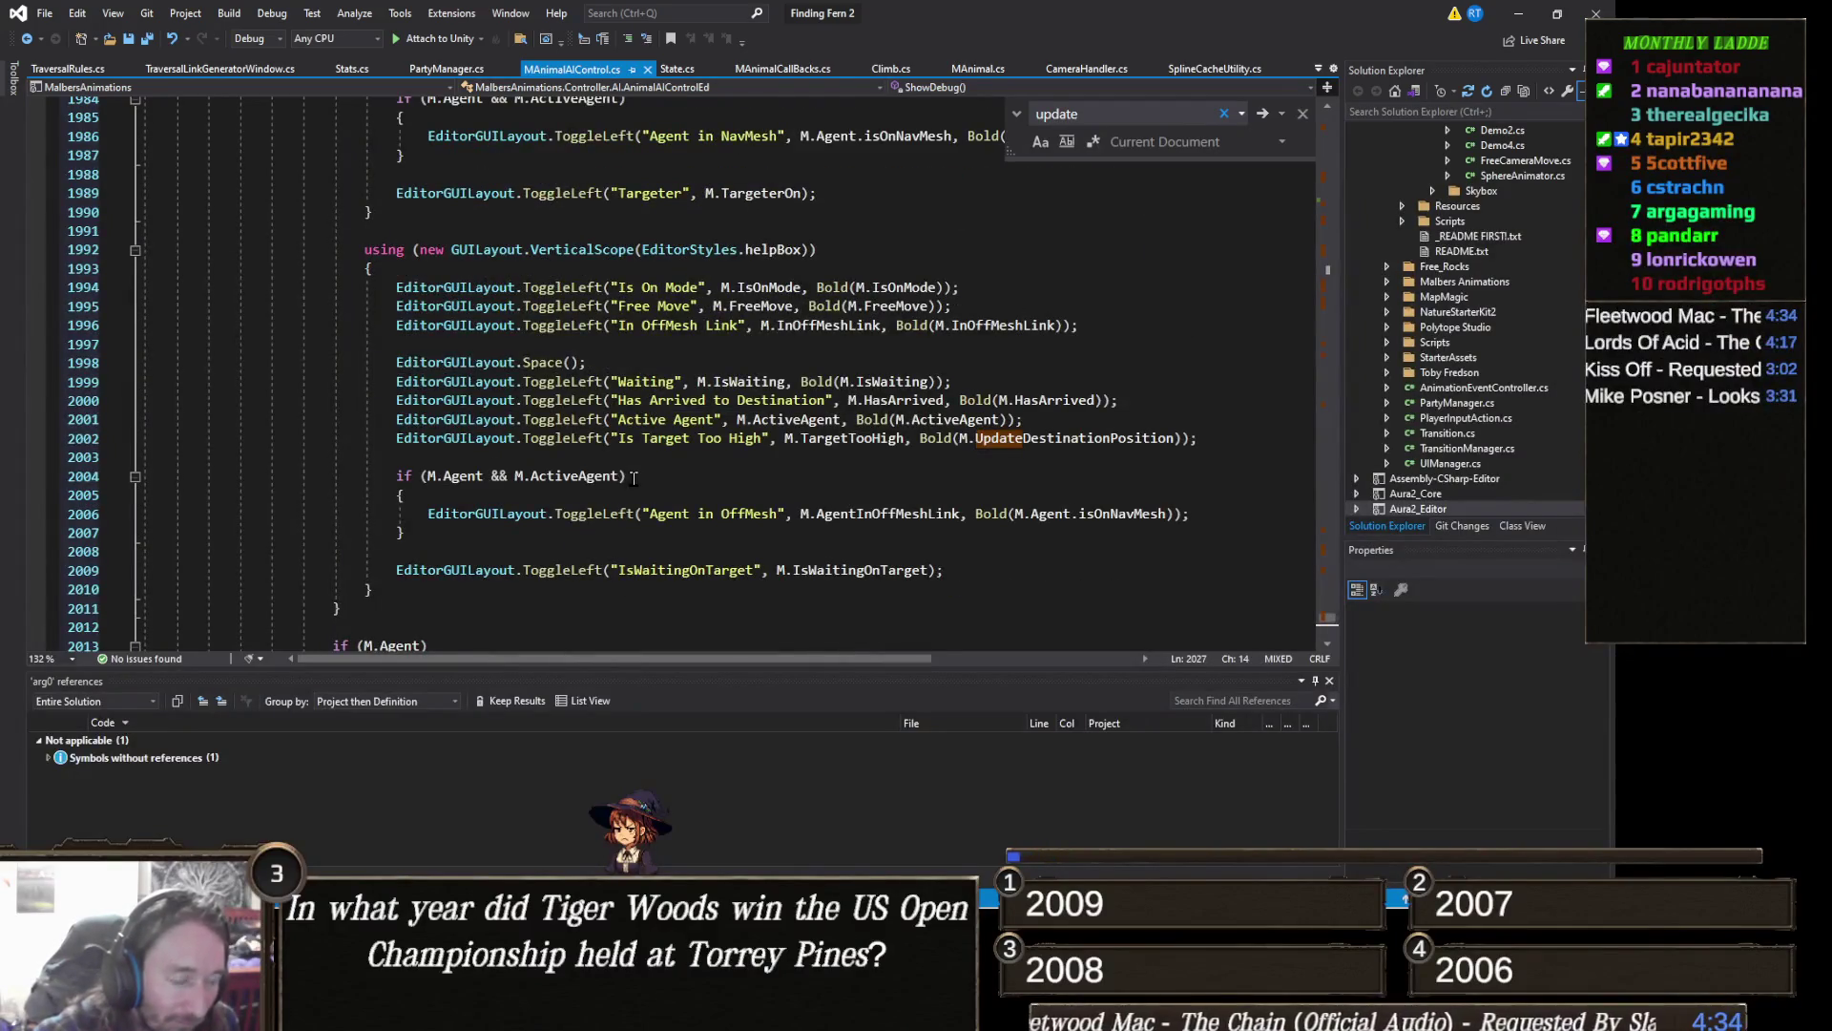
scroll(624, 475, "up", 1)
scroll(624, 475, "up", 5)
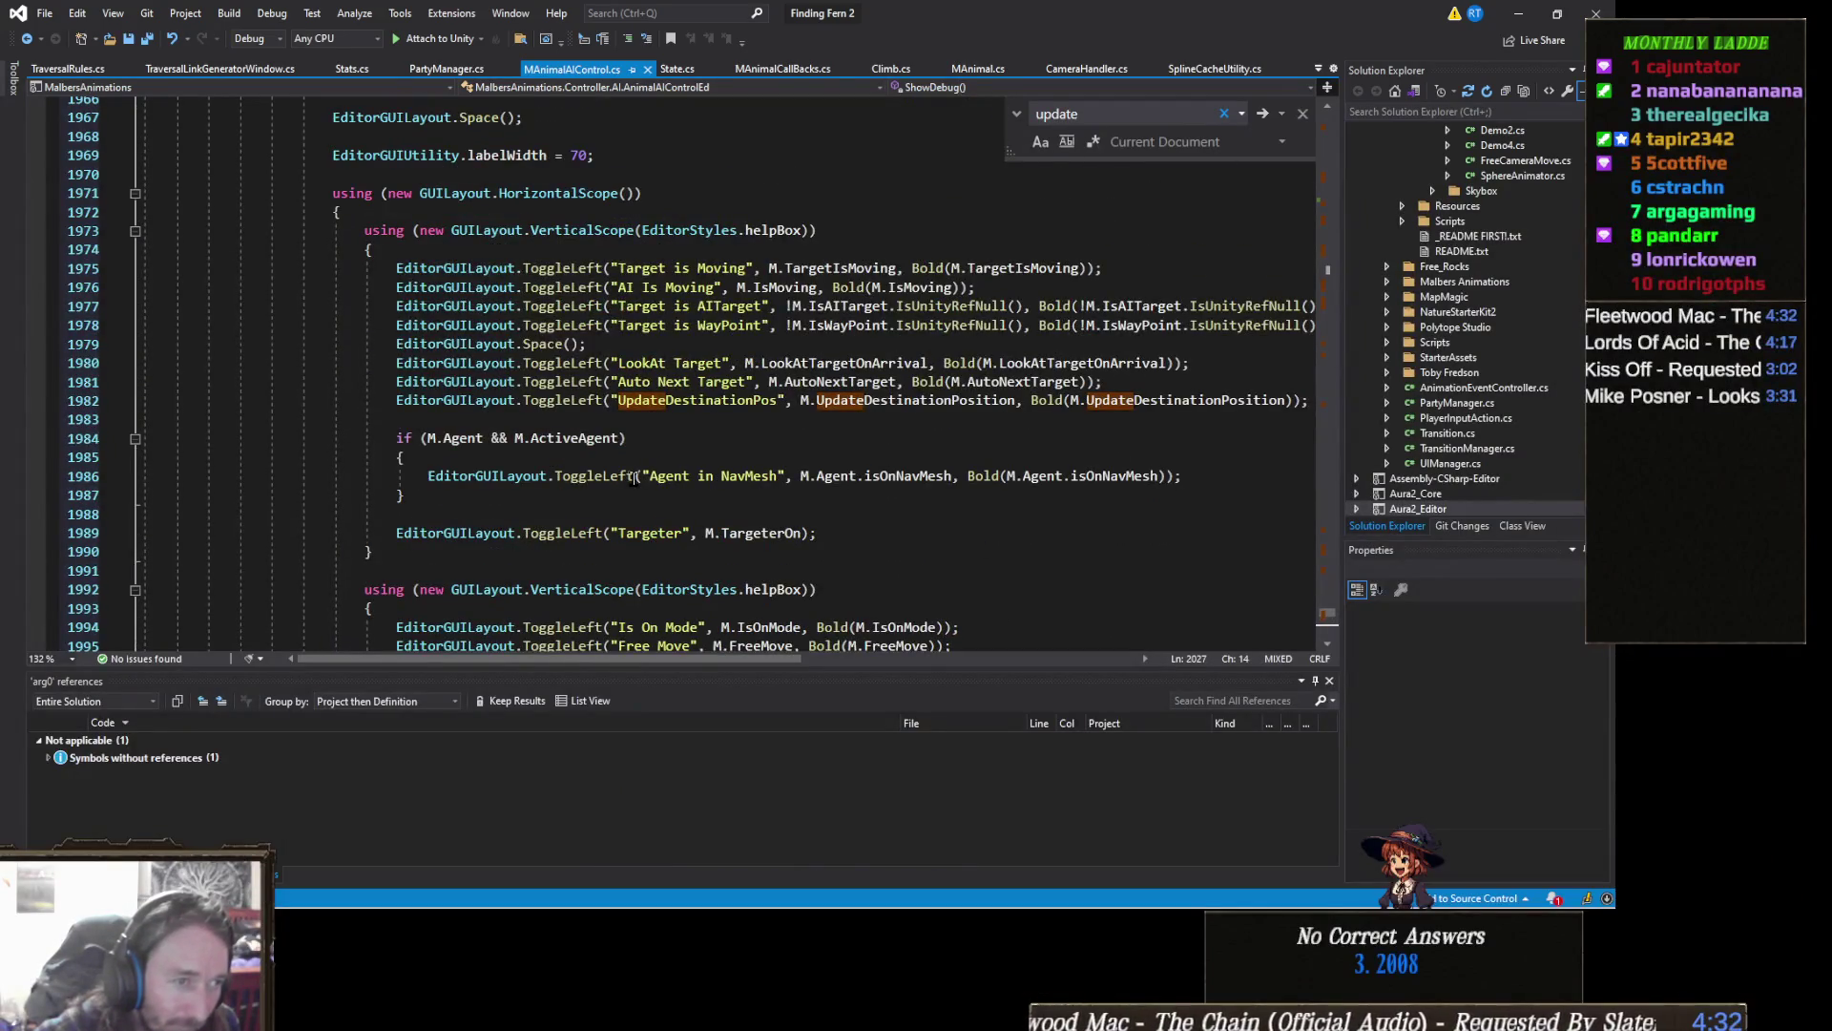
scroll(635, 475, "up", 1)
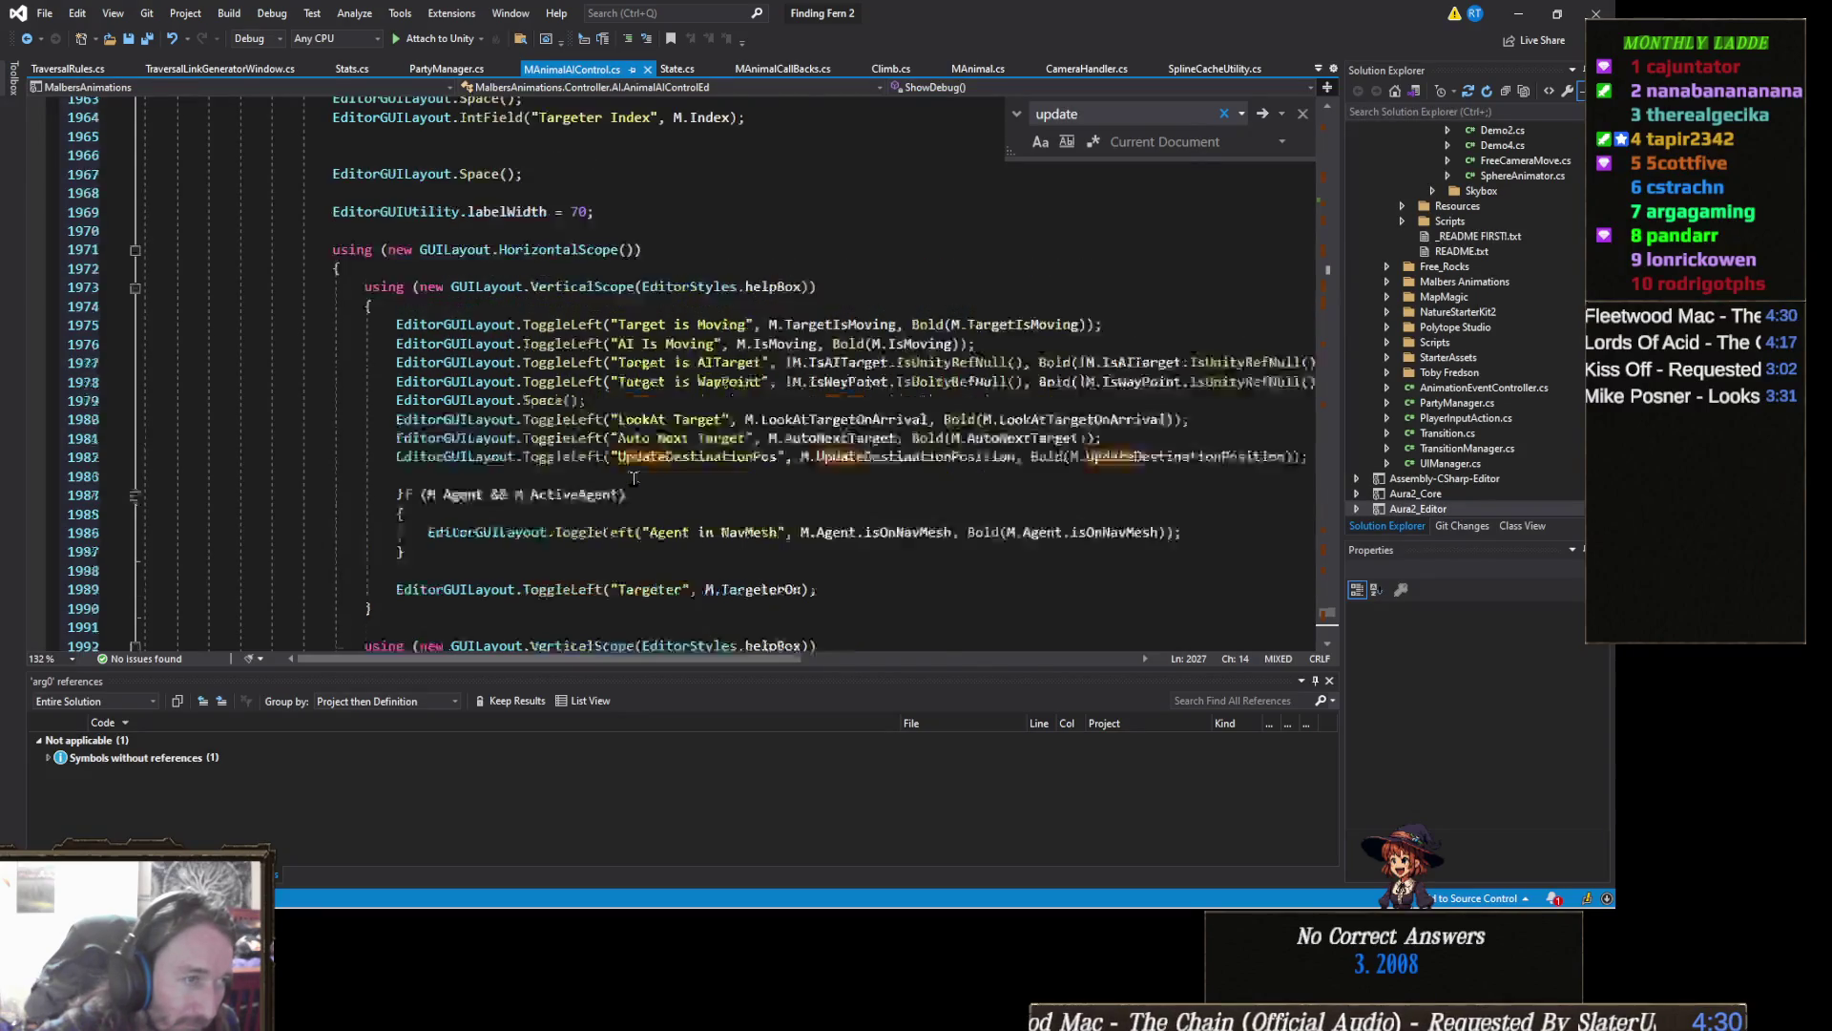
scroll(635, 476, "up", 4)
scroll(634, 475, "up", 4)
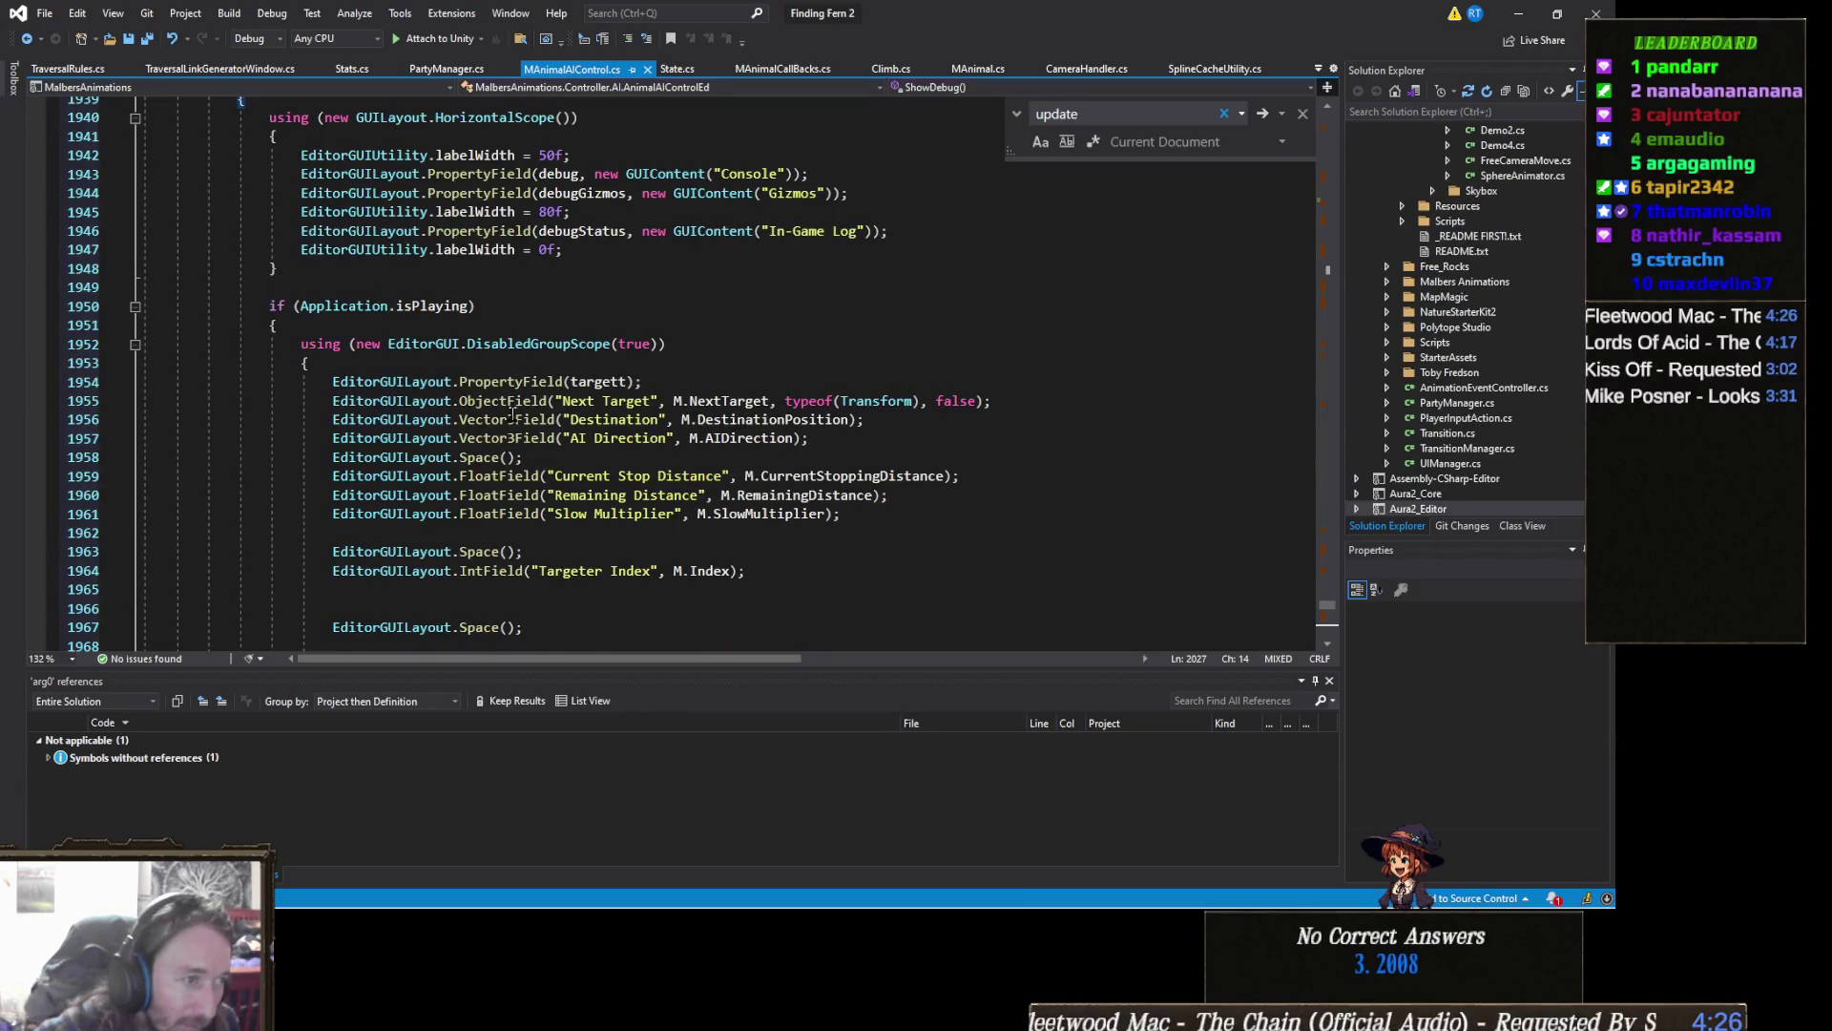
scroll(468, 425, "up", 6)
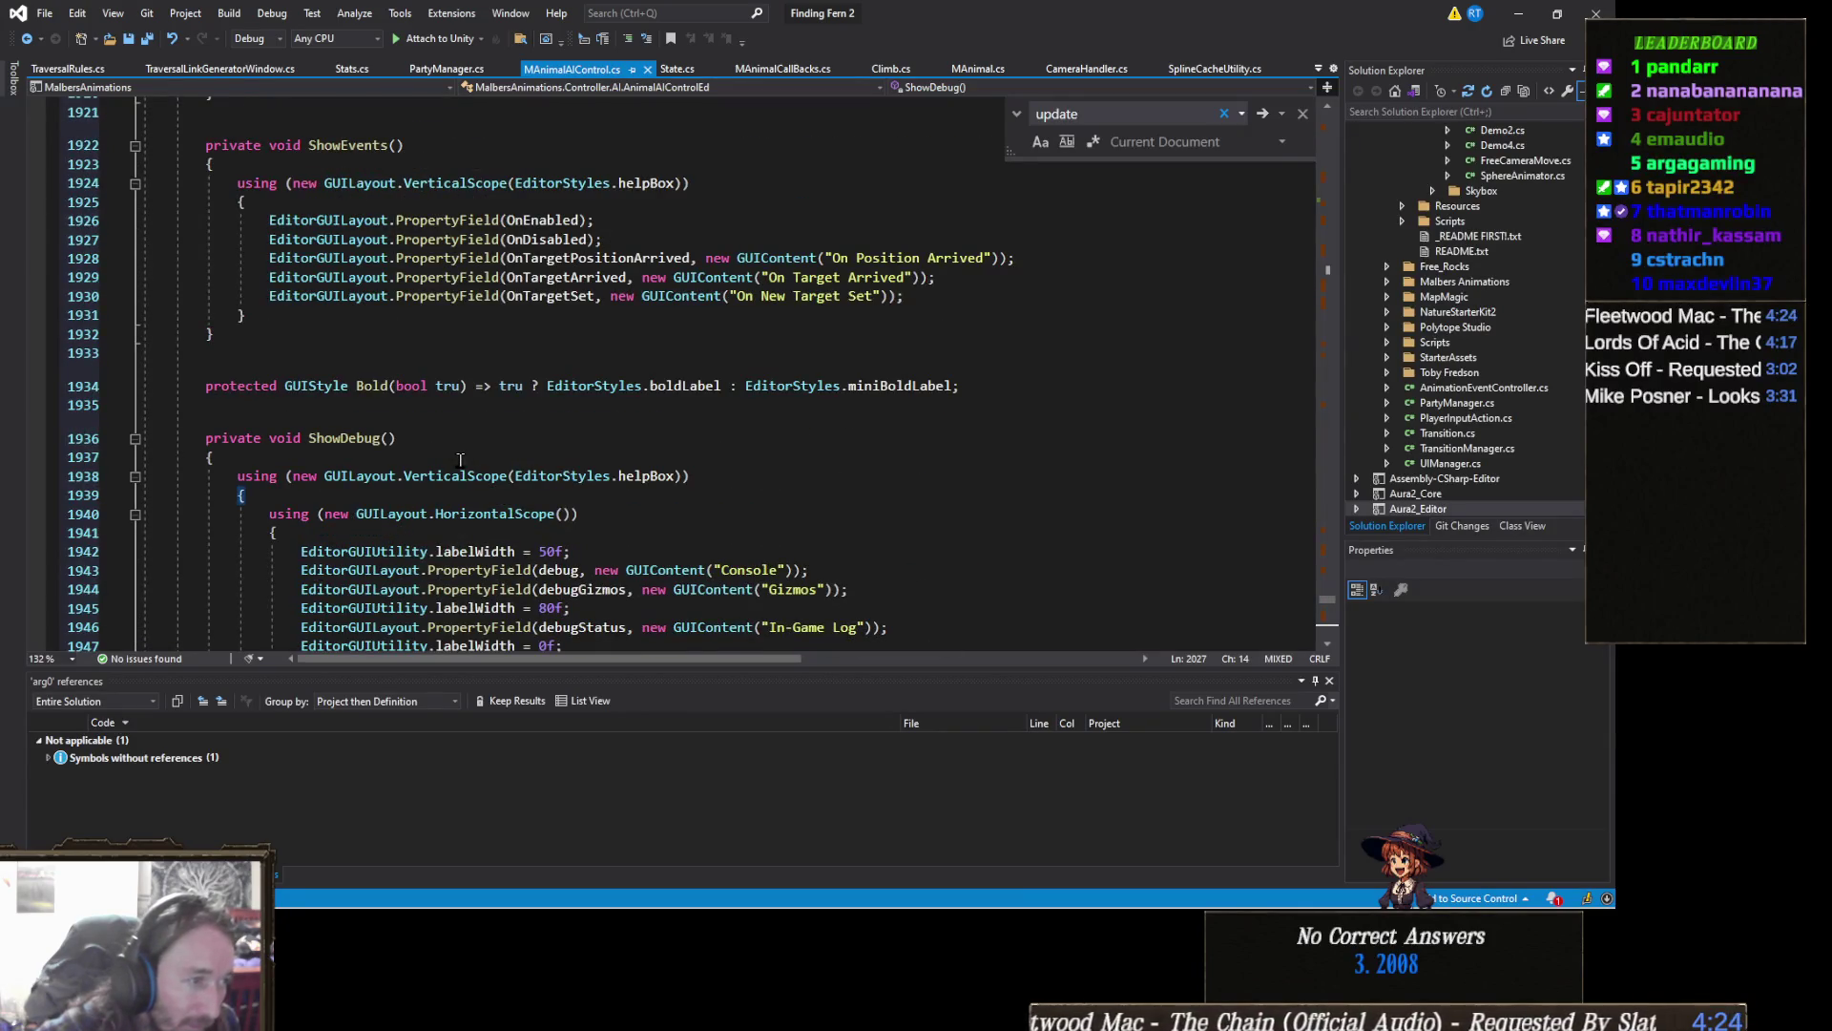
Step: Collapse the ShowDebug and ShowGeneral method bodies in MAnimalAIControl.cs
left_click(134, 437)
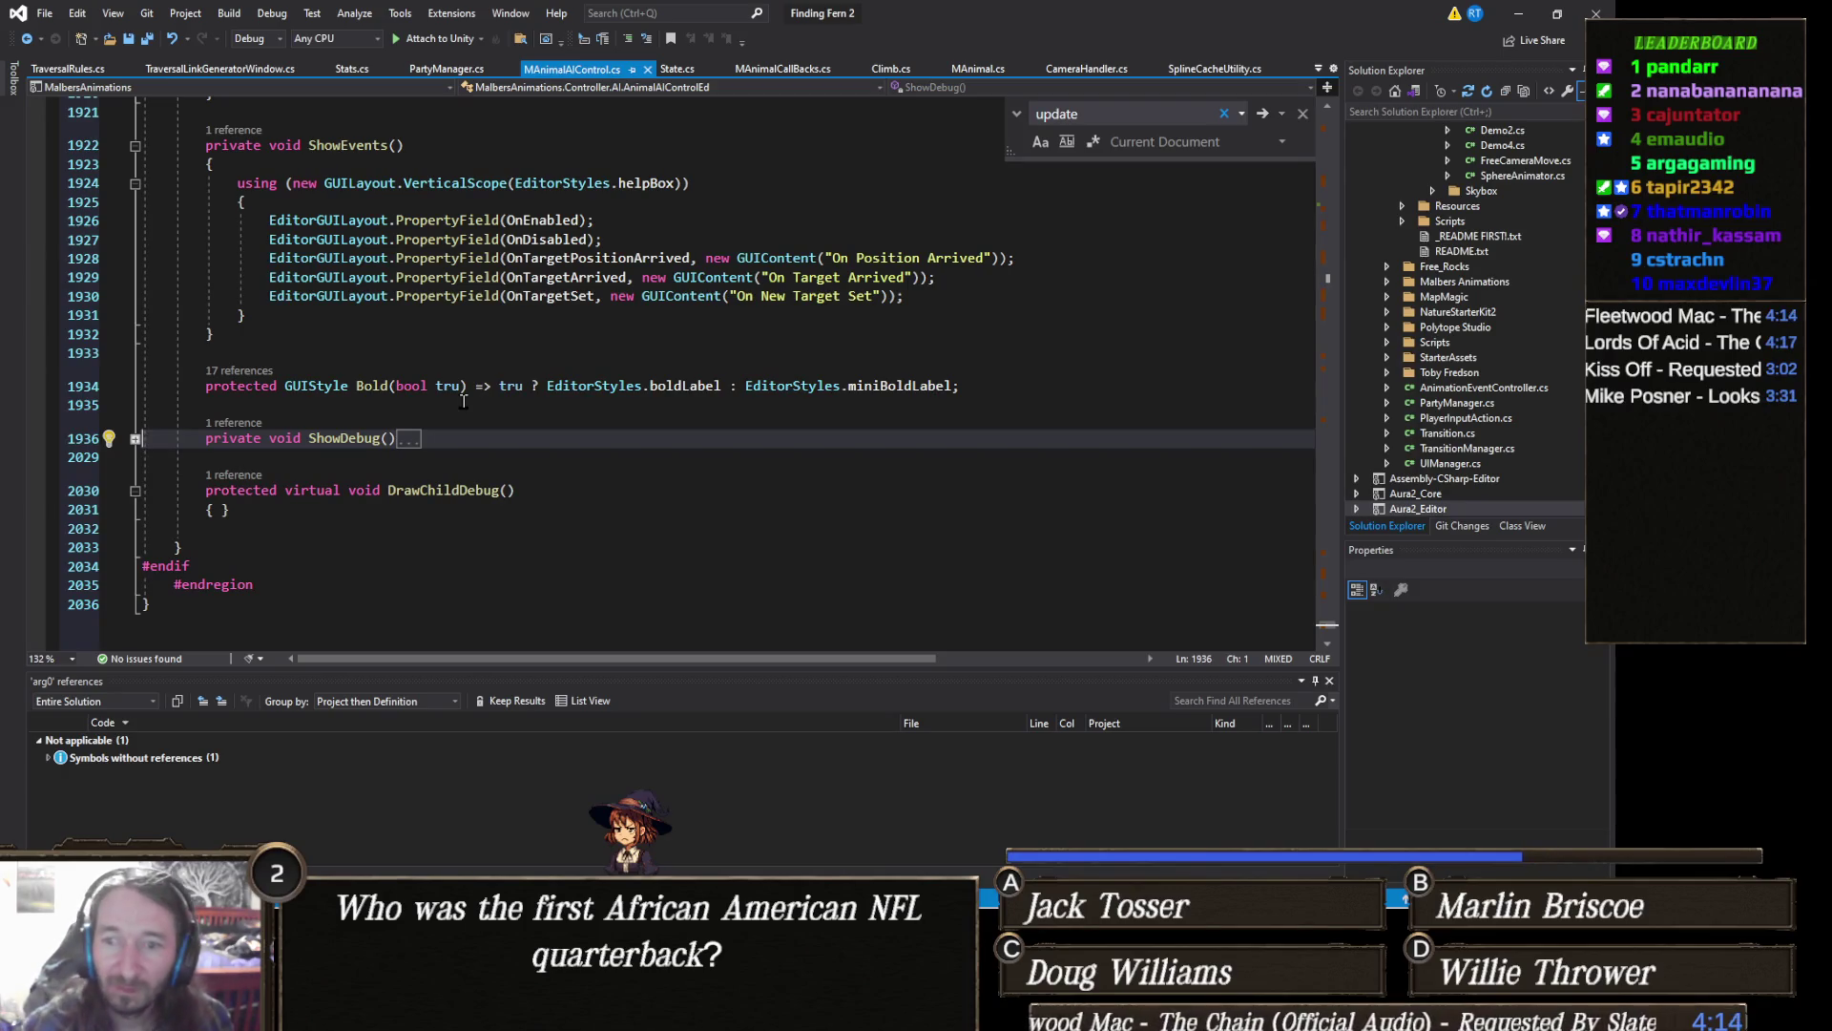
scroll(584, 391, "up", 2)
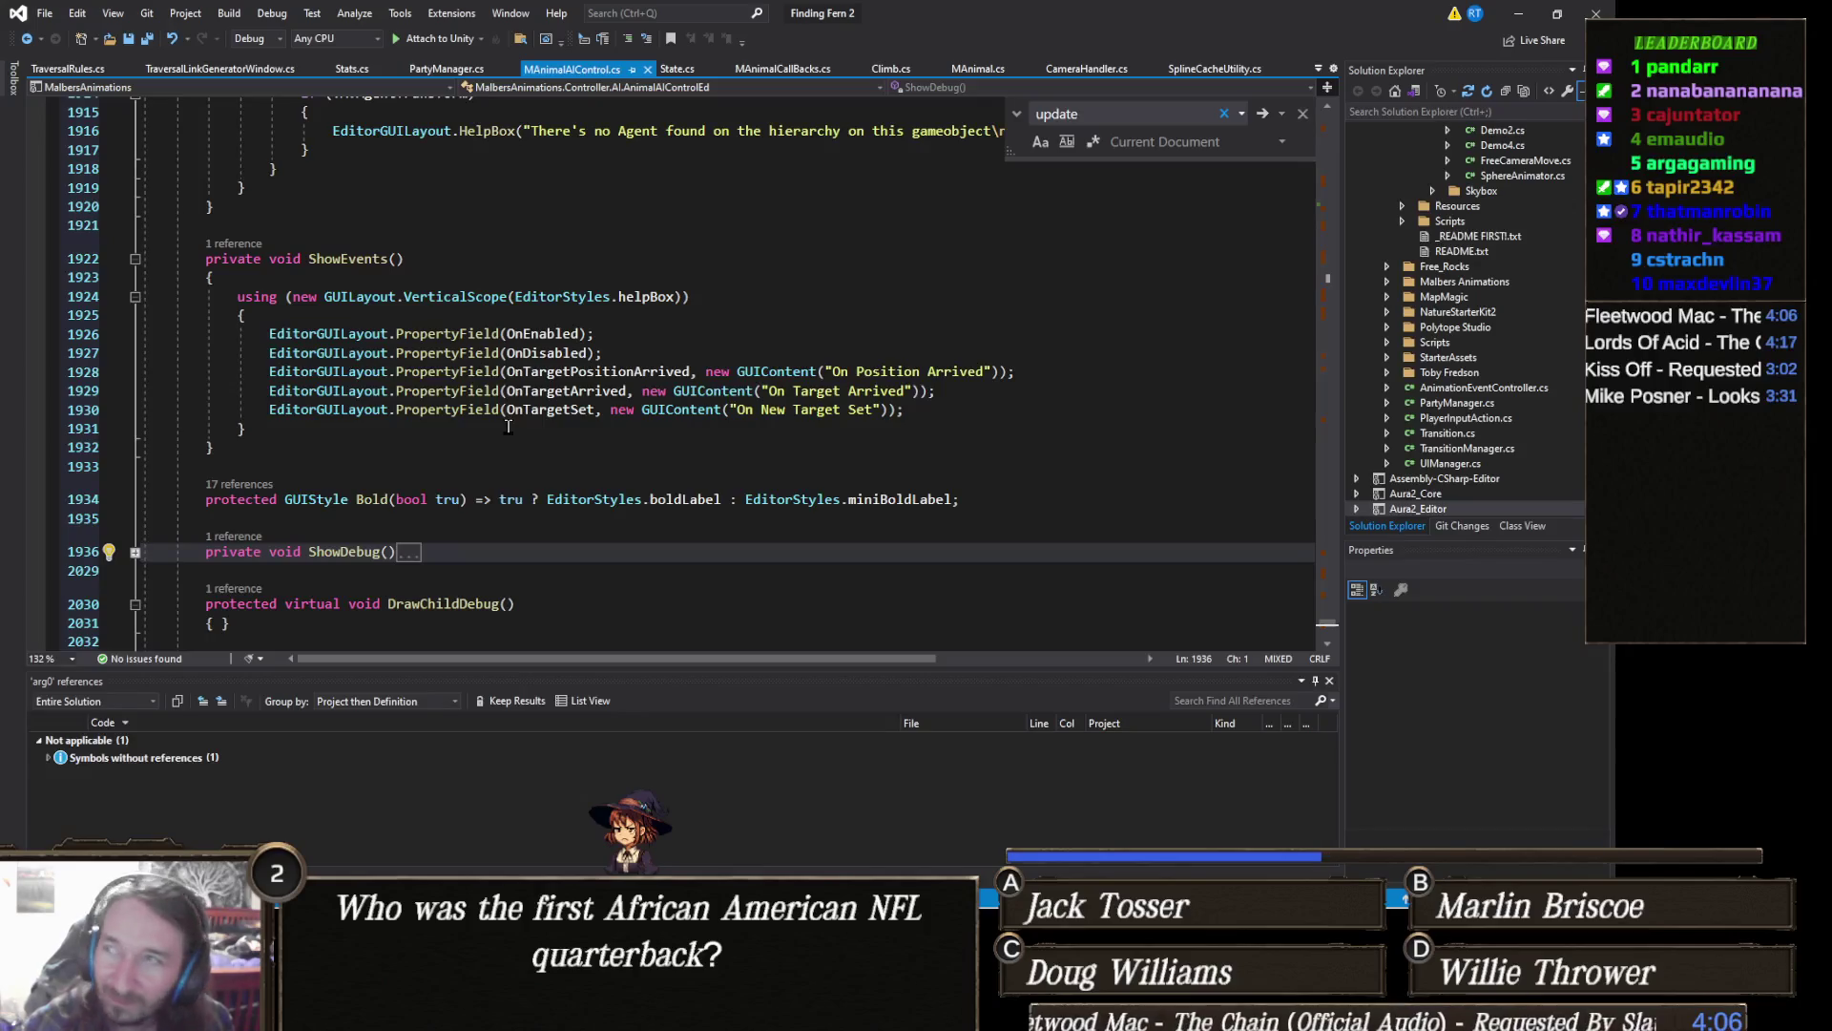
scroll(507, 426, "up", 5)
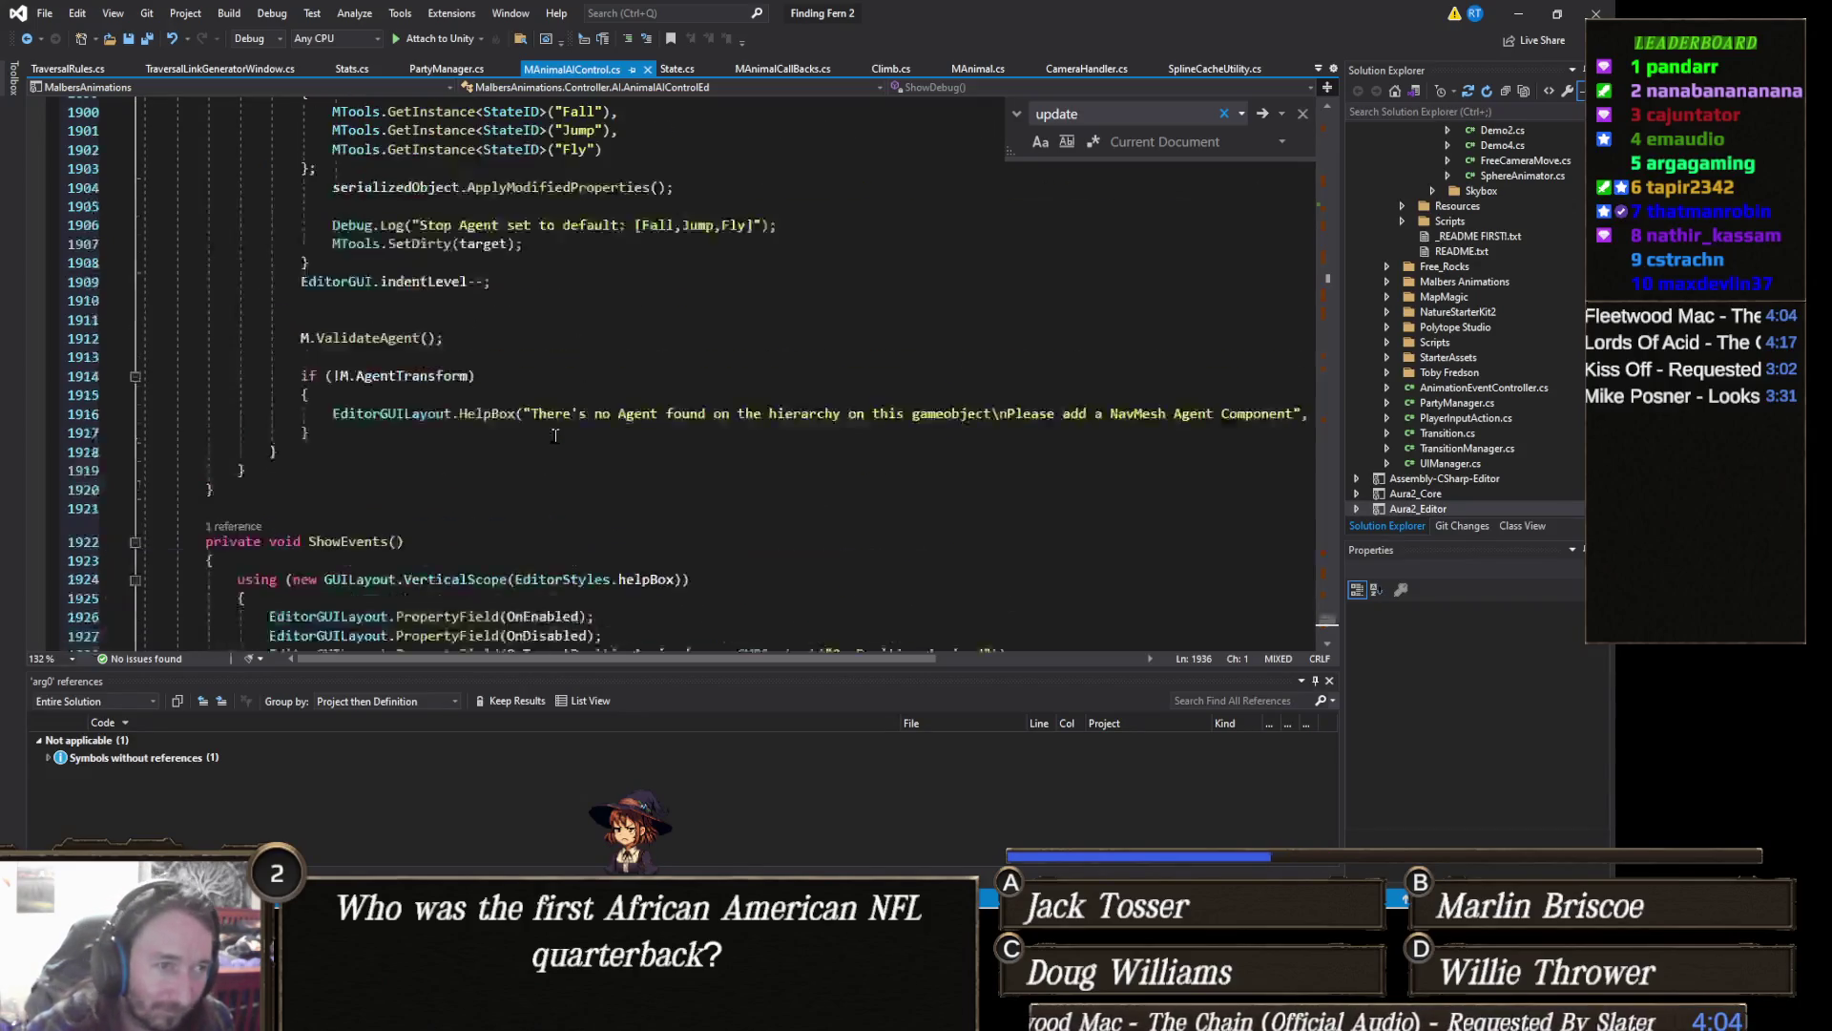
scroll(739, 355, "up", 3)
left_click(739, 355)
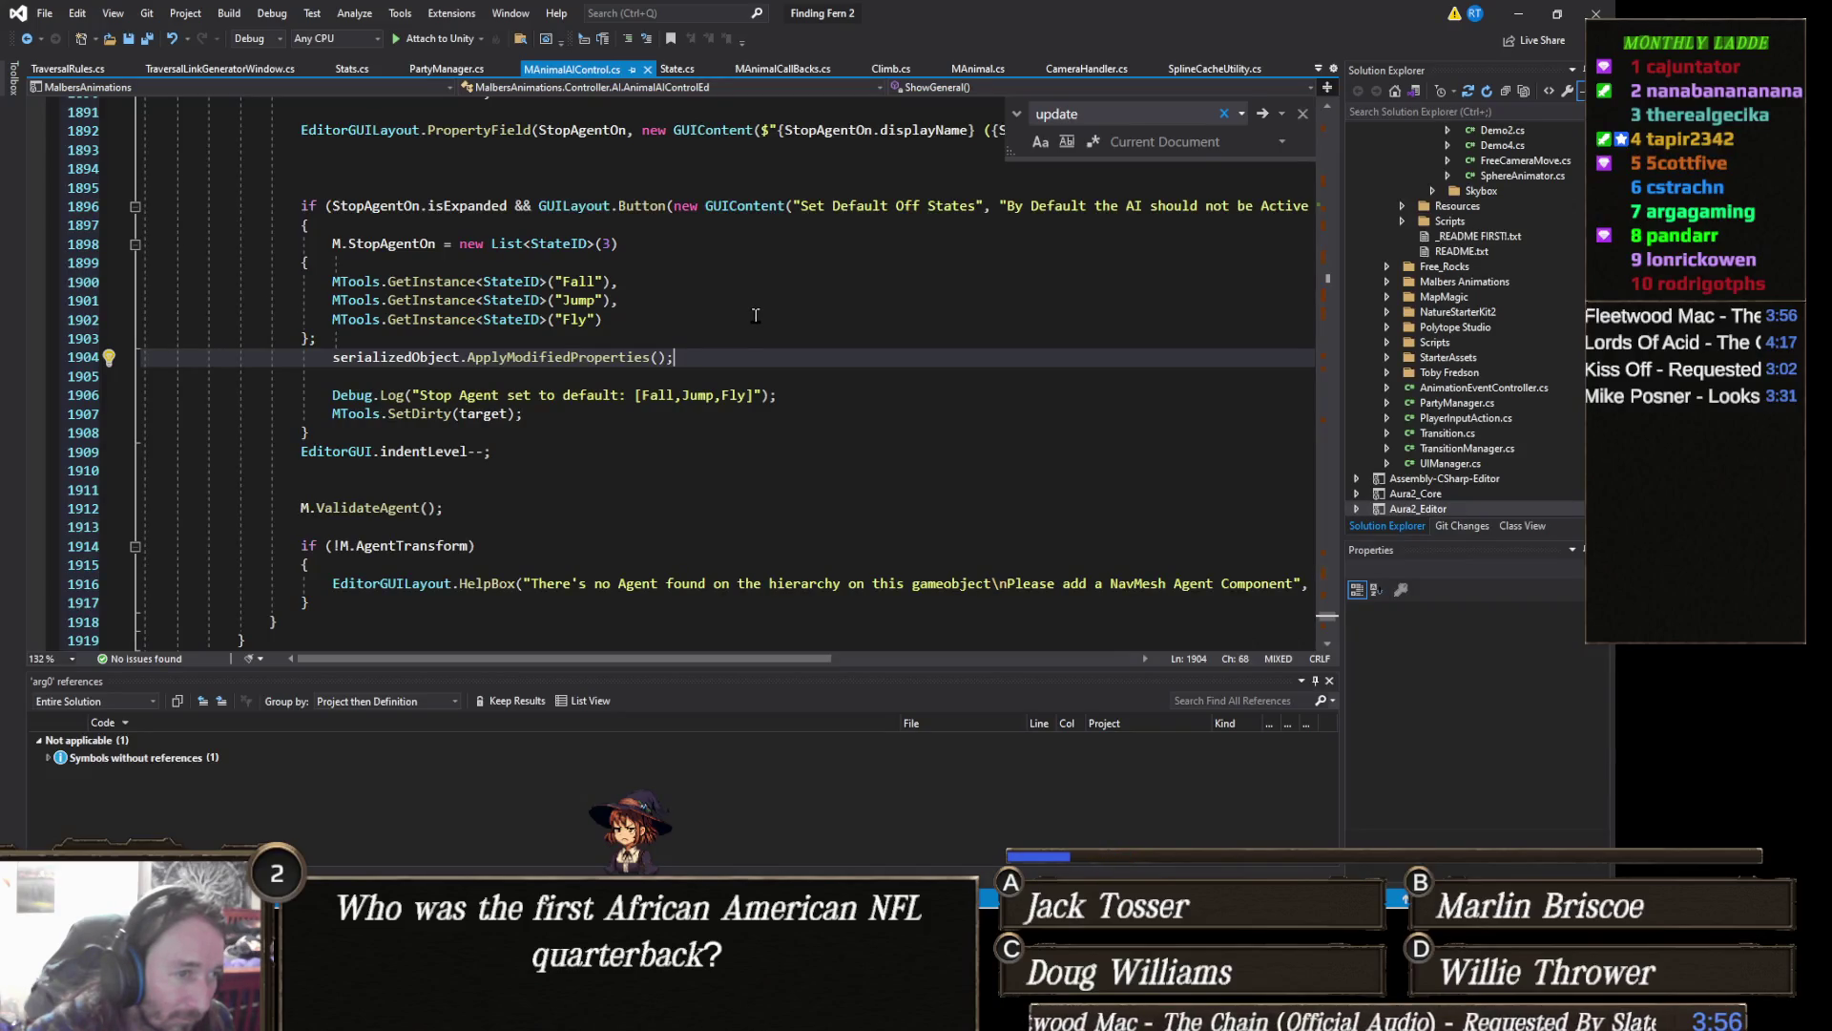
scroll(755, 312, "up", 2)
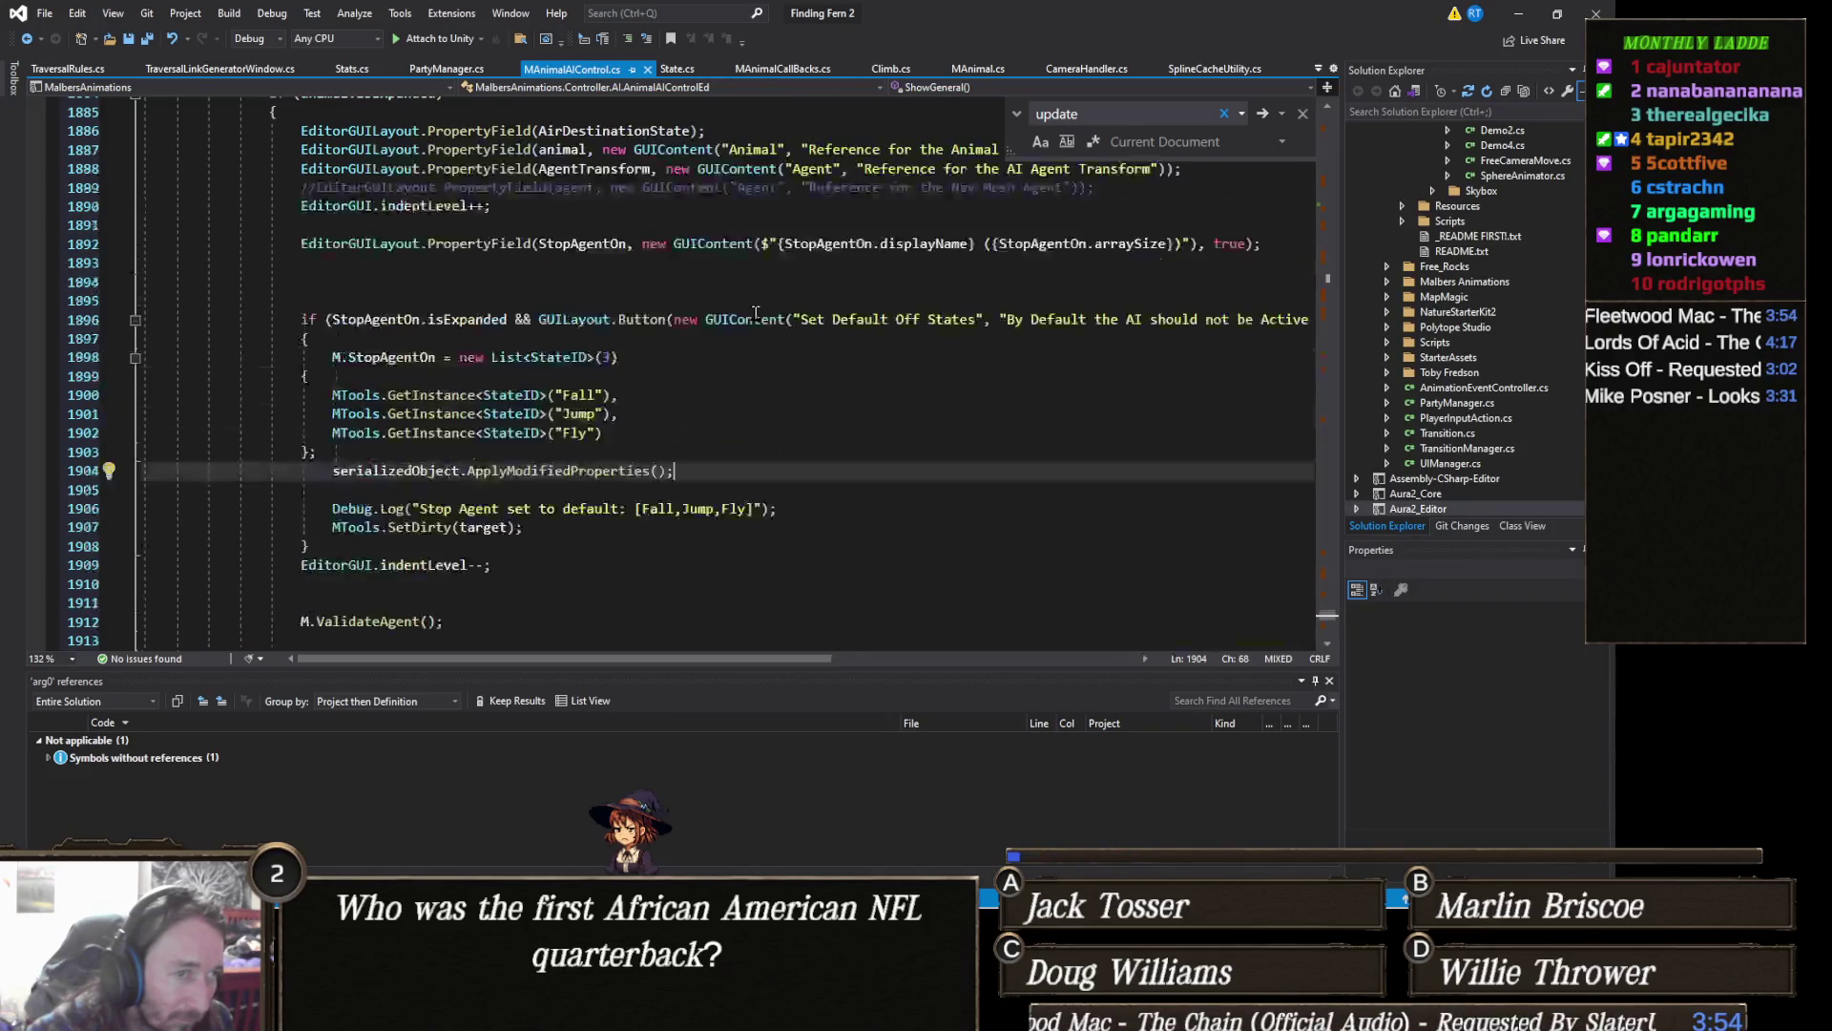
scroll(682, 395, "up", 5)
scroll(659, 415, "up", 3)
scroll(631, 437, "up", 2)
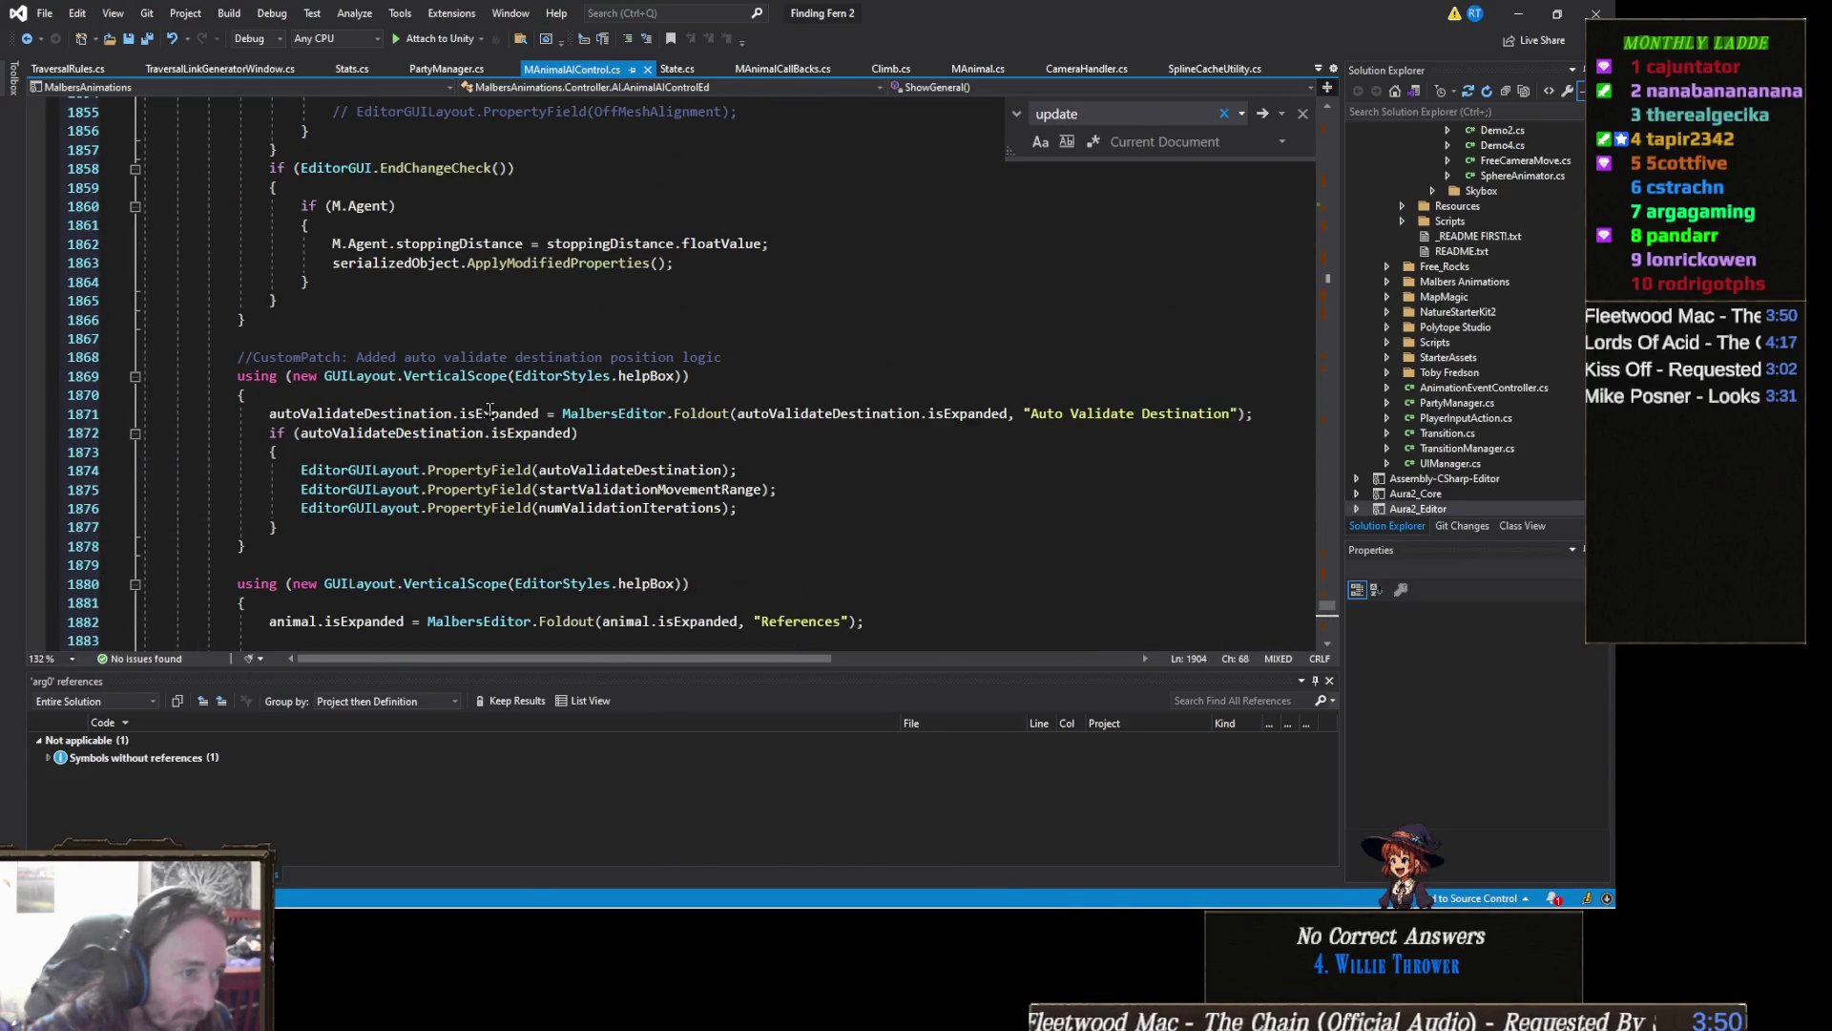
scroll(587, 439, "up", 4)
scroll(559, 429, "up", 4)
scroll(527, 423, "up", 5)
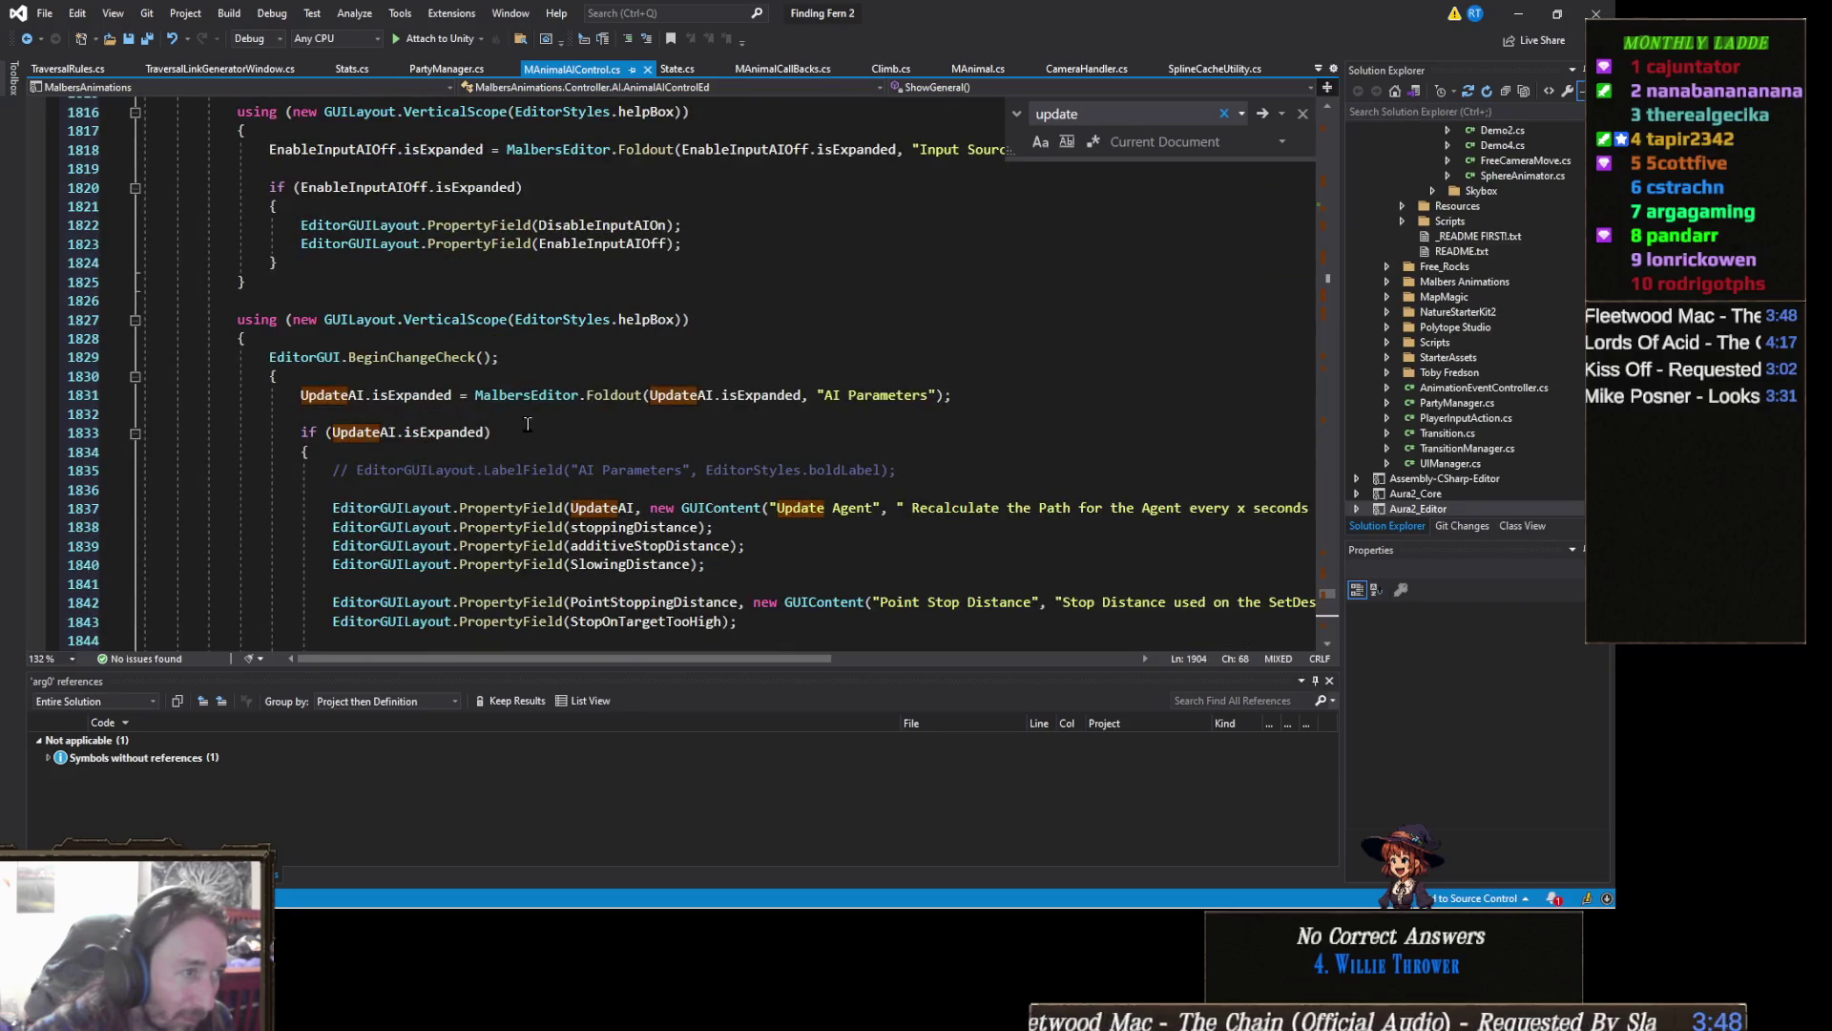
scroll(336, 327, "up", 4)
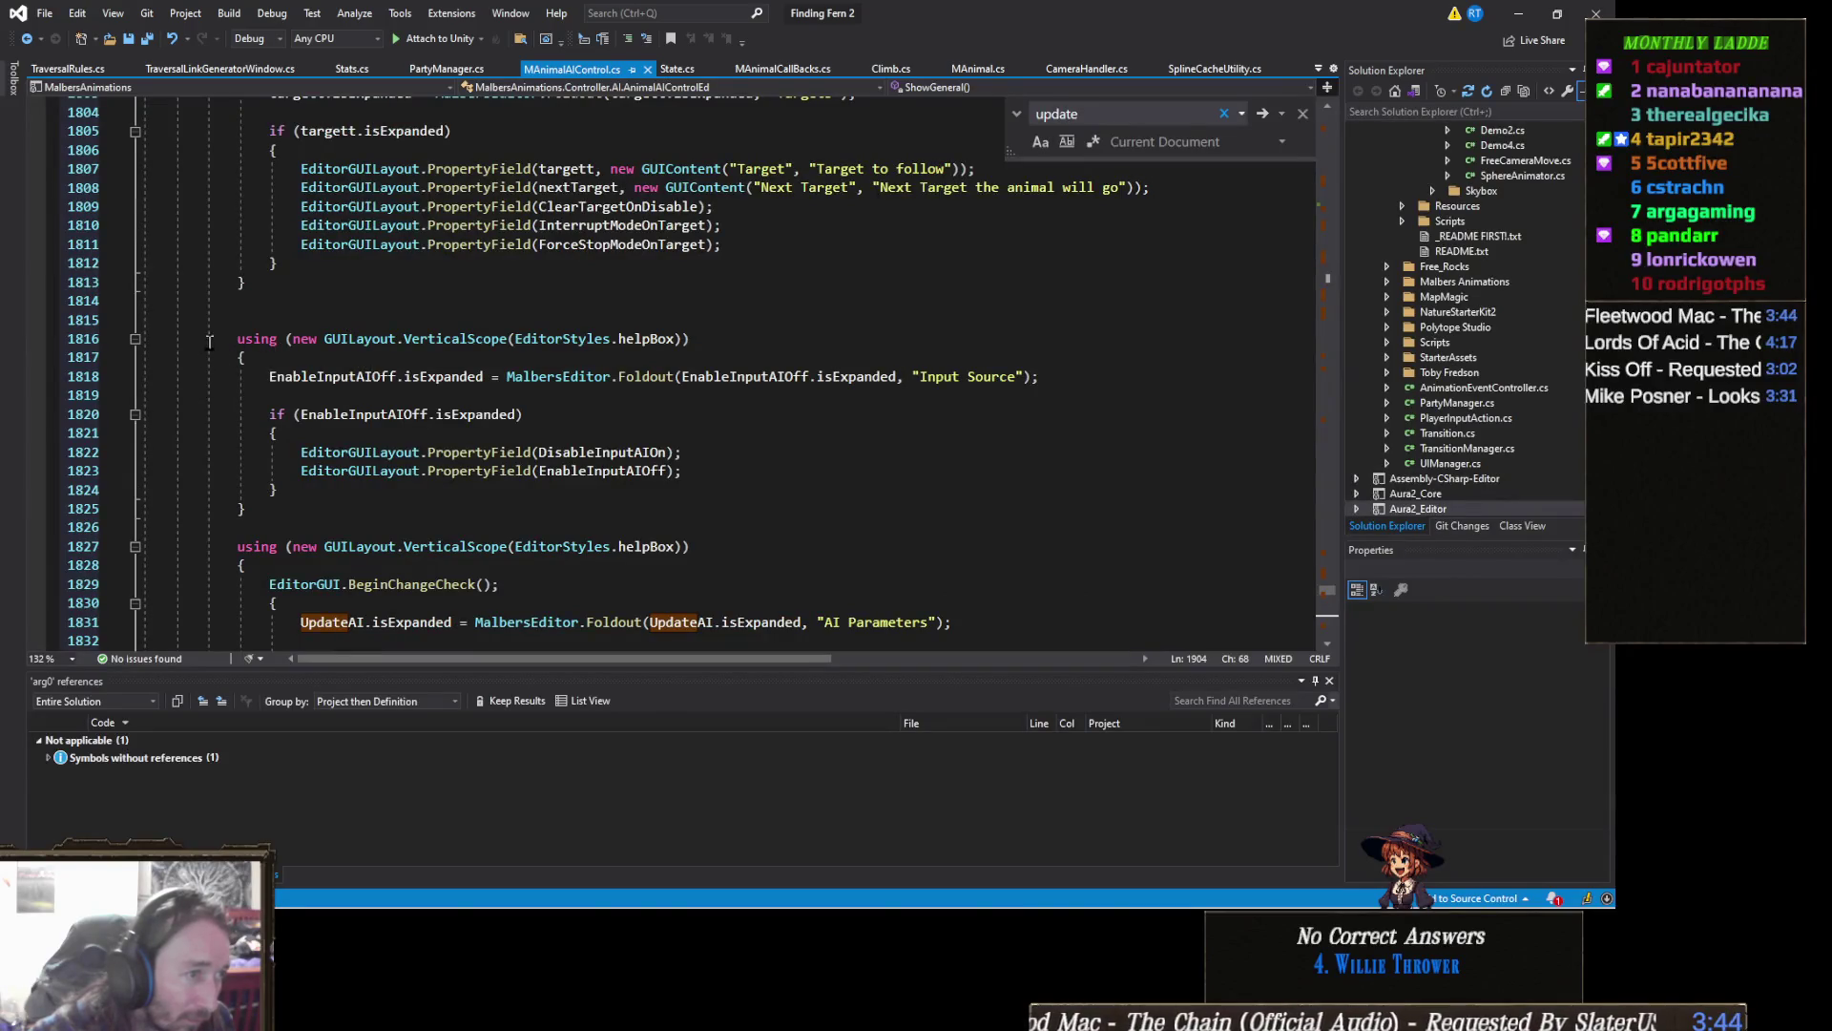
scroll(216, 358, "up", 3)
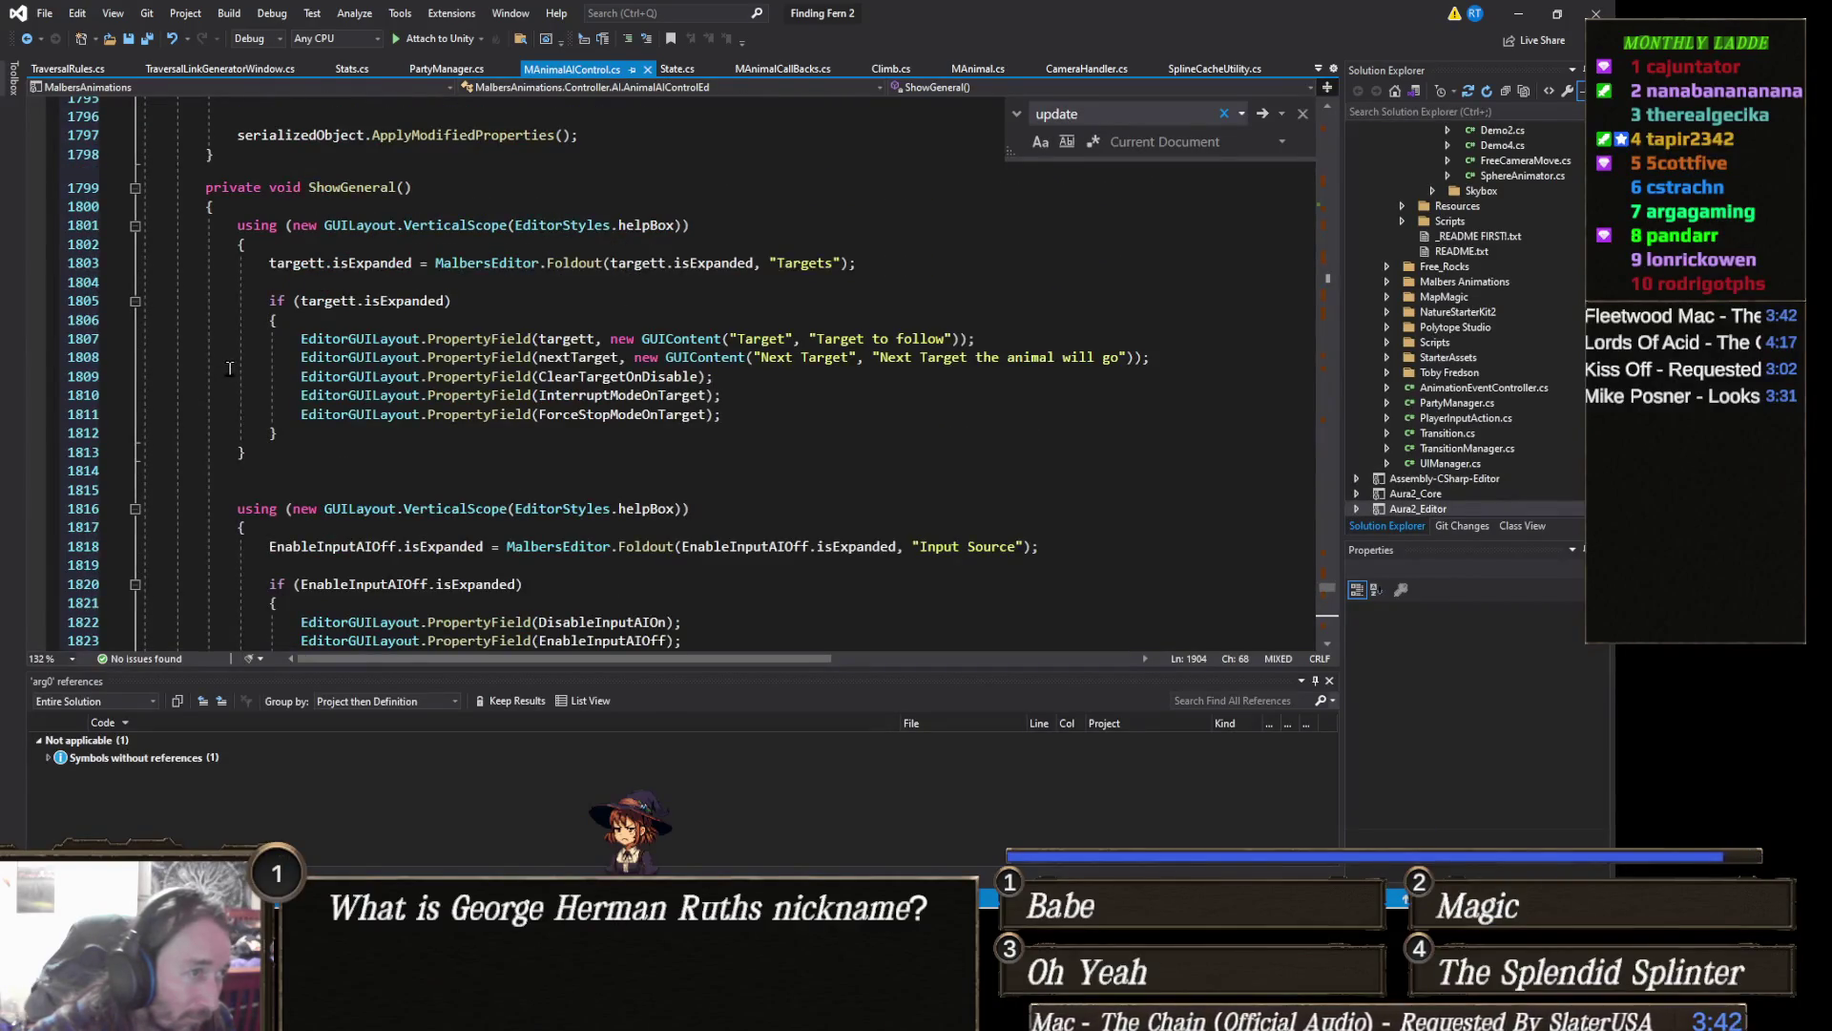
left_click(133, 188)
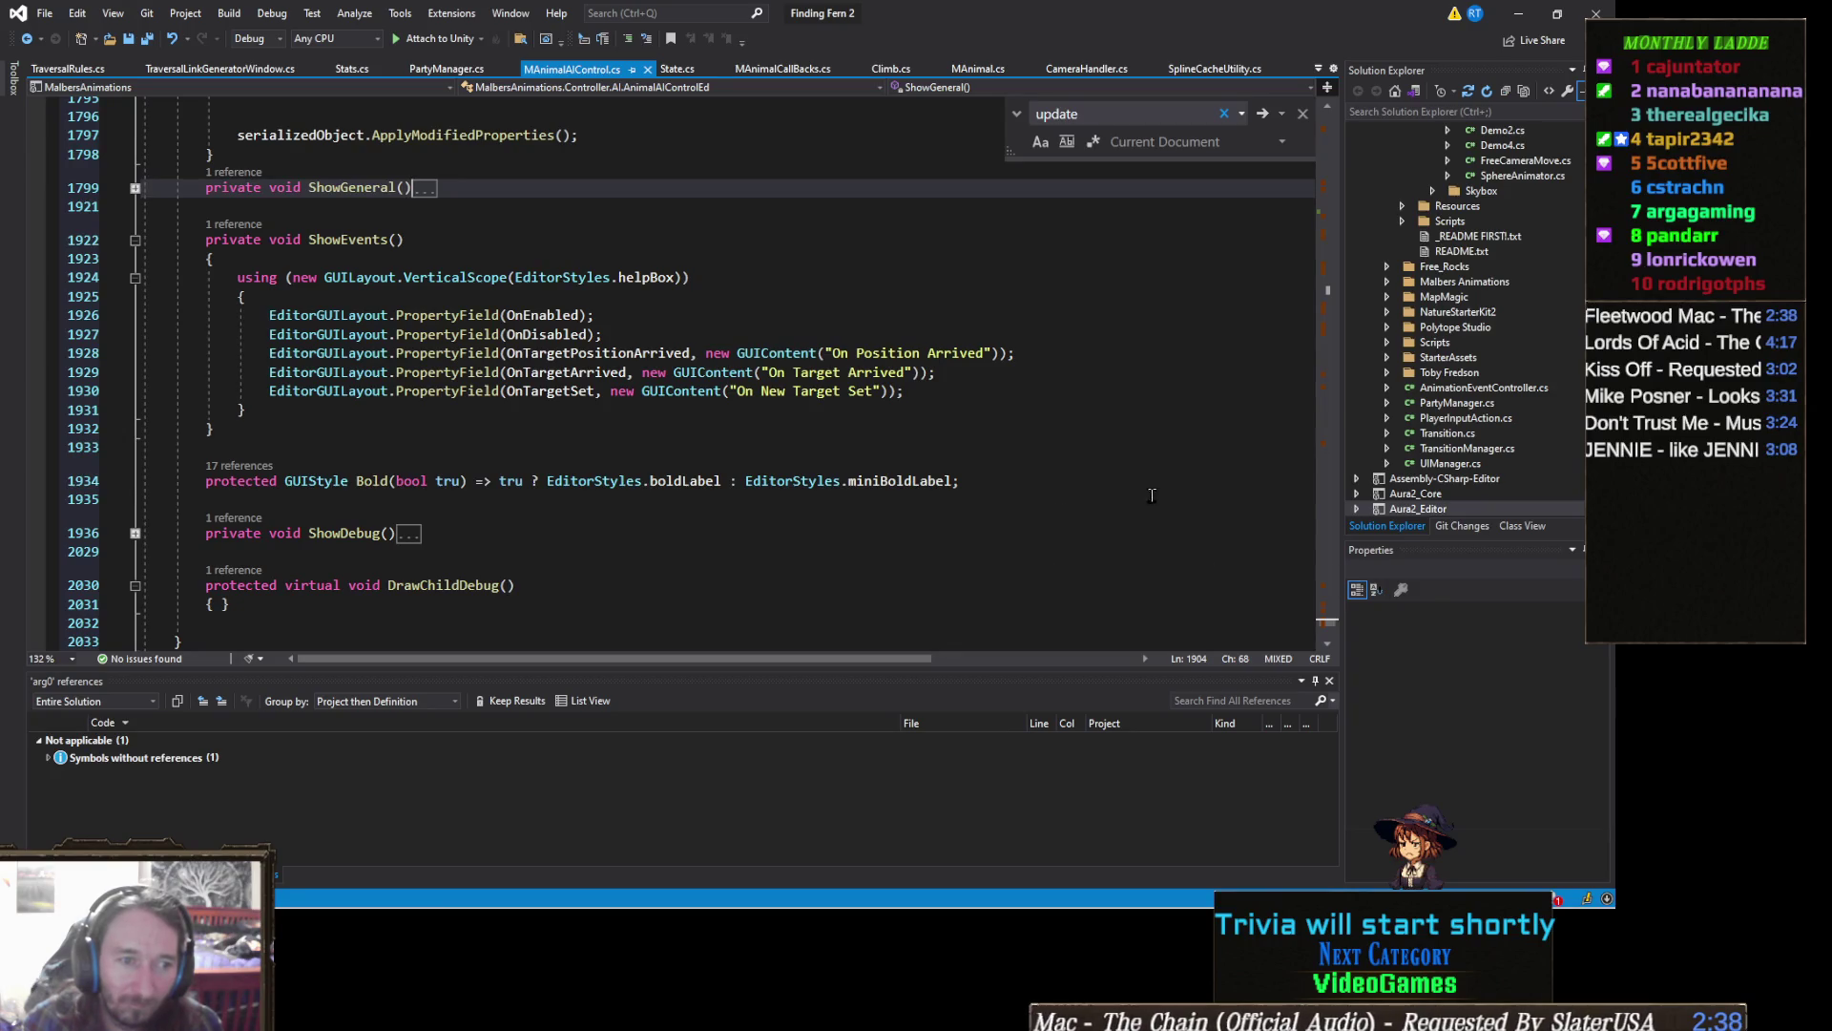
Step: Collapse the ShowEvents and OnInspectorGUI method bodies to one-line signatures
left_click(983, 483)
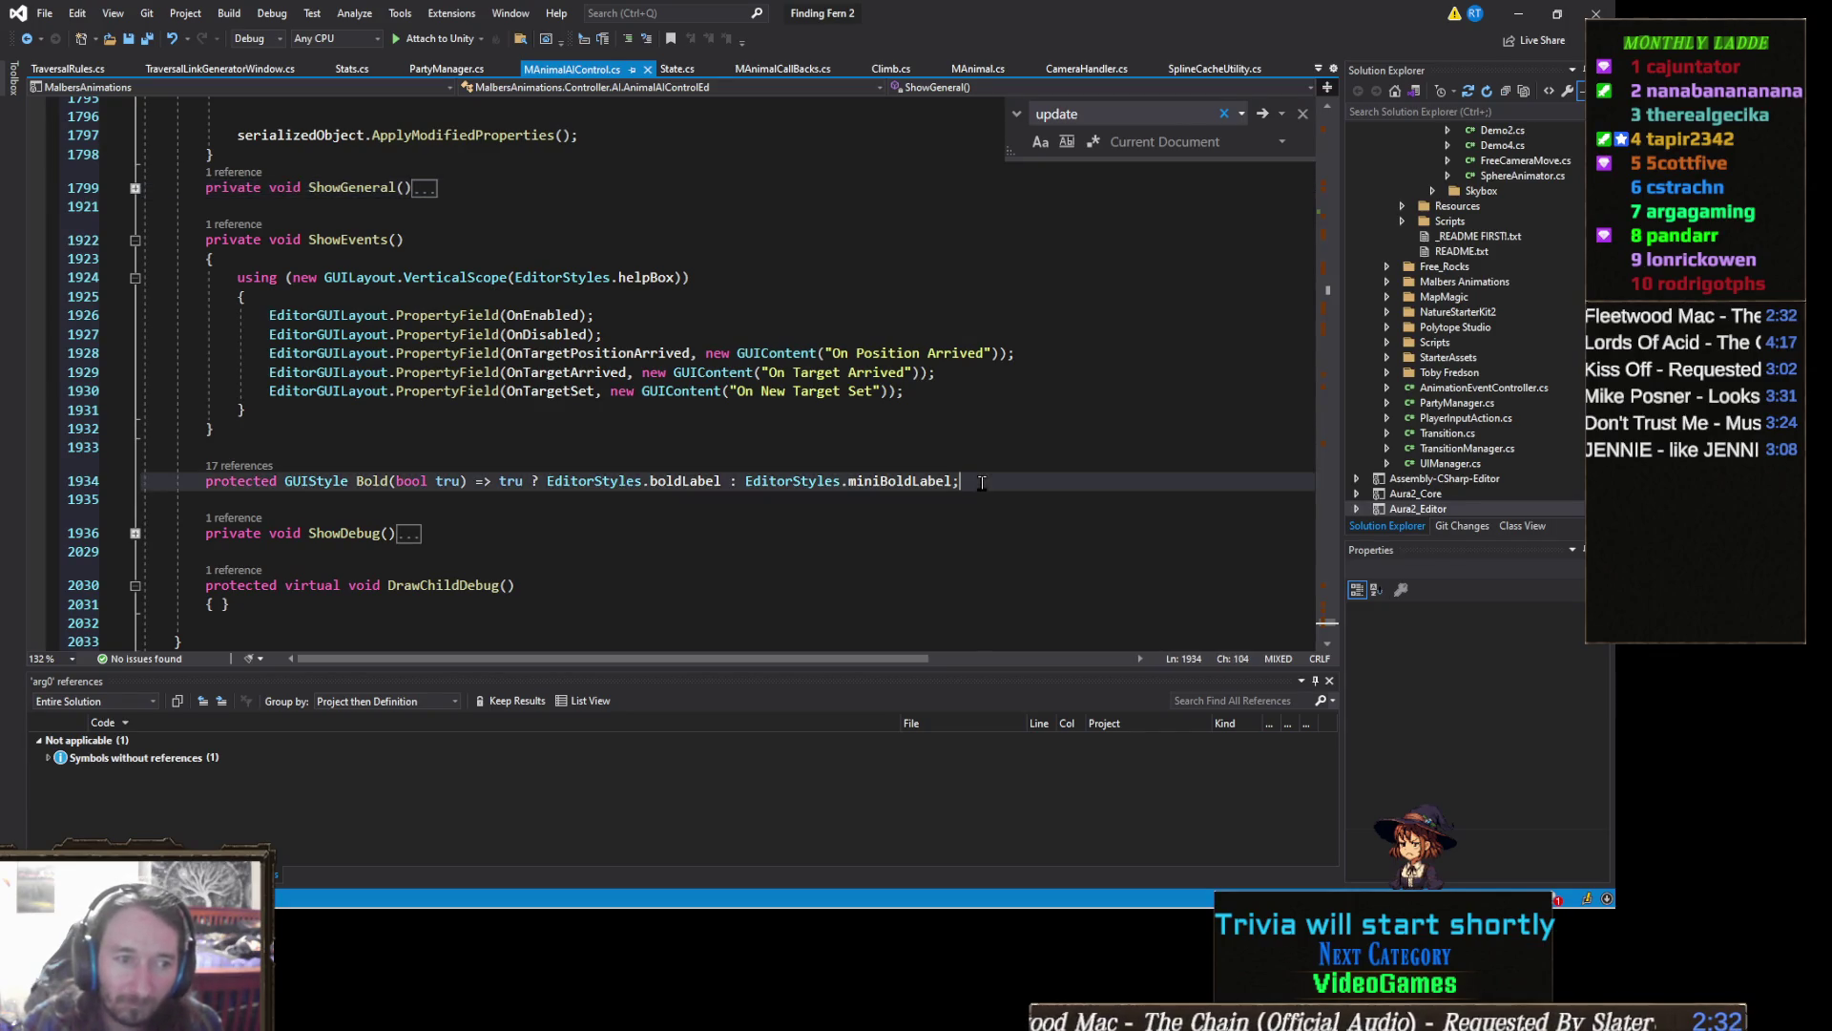
scroll(704, 450, "up", 3)
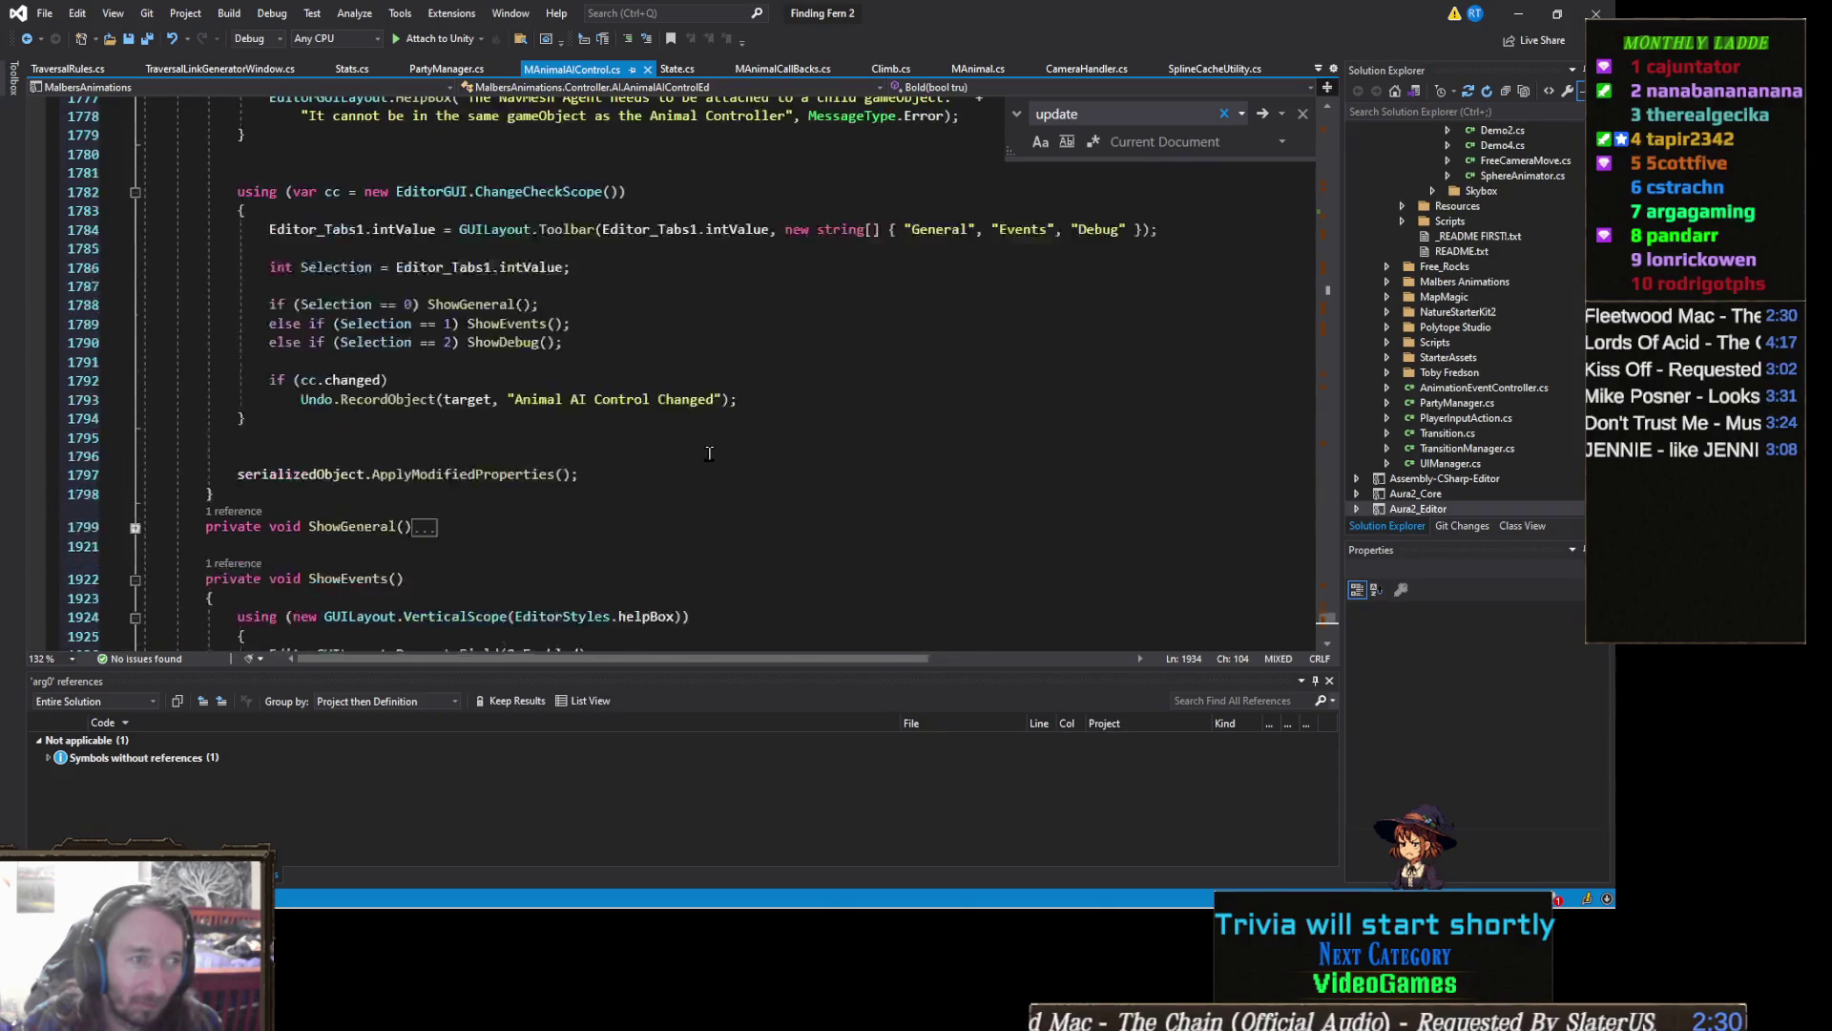
scroll(513, 448, "down", 3)
scroll(272, 446, "down", 1)
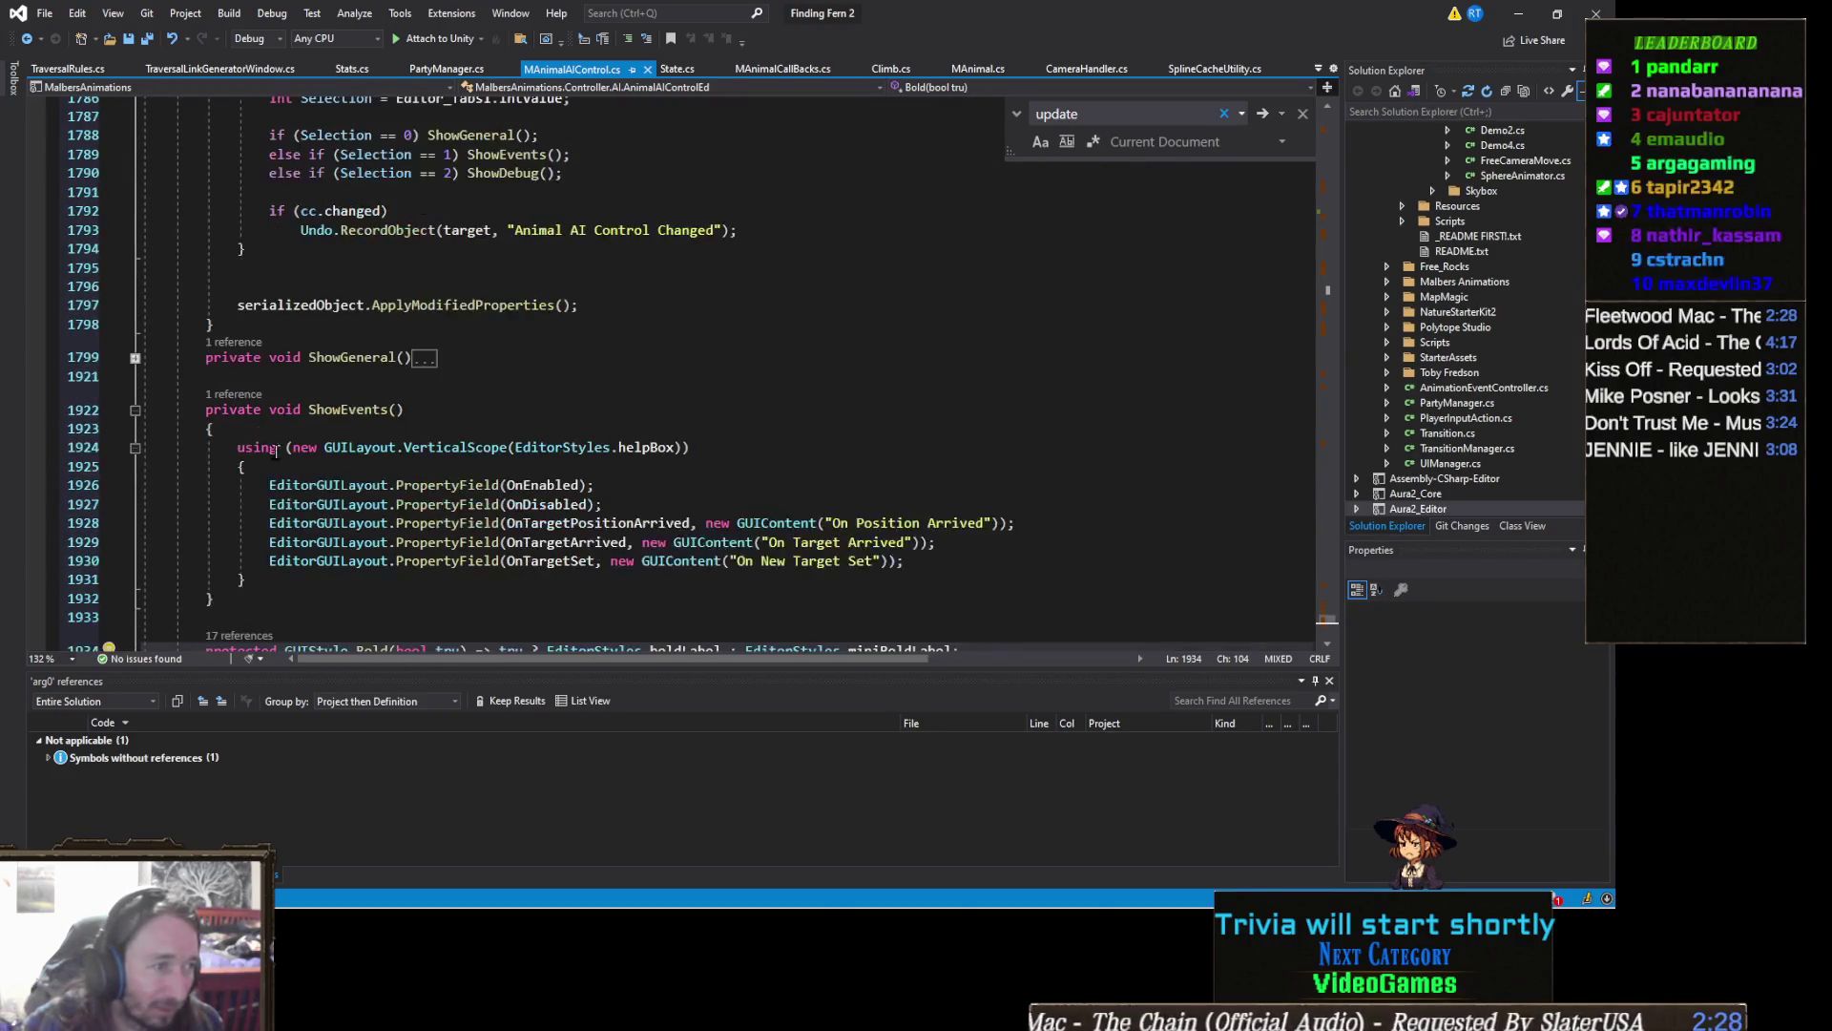
left_click(134, 410)
scroll(387, 414, "up", 1)
scroll(330, 415, "up", 3)
scroll(257, 418, "up", 7)
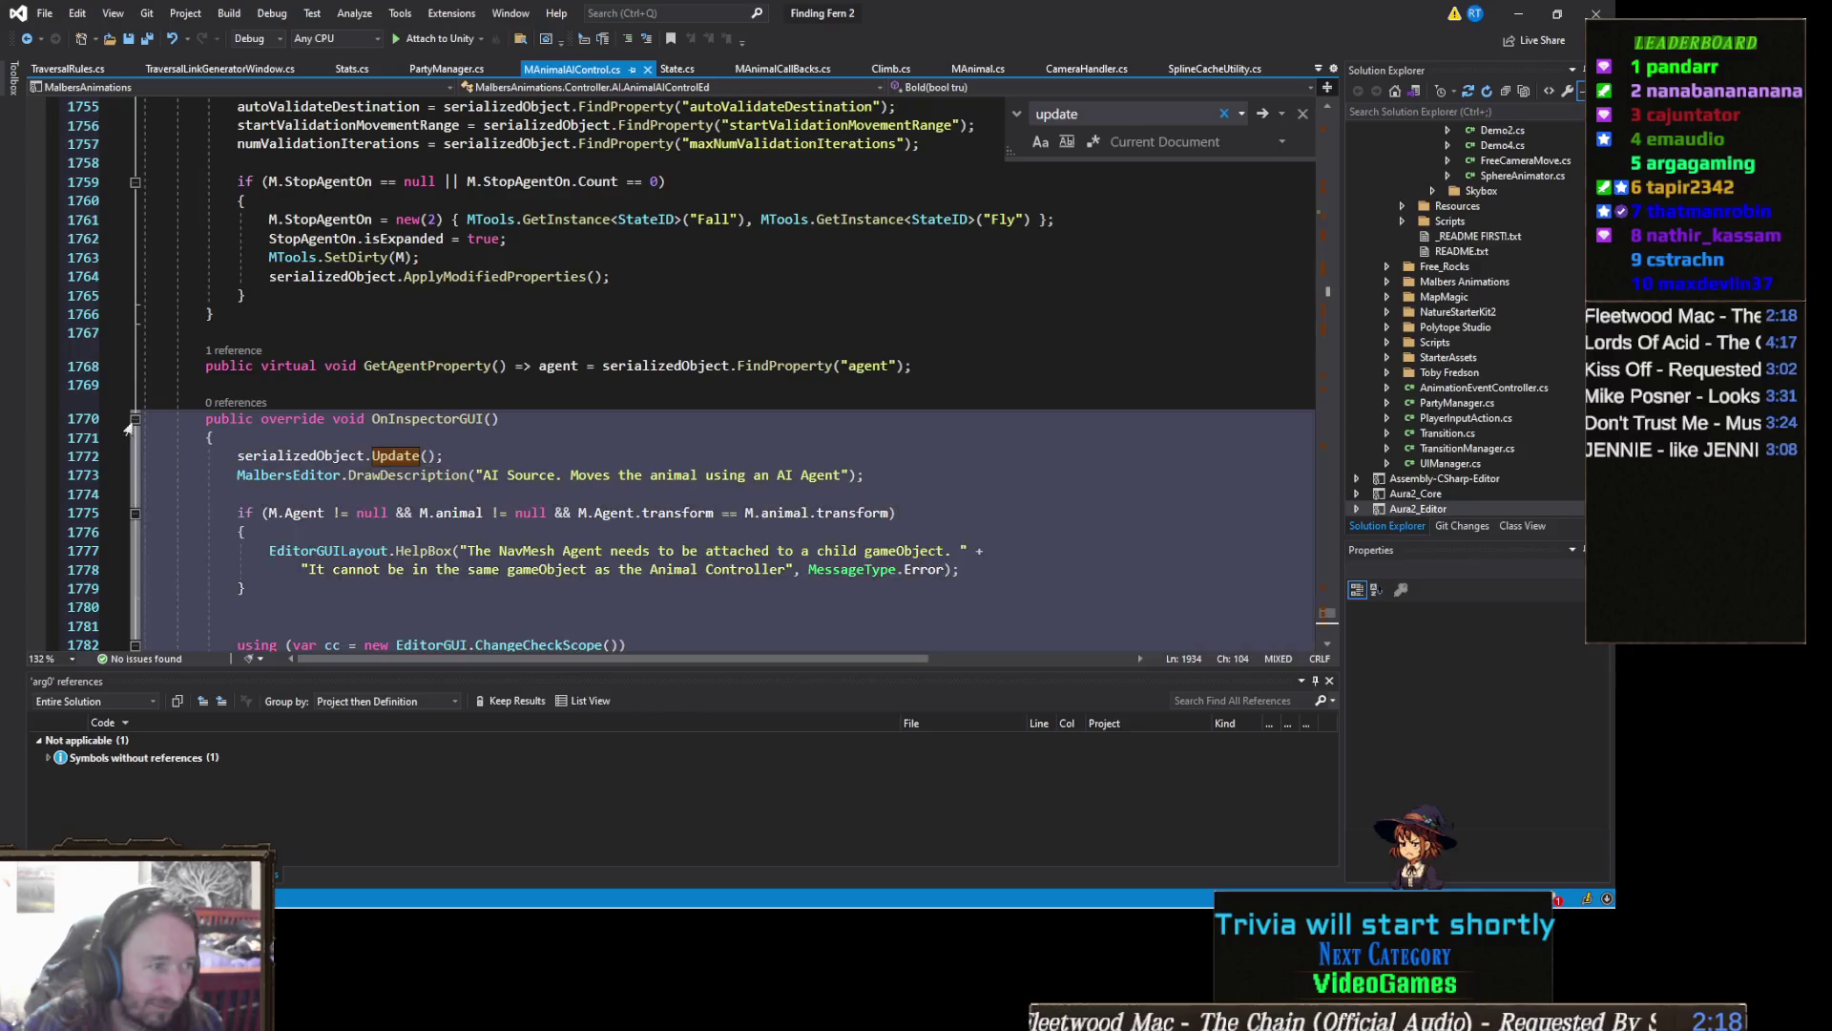
left_click(133, 418)
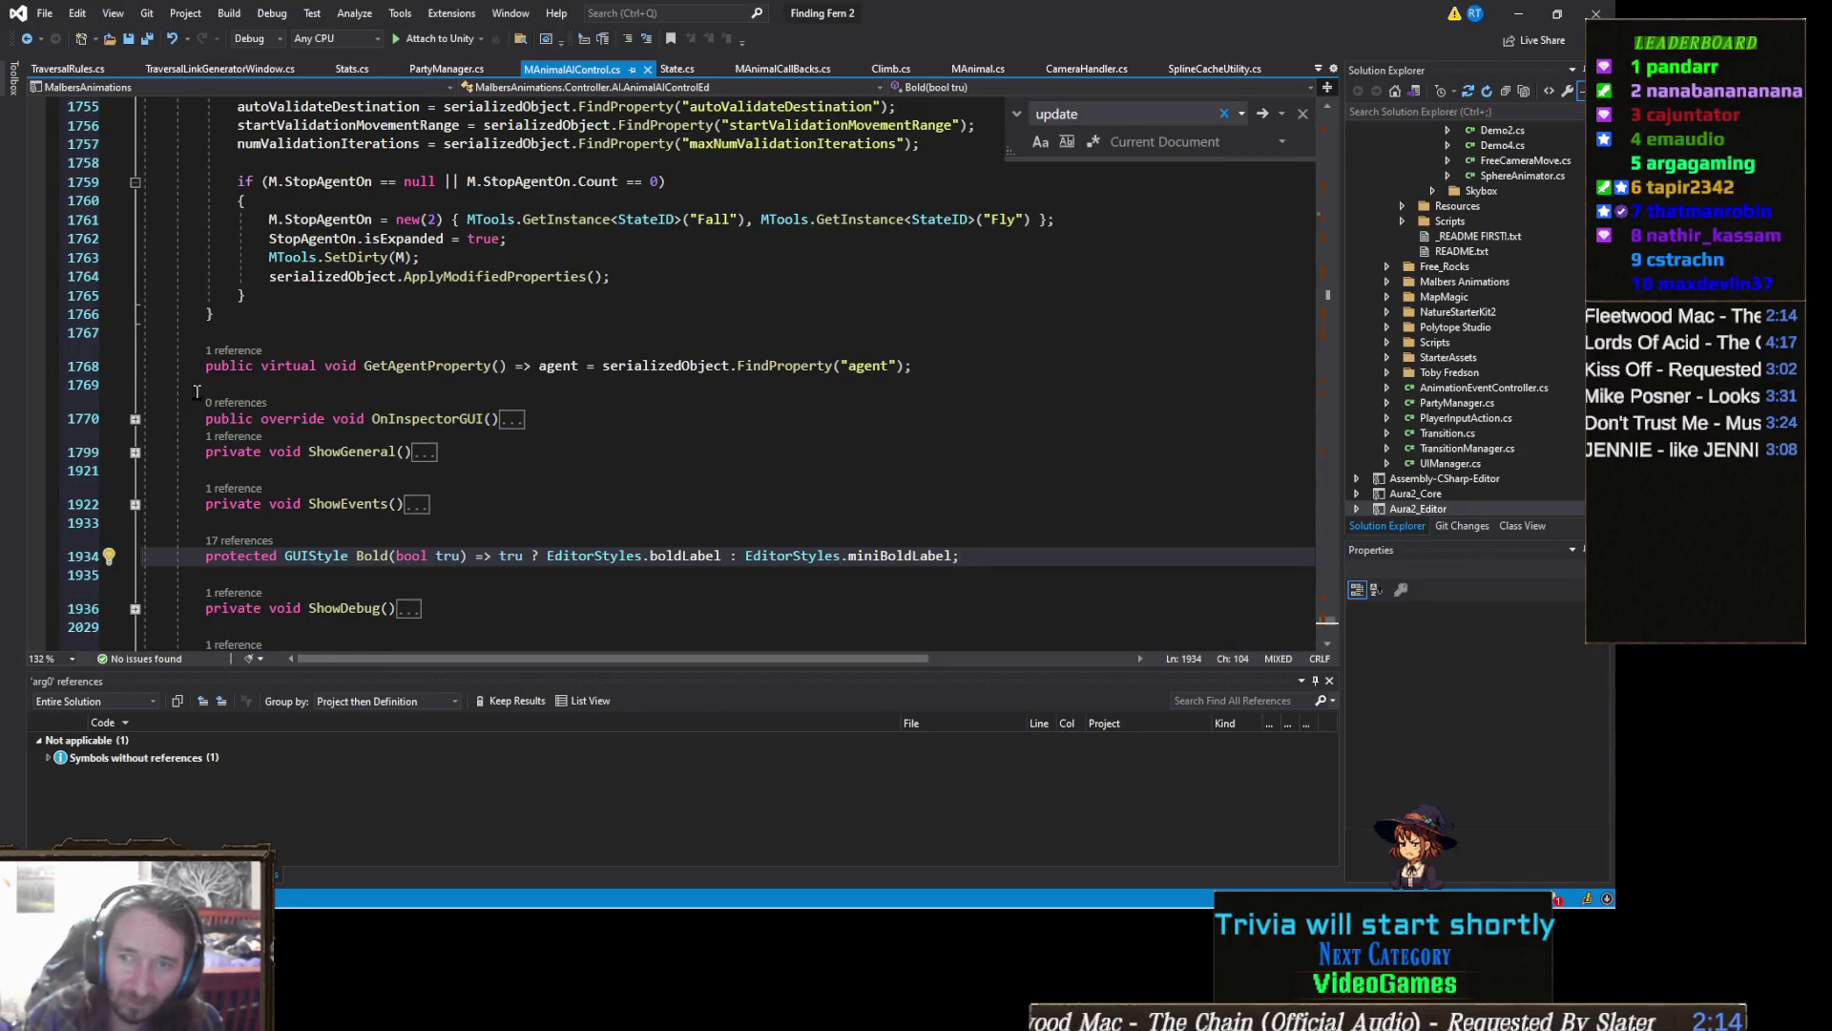
scroll(266, 424, "up", 1)
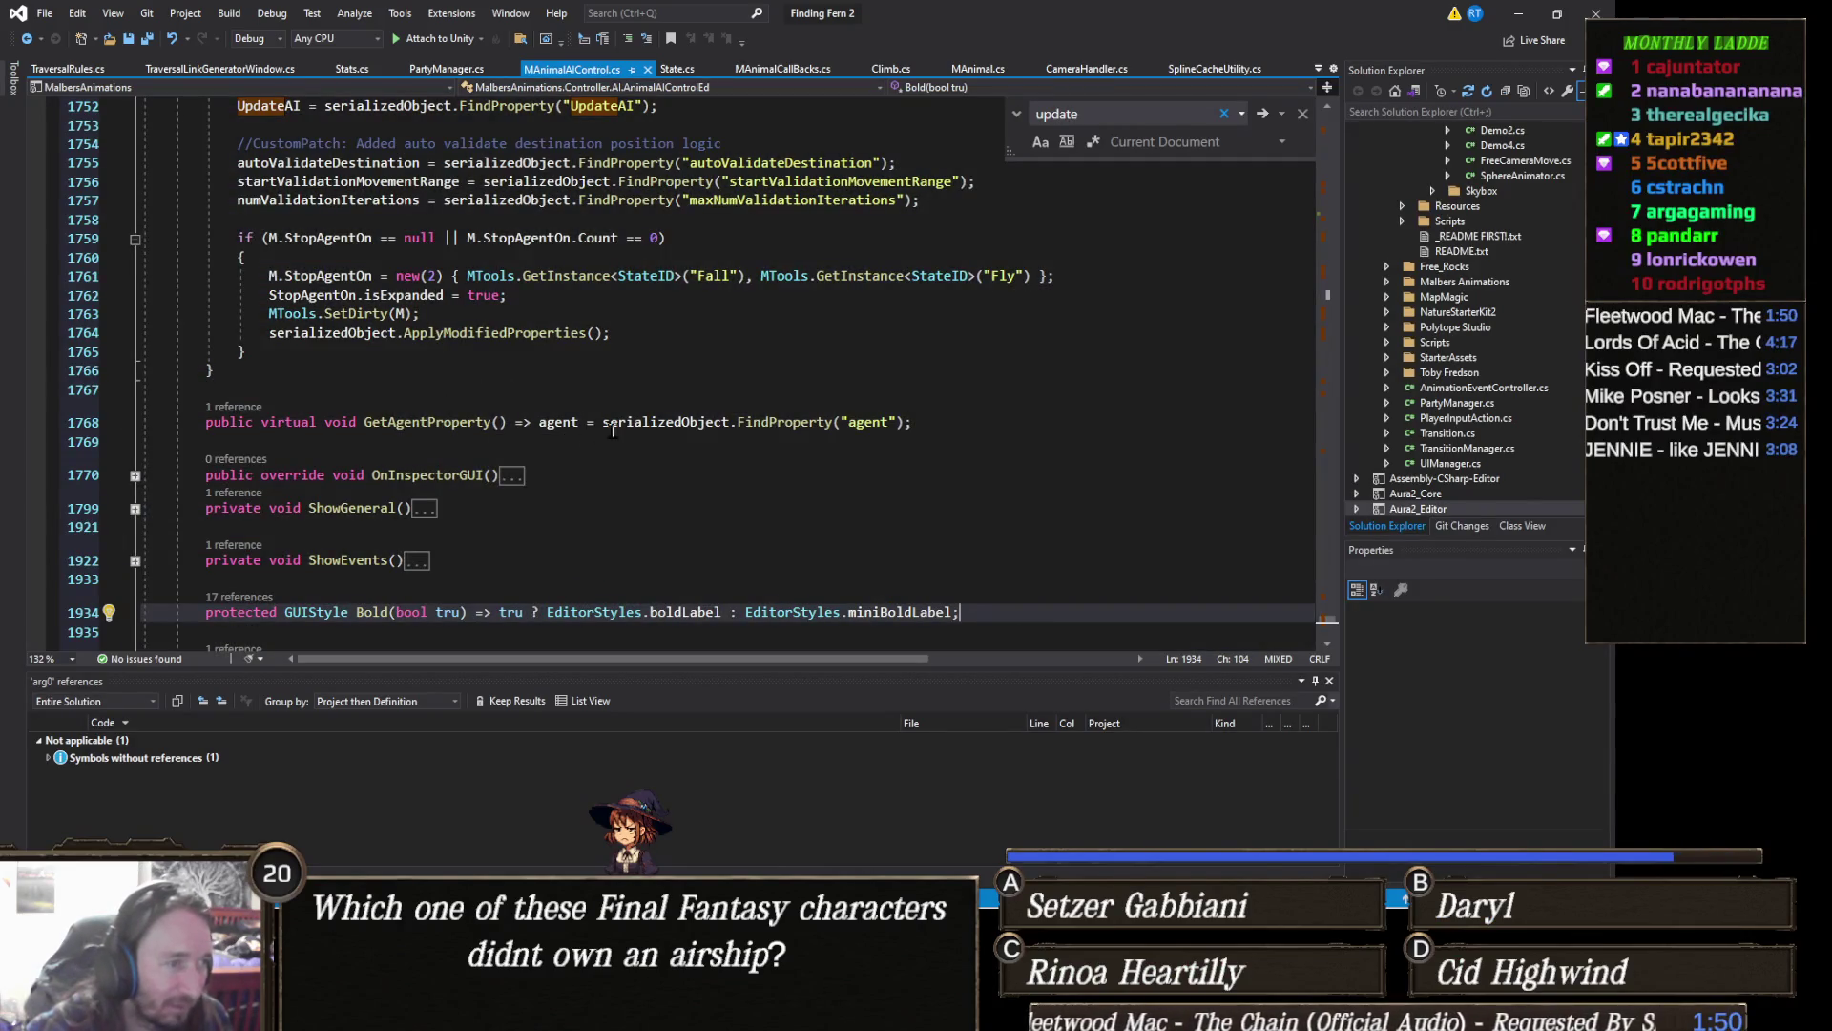
scroll(623, 475, "up", 3)
scroll(602, 464, "up", 3)
scroll(544, 452, "up", 3)
scroll(492, 439, "up", 3)
scroll(490, 438, "up", 2)
scroll(490, 438, "up", 3)
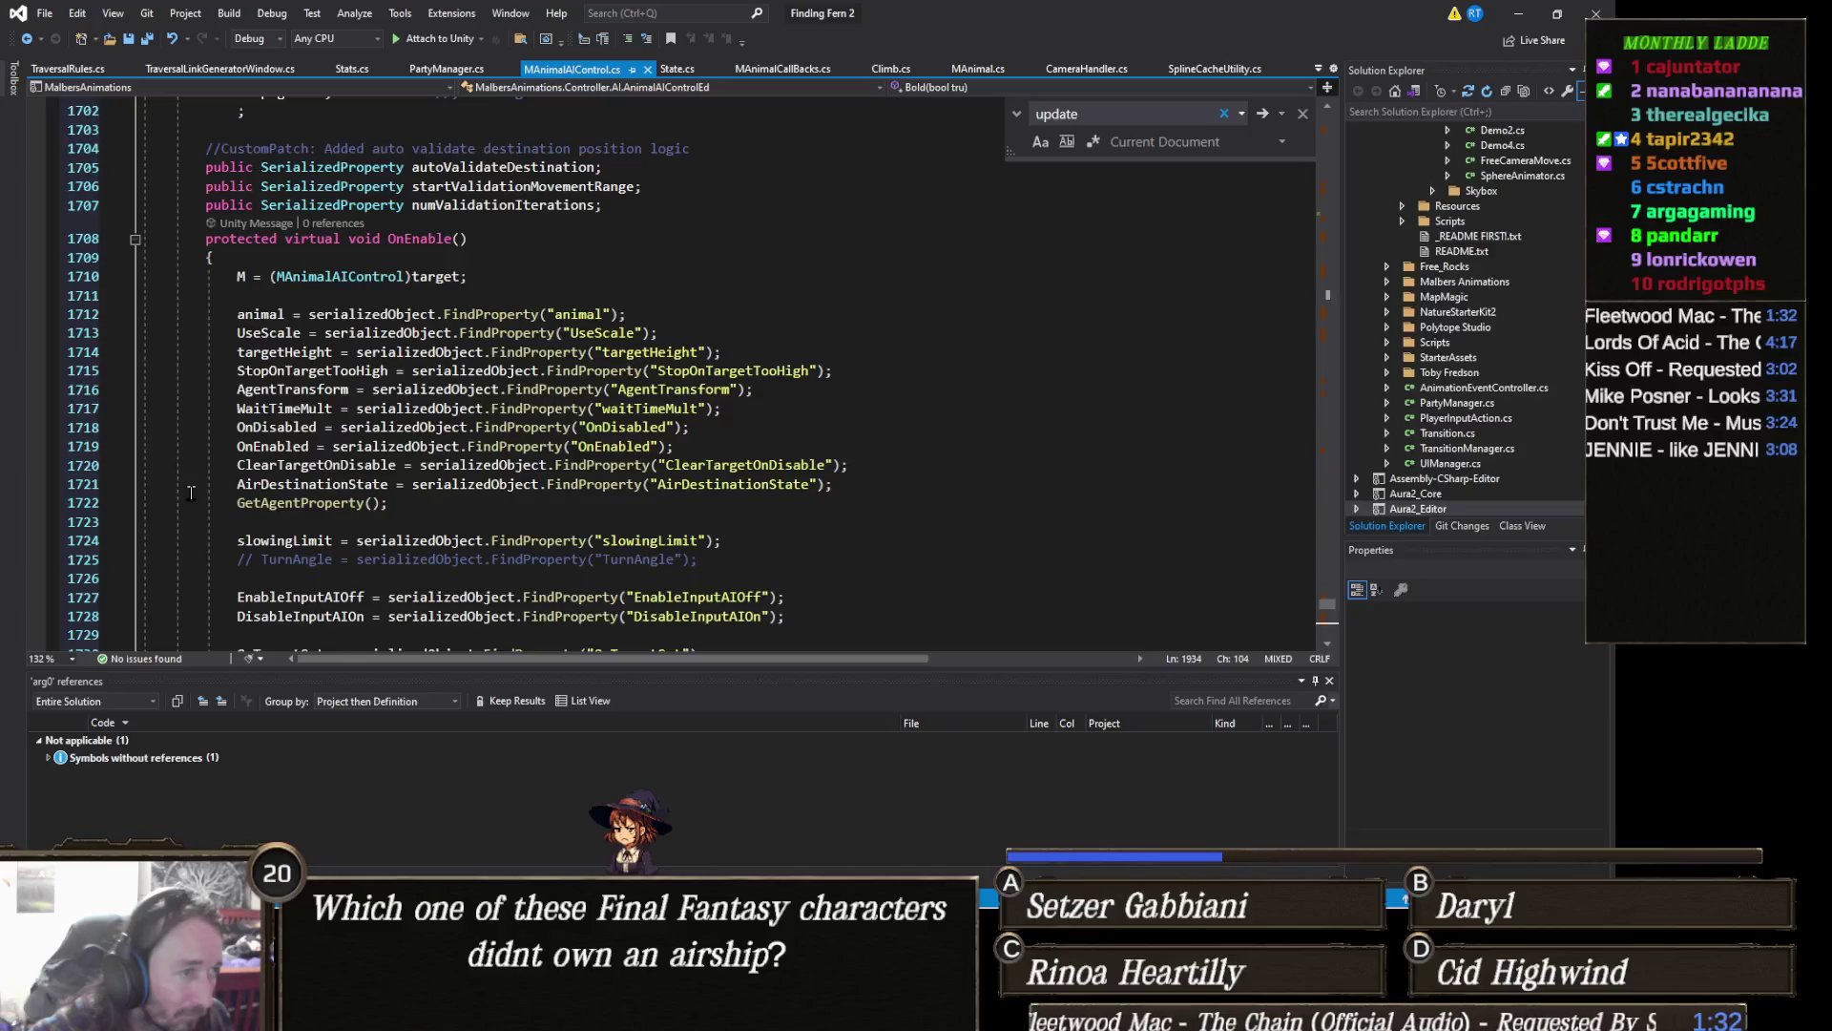
scroll(189, 493, "up", 2)
scroll(215, 483, "up", 3)
scroll(236, 476, "up", 2)
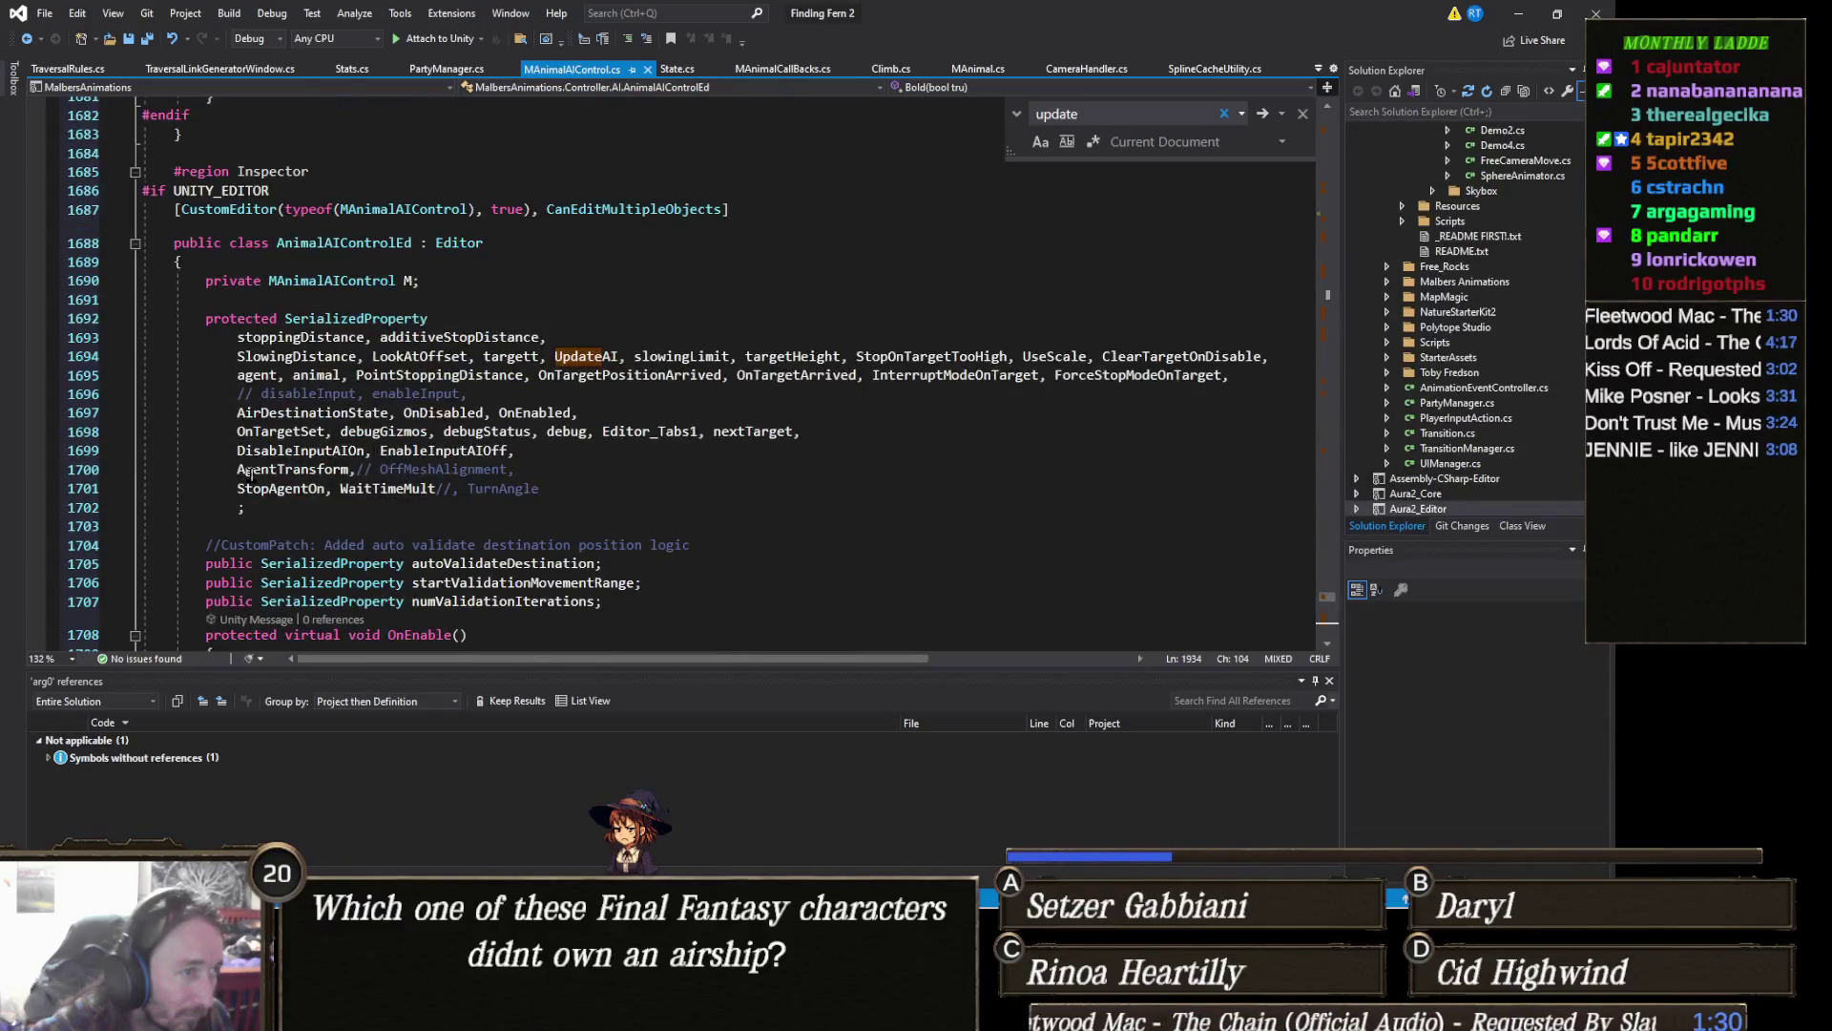
scroll(249, 472, "up", 2)
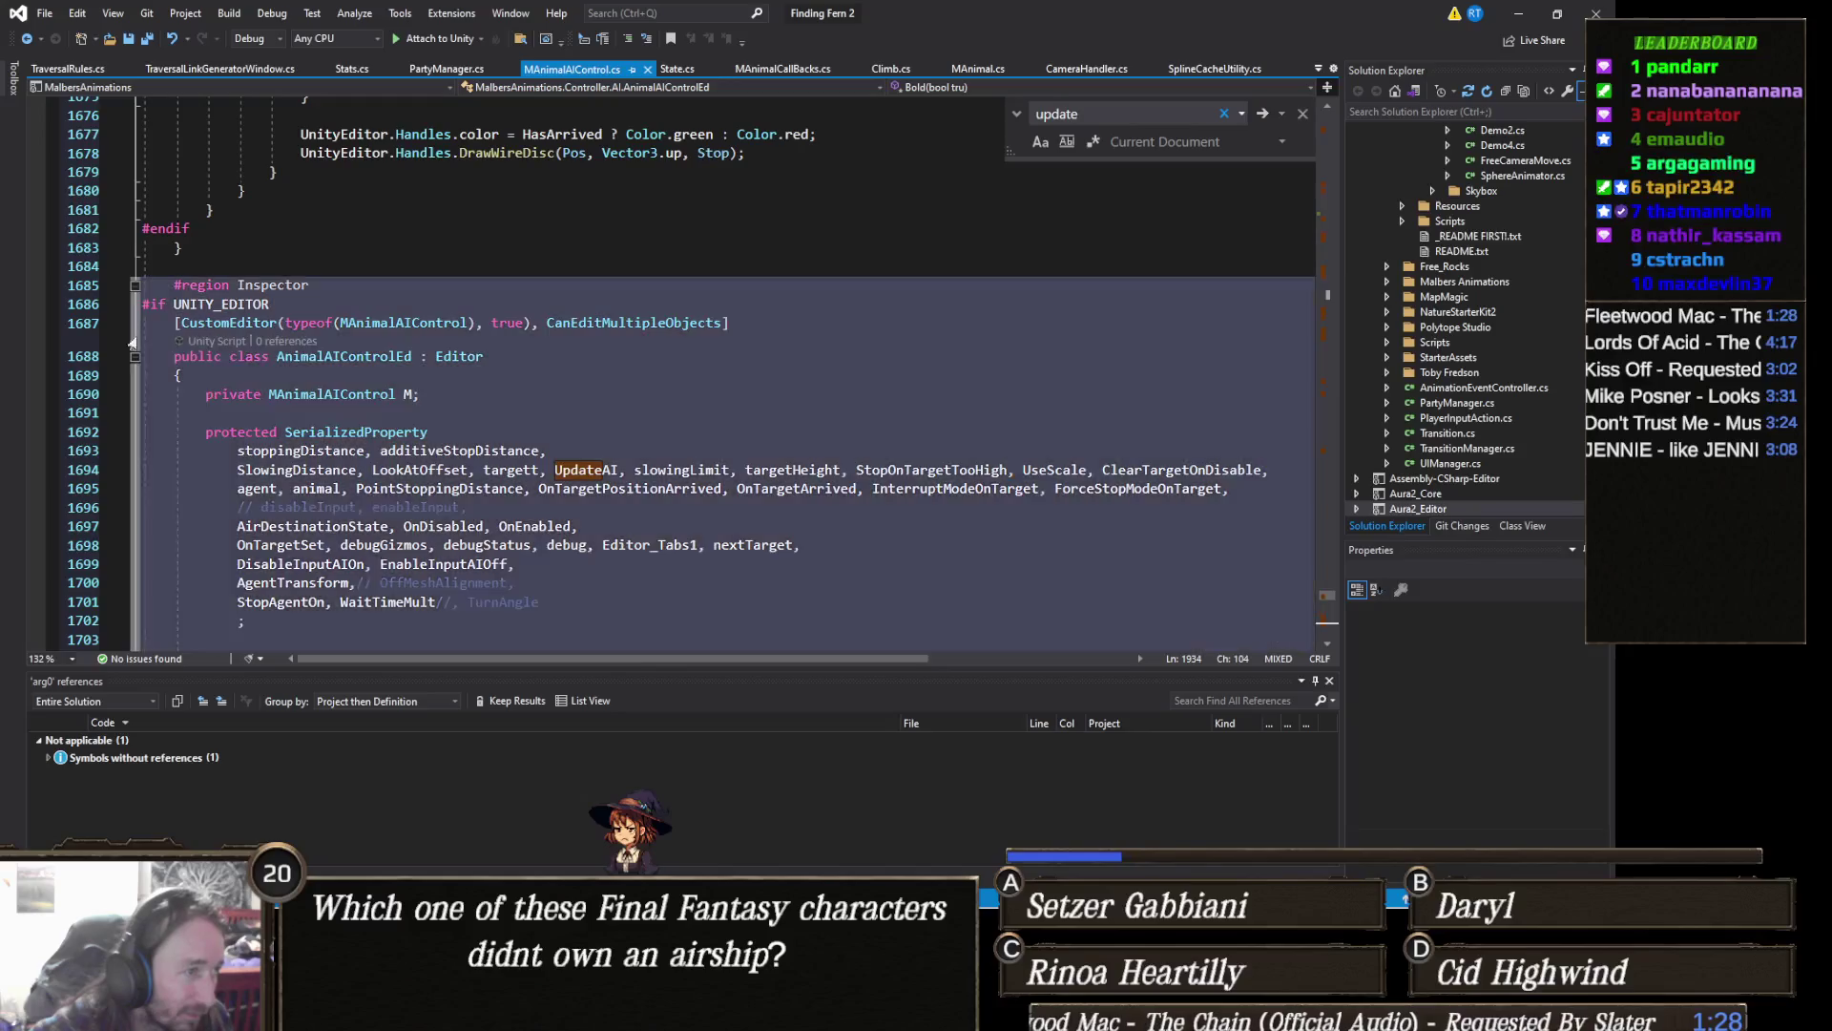
Step: Collapse the Inspector region and the OnDrawGizmos method in MAnimalAIControl.cs
left_click(133, 286)
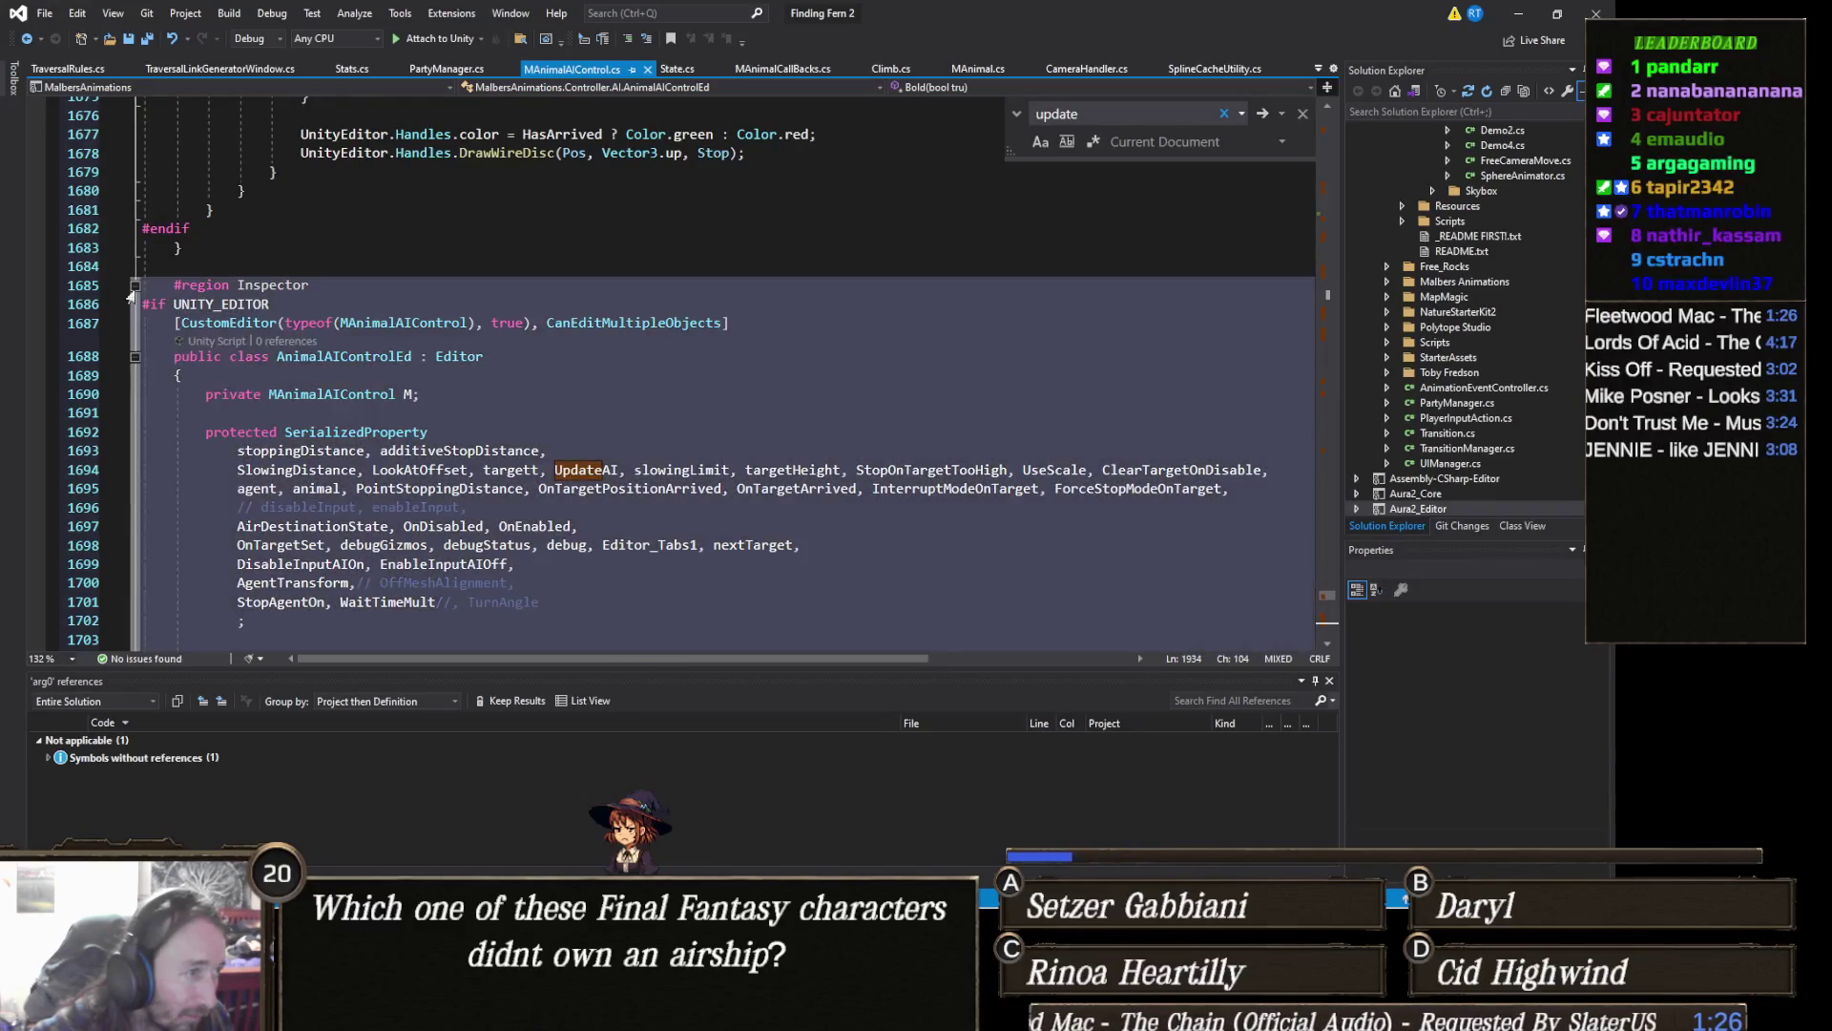
scroll(215, 329, "up", 6)
scroll(331, 378, "up", 6)
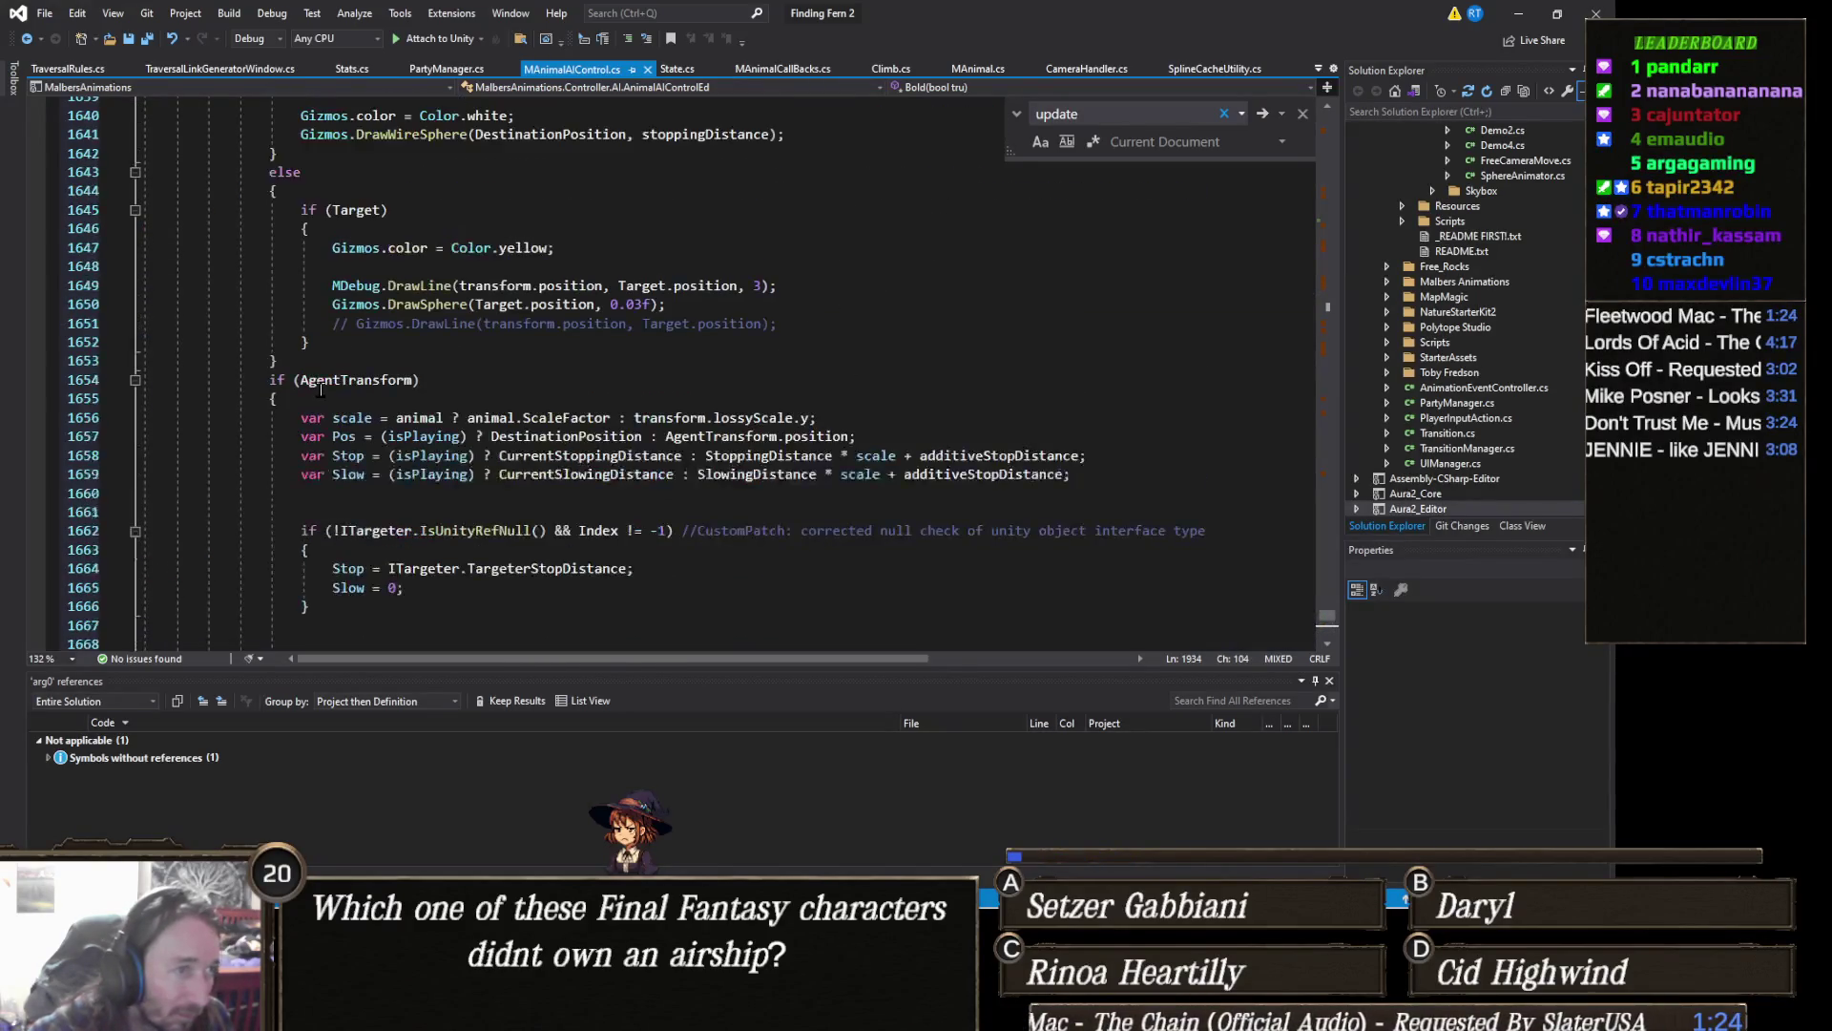
scroll(334, 383, "down", 6)
scroll(329, 383, "up", 2)
scroll(329, 384, "up", 5)
scroll(330, 383, "up", 4)
scroll(329, 382, "up", 2)
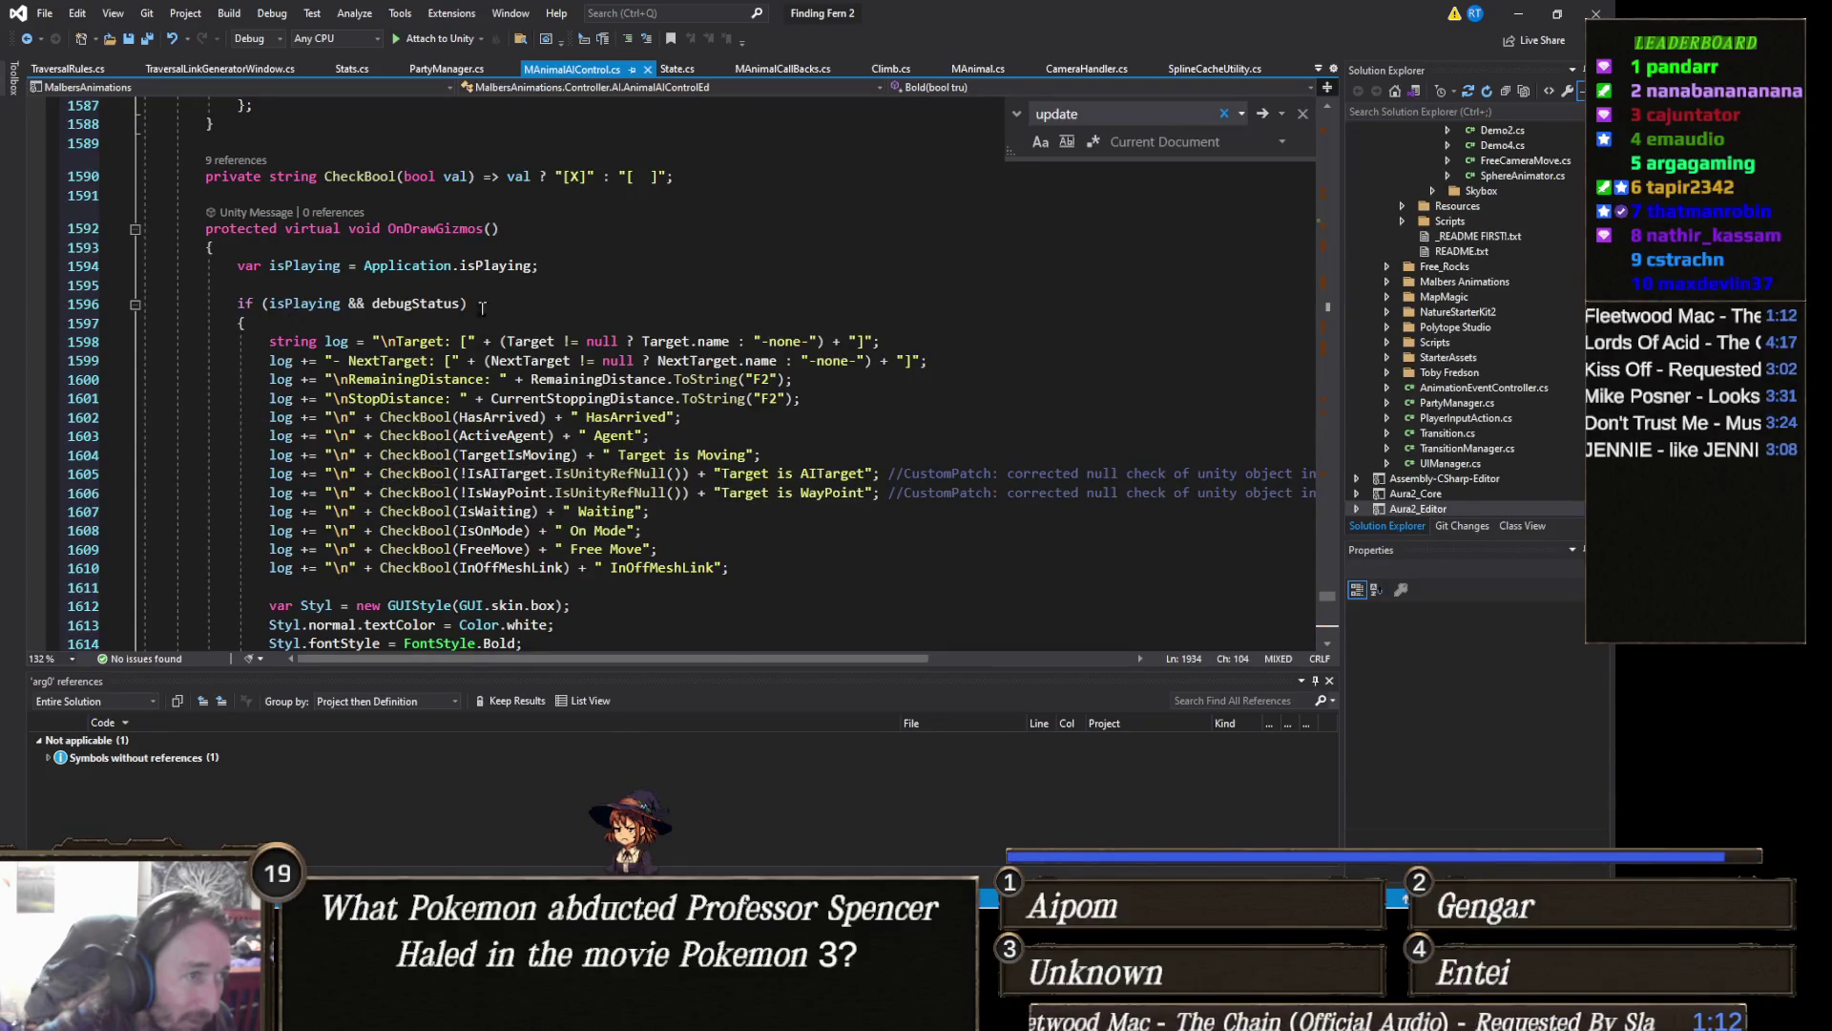
left_click(133, 228)
scroll(423, 434, "up", 3)
scroll(423, 433, "up", 3)
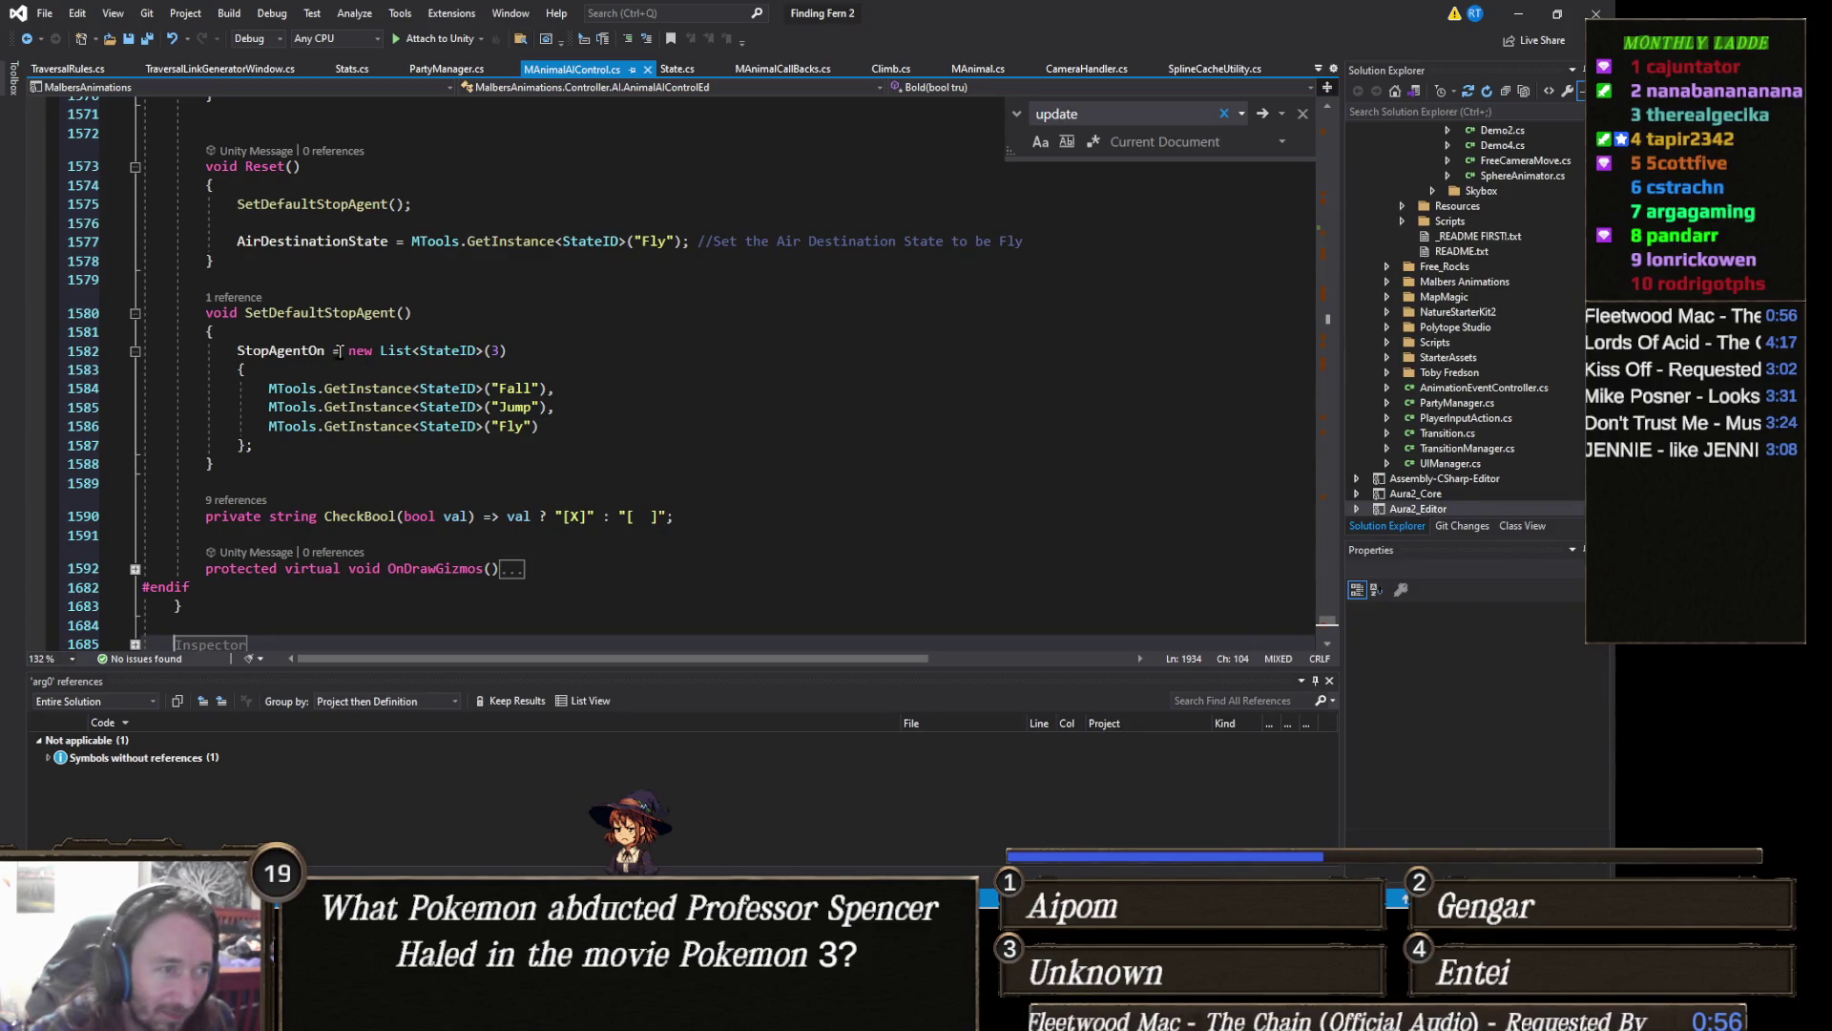
scroll(338, 351, "up", 4)
scroll(339, 350, "up", 1)
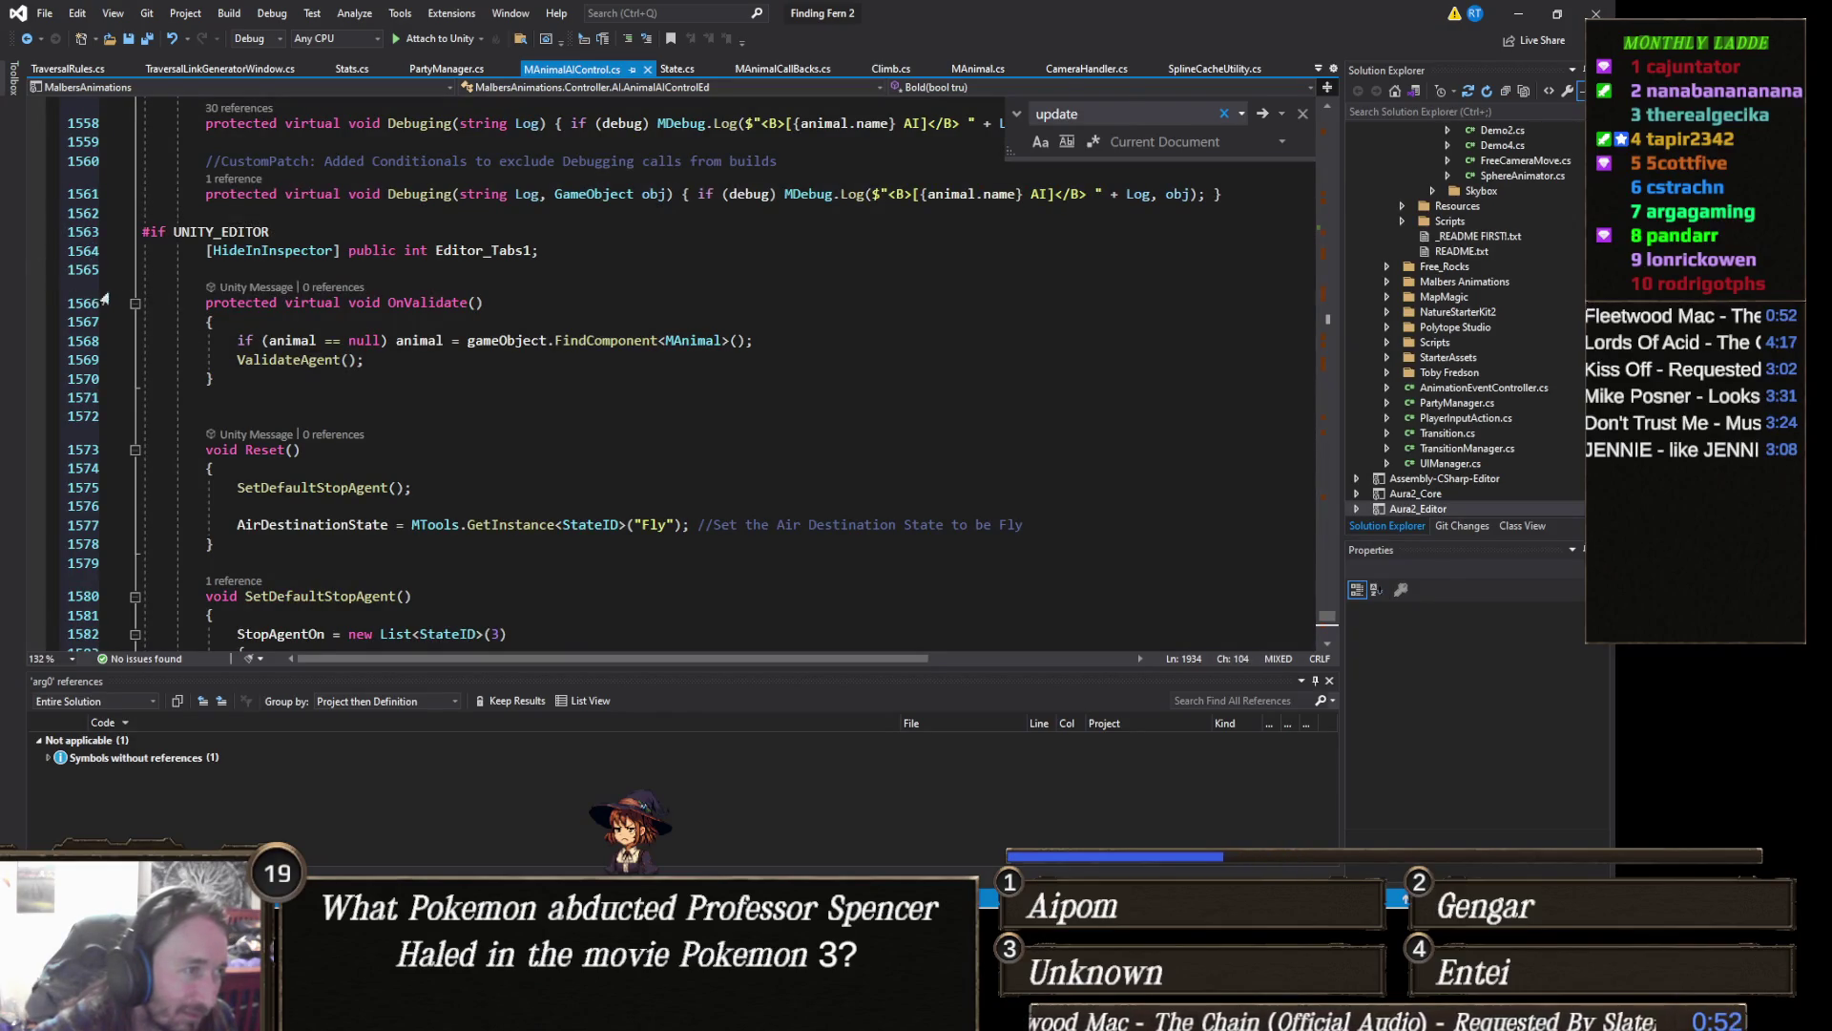
scroll(288, 345, "up", 2)
scroll(381, 405, "up", 2)
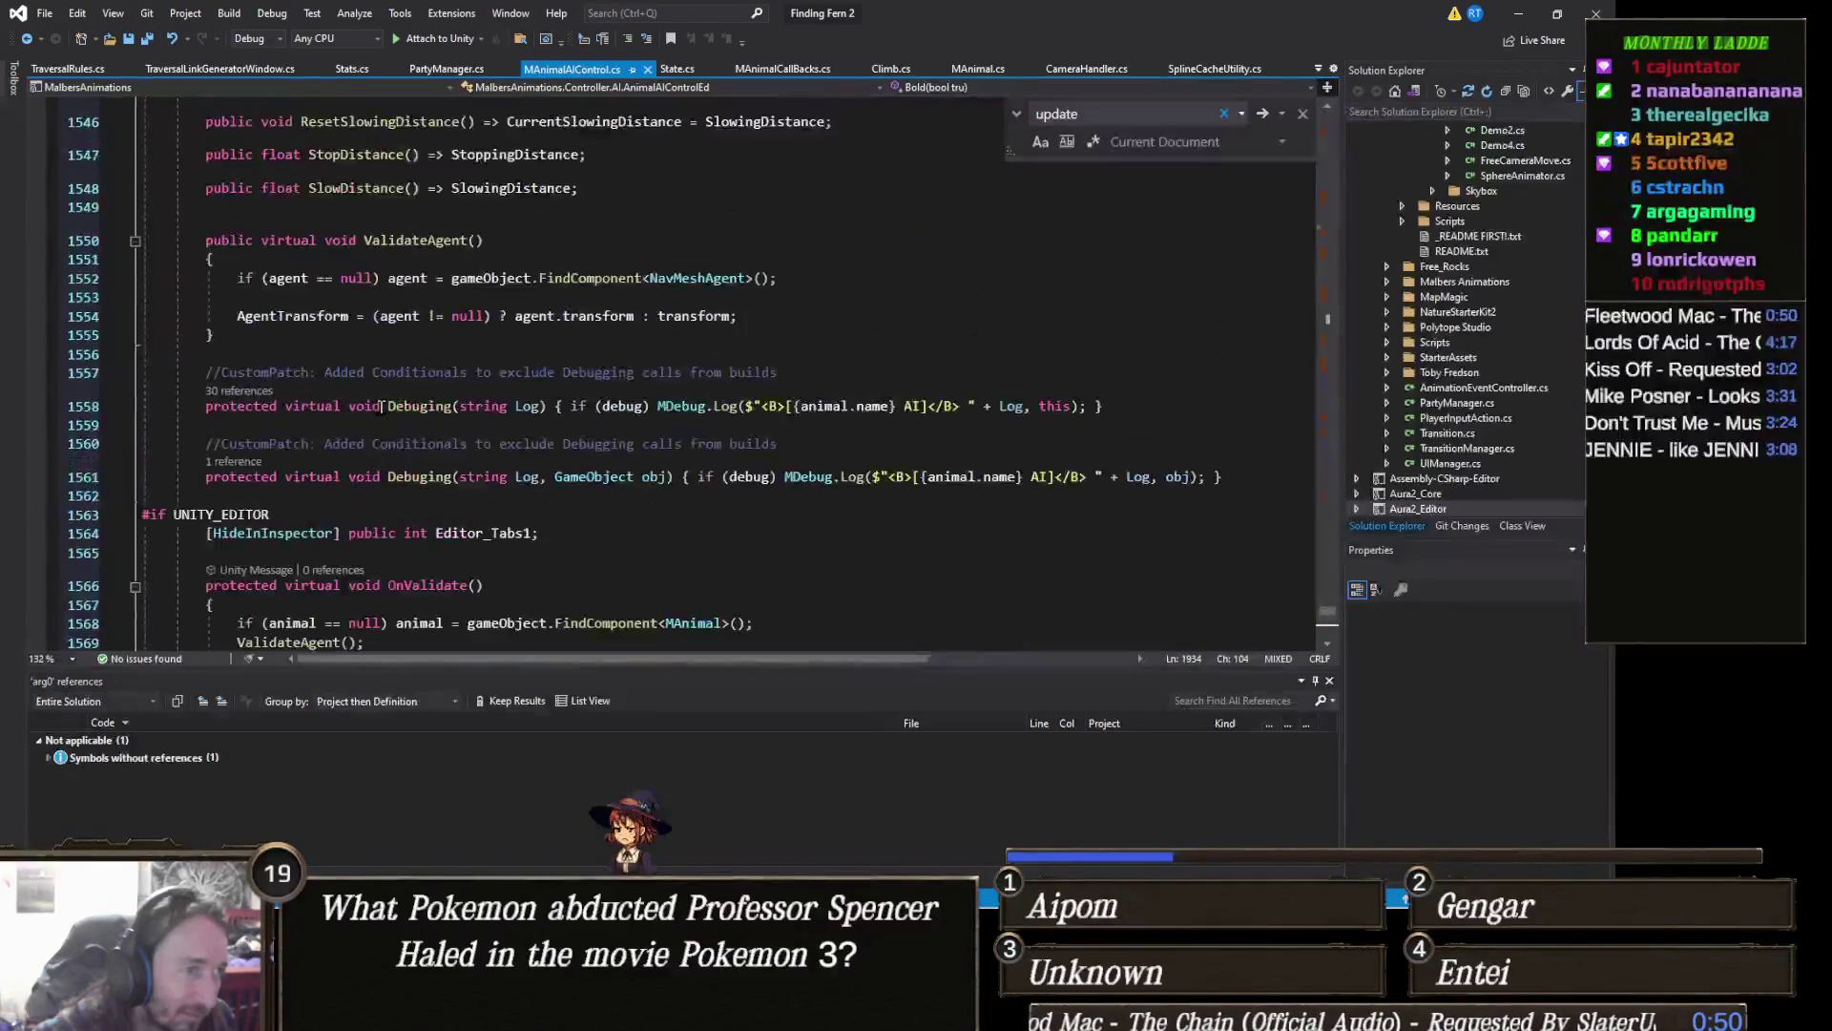
scroll(358, 387, "up", 2)
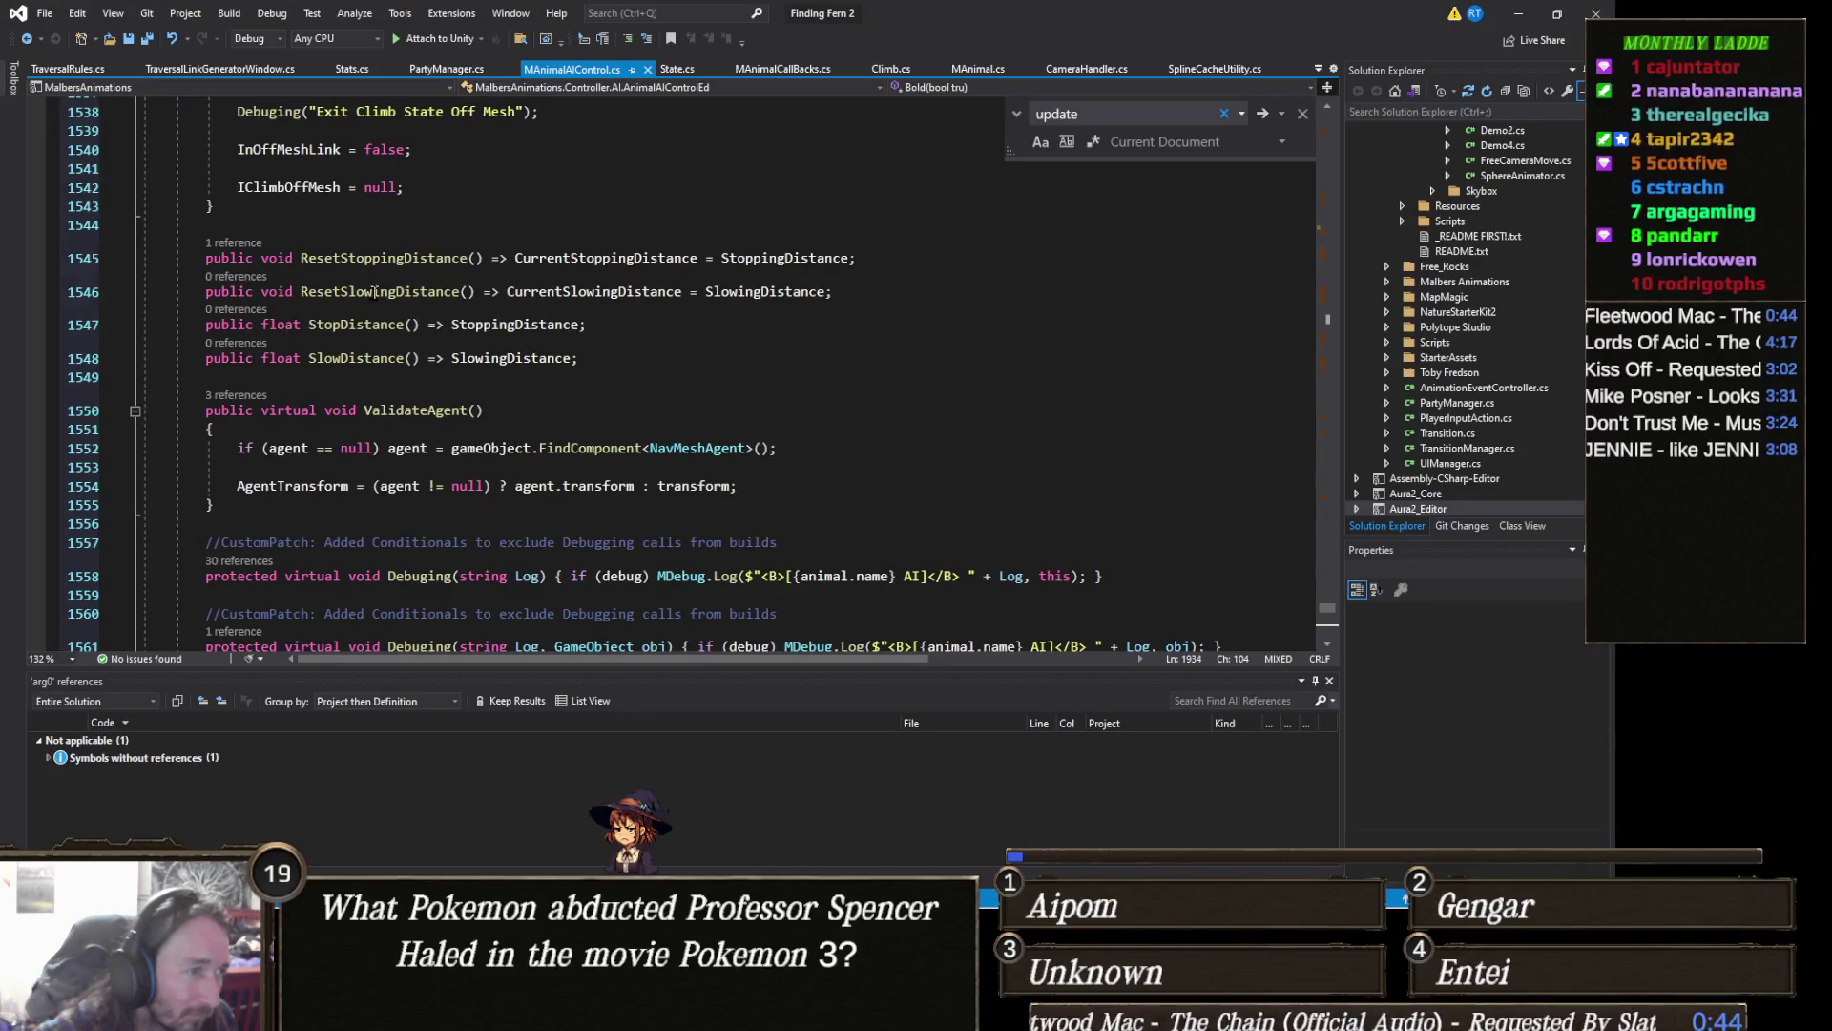
scroll(458, 344, "up", 2)
scroll(473, 386, "up", 3)
scroll(489, 450, "up", 2)
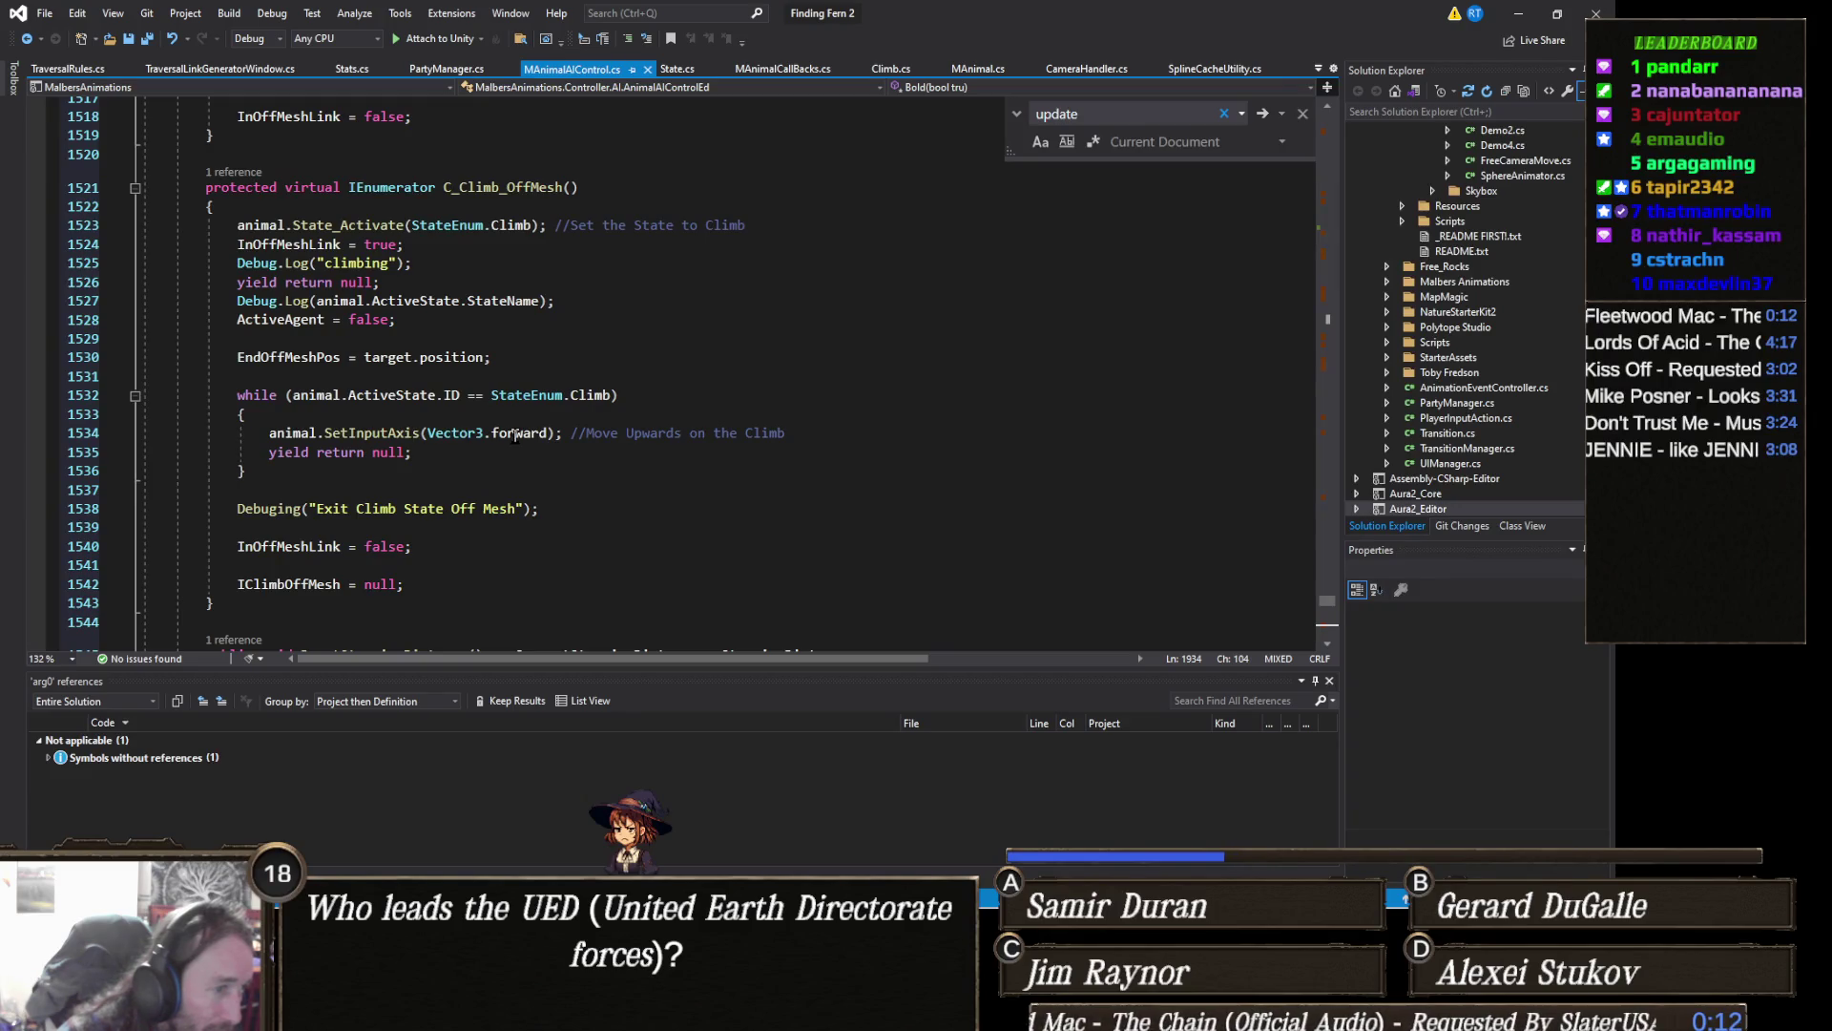
scroll(513, 435, "down", 1)
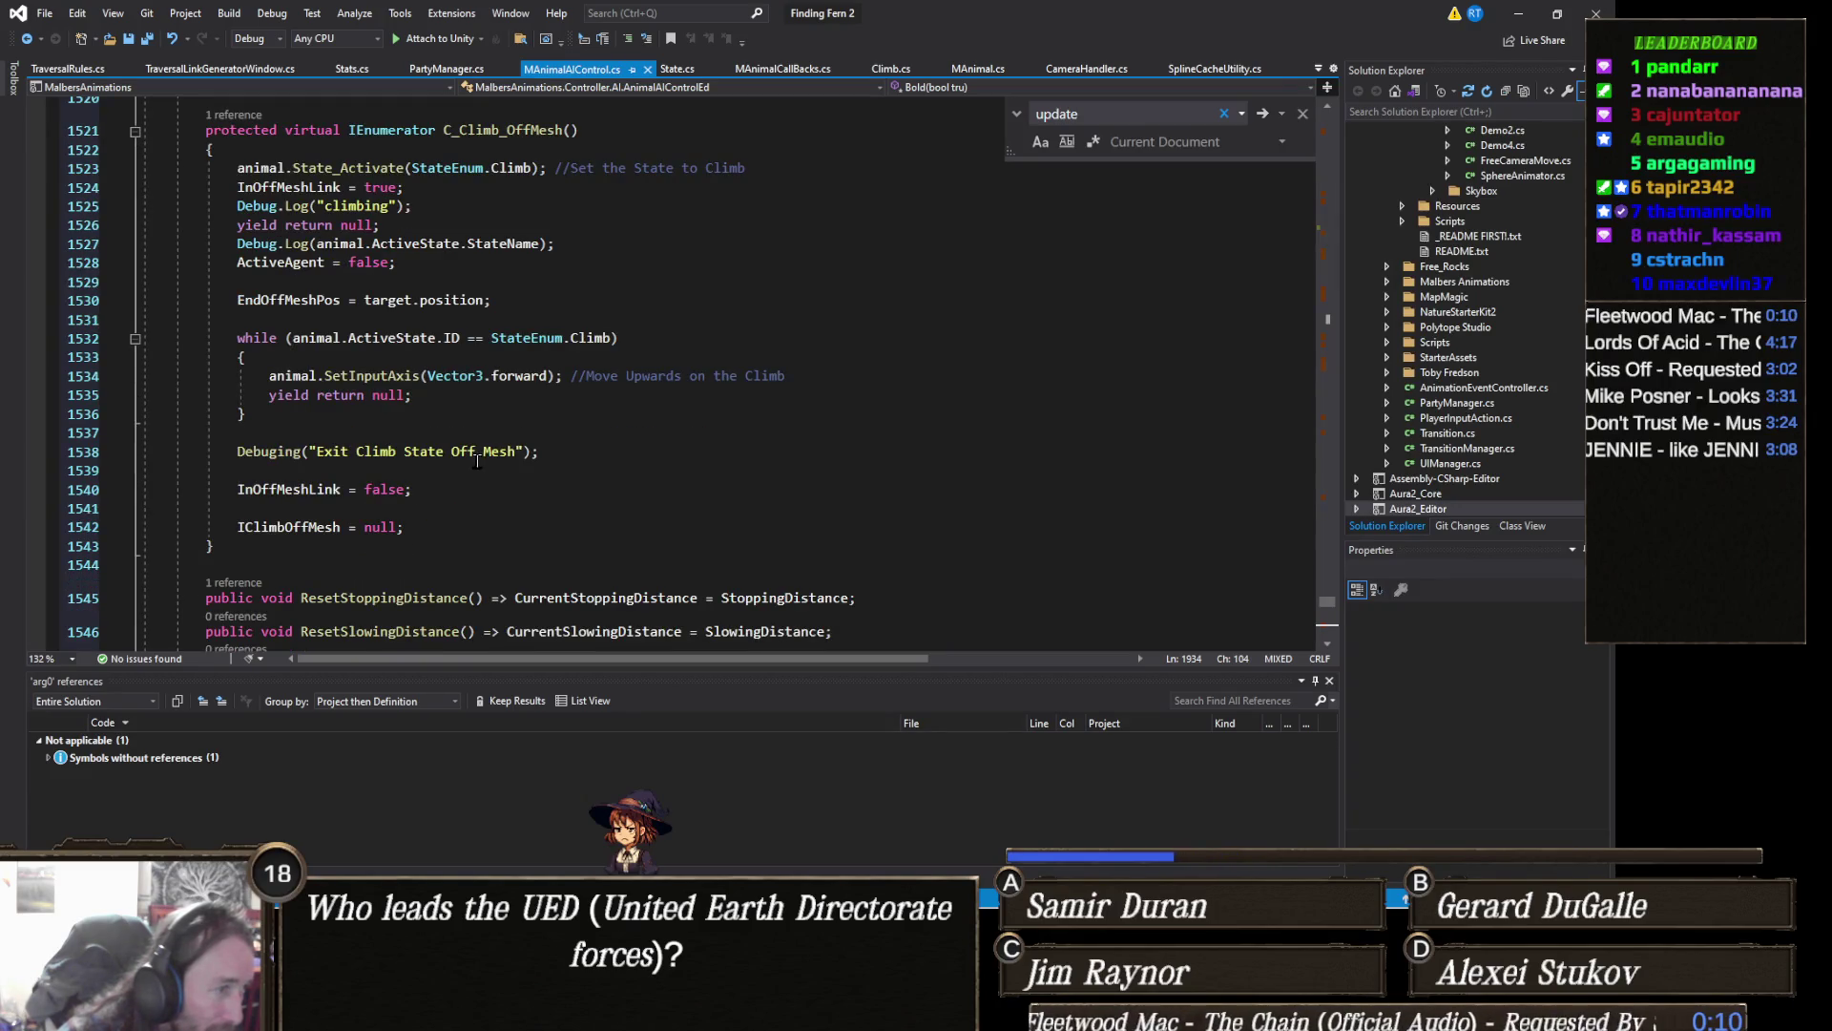
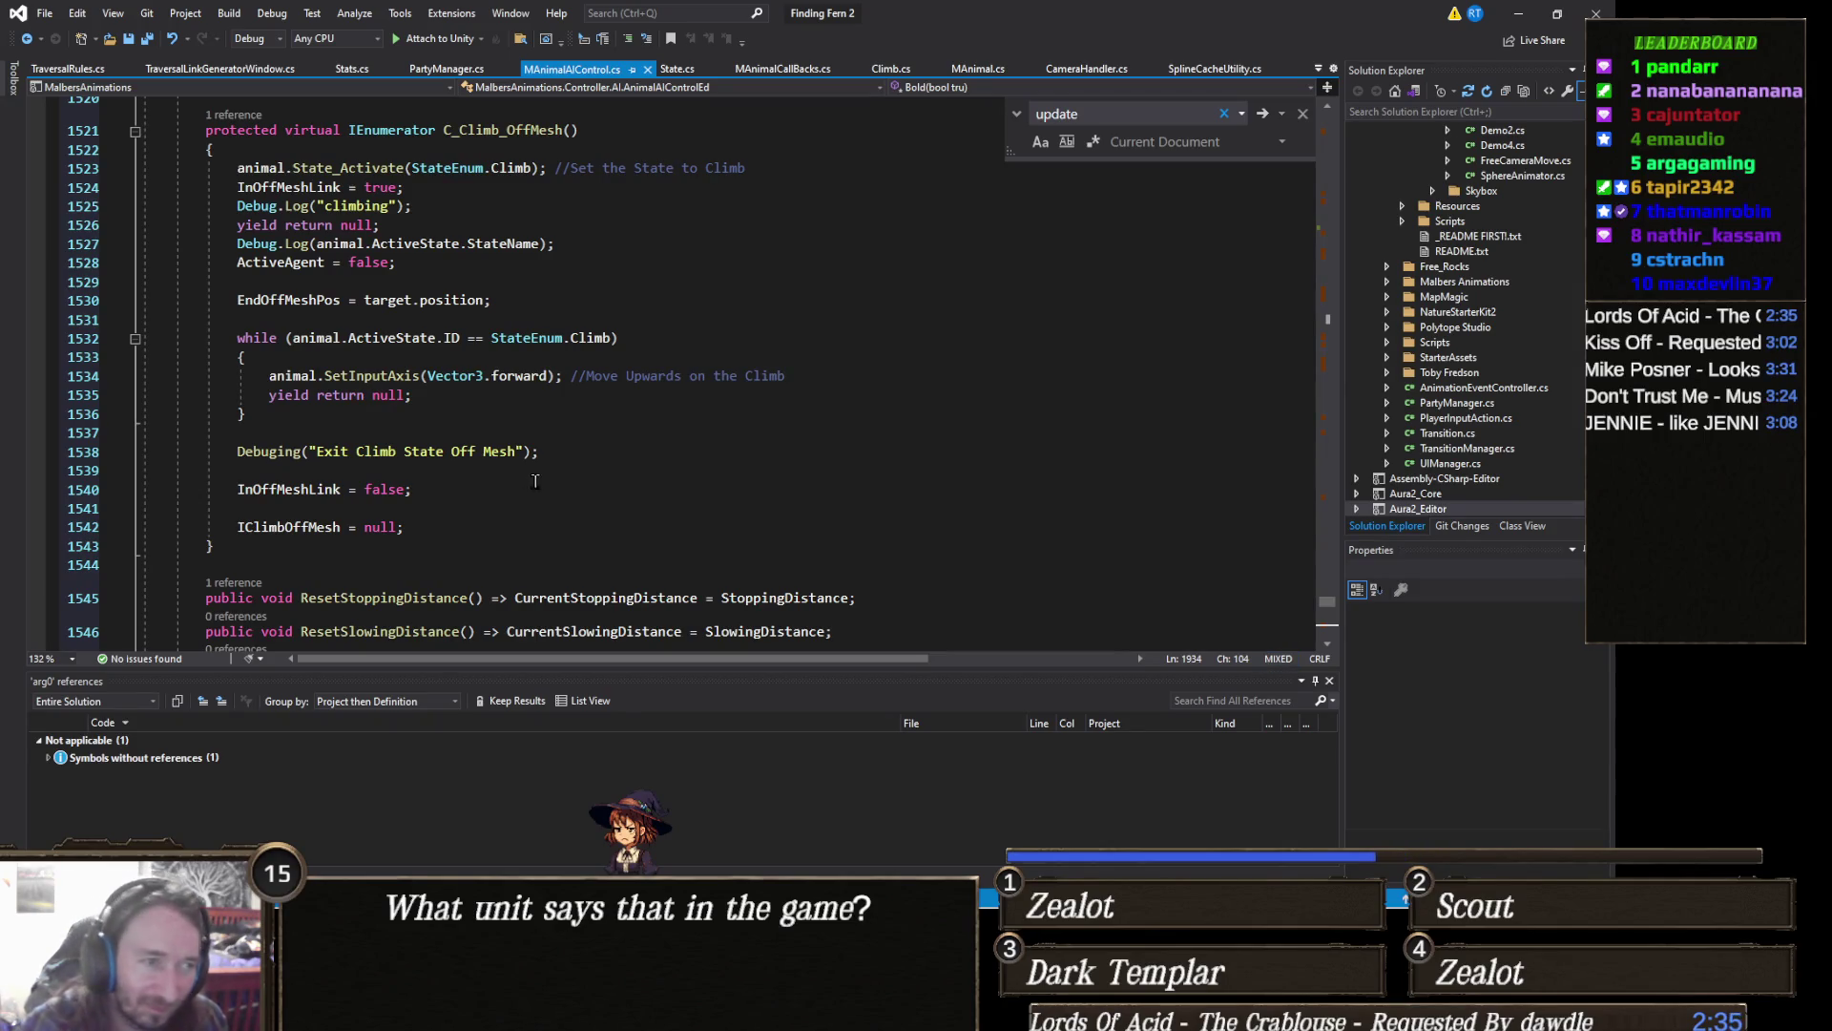
scroll(552, 432, "up", 1)
scroll(552, 433, "up", 1)
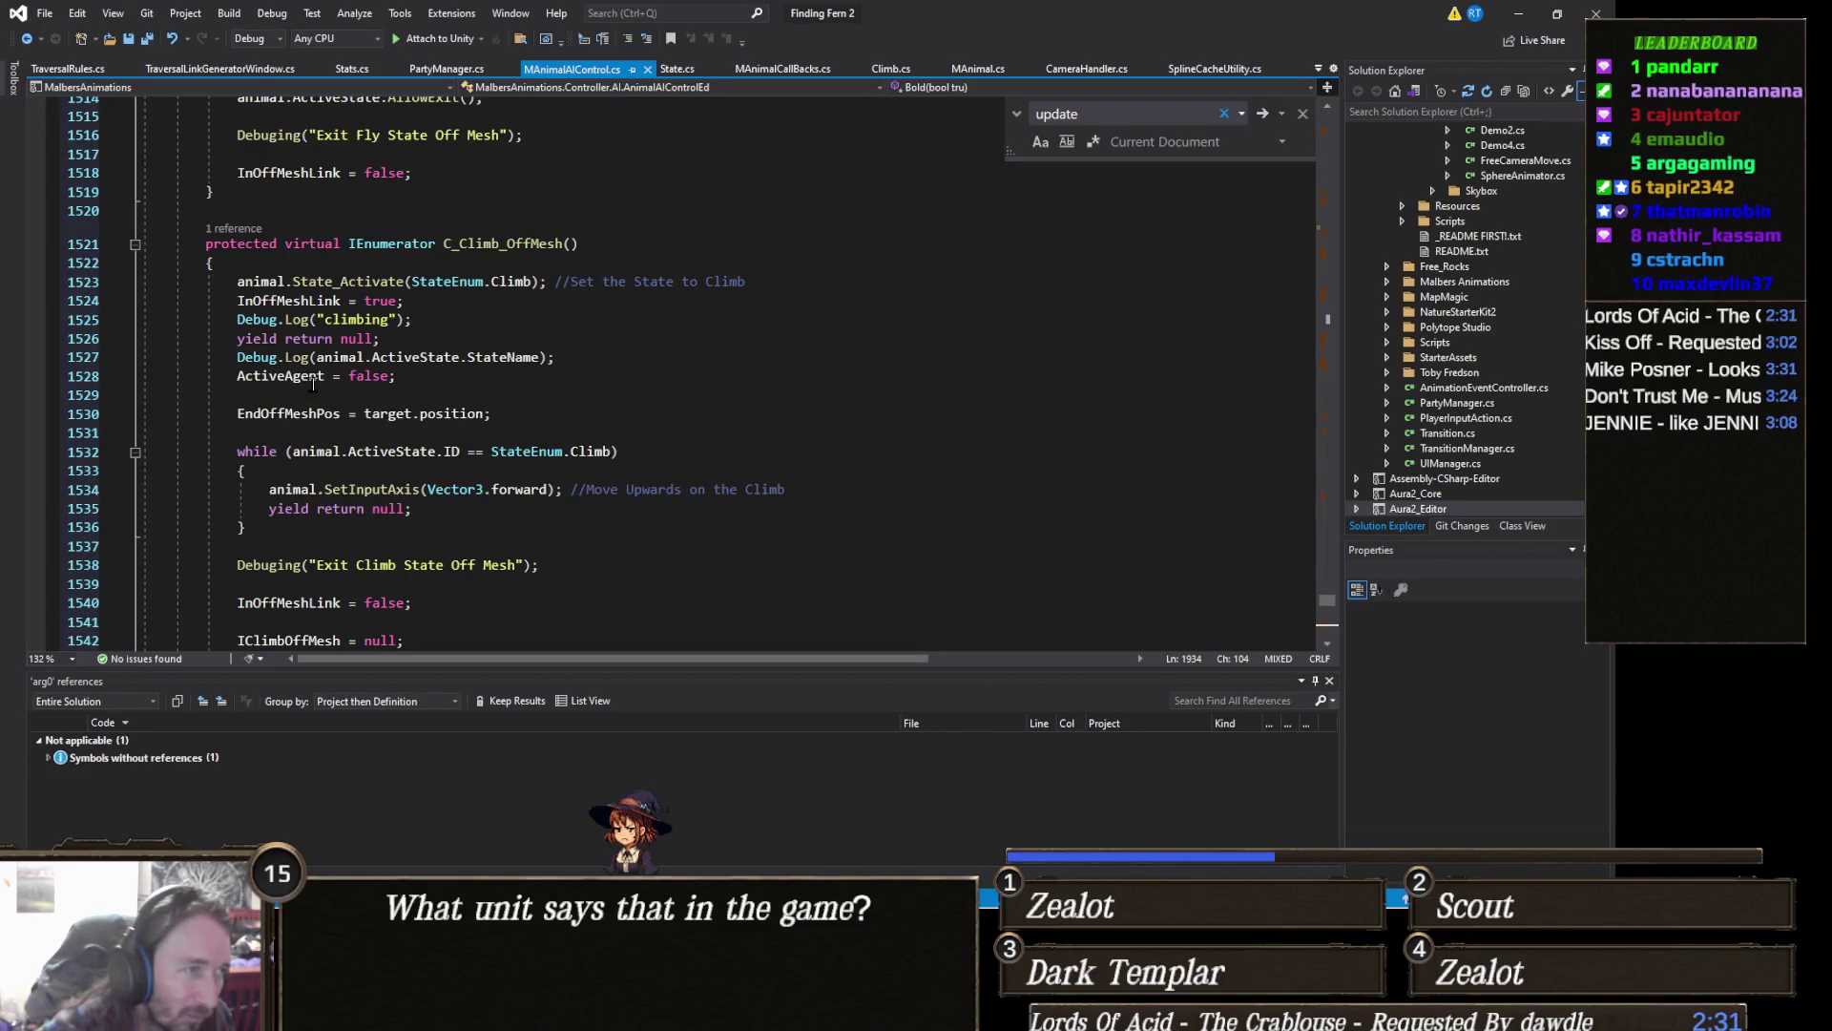
scroll(528, 402, "down", 3)
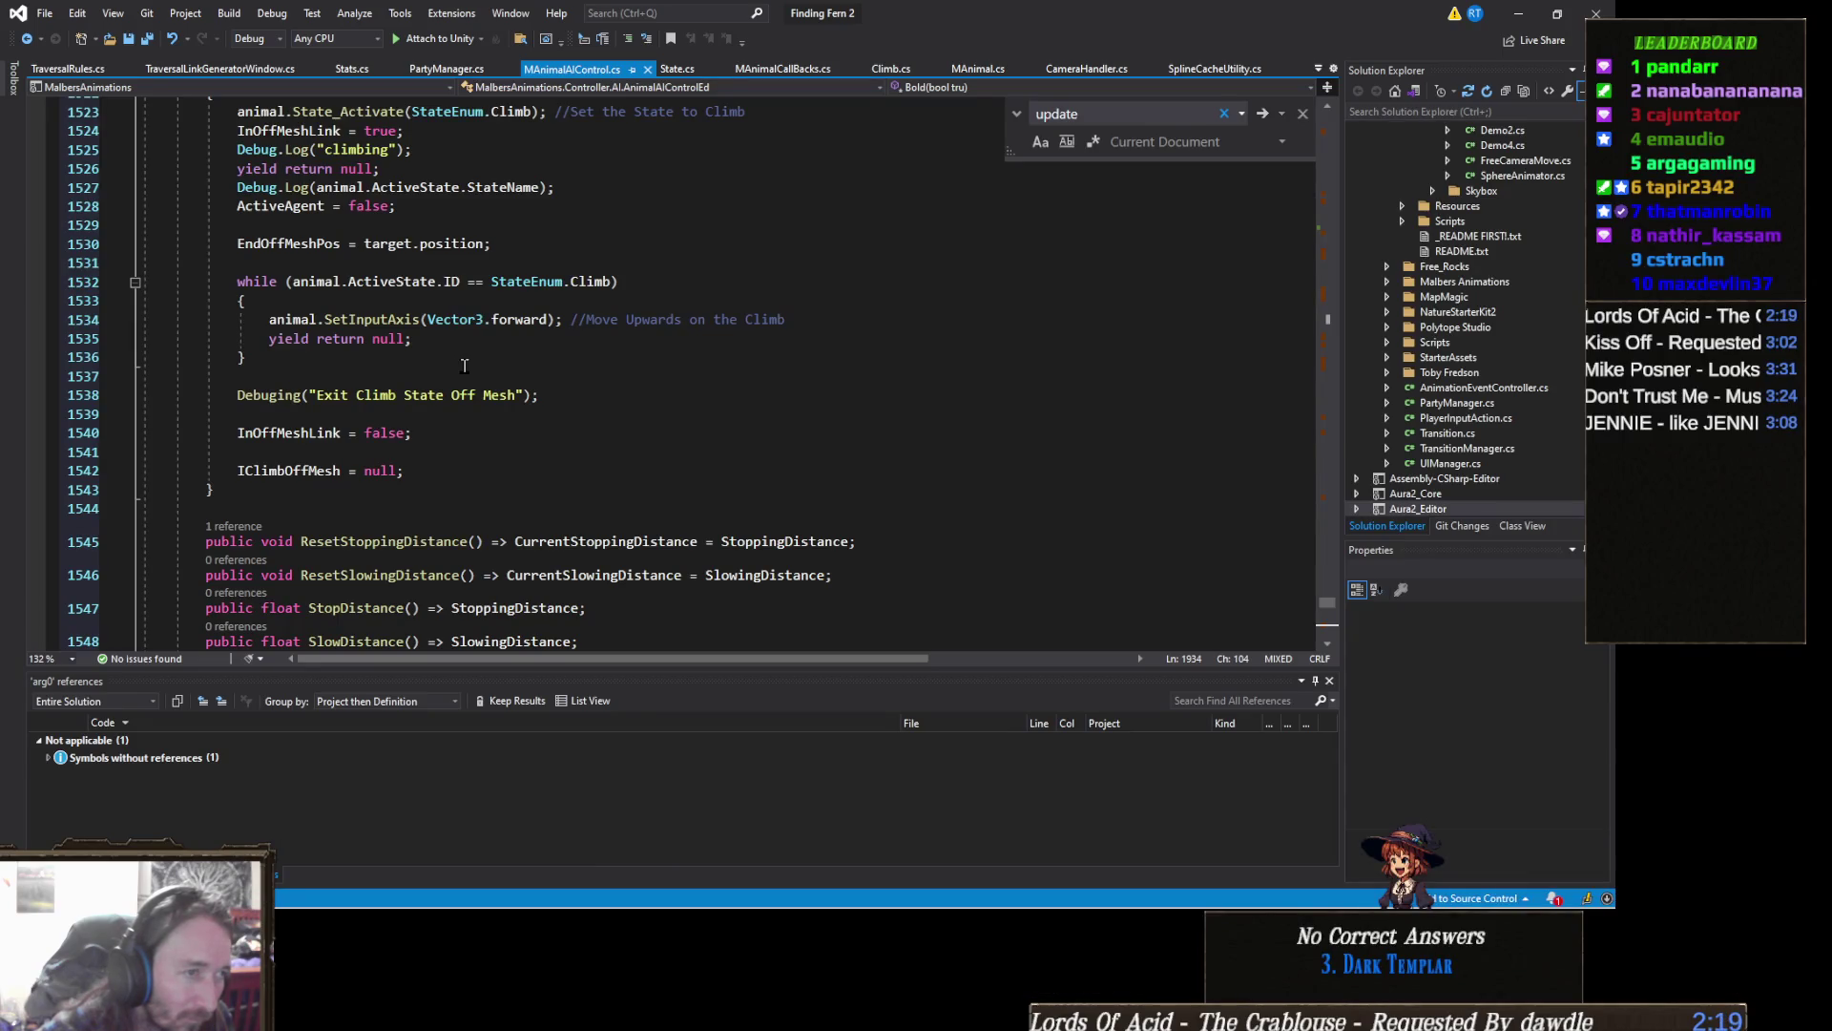
Step: Review the climbing lines, then reach the script at the Step 2 log via Unity's console
left_click(832, 318)
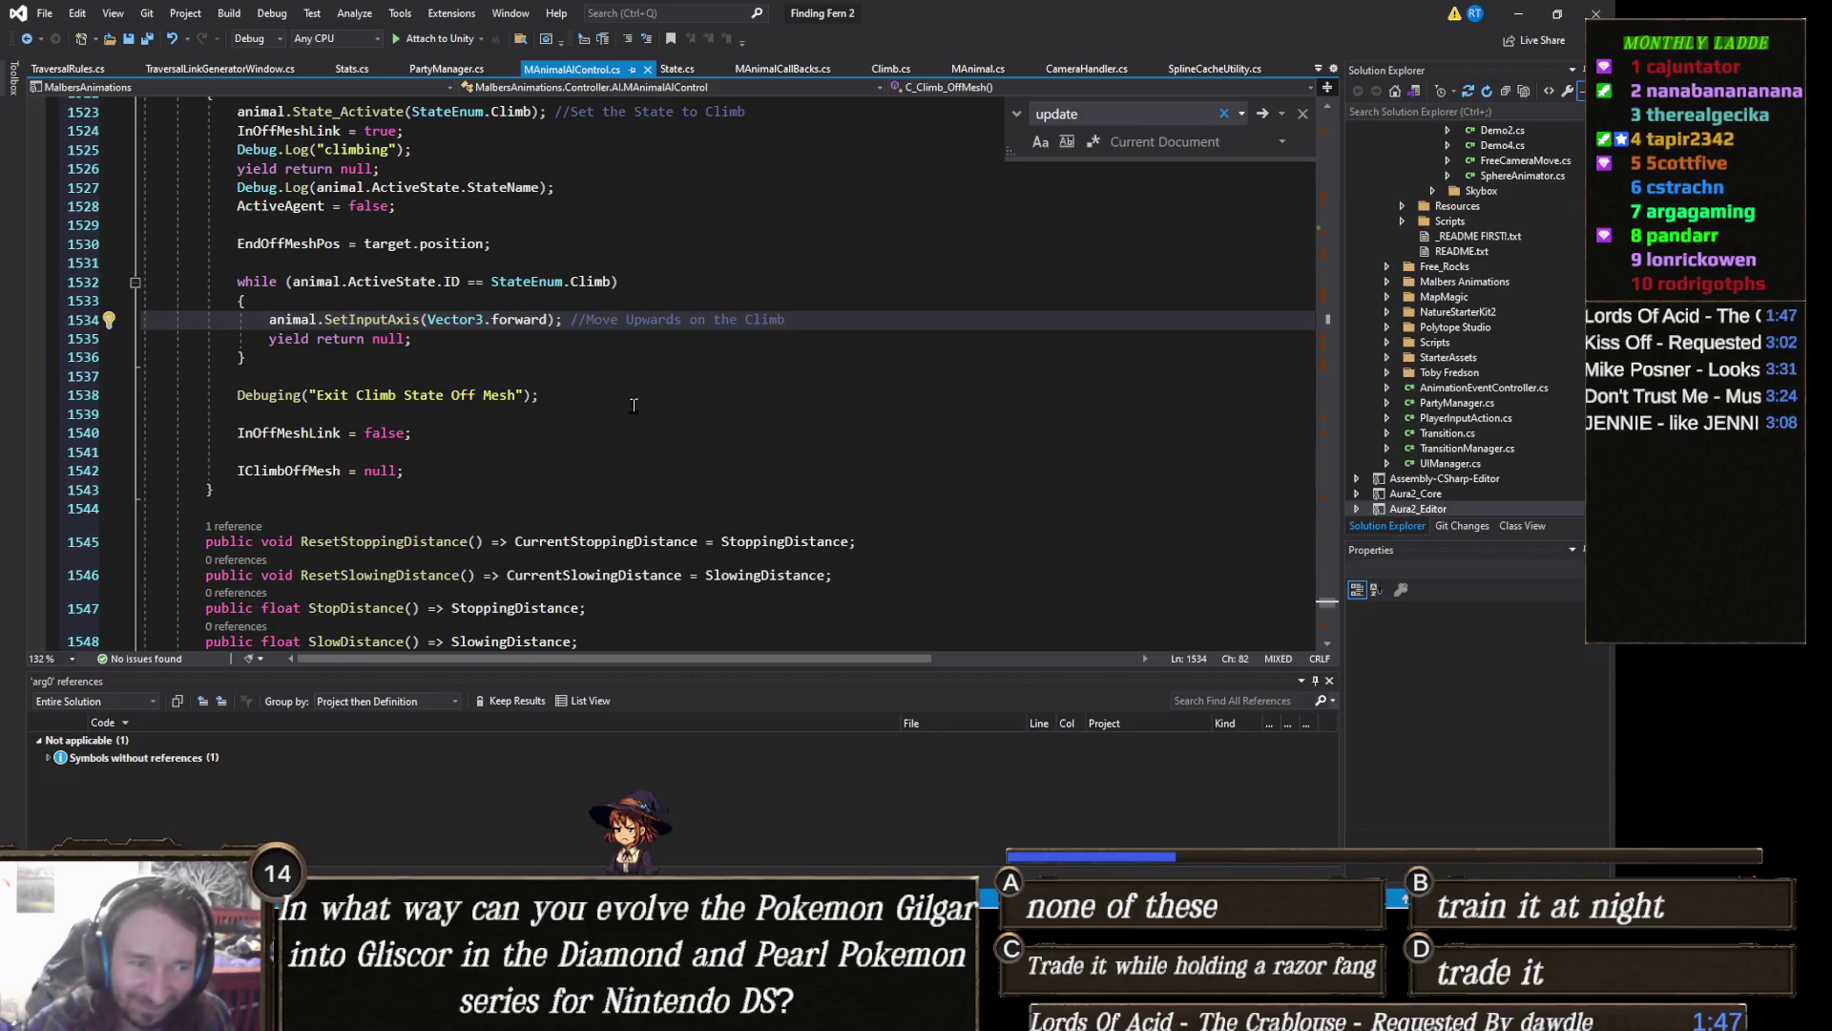
left_click(551, 392)
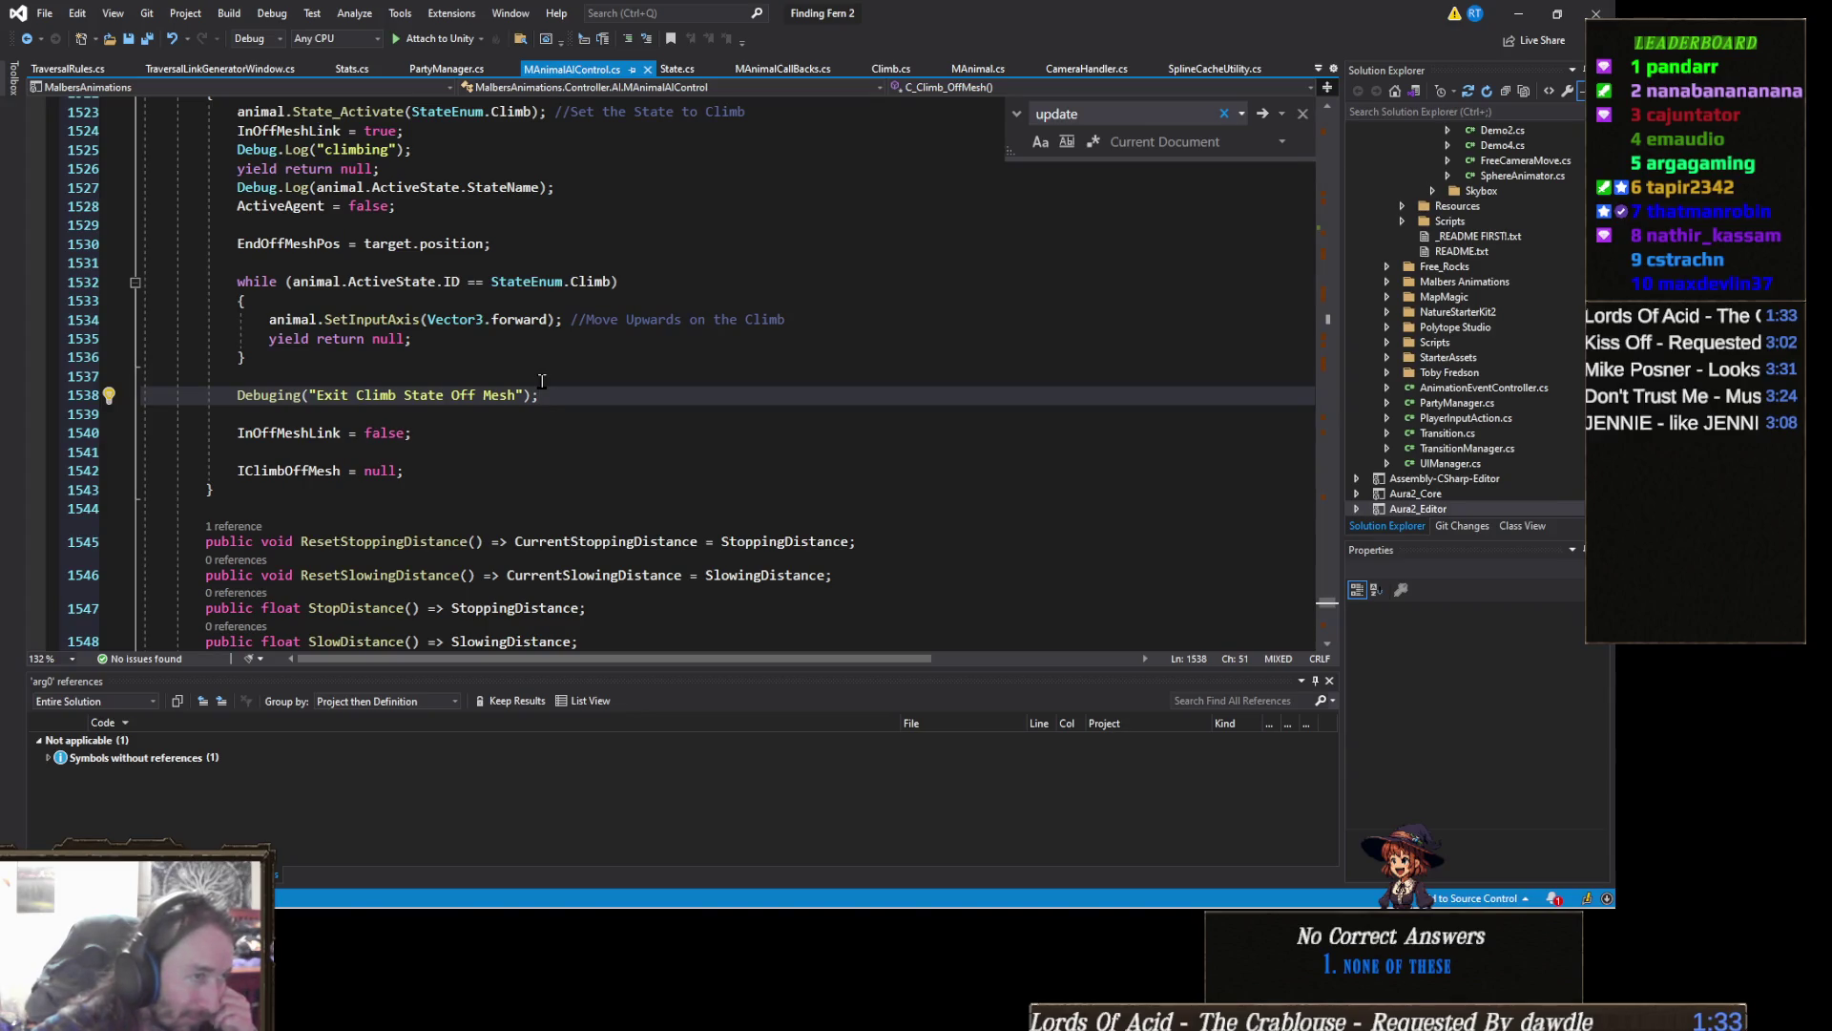
scroll(542, 380, "up", 1)
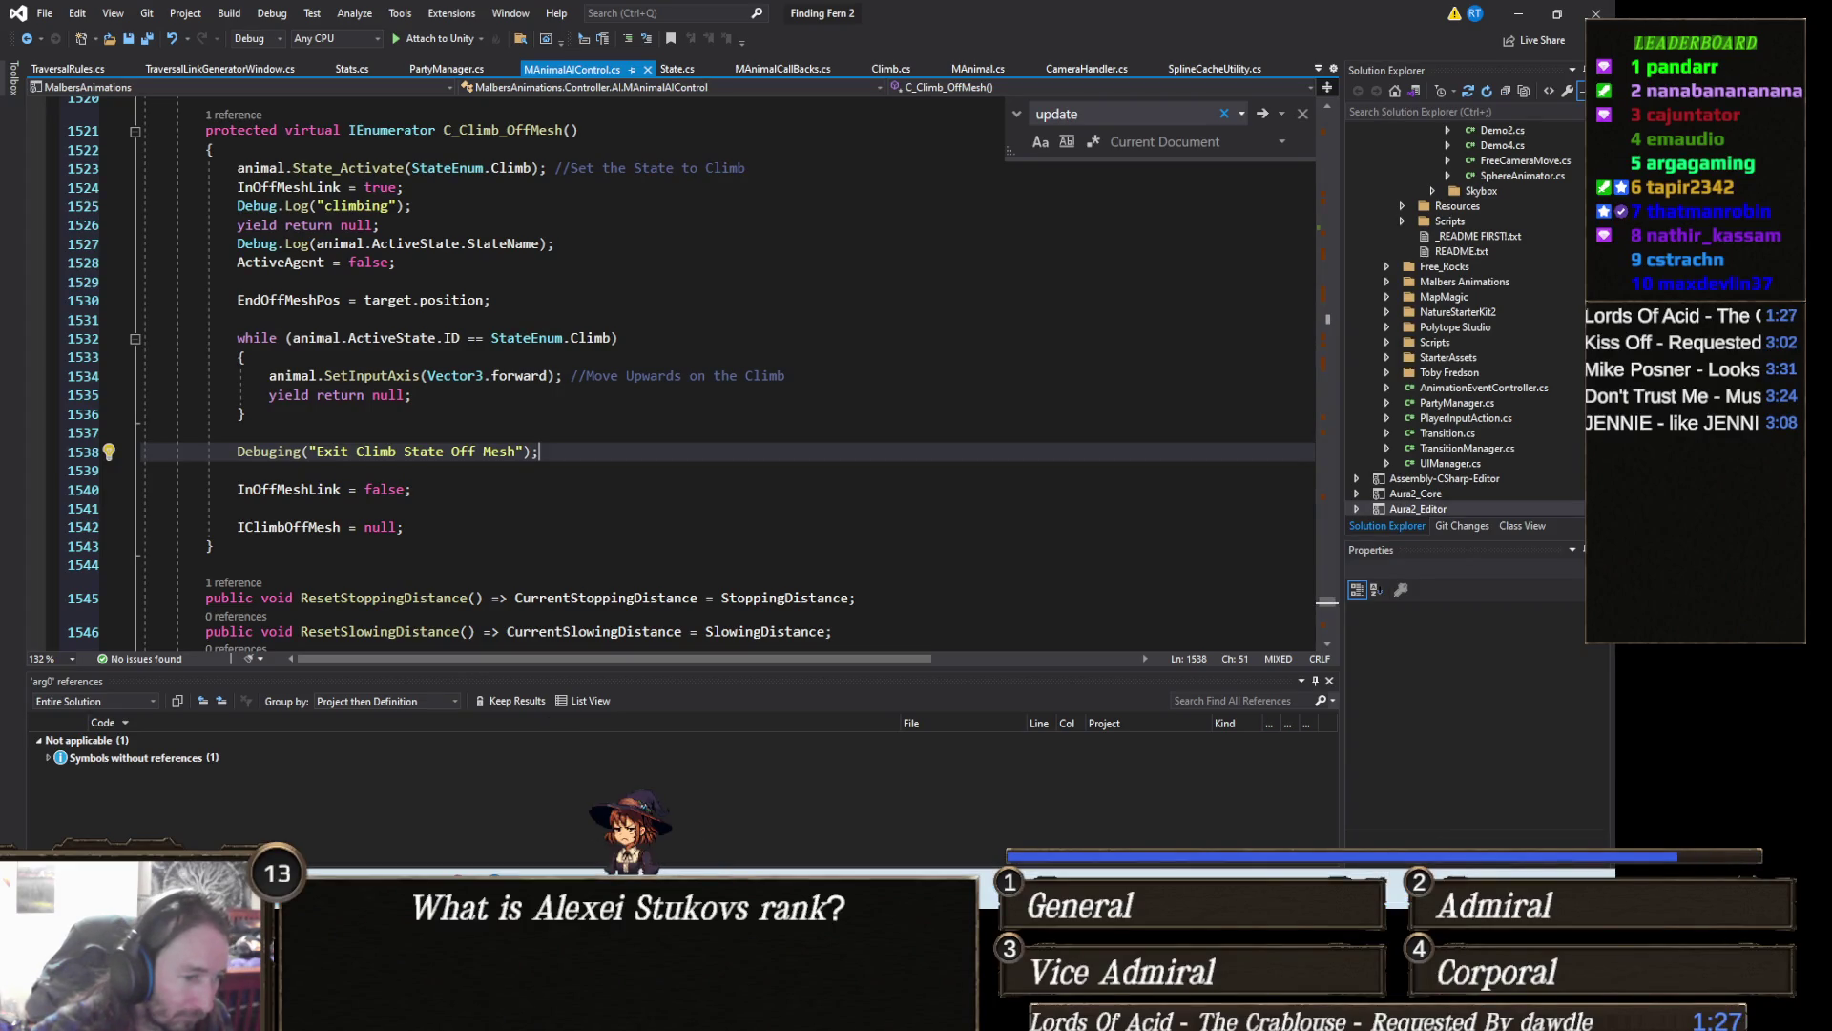
key("alt+Tab")
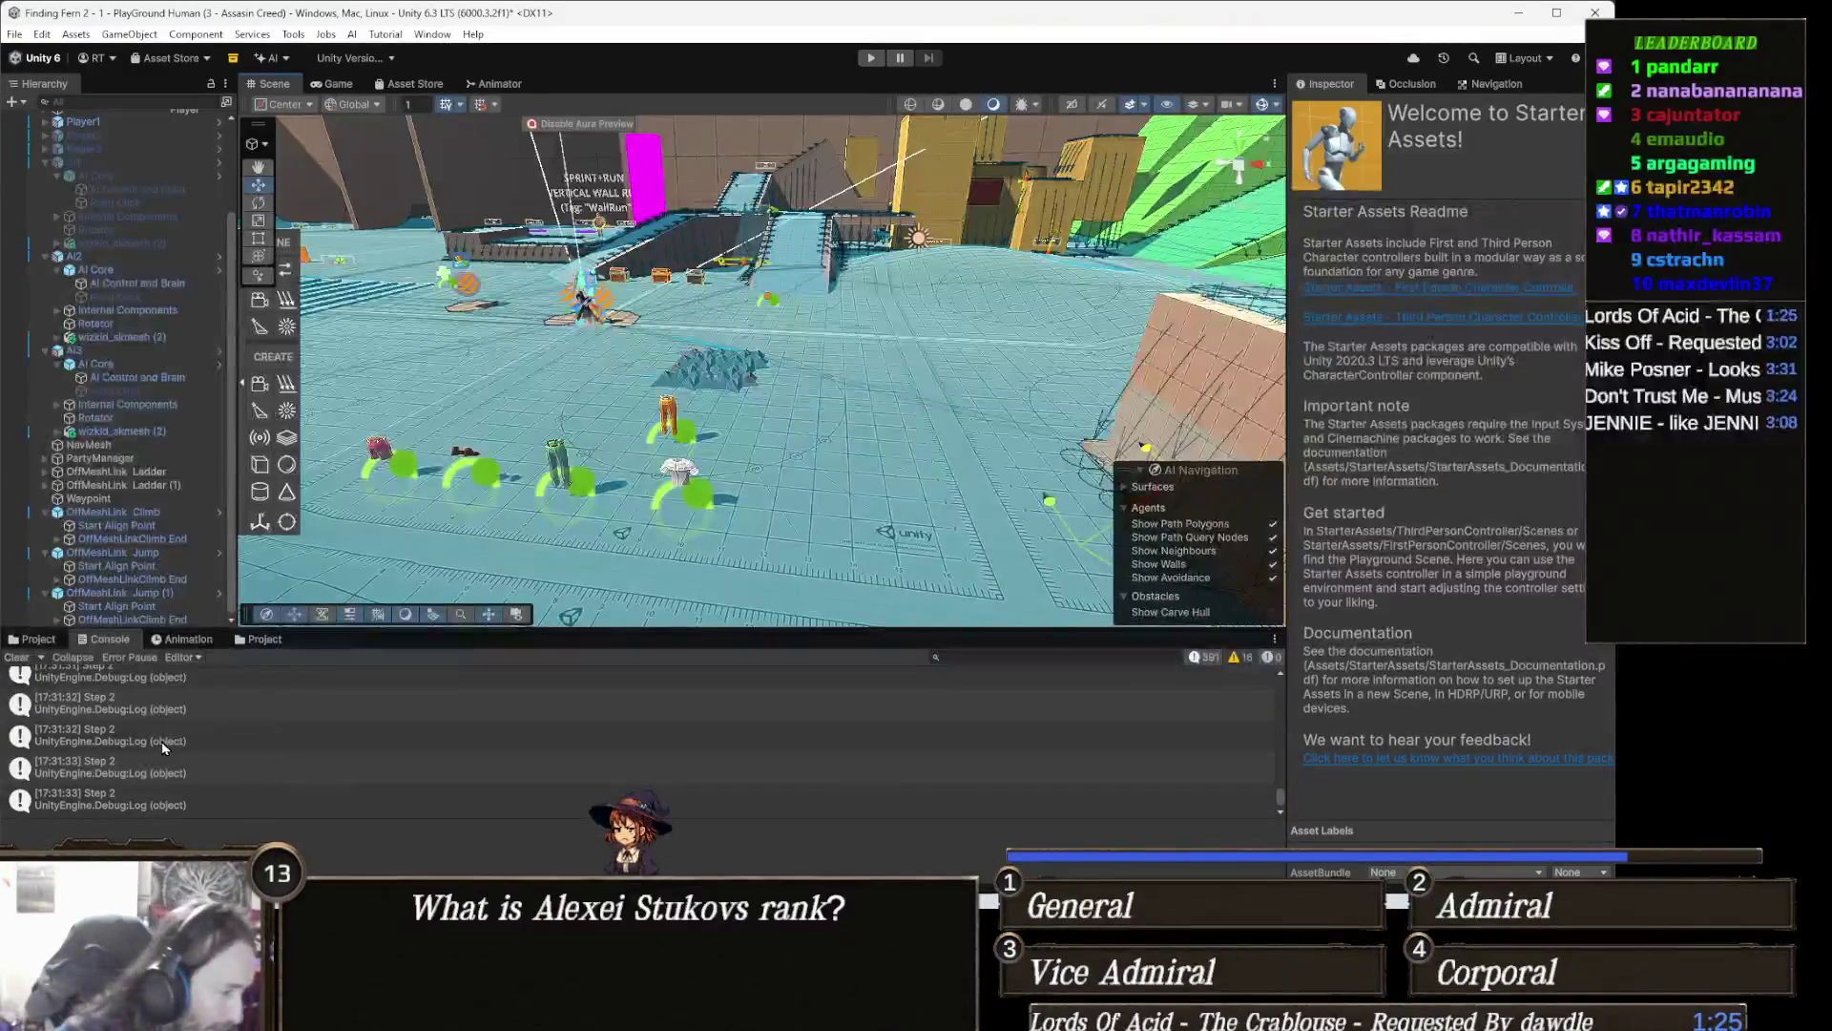
scroll(162, 784, "up", 1)
scroll(162, 783, "up", 2)
scroll(161, 783, "up", 2)
scroll(164, 784, "up", 2)
scroll(164, 784, "up", 2)
double_click(175, 707)
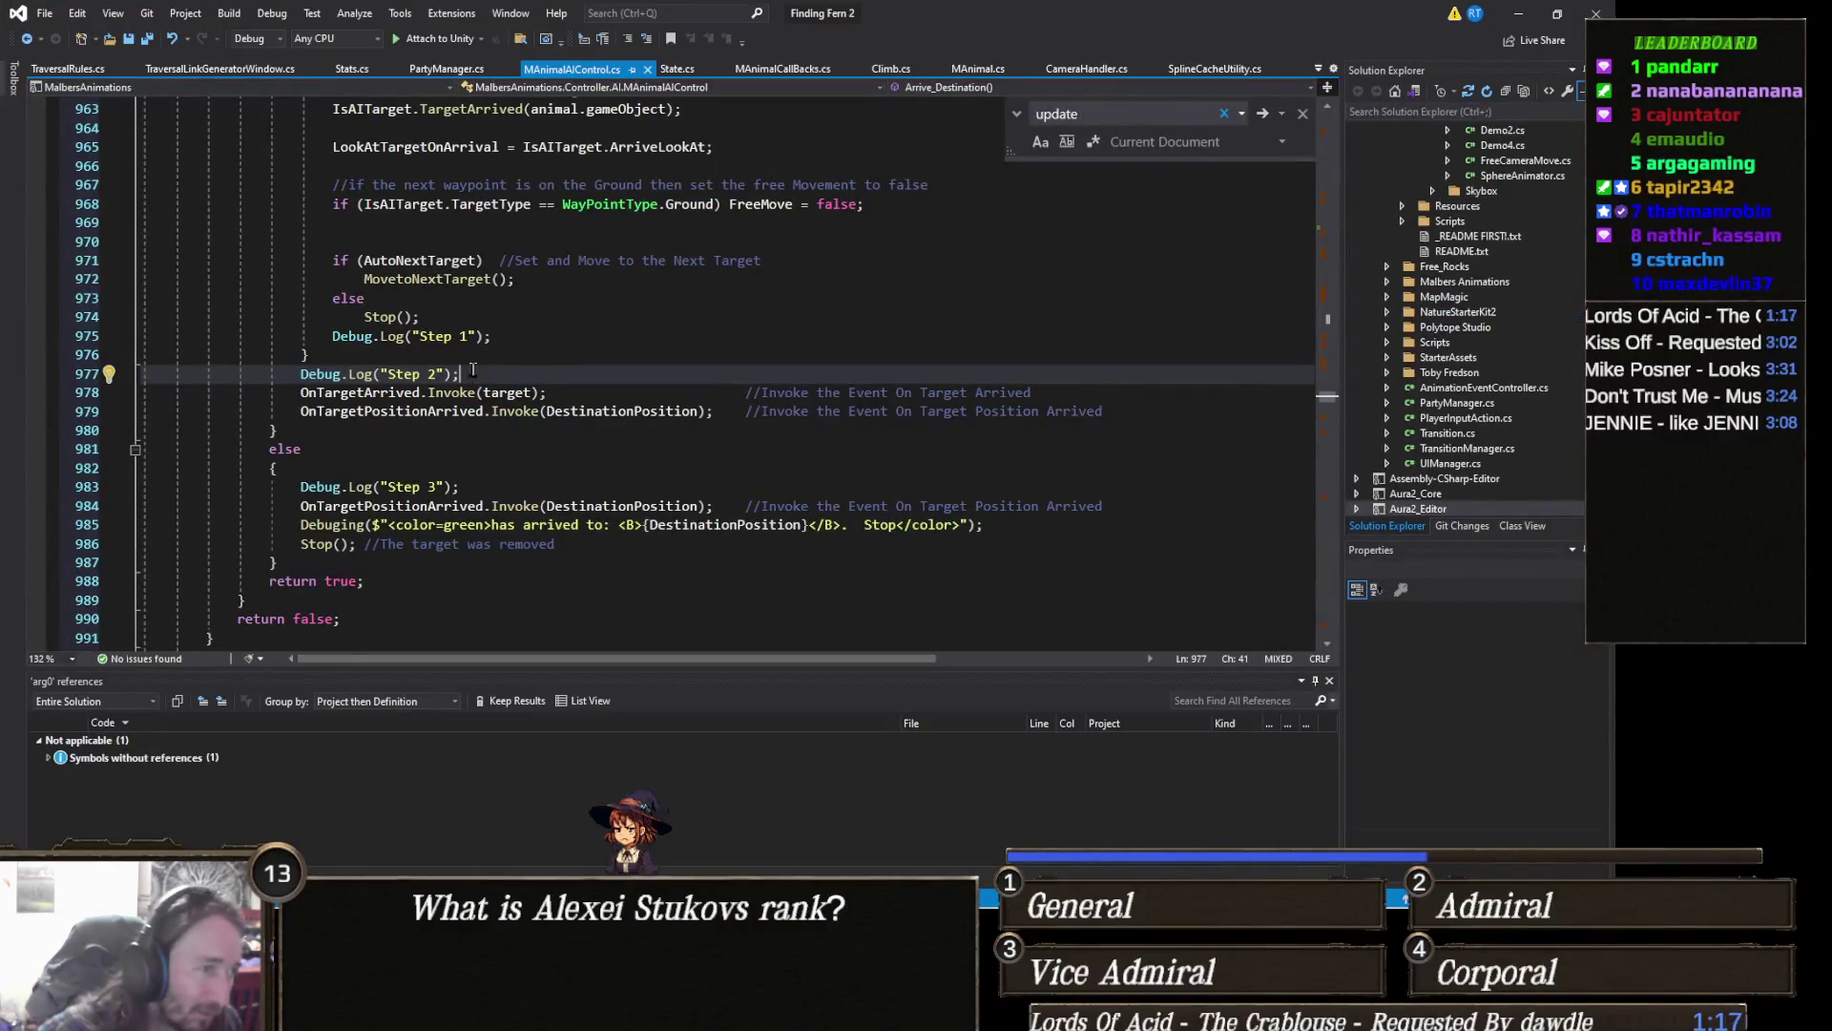
Step: Delete the Step 1, 2 and 3 Debug.Log lines, save, and return to Unity
triple_click(511, 371)
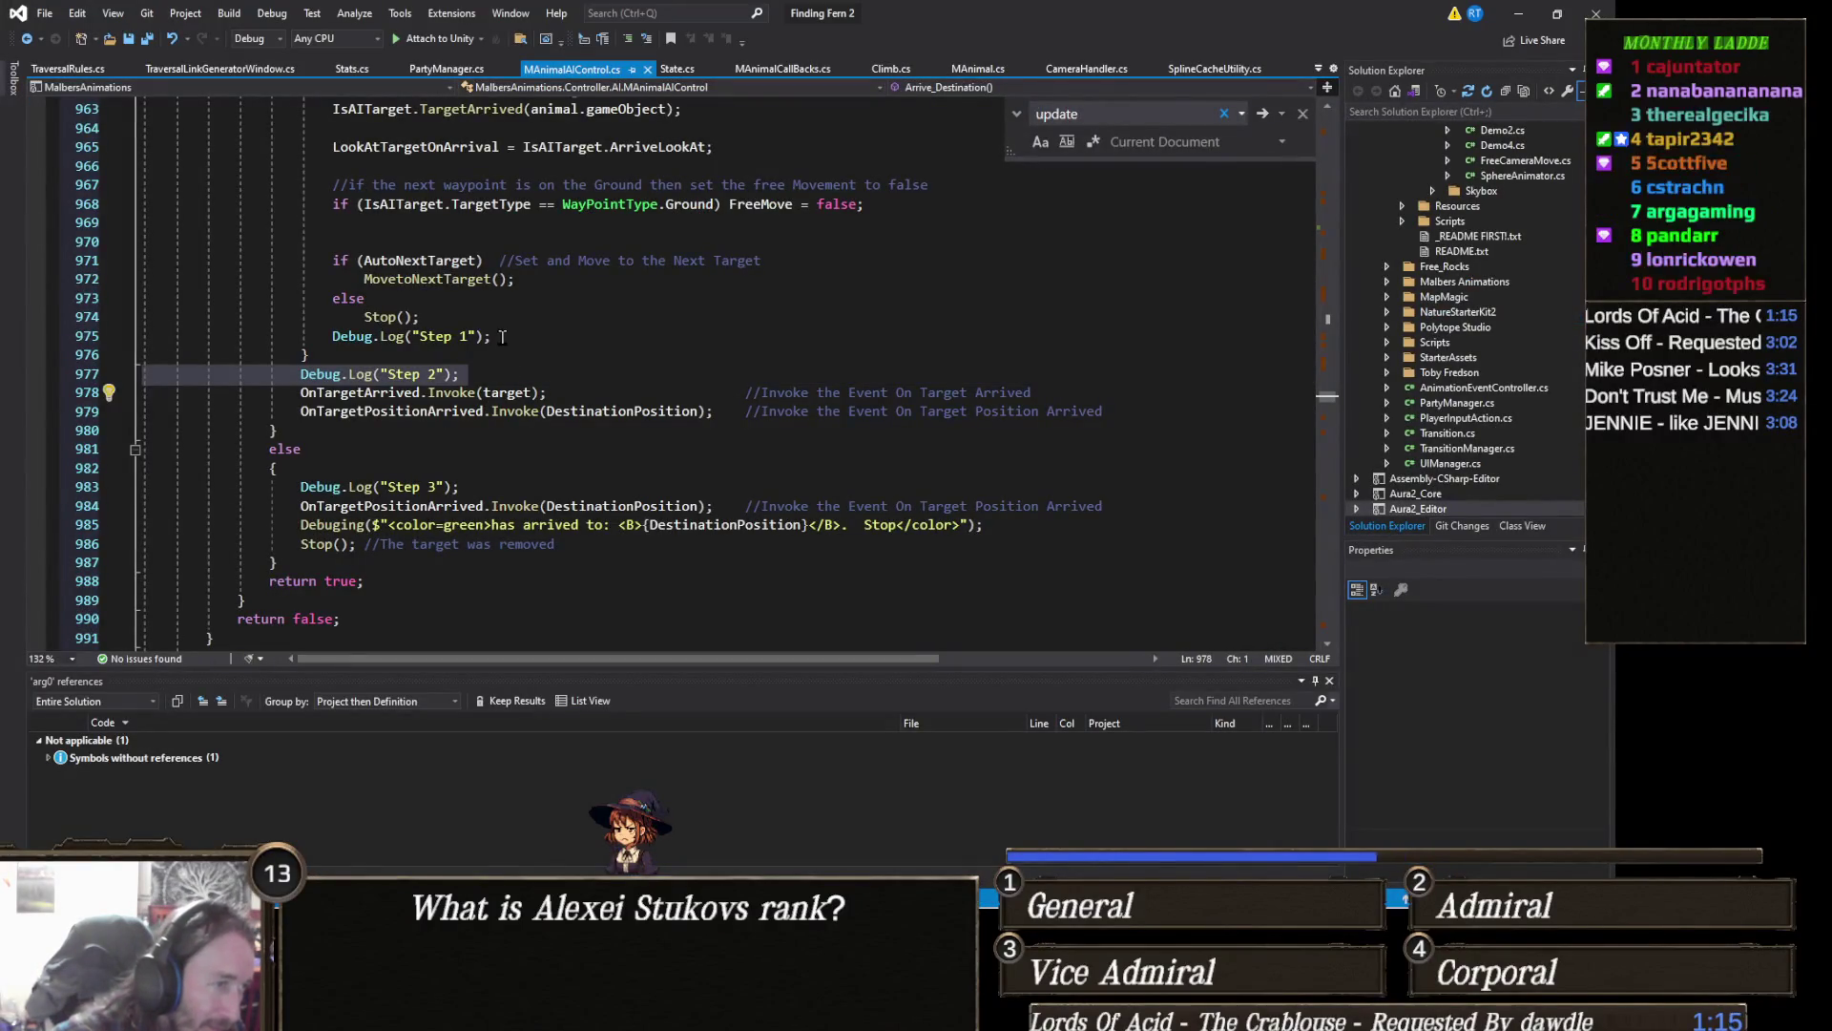
key("Delete")
triple_click(495, 334)
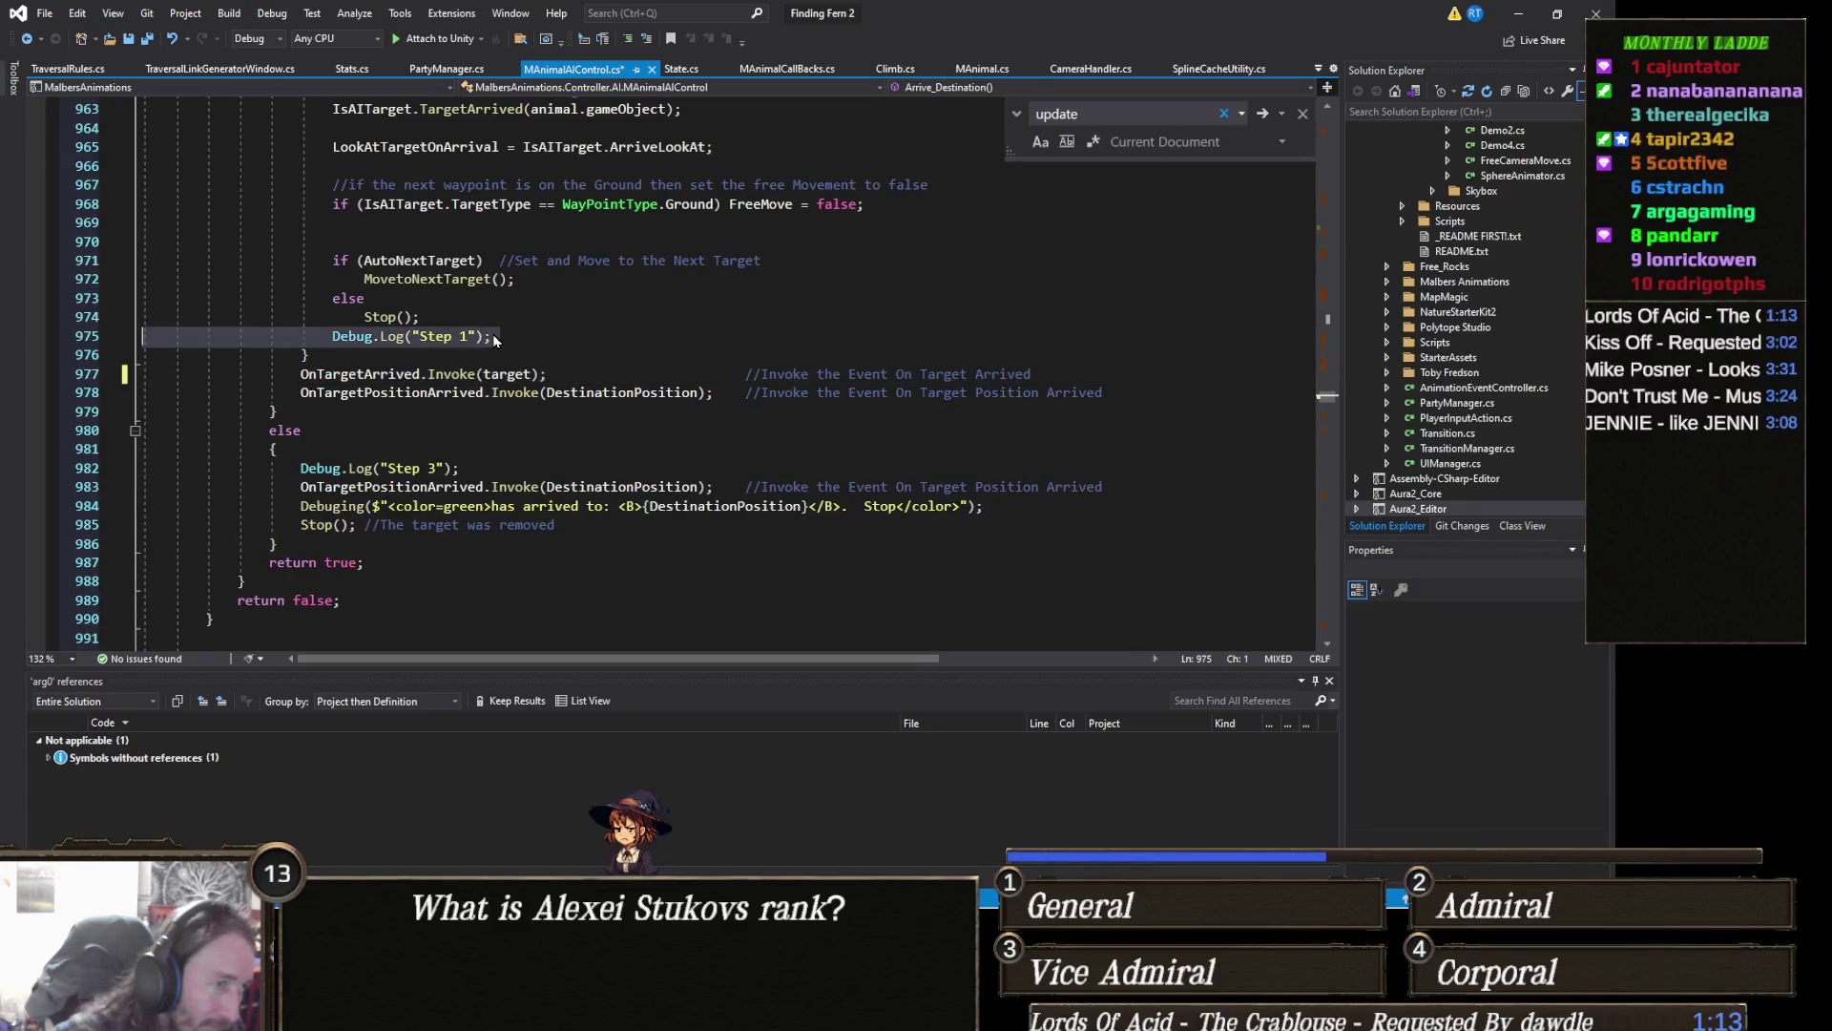
key("Delete")
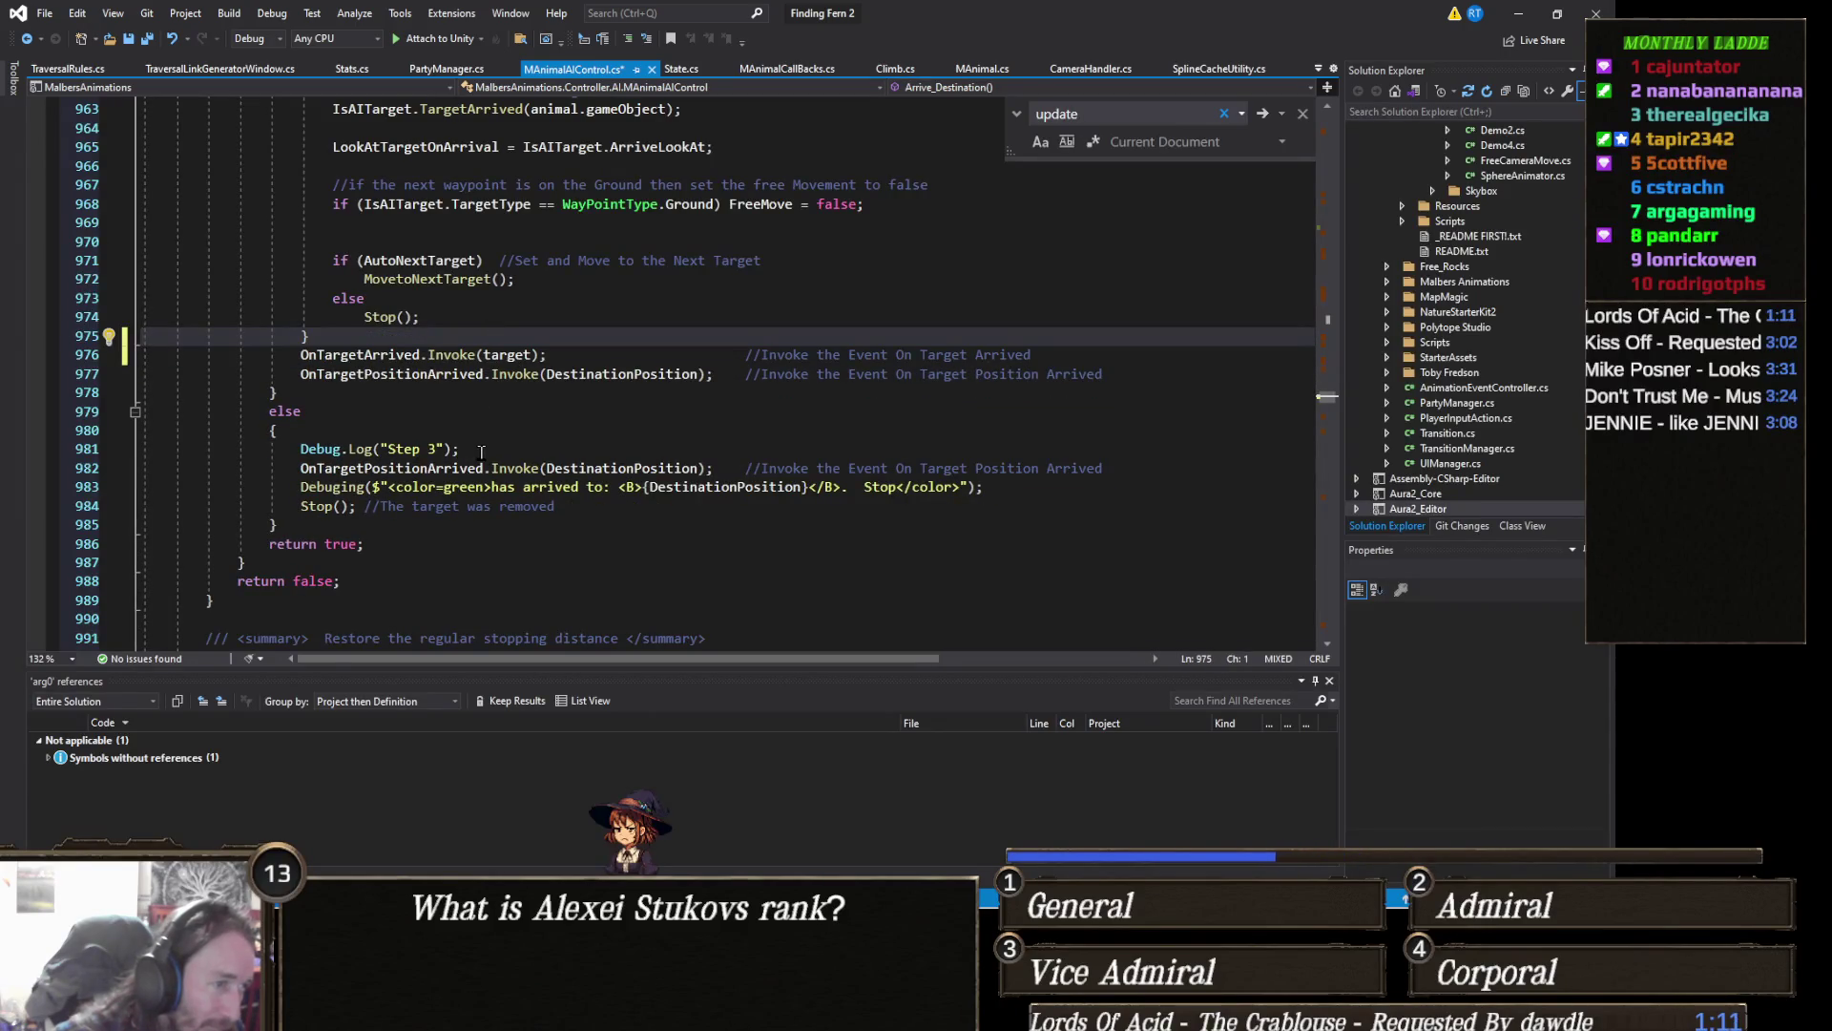
triple_click(481, 451)
key("Delete")
scroll(487, 446, "up", 2)
scroll(494, 445, "up", 3)
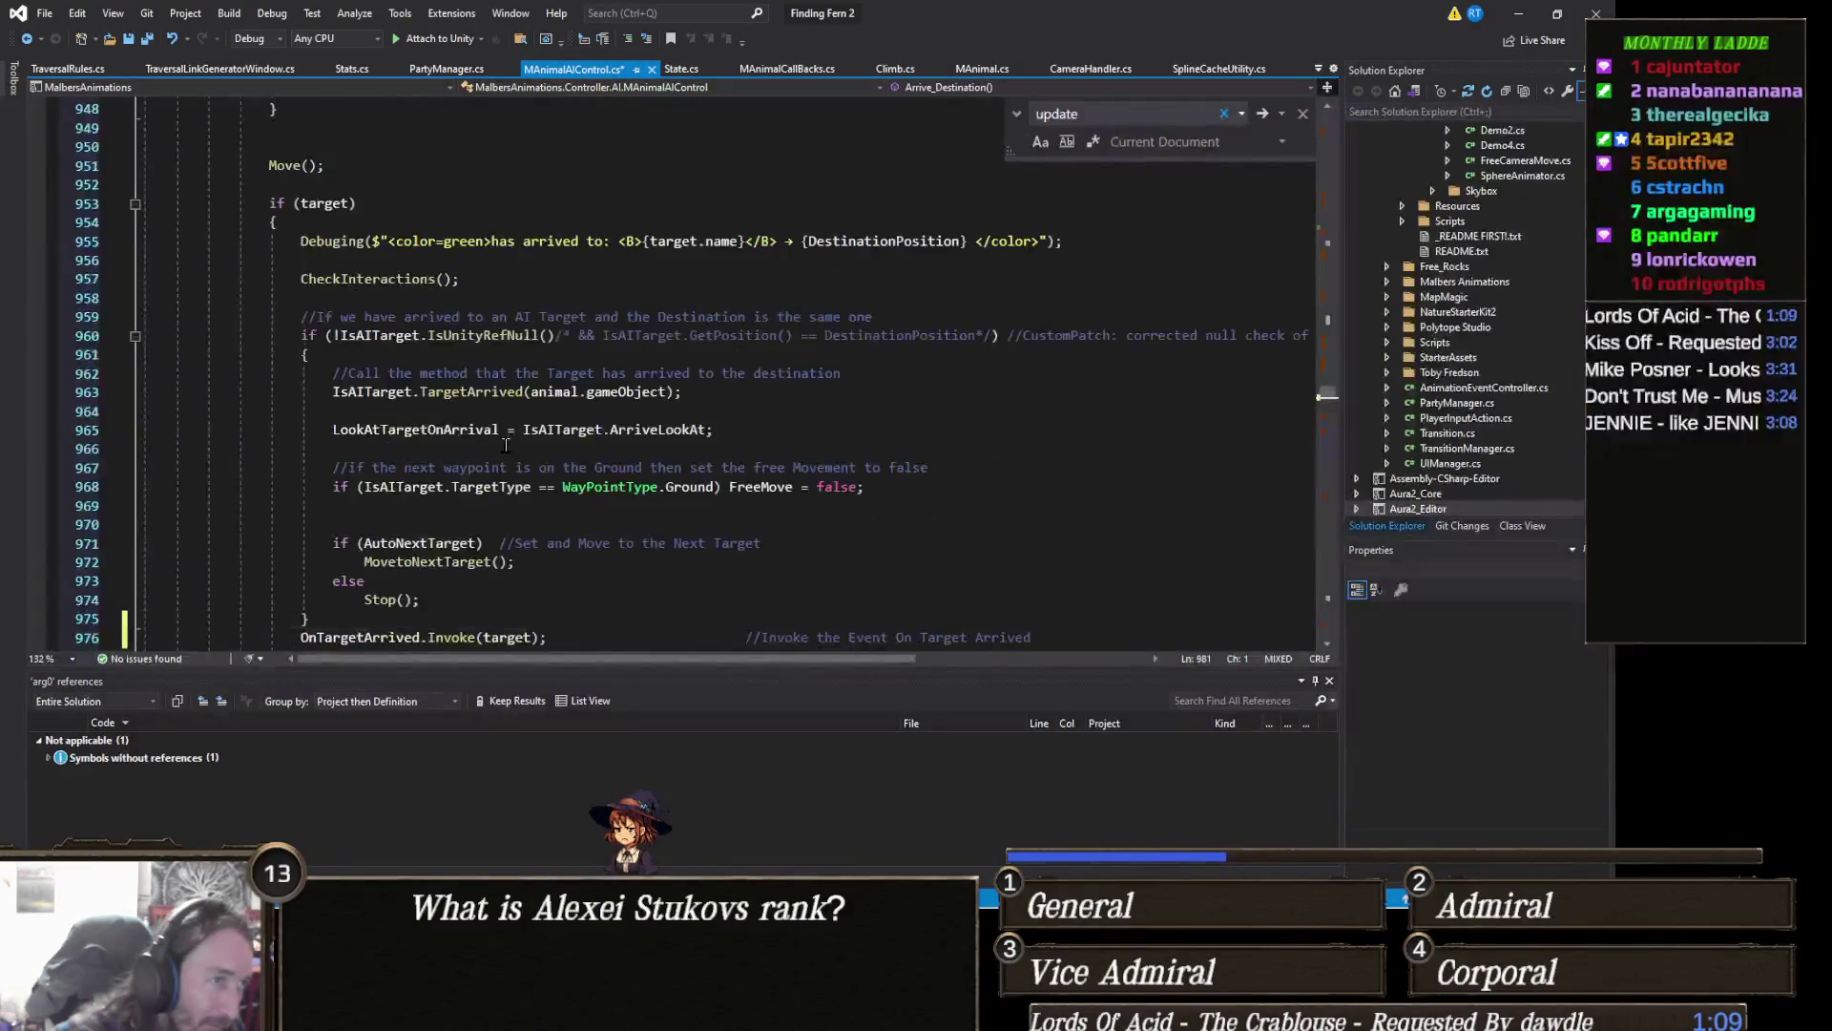
scroll(504, 445, "down", 1)
scroll(504, 441, "down", 1)
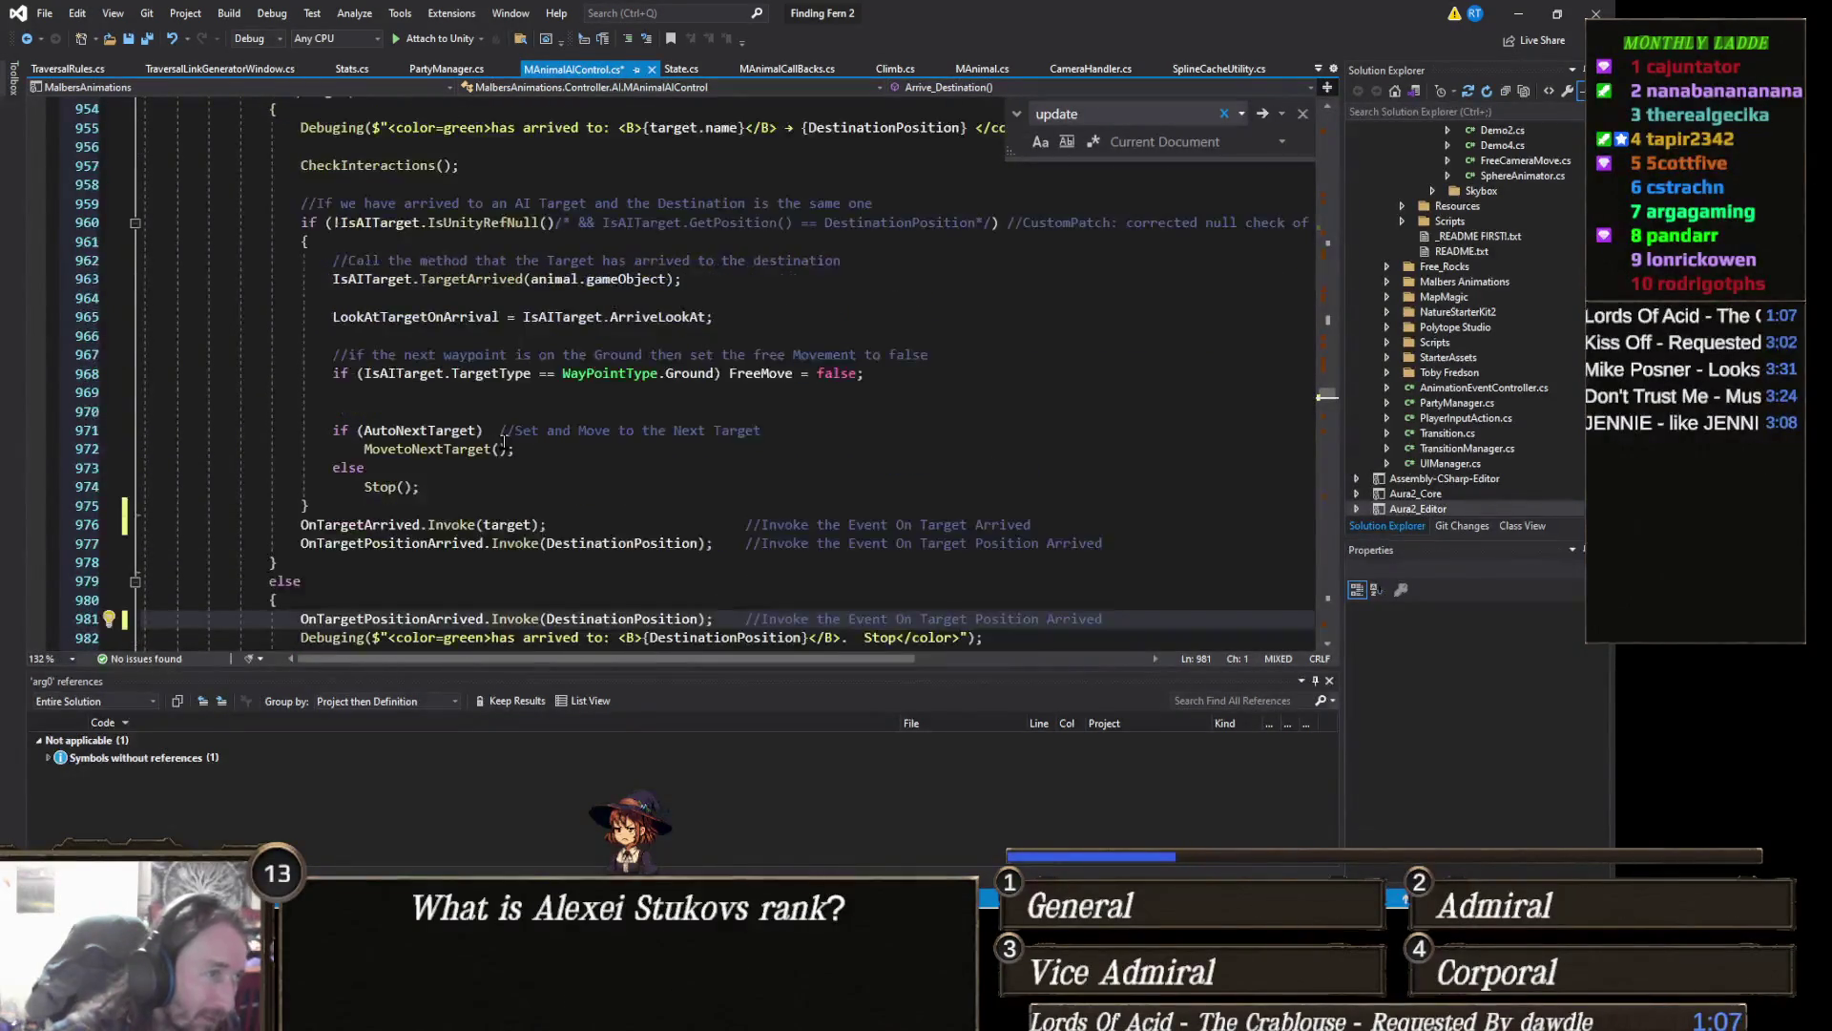
key("ctrl+s")
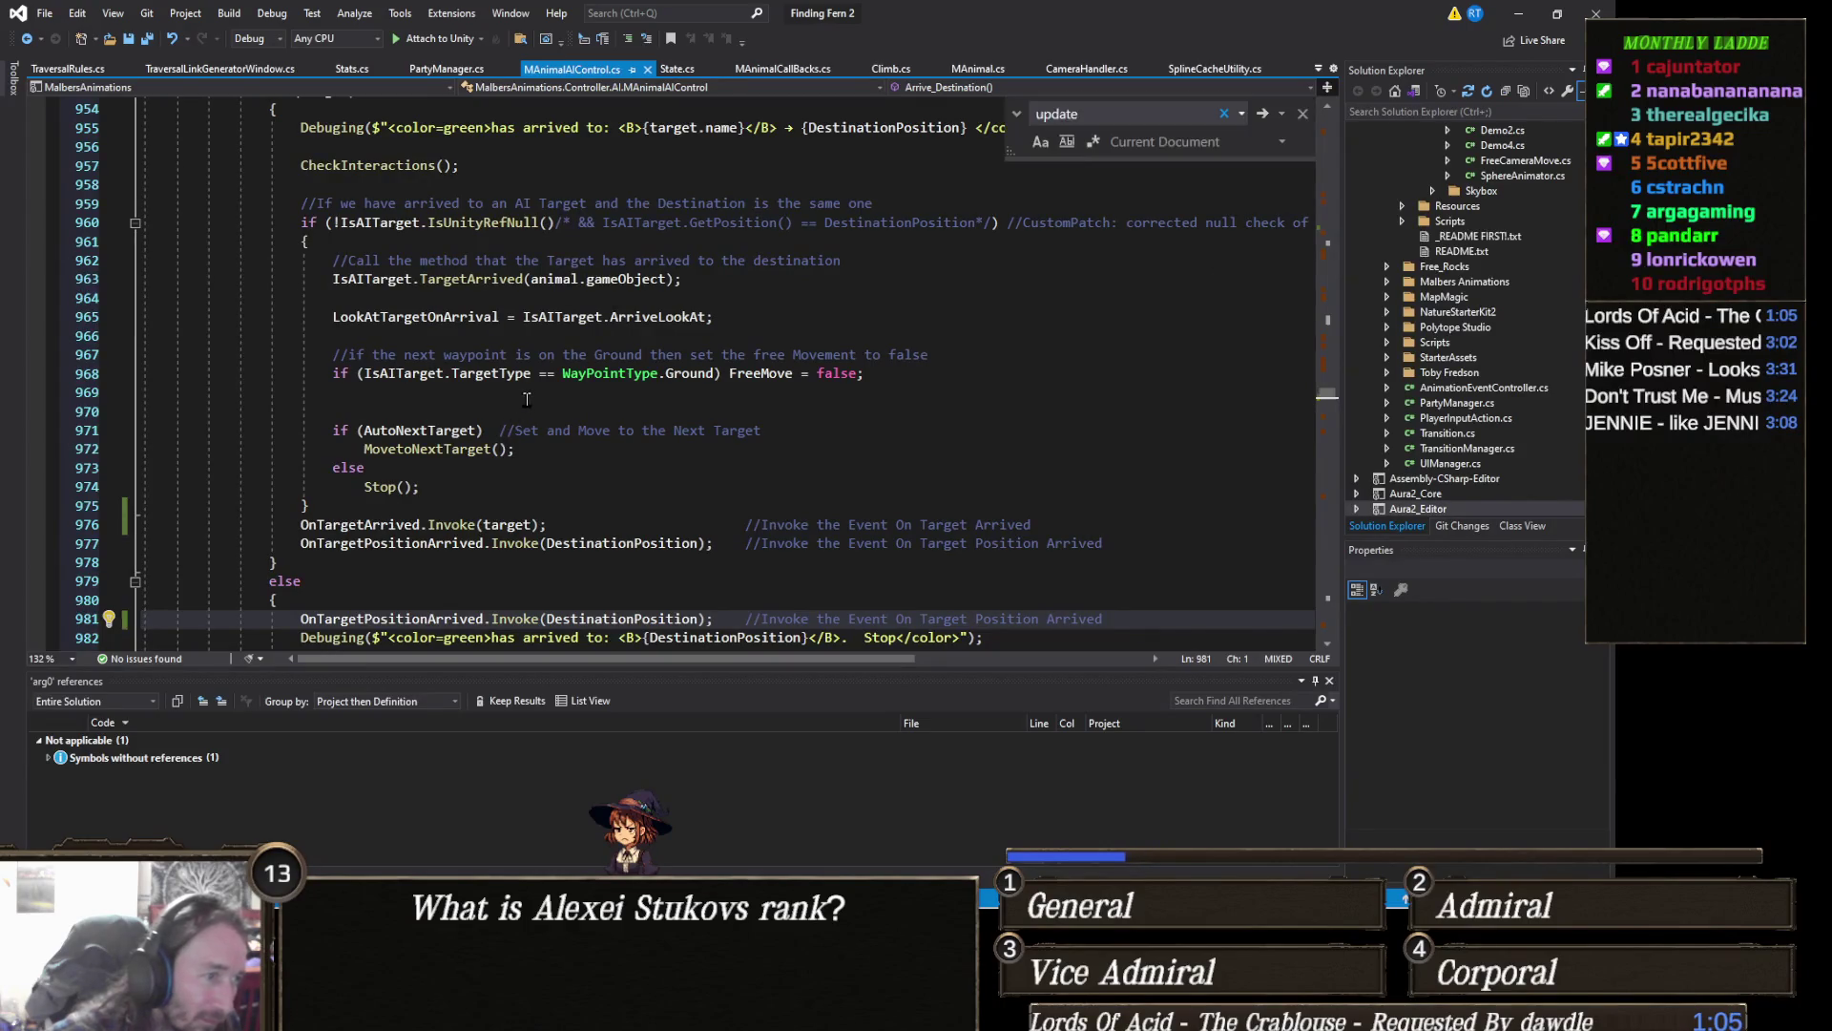
key("alt+Tab")
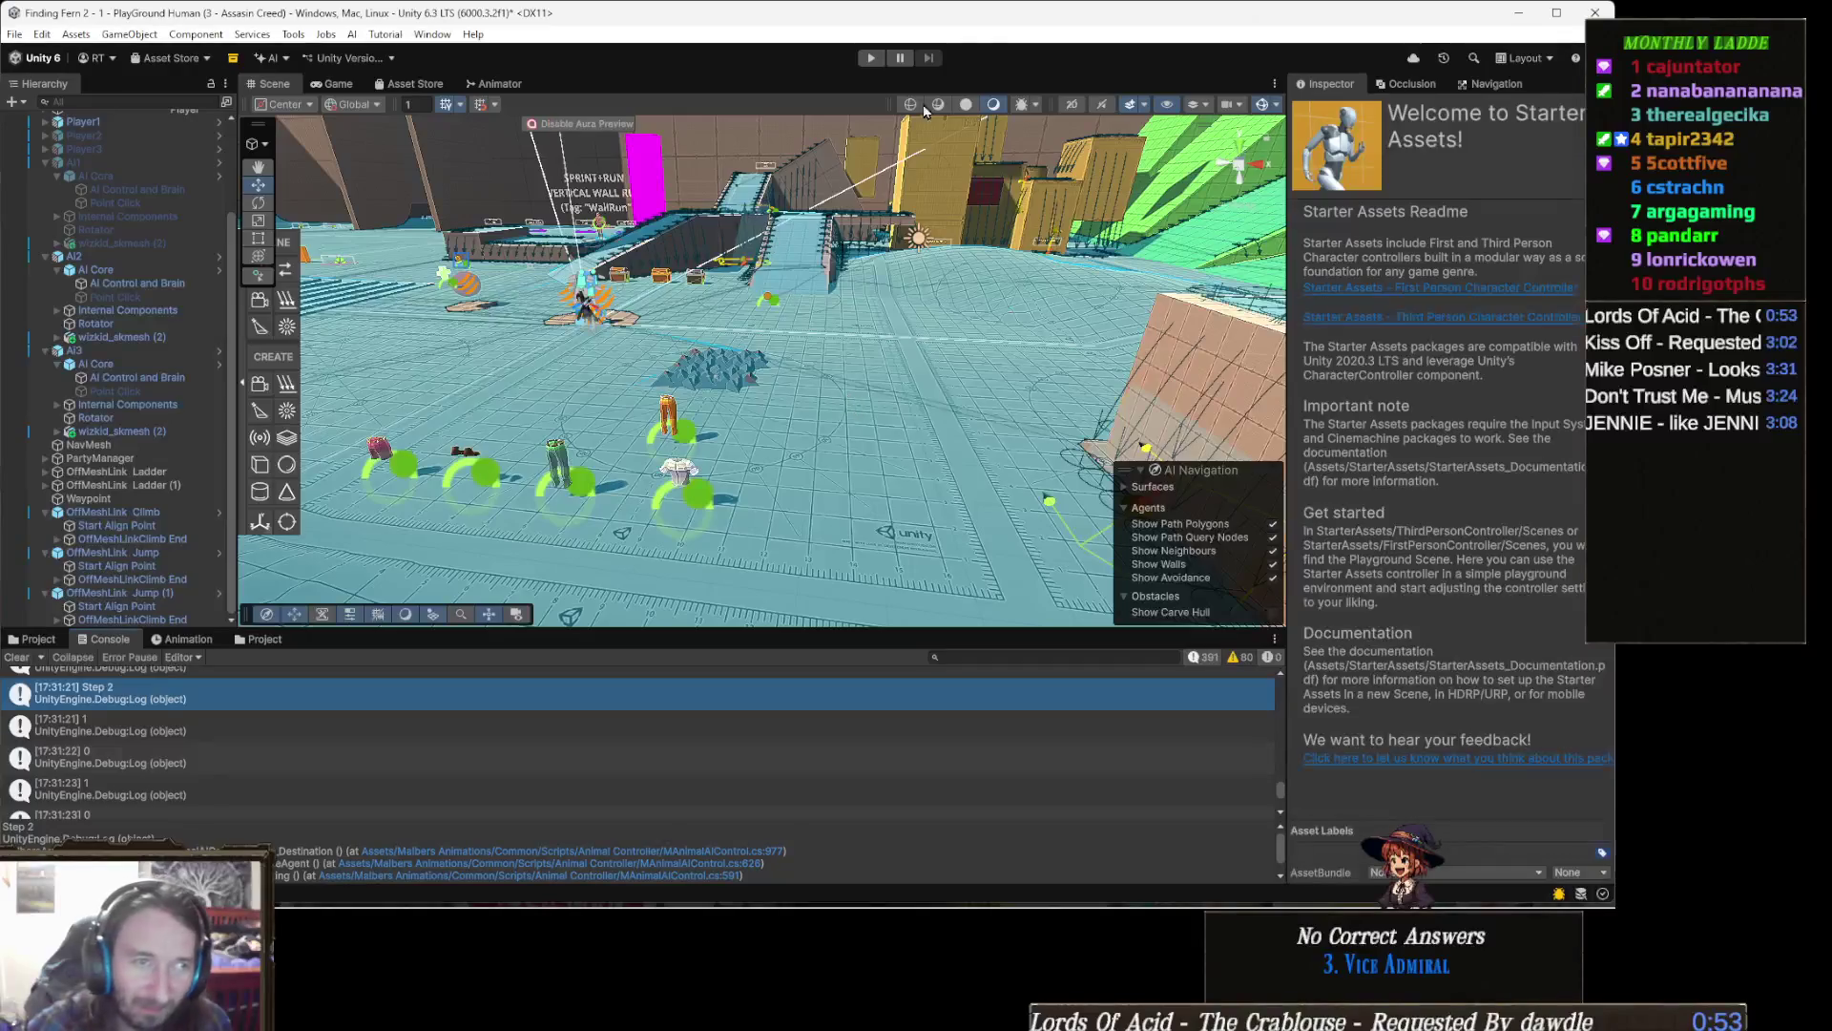
Step: Enter play mode and run the witch up to the yellow climb wall
left_click(870, 58)
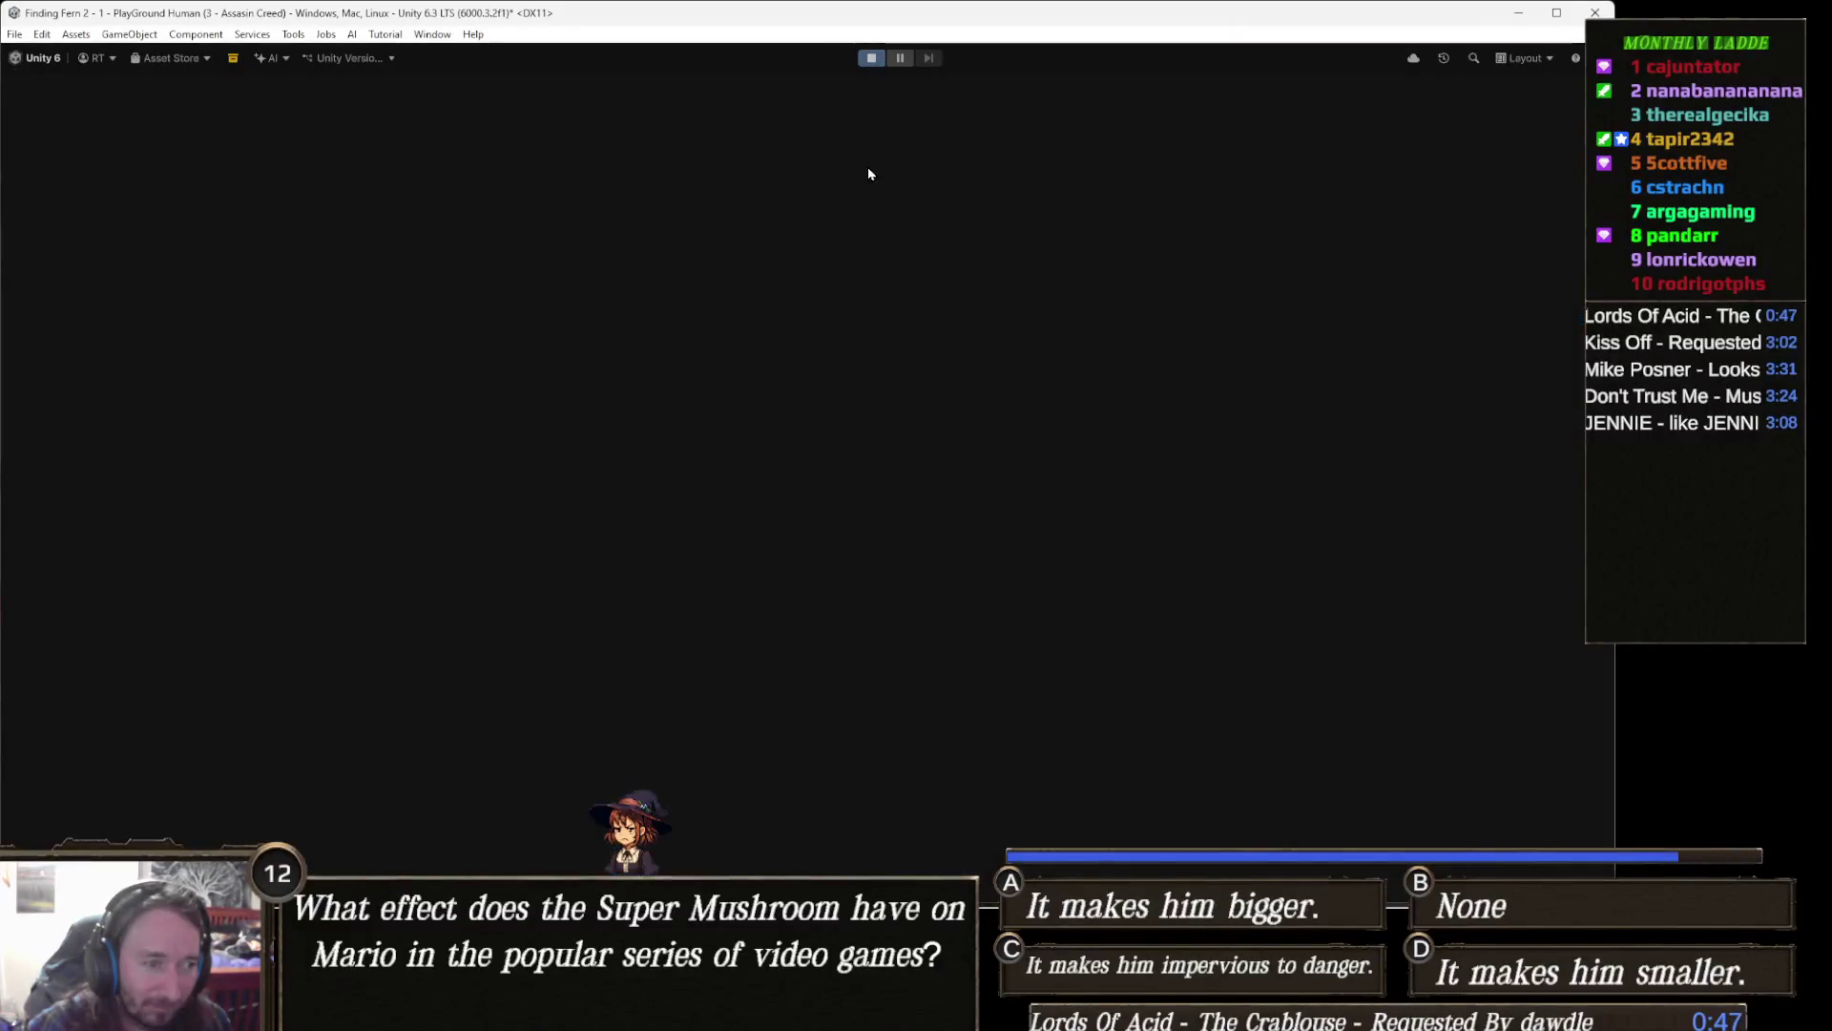
key("w")
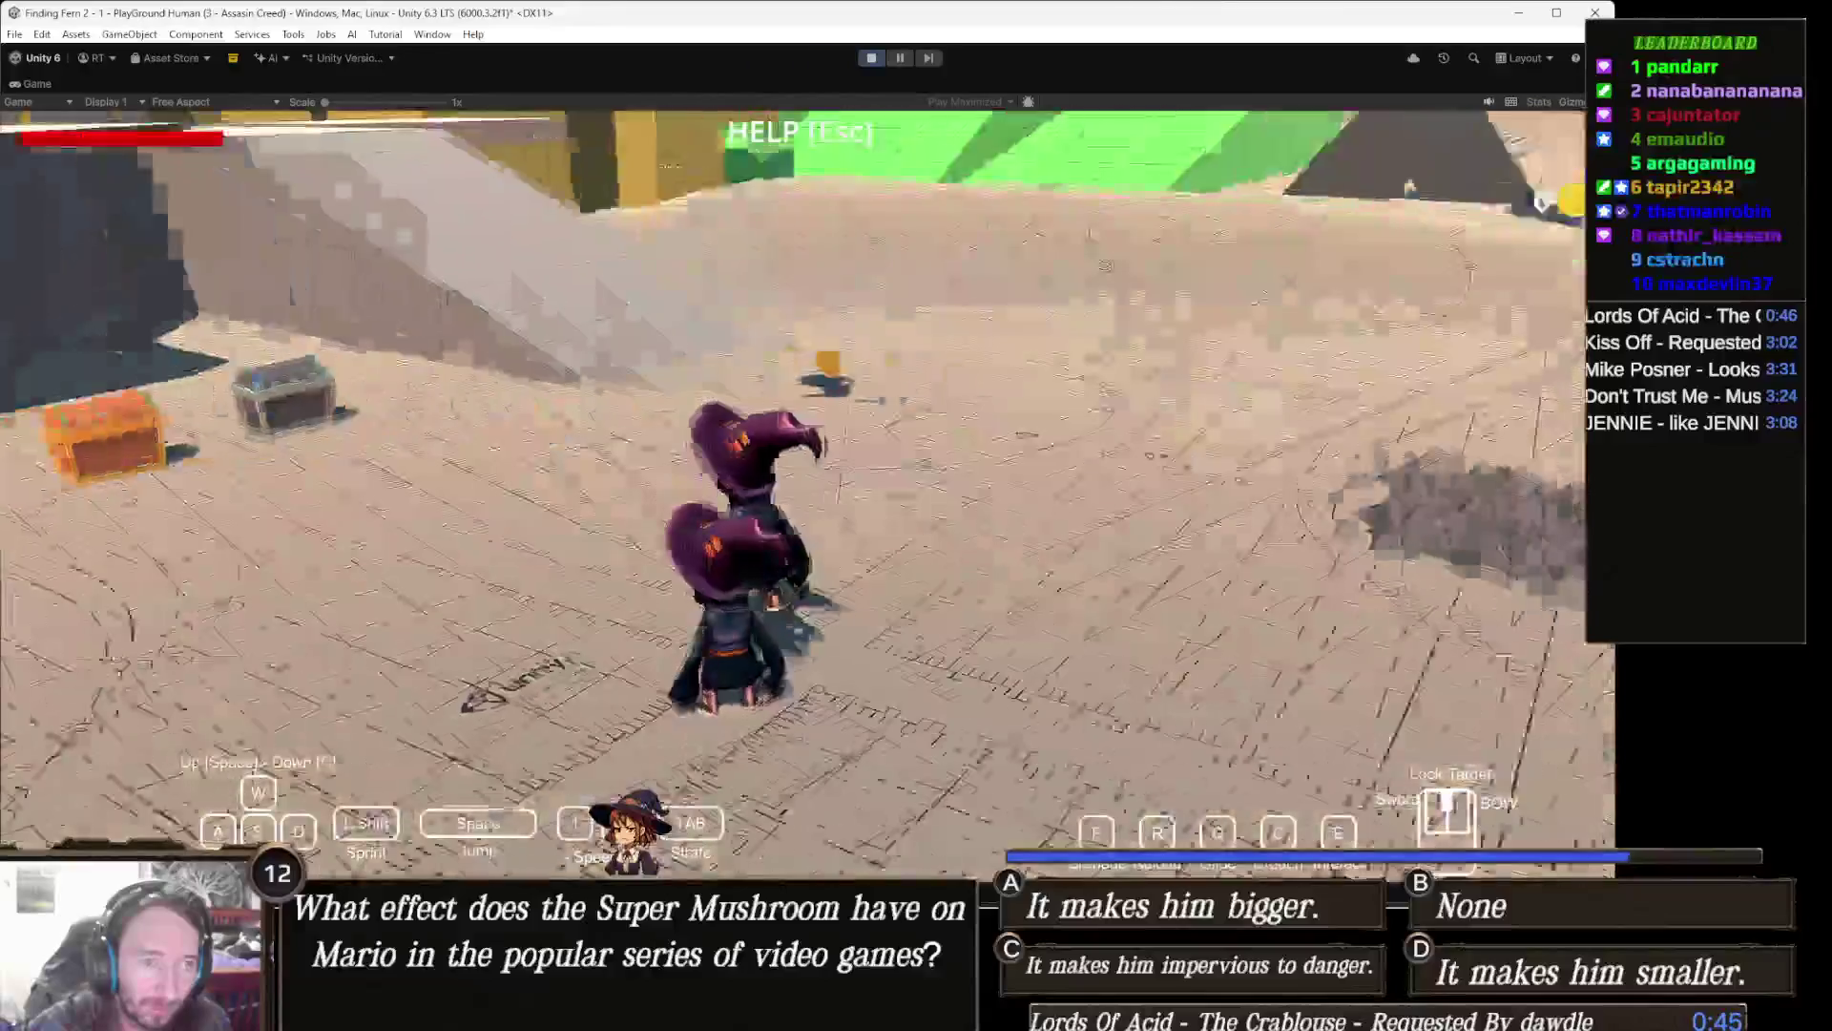
key("w")
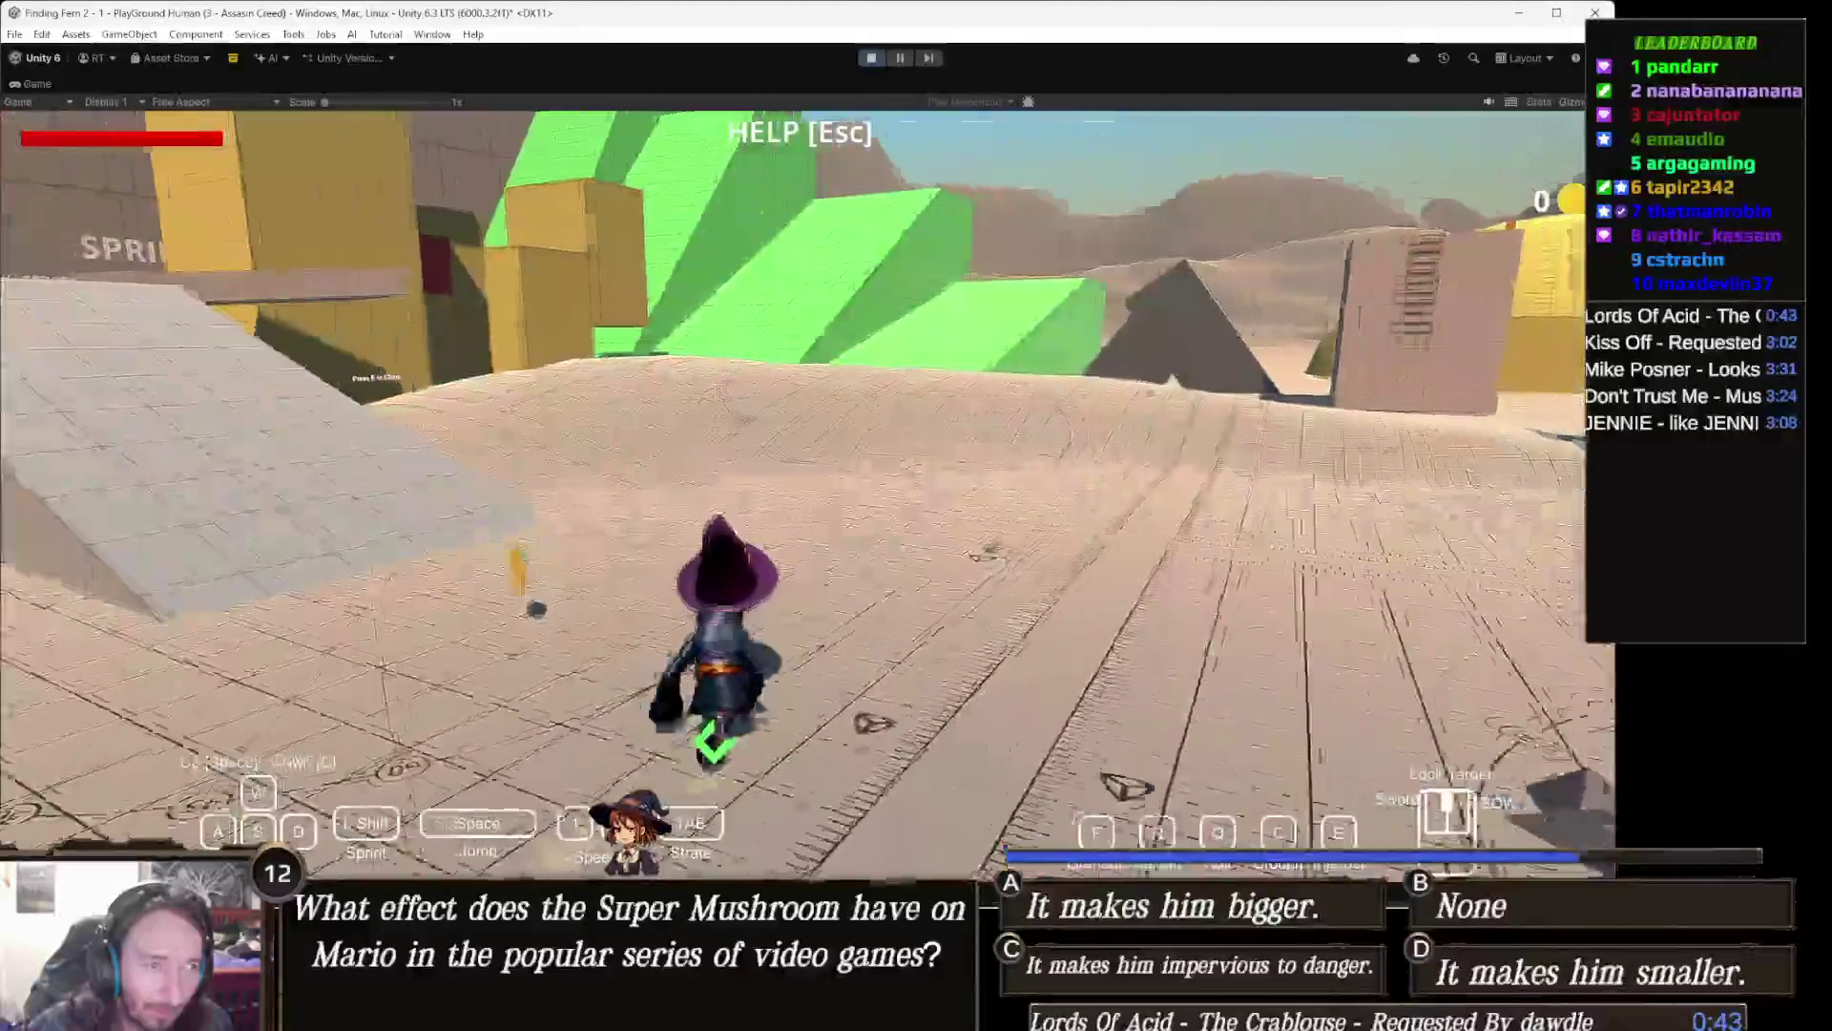
key("w")
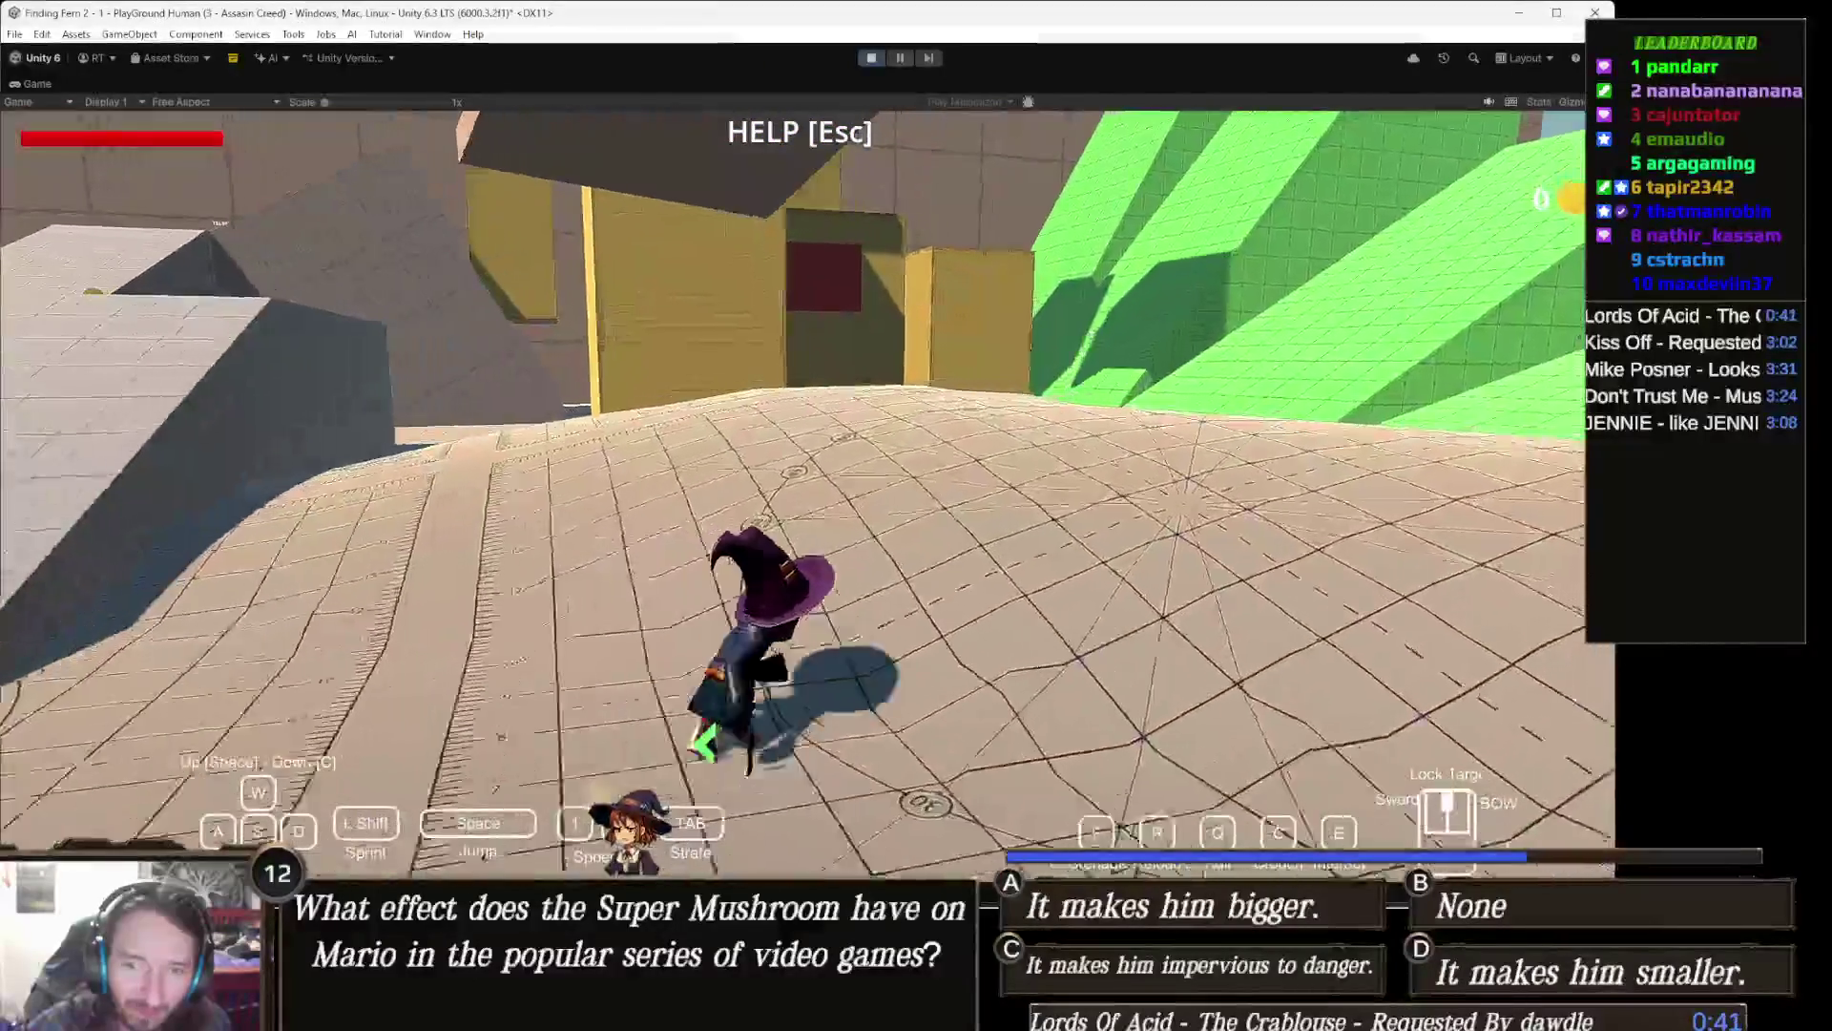
key("w")
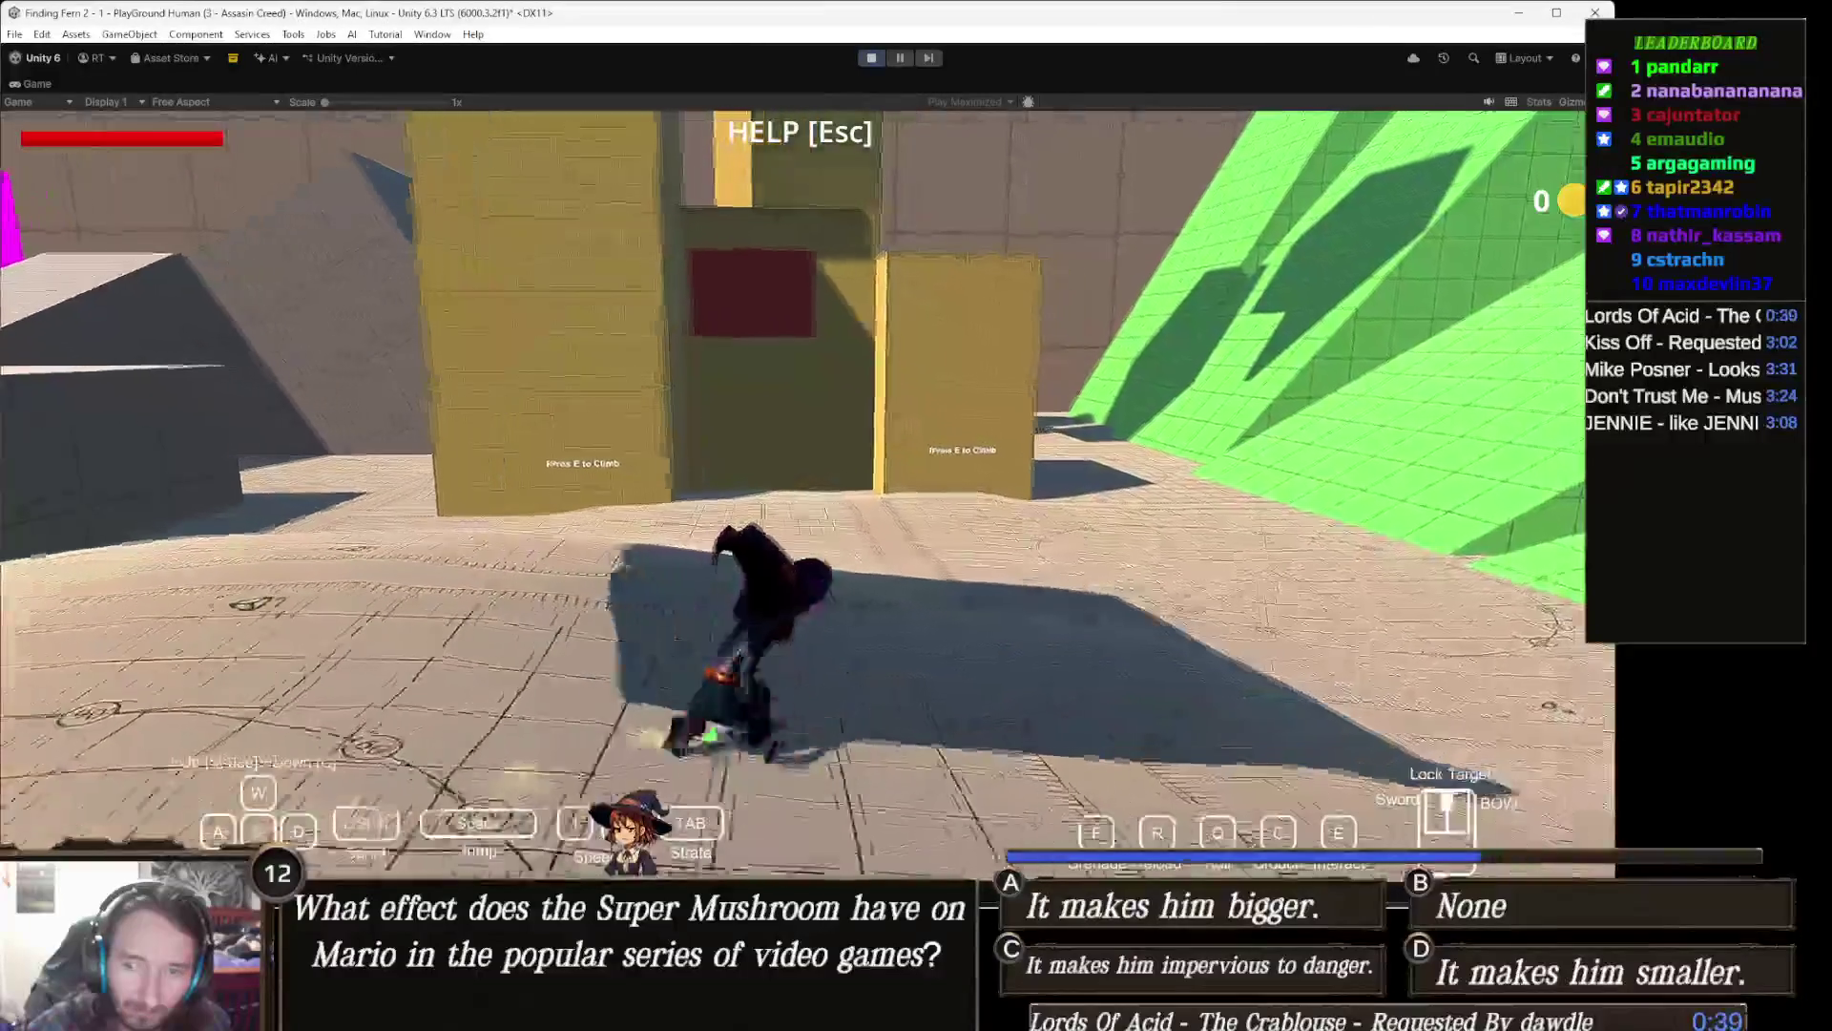
key("w")
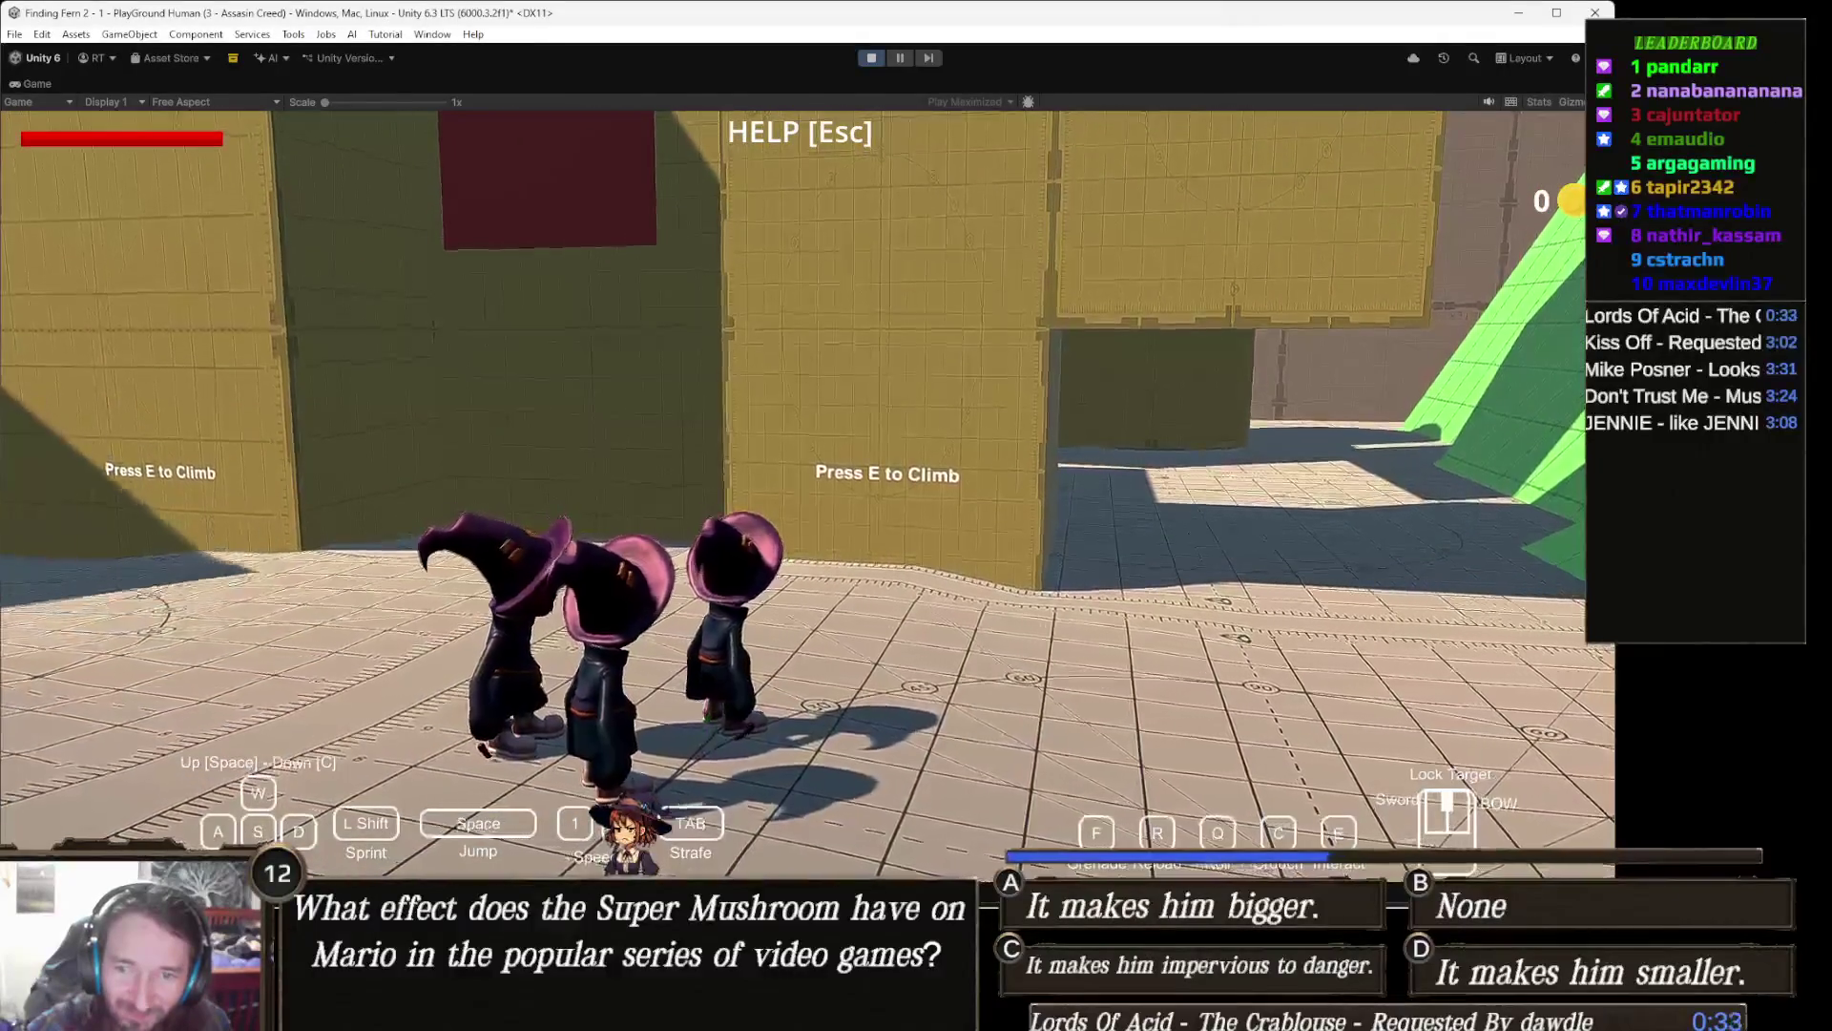
key("w")
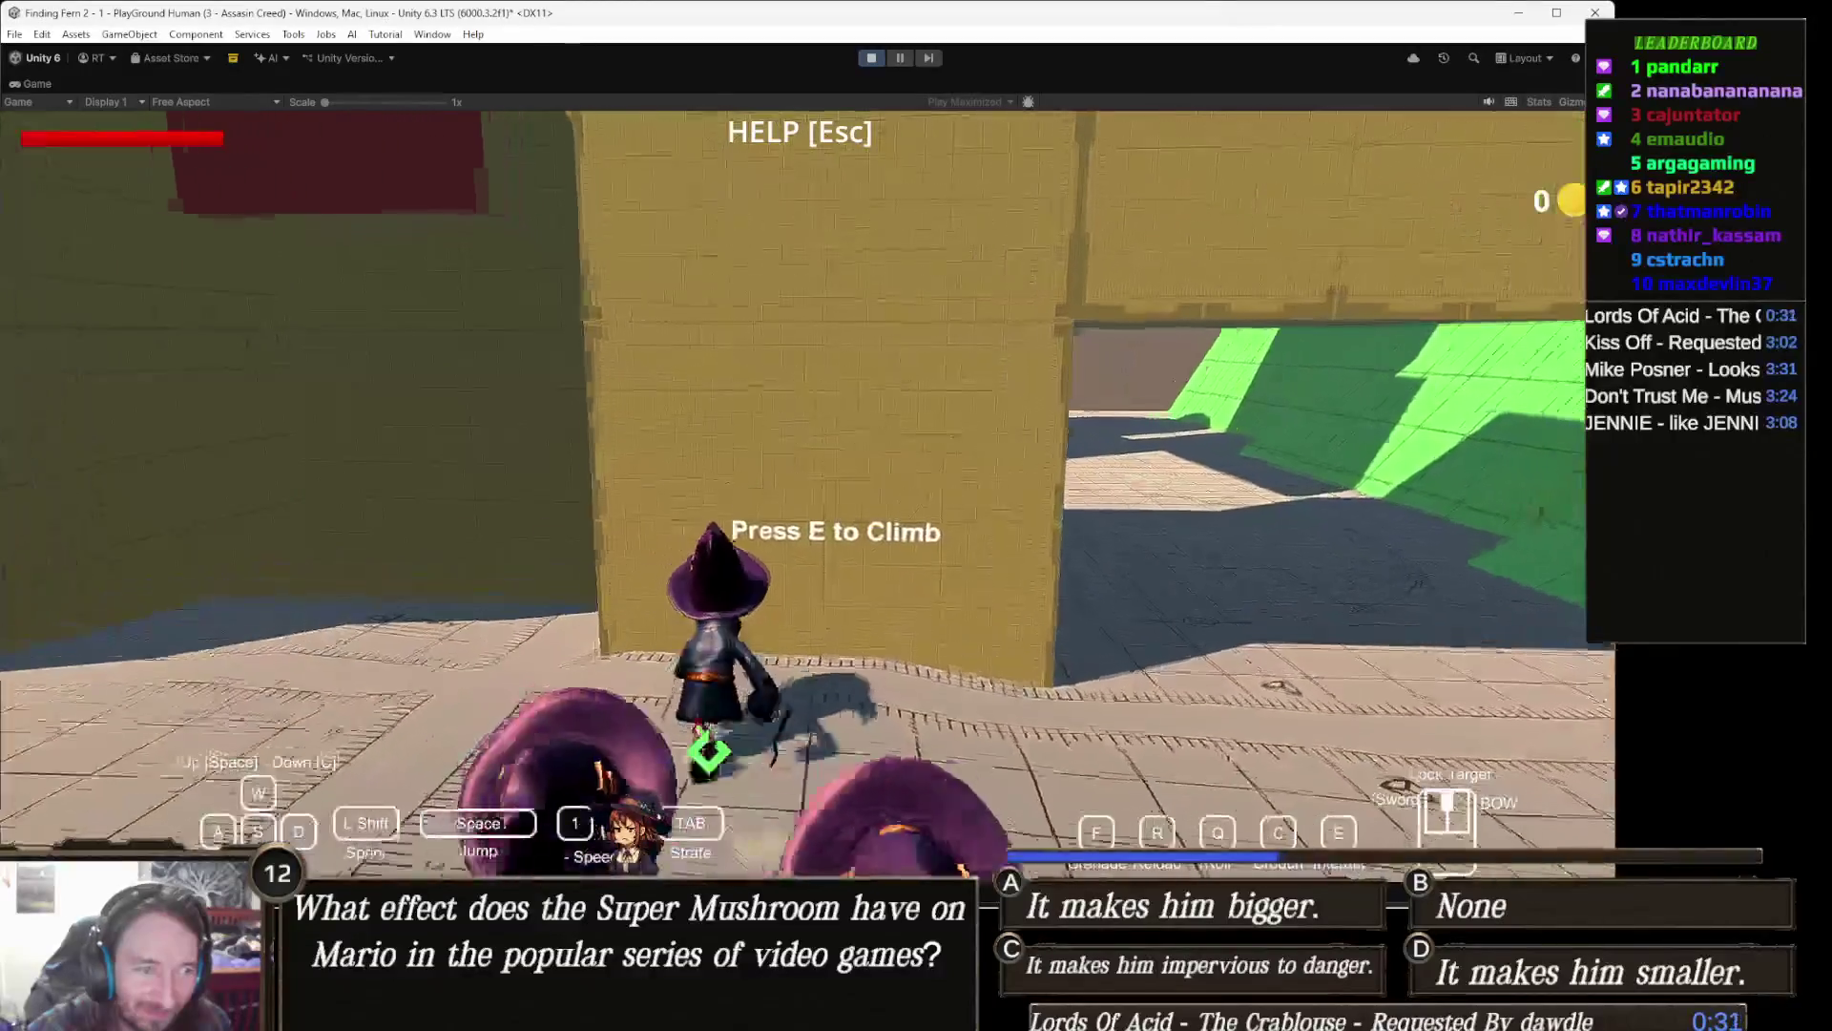
Step: Climb onto the yellow block, walk across its top, then stop play mode
key("w")
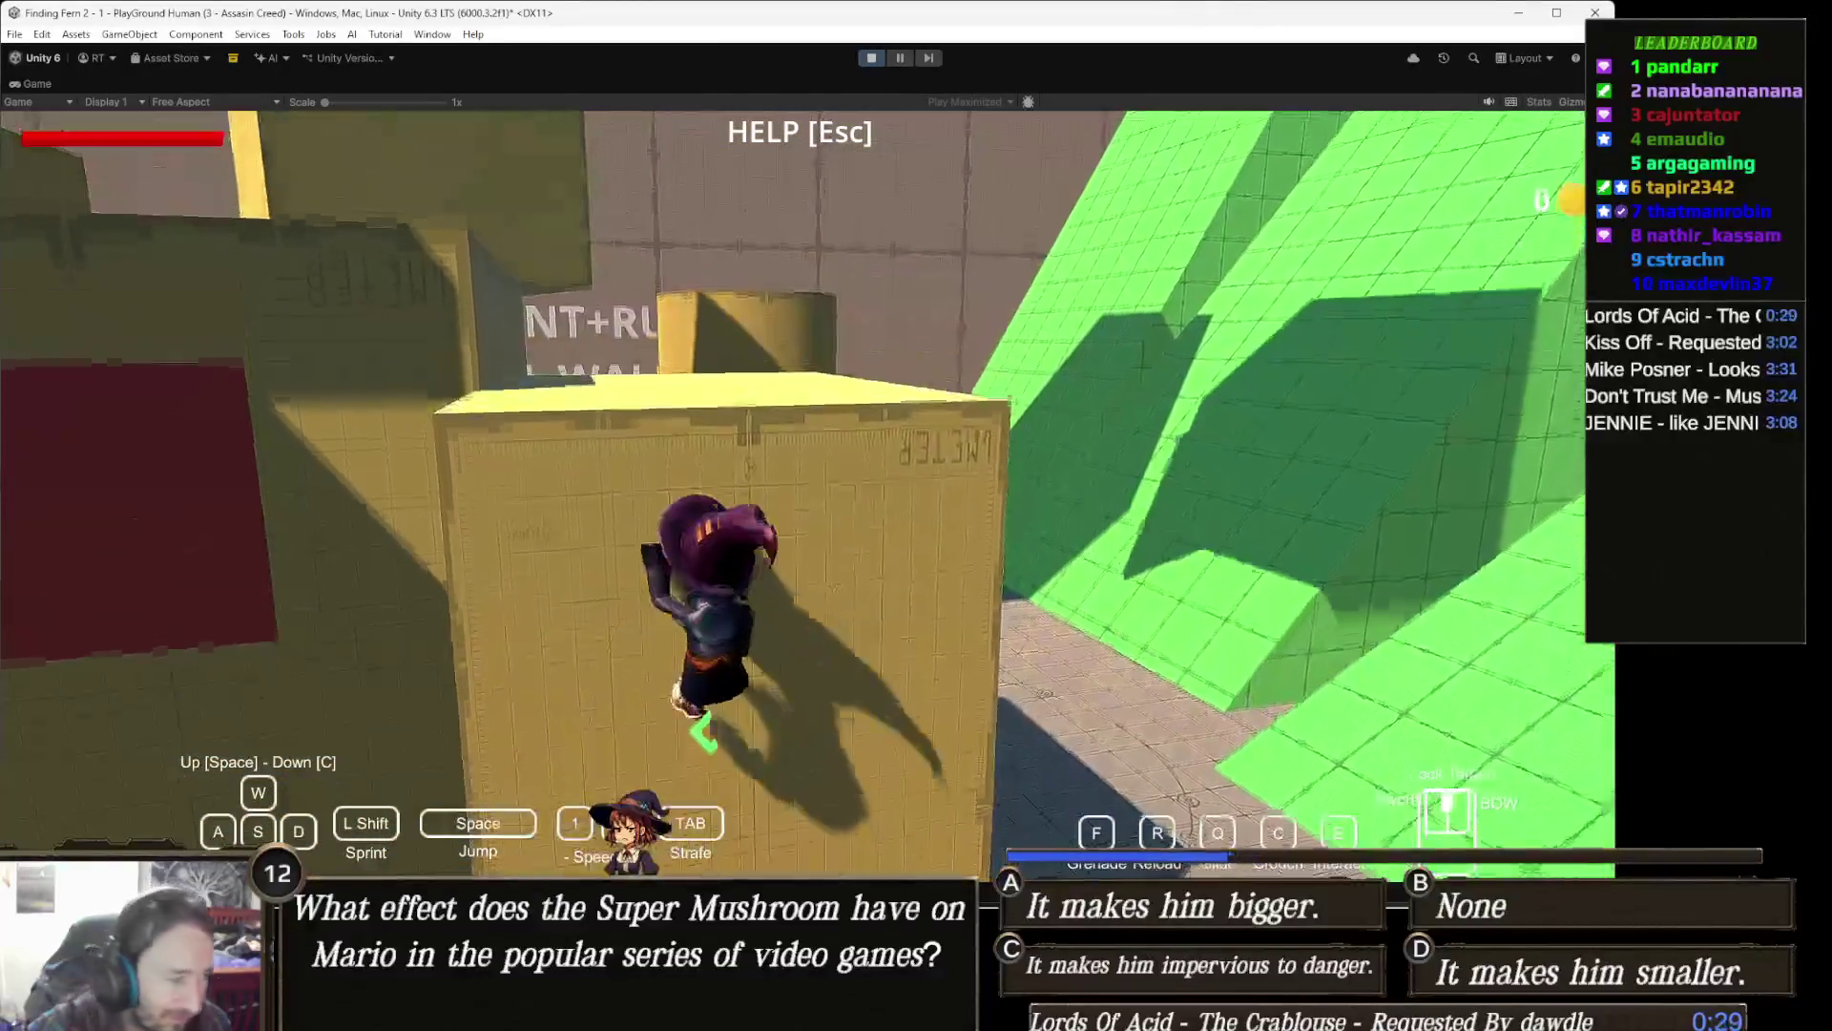
key("w")
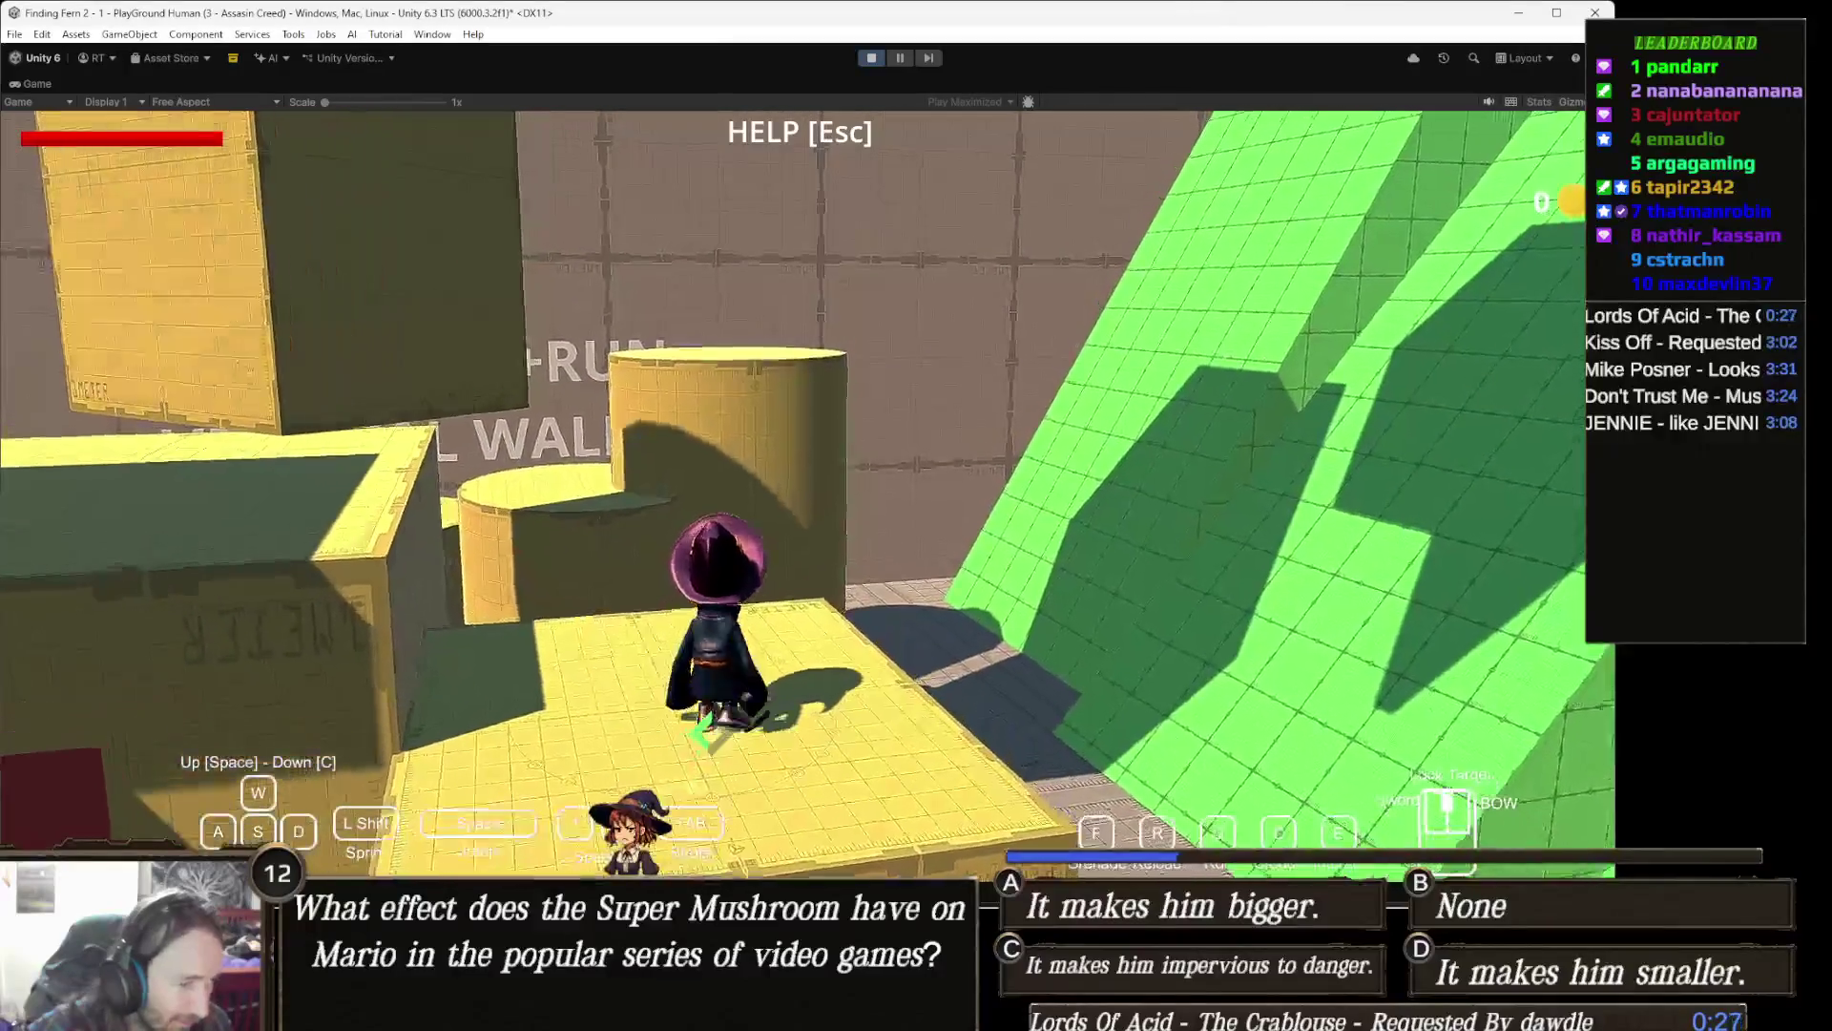
key("w")
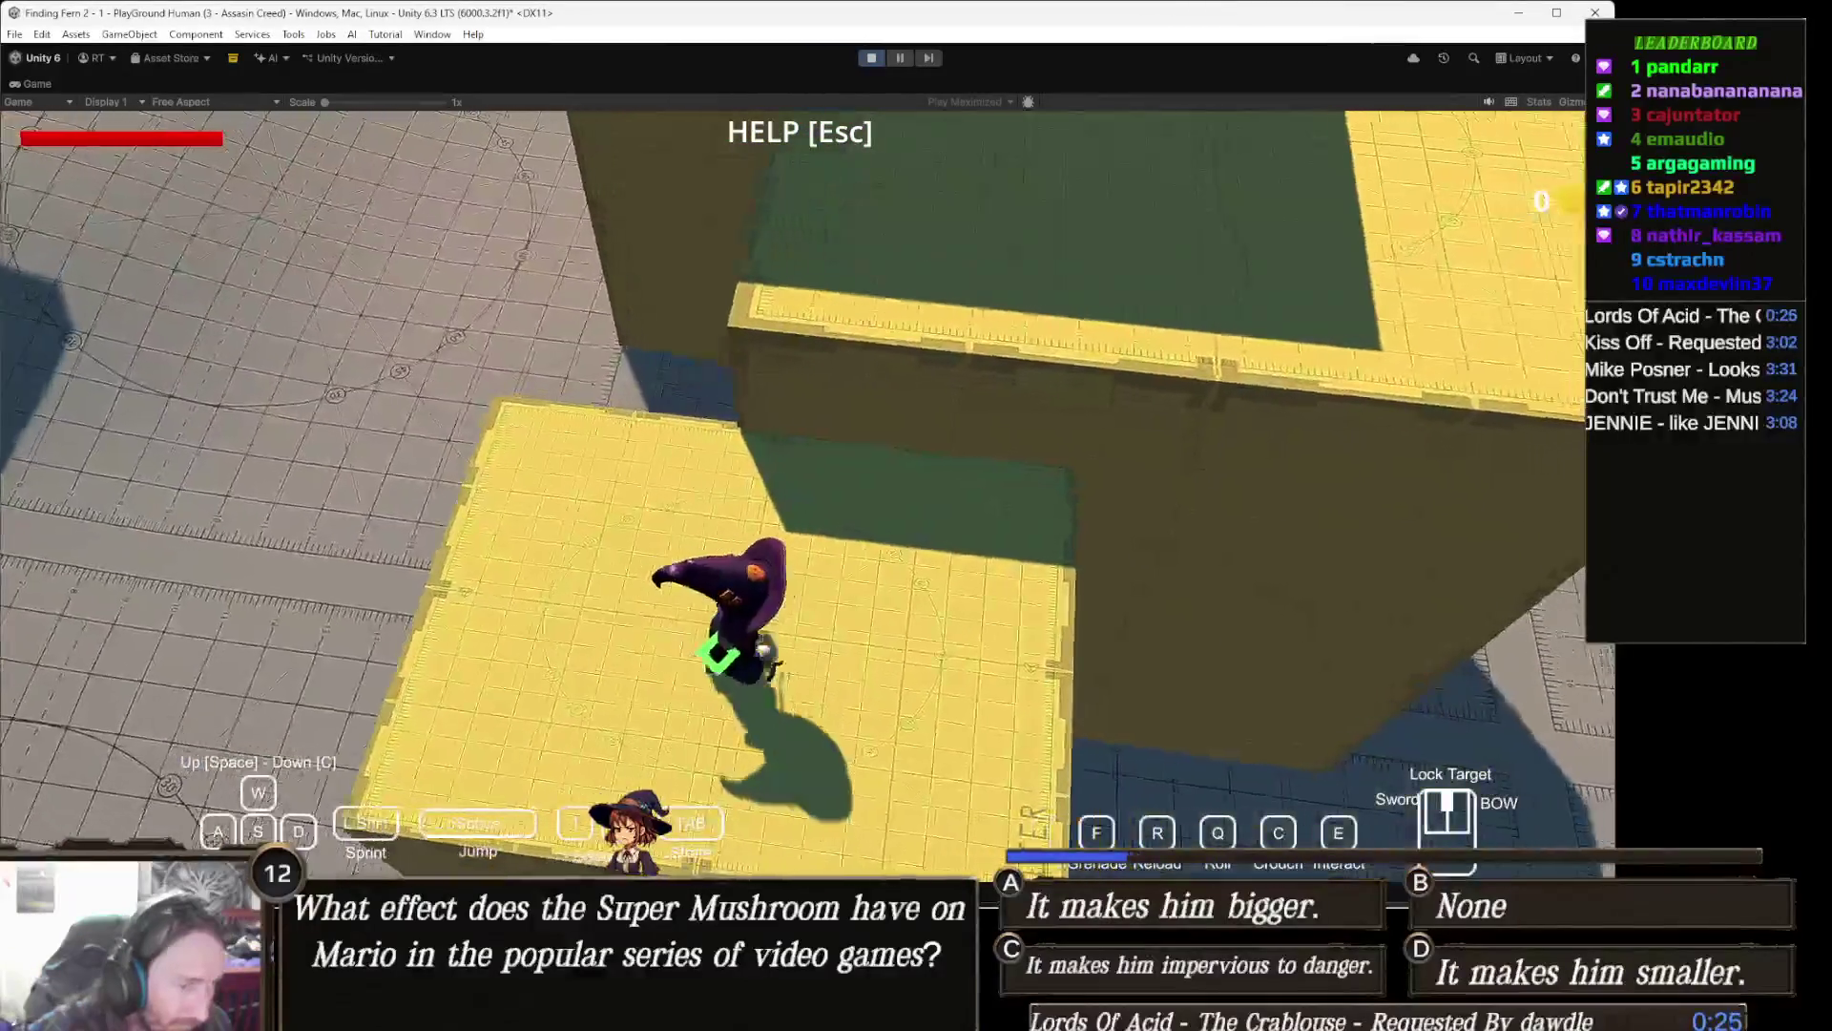
key("w")
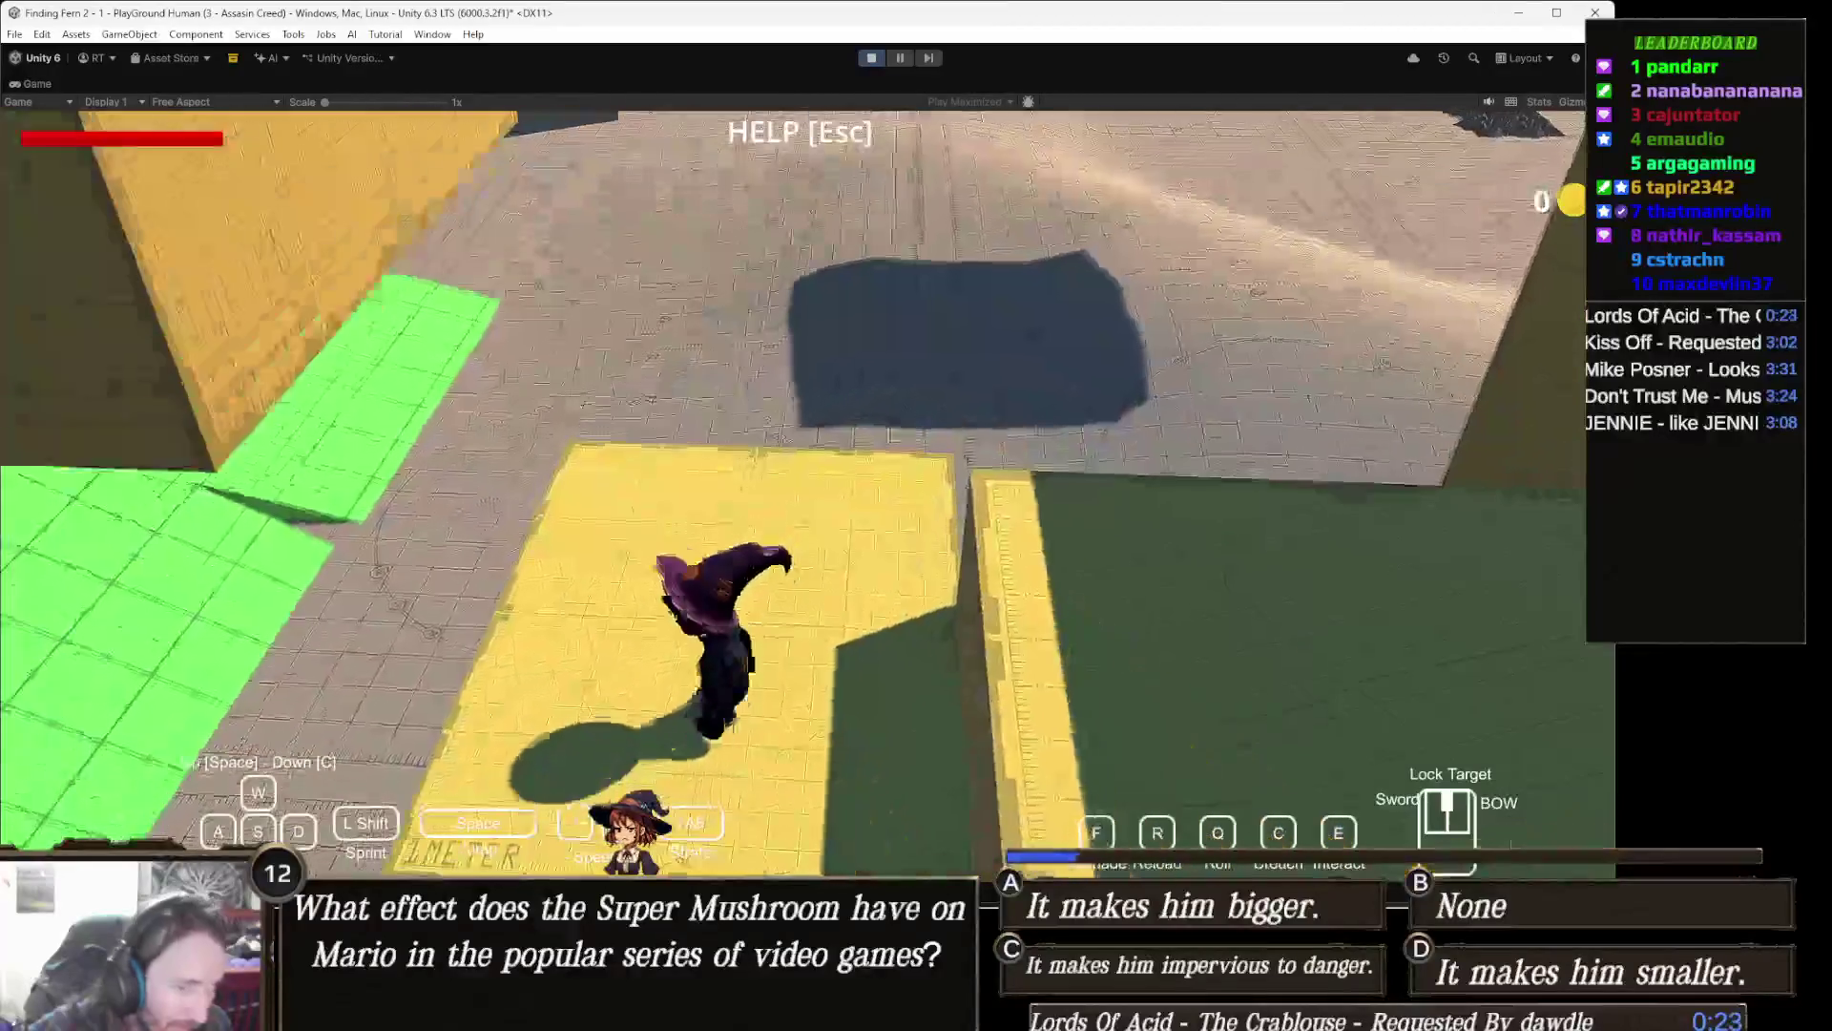
key("w")
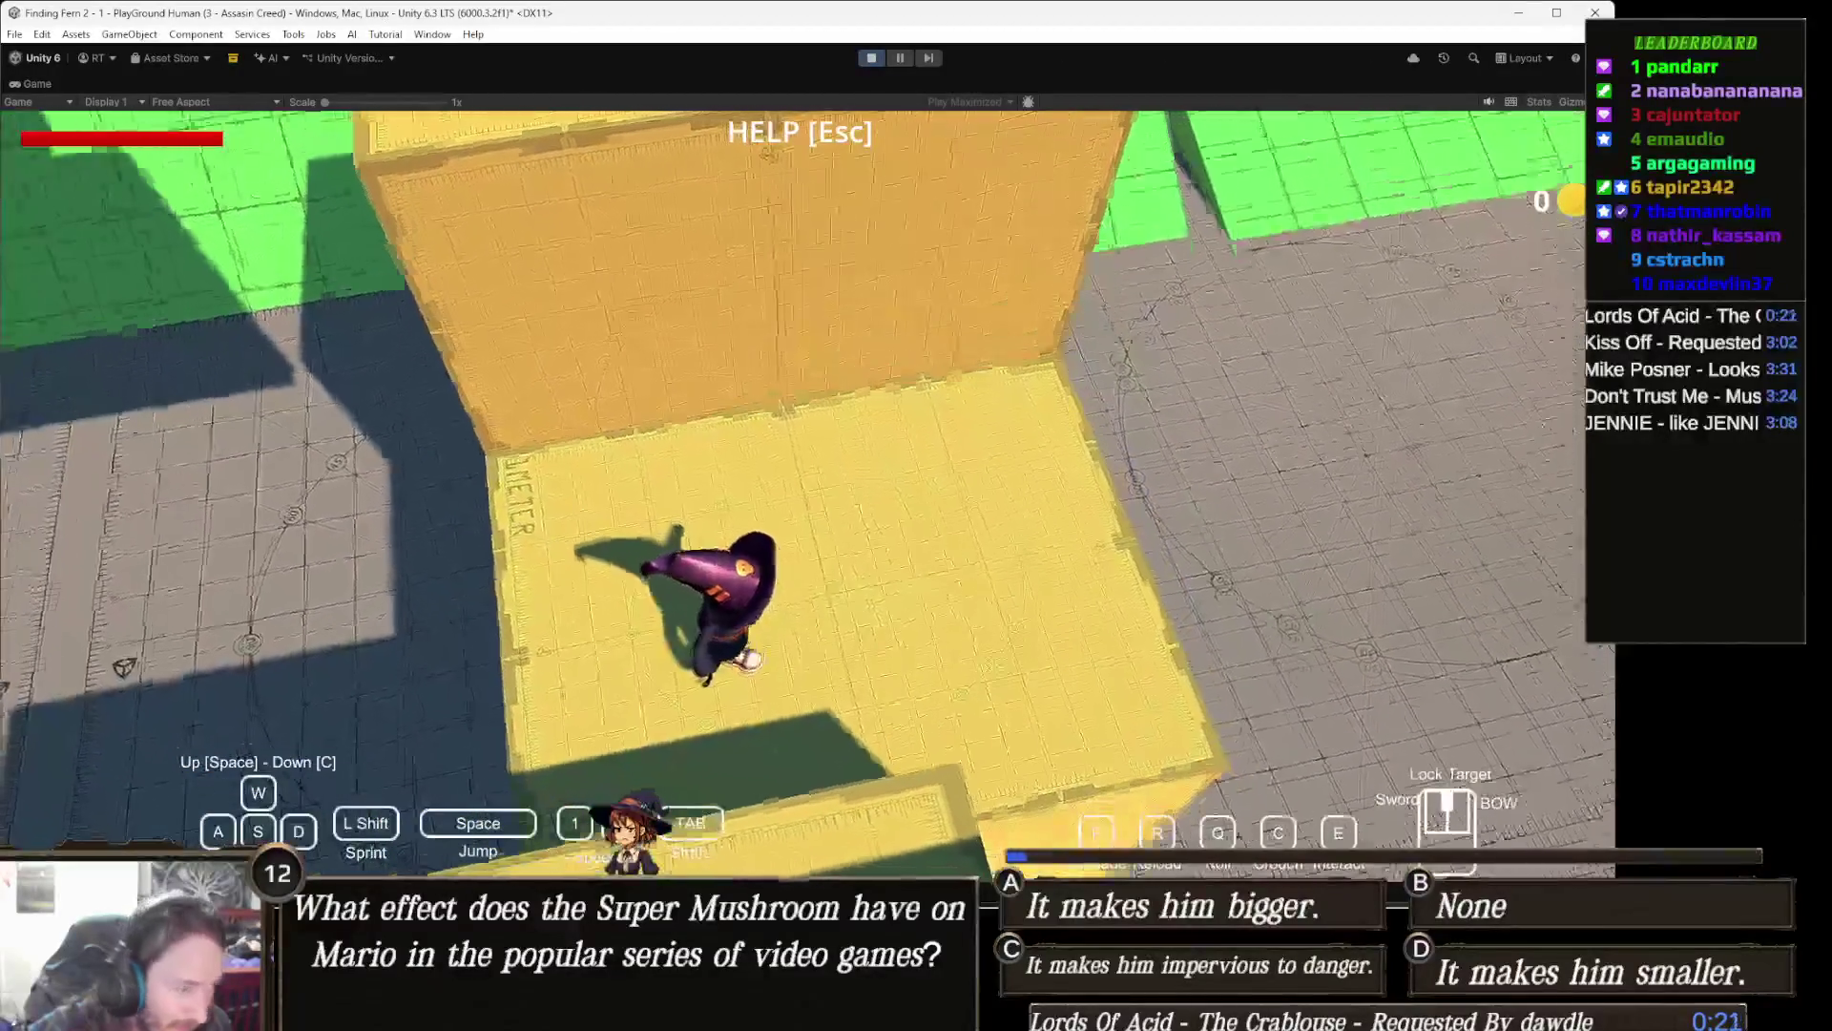
key("w")
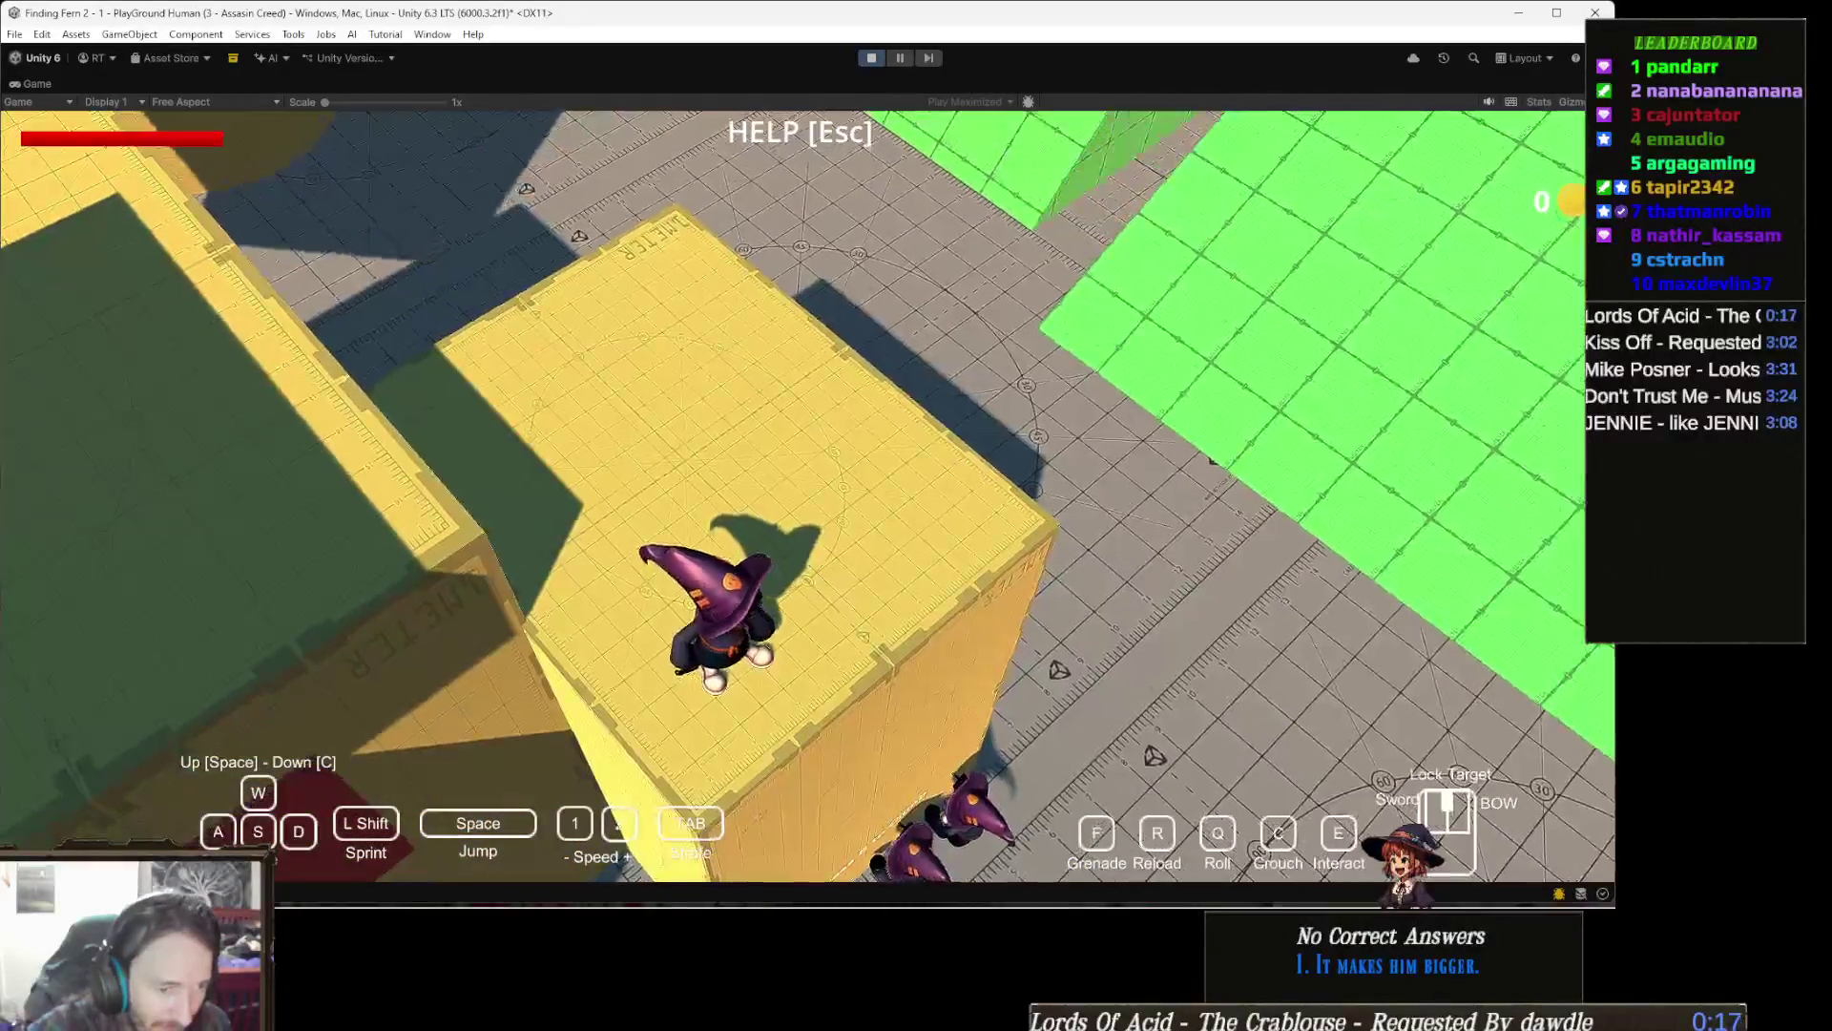
key("w")
key("w")
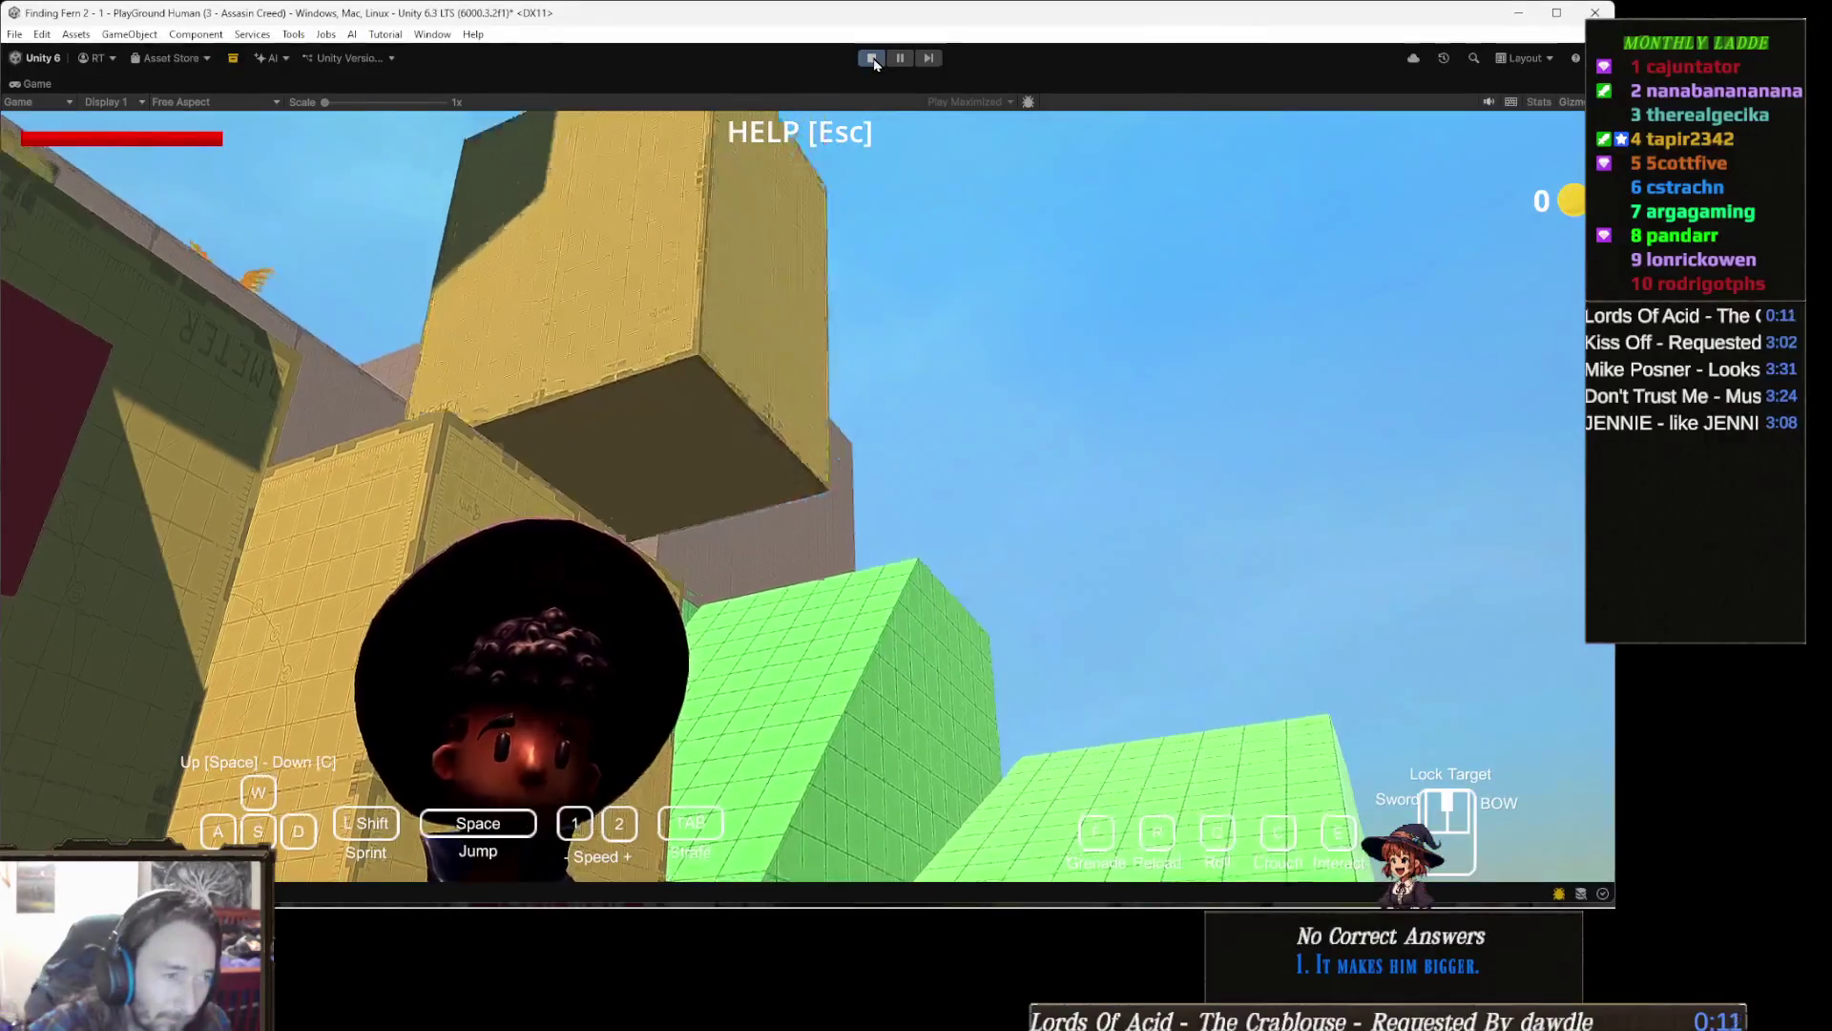
left_click(871, 59)
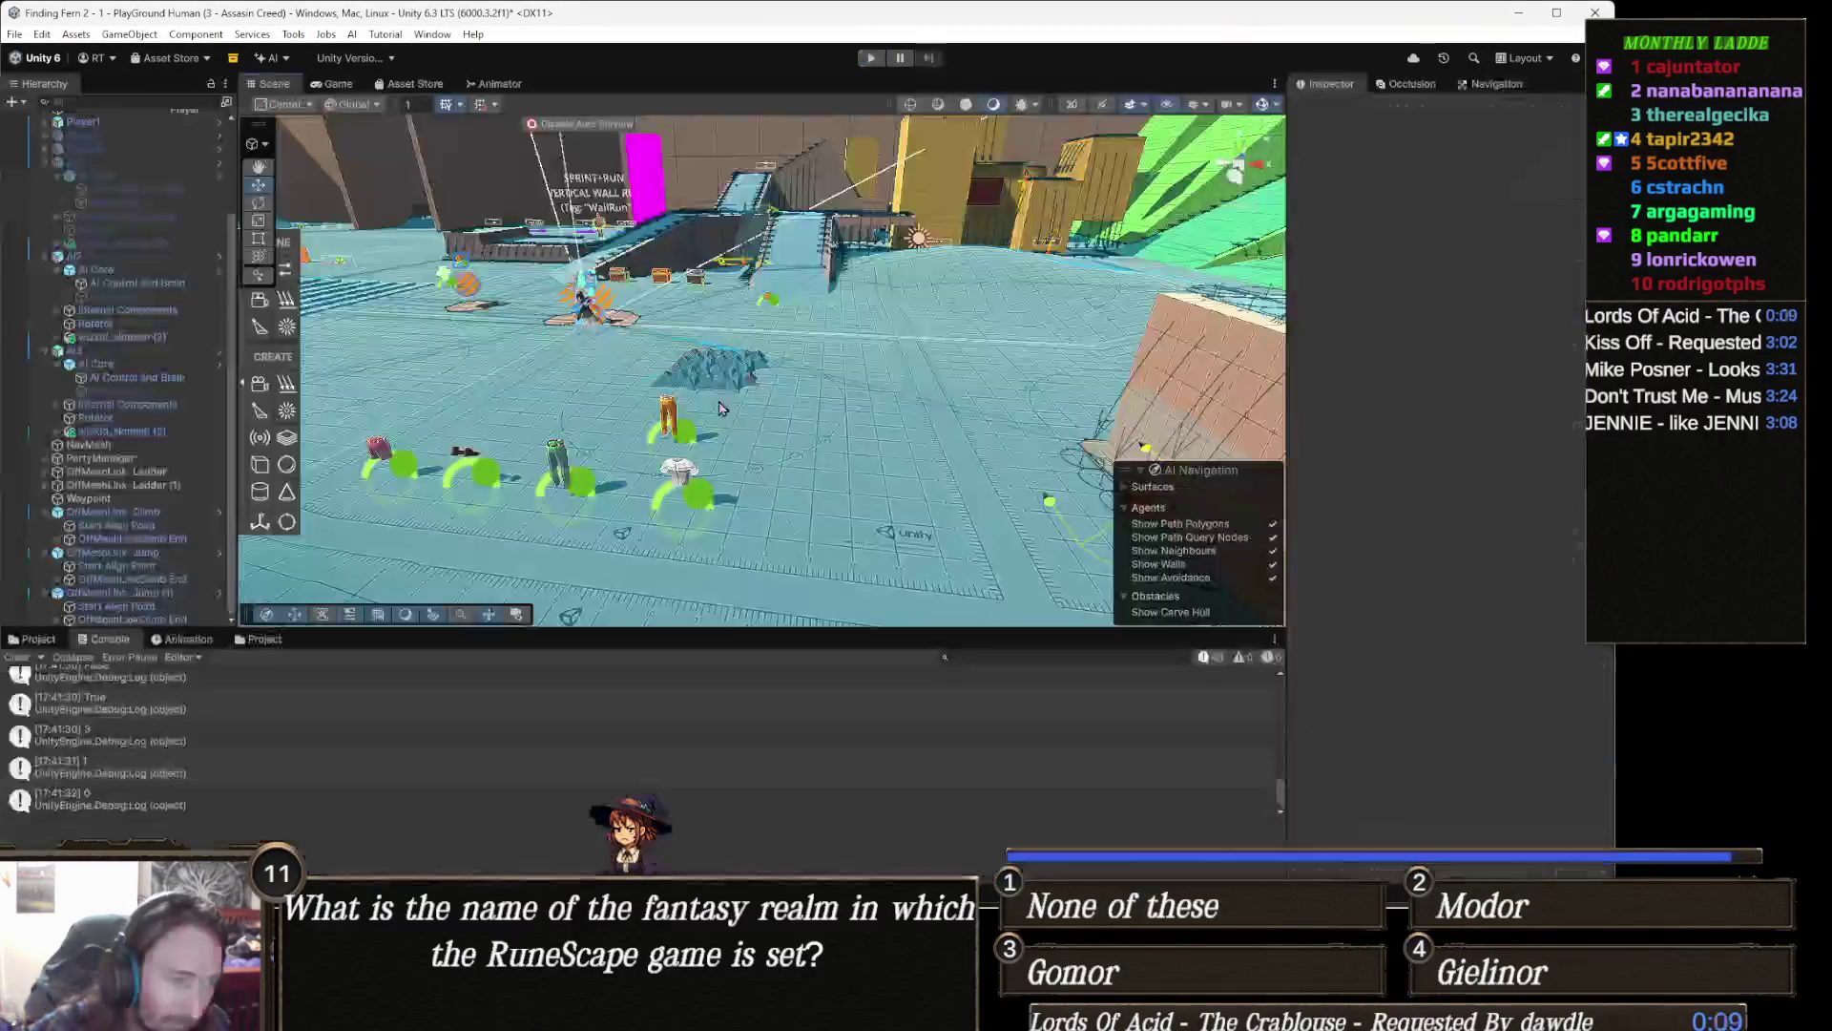
scroll(250, 723, "up", 5)
scroll(251, 722, "up", 5)
scroll(251, 722, "up", 5)
scroll(251, 721, "up", 5)
scroll(251, 724, "down", 3)
scroll(251, 725, "down", 2)
scroll(251, 724, "down", 3)
scroll(251, 726, "down", 2)
scroll(251, 724, "down", 2)
scroll(250, 725, "down", 3)
scroll(251, 724, "down", 2)
scroll(251, 724, "down", 2)
scroll(251, 725, "down", 2)
scroll(251, 725, "up", 2)
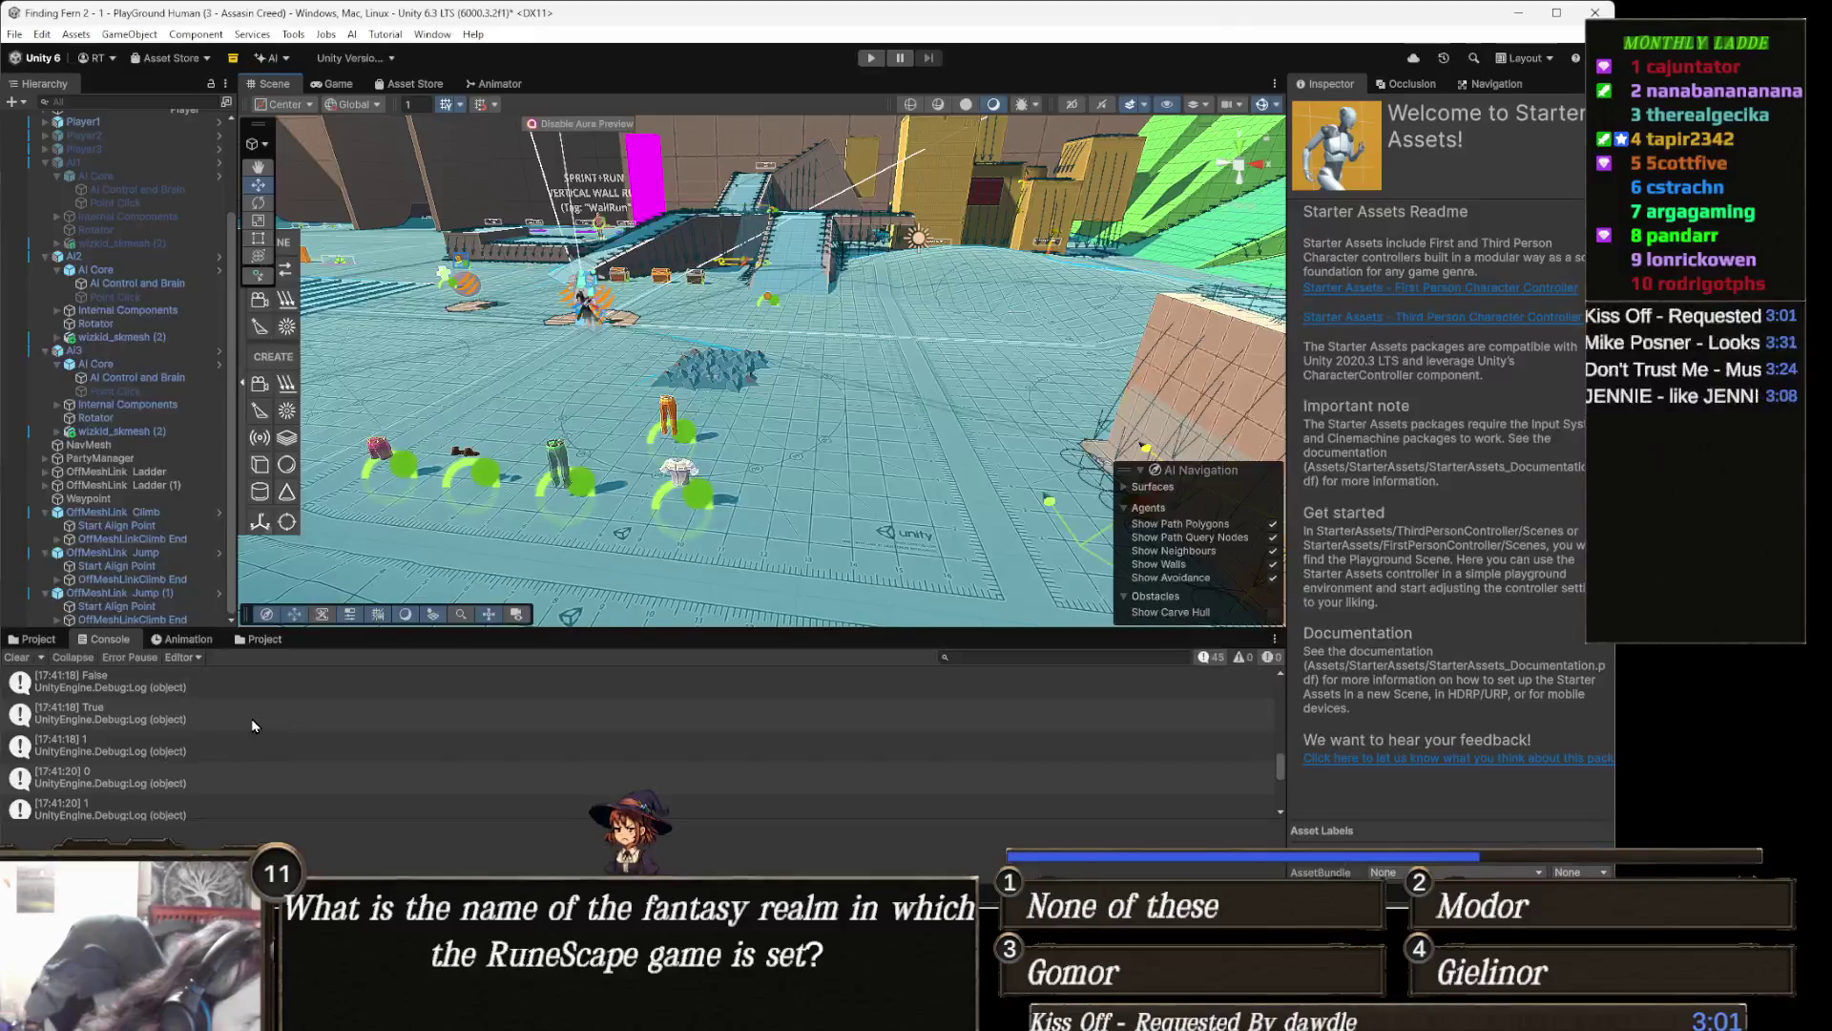
scroll(251, 724, "down", 3)
scroll(253, 725, "down", 2)
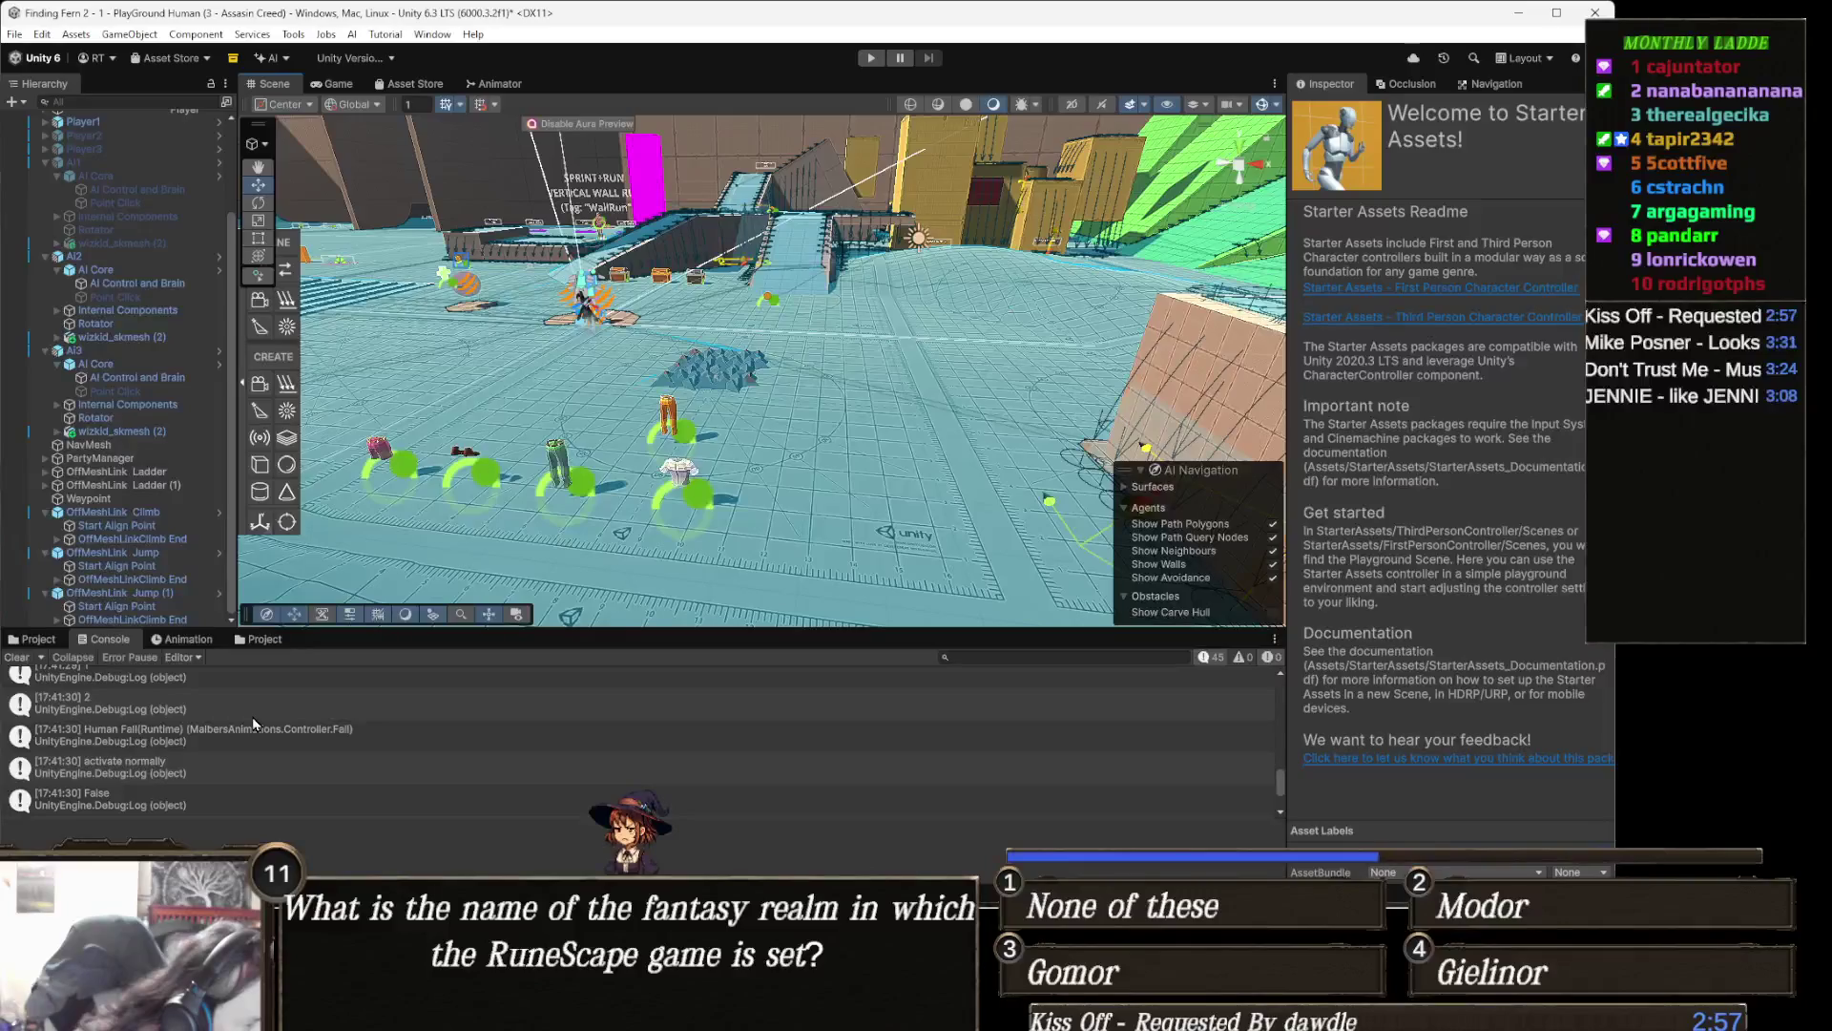
scroll(252, 725, "down", 2)
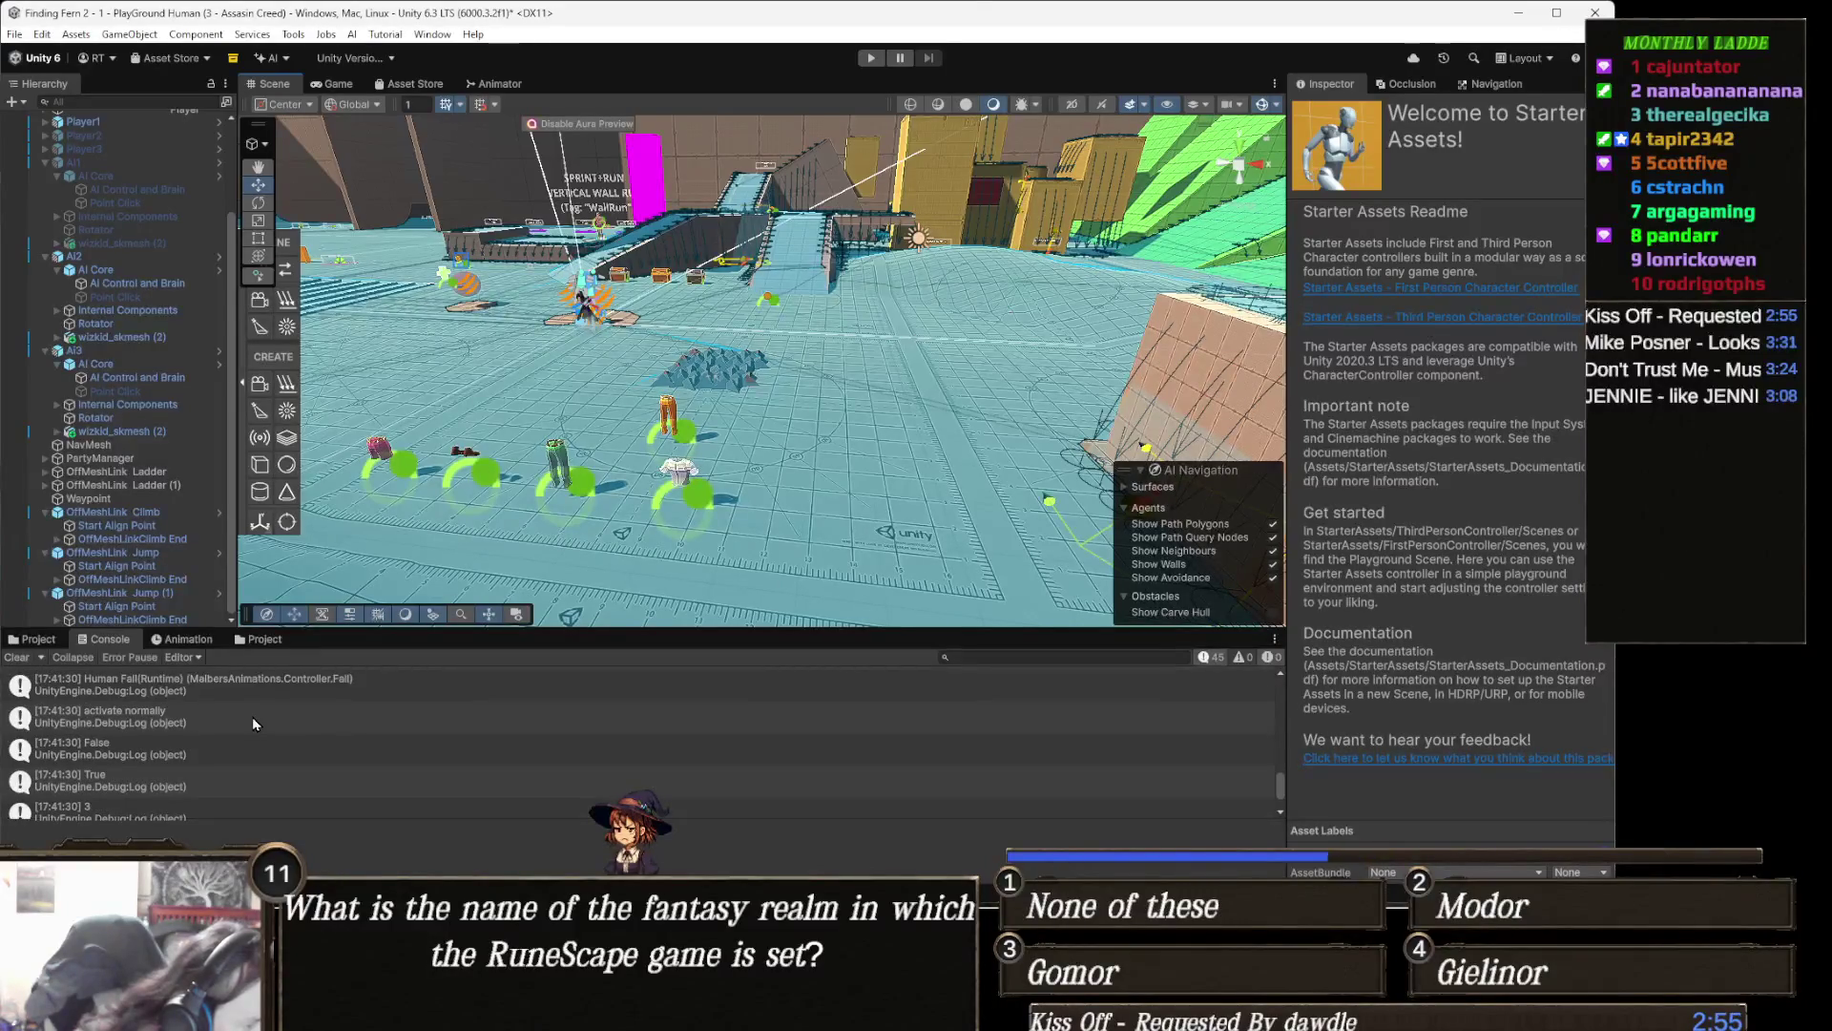
scroll(253, 725, "down", 2)
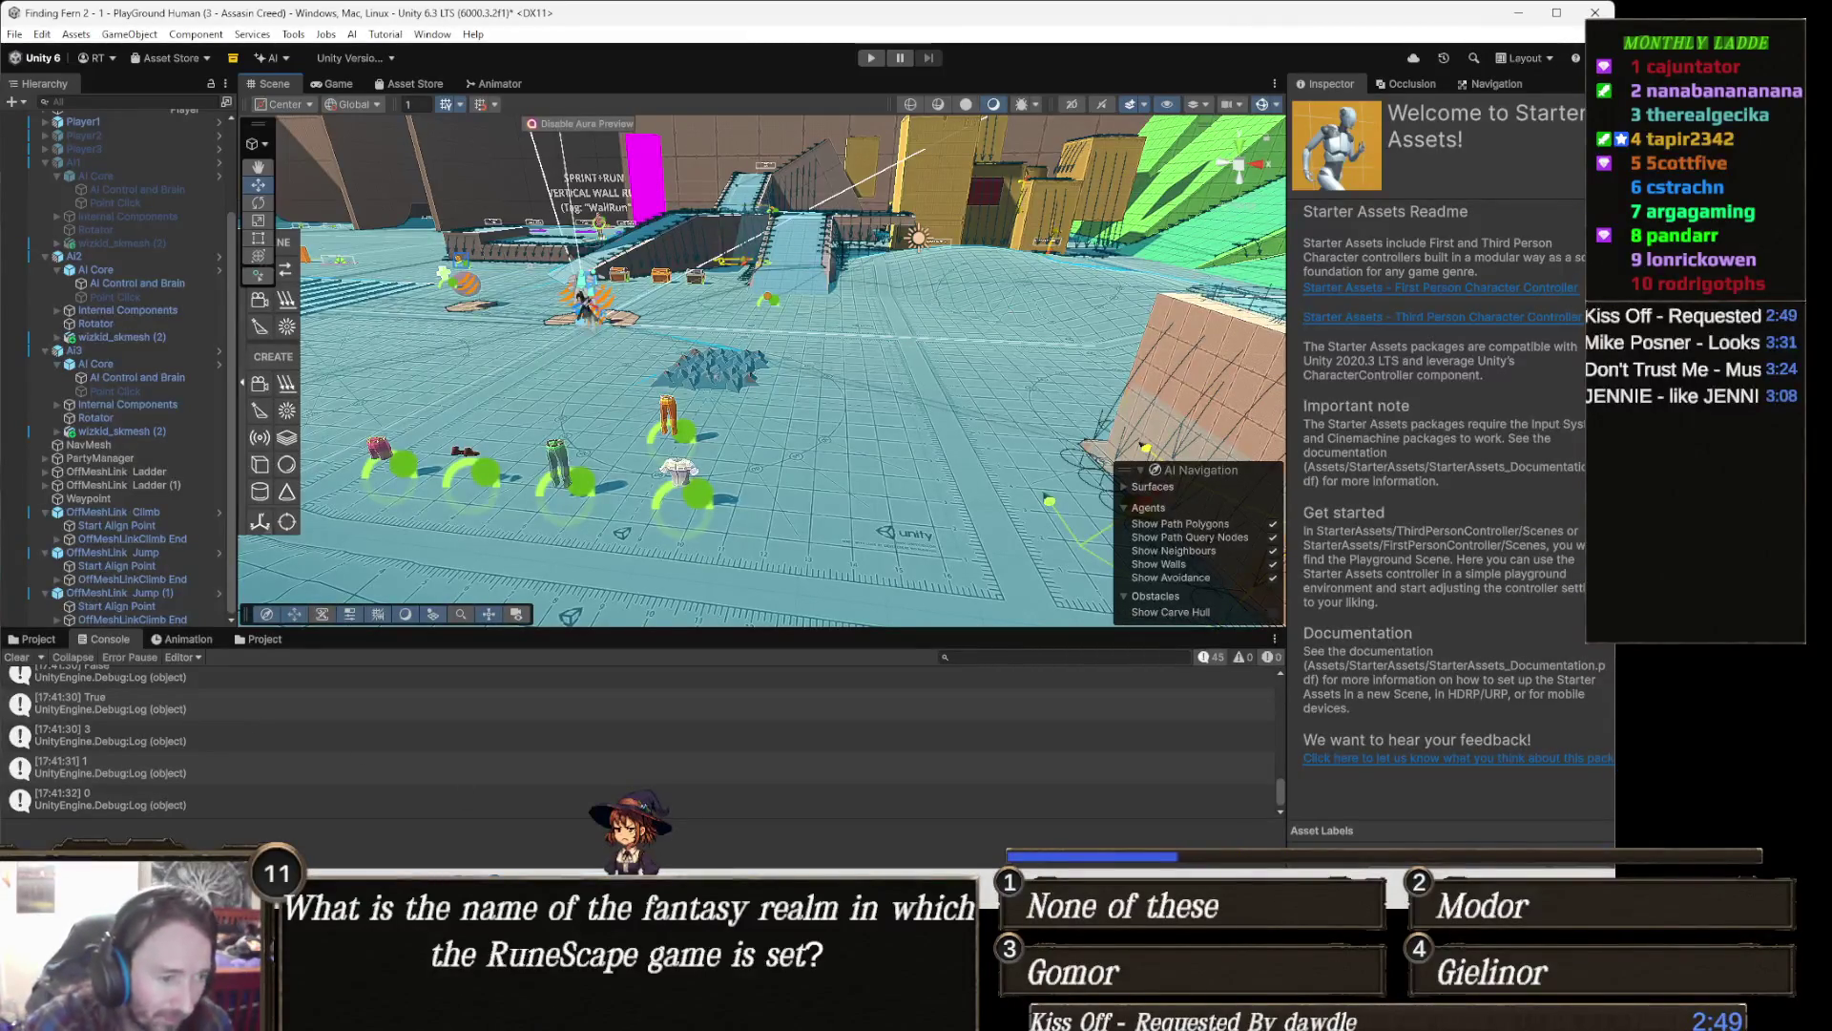
Step: Switch from Unity to Visual Studio showing MAnimalAIControl.cs
left_click(651, 760)
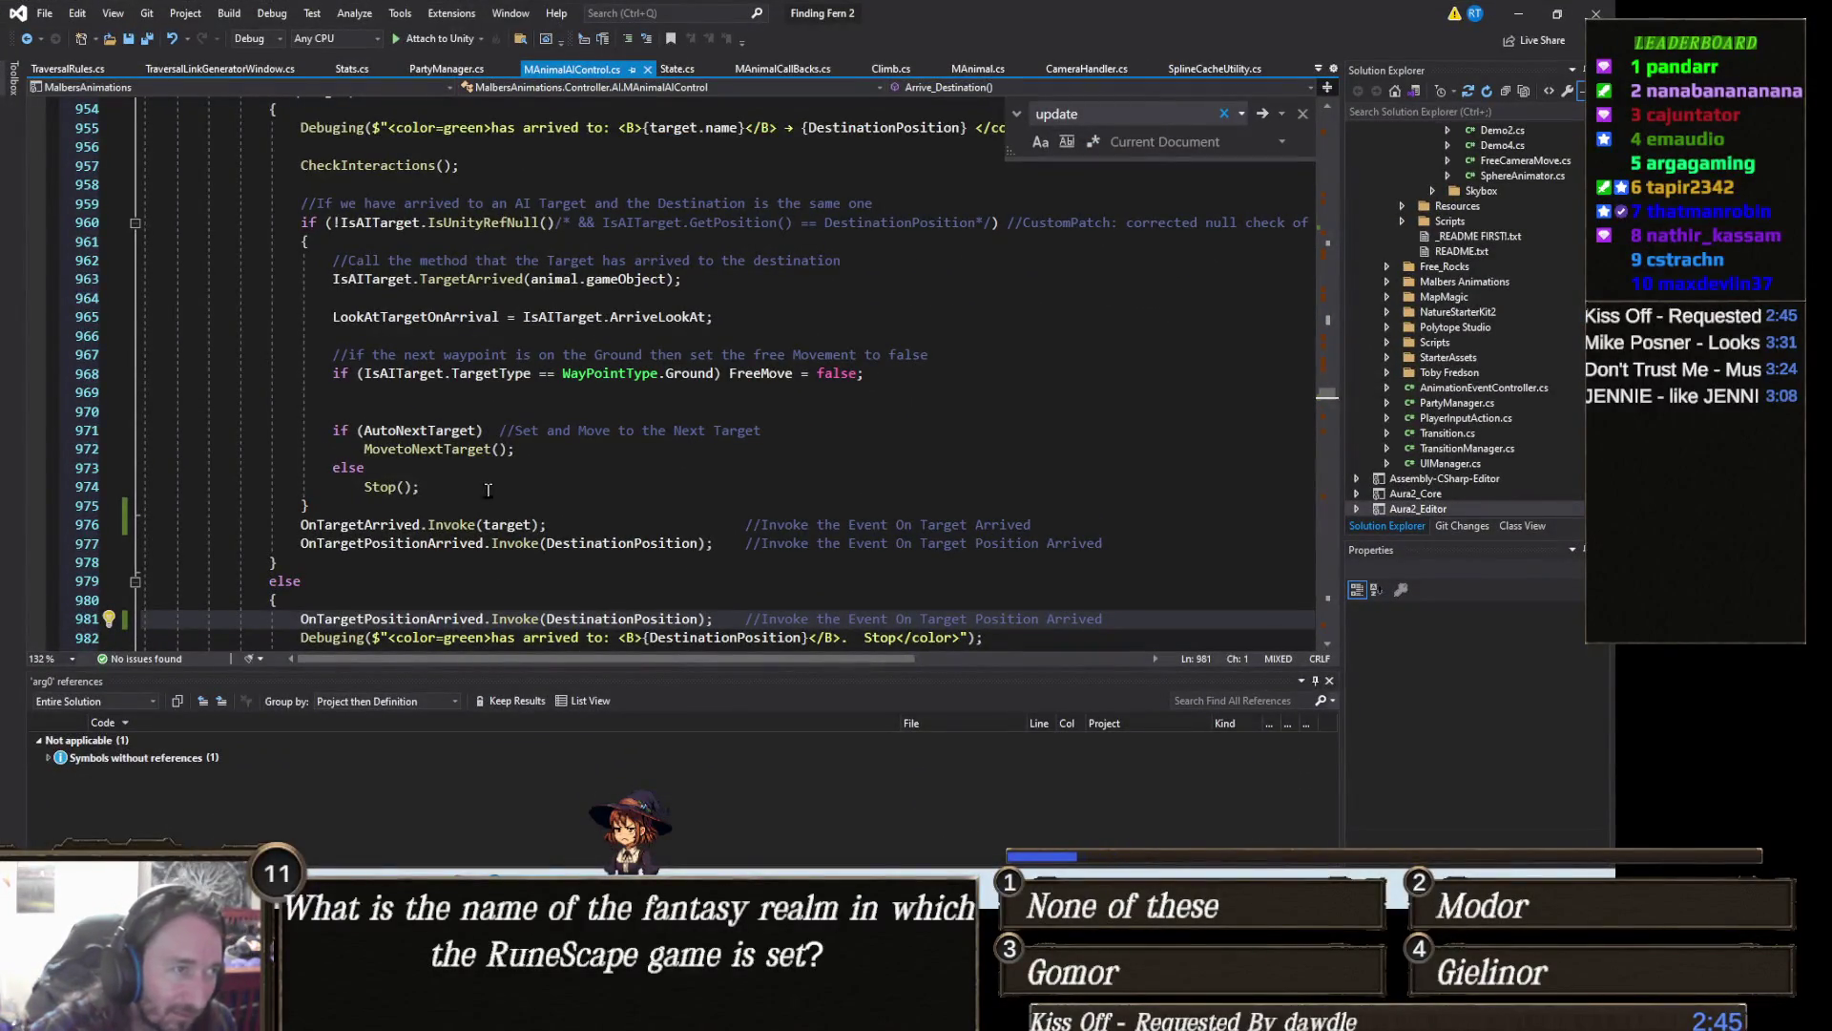
scroll(516, 461, "up", 3)
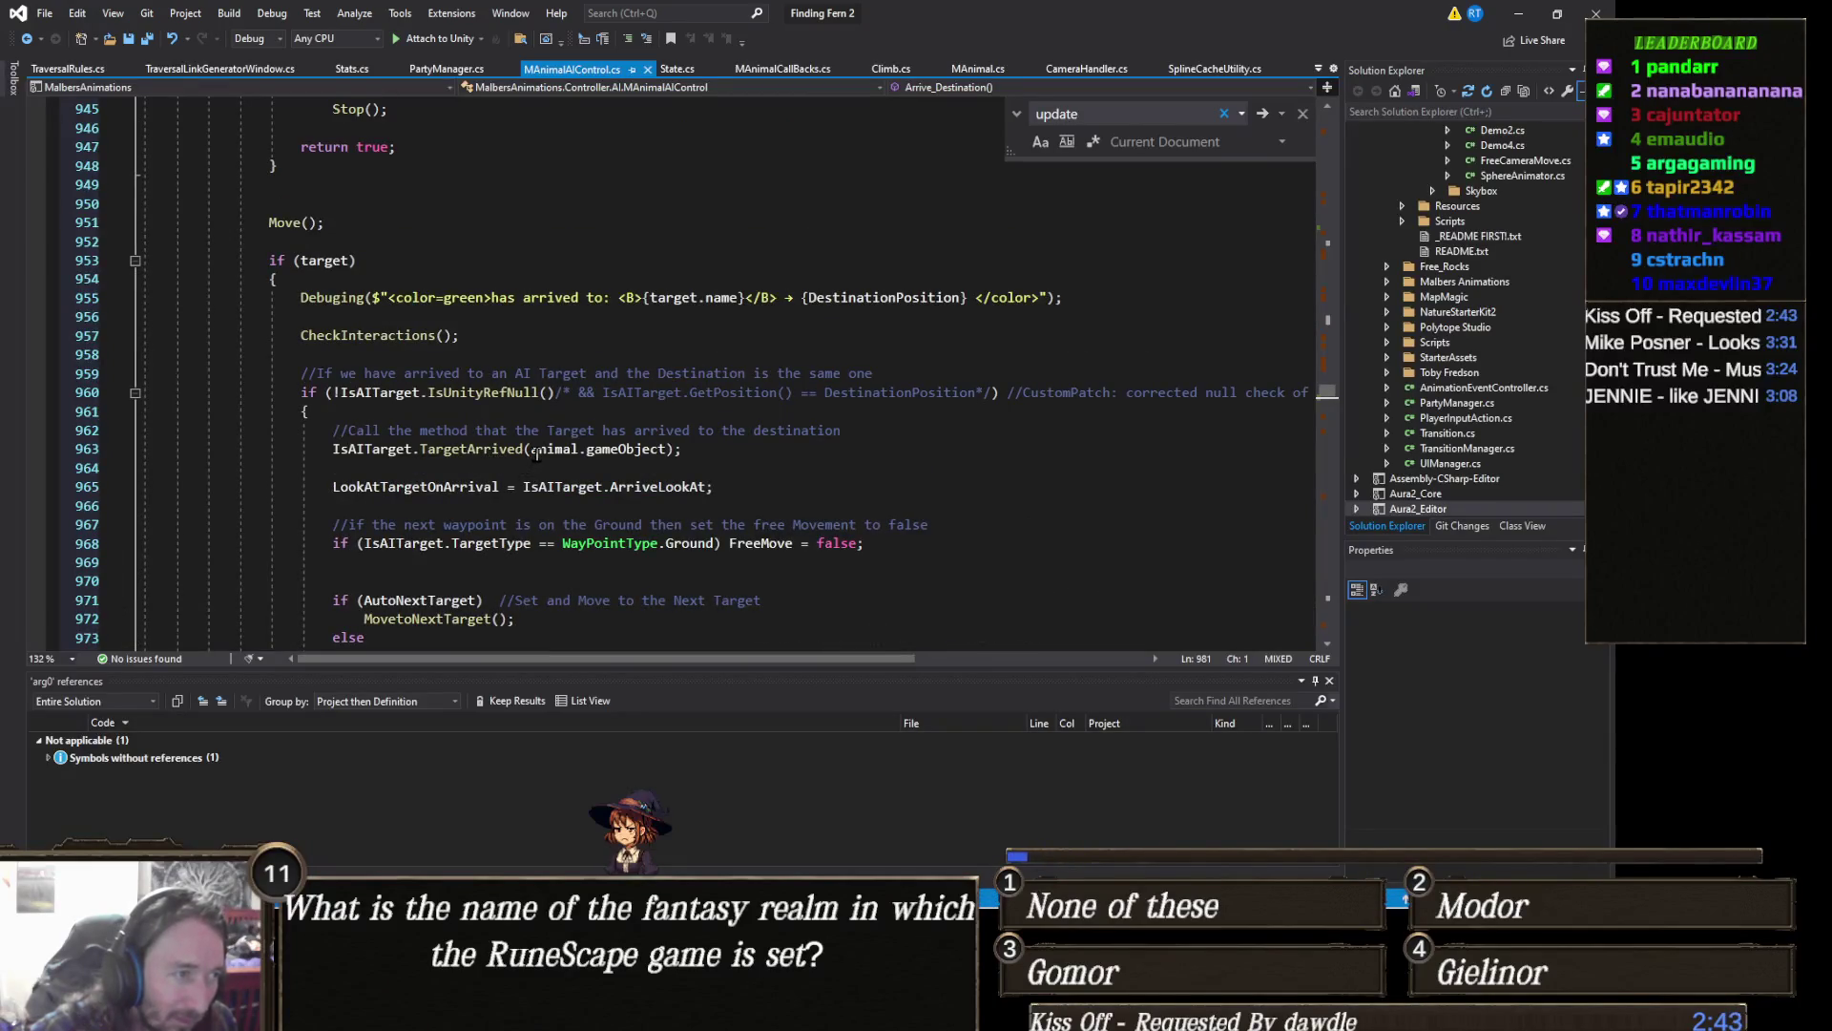
scroll(558, 444, "up", 3)
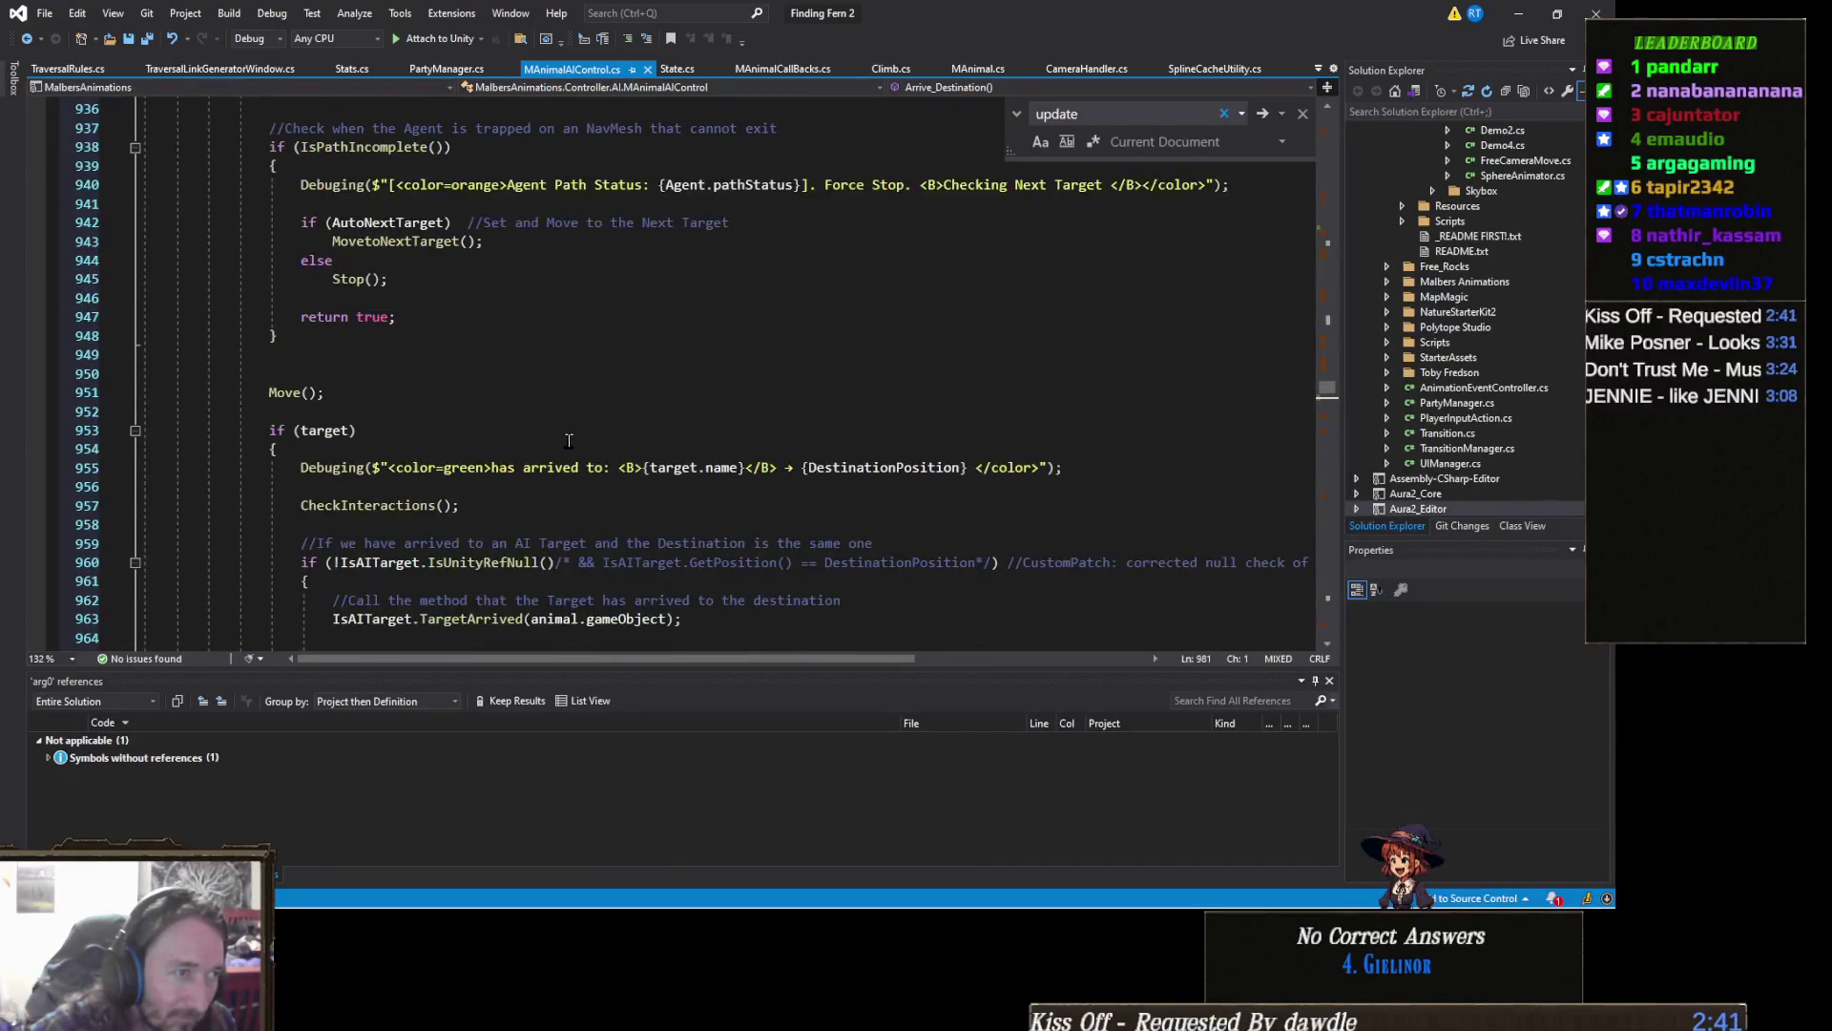
scroll(568, 440, "up", 2)
scroll(568, 440, "up", 3)
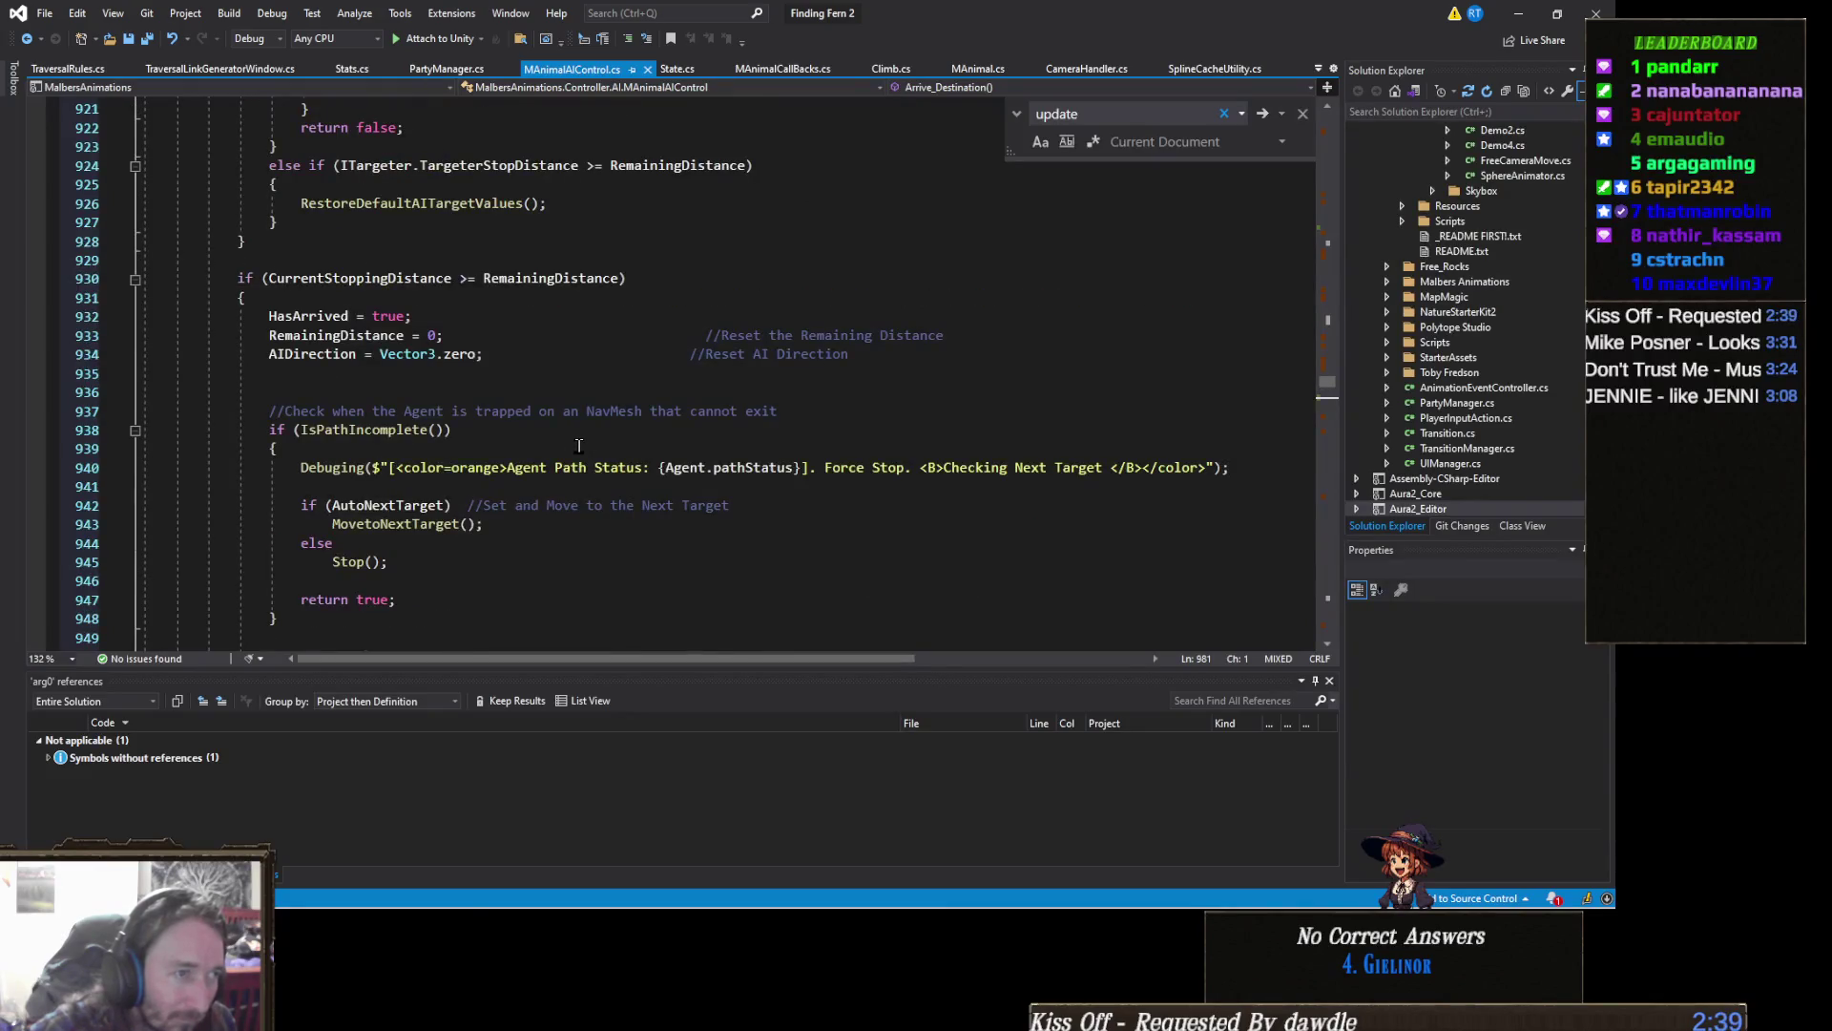
Step: Collapse the if (target) arrival block in Arrive_Destination
left_click(666, 410)
scroll(666, 408, "down", 6)
scroll(665, 405, "down", 3)
scroll(667, 404, "down", 3)
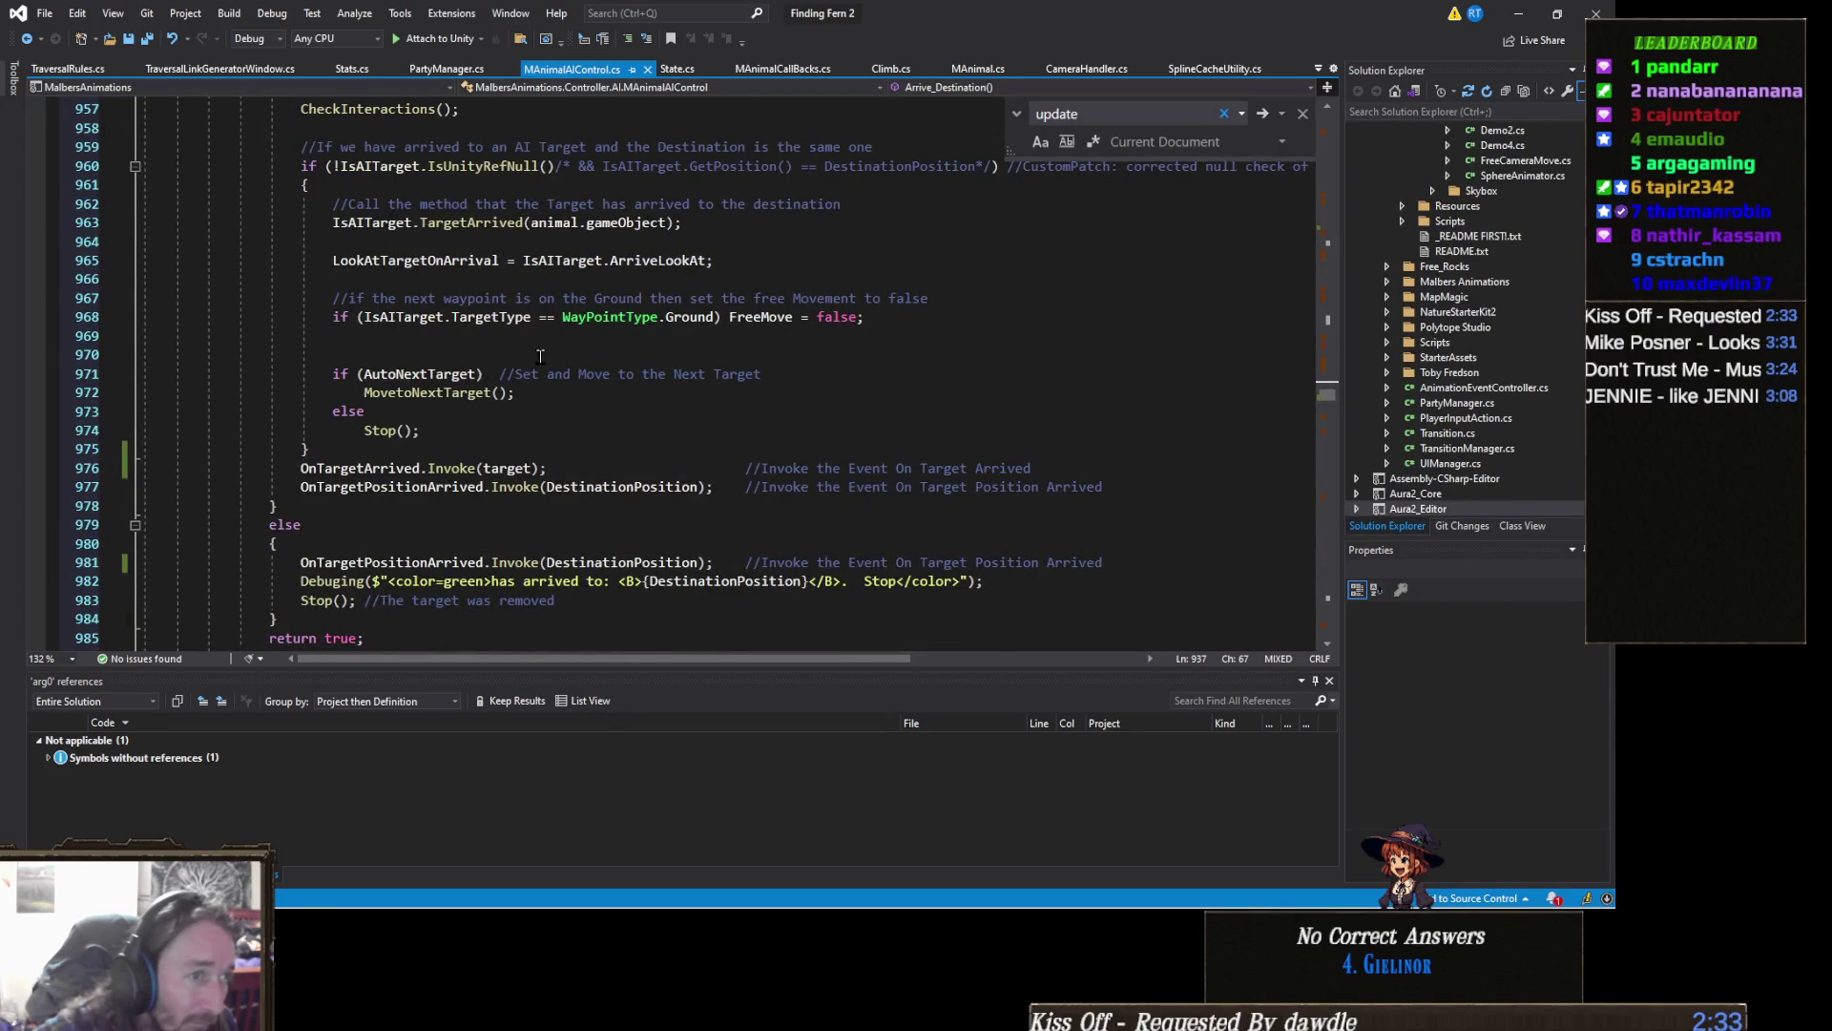
scroll(540, 353, "up", 2)
scroll(544, 416, "up", 1)
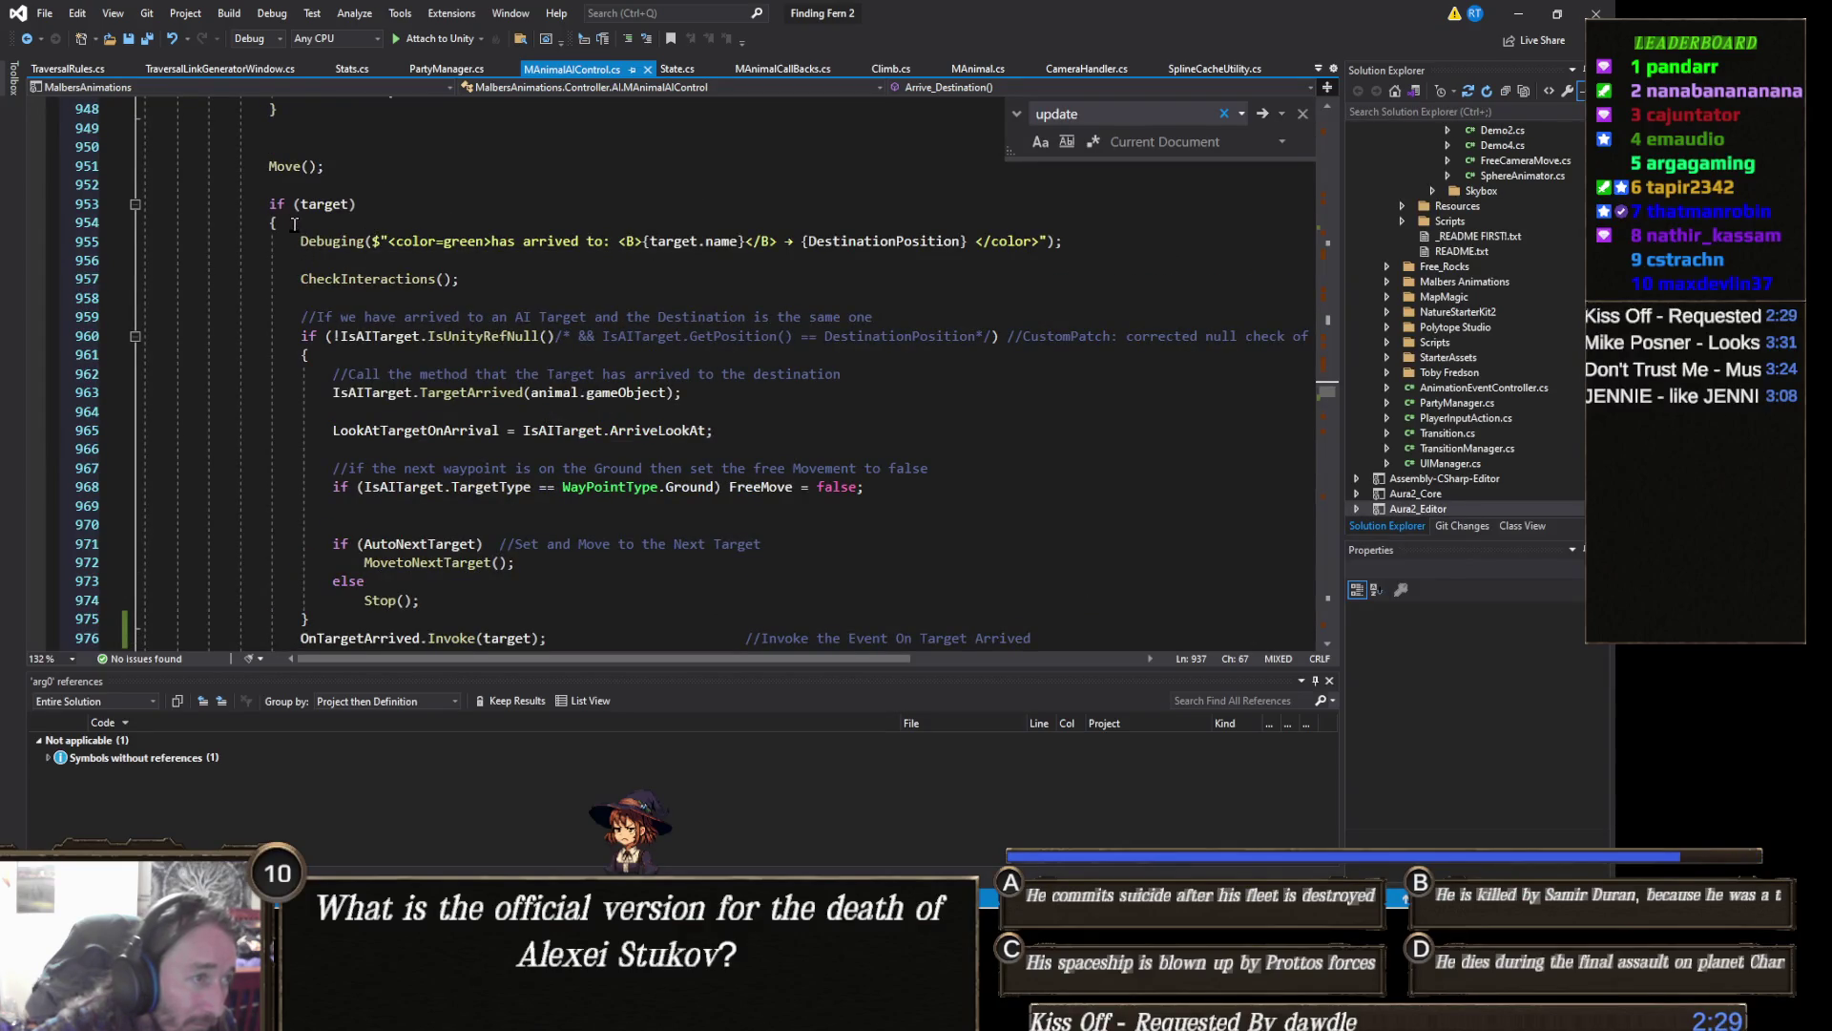
left_click(132, 204)
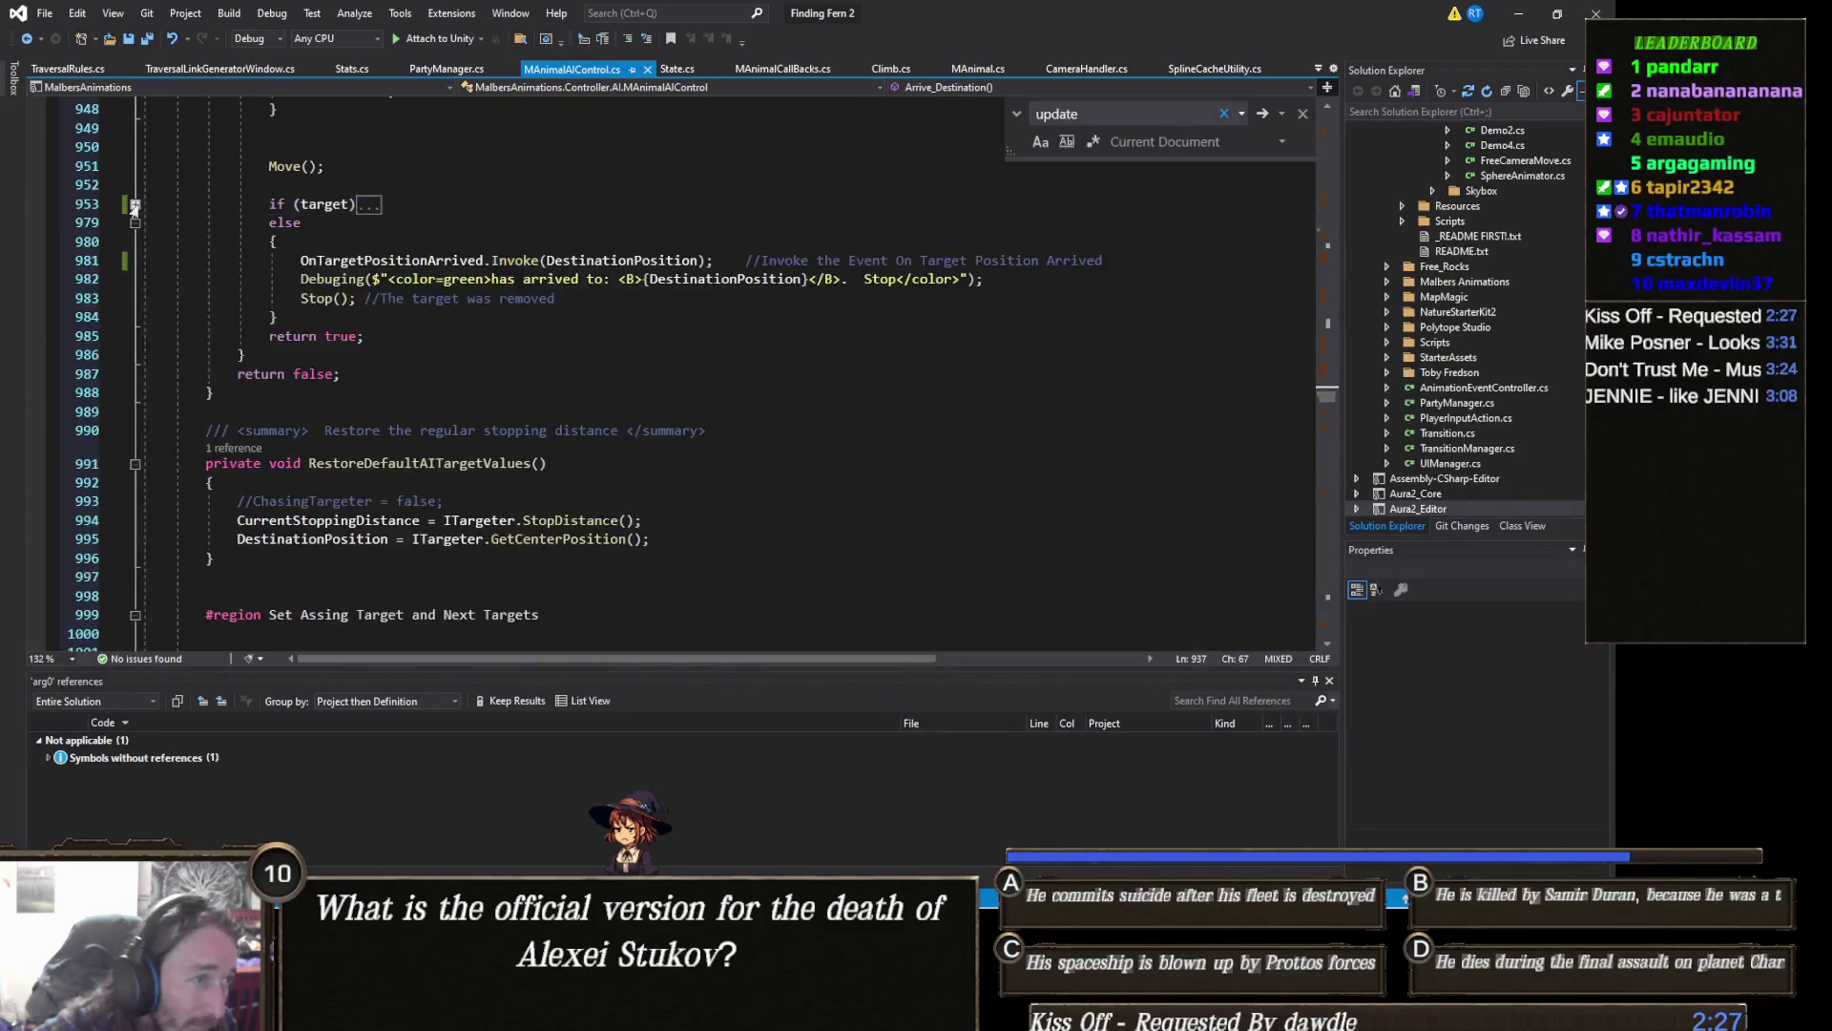
scroll(429, 298, "down", 5)
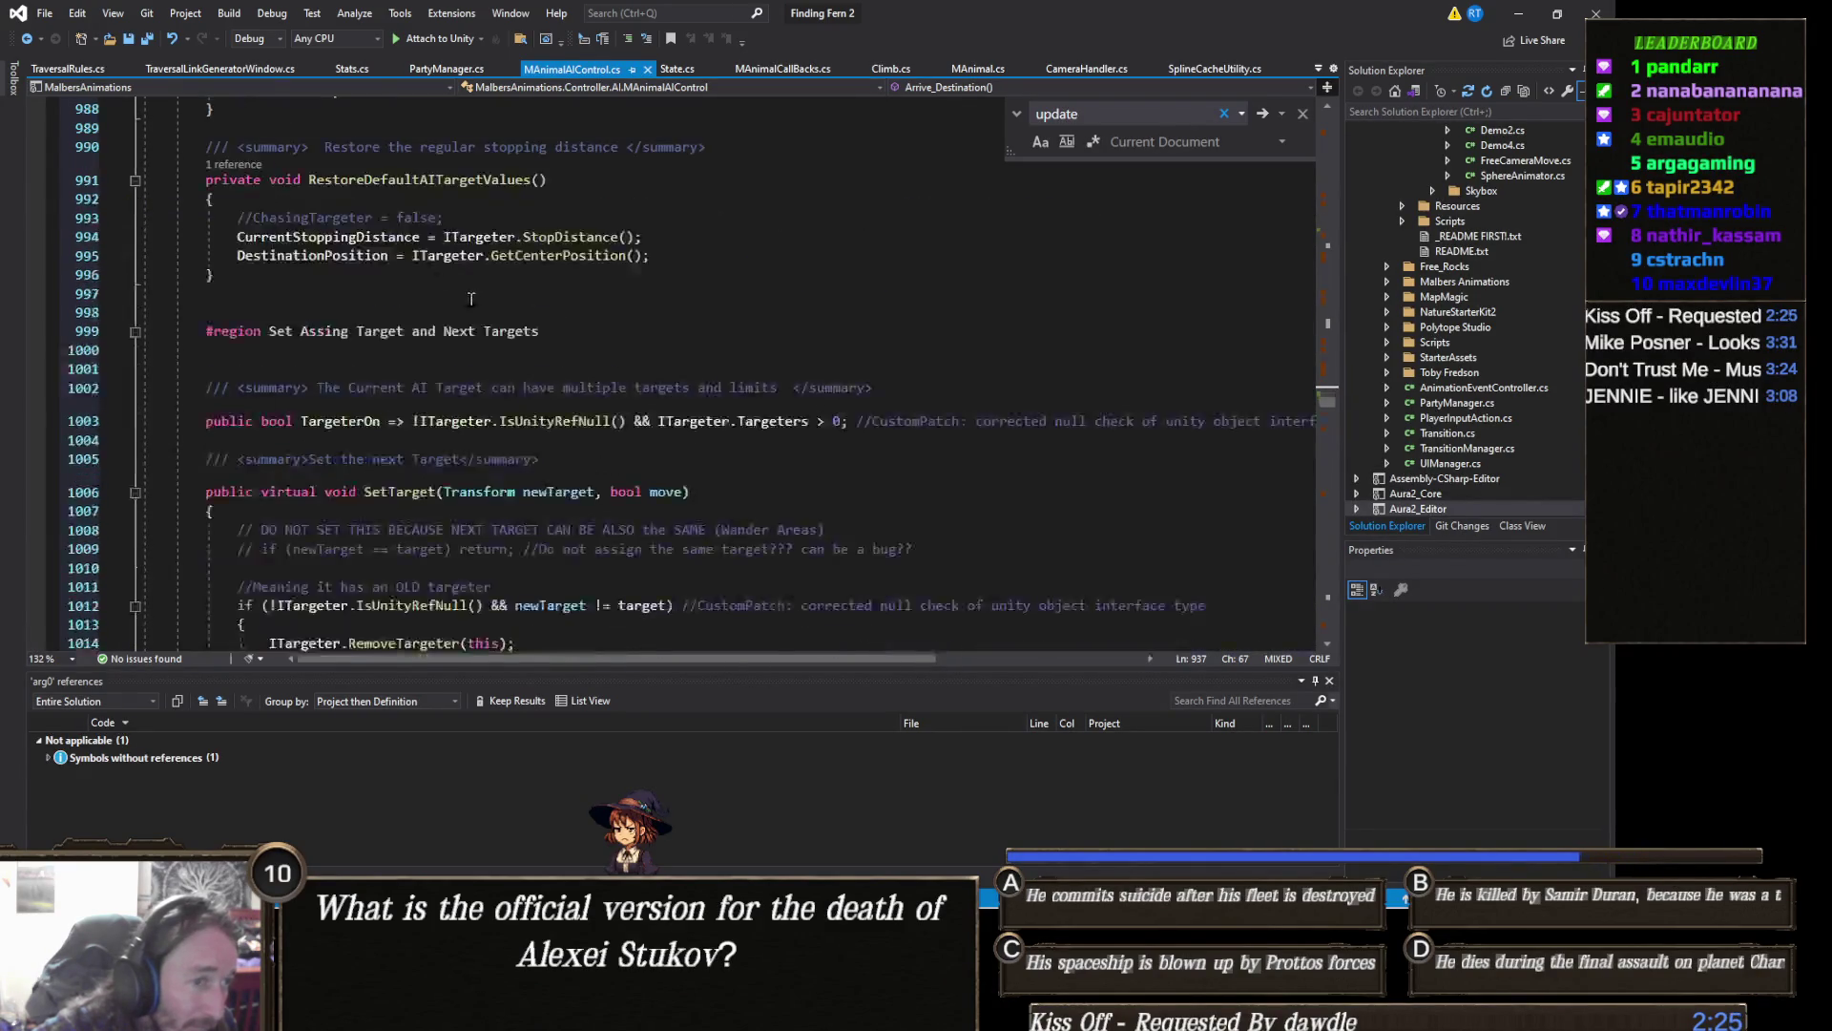
scroll(495, 319, "down", 12)
scroll(542, 359, "down", 5)
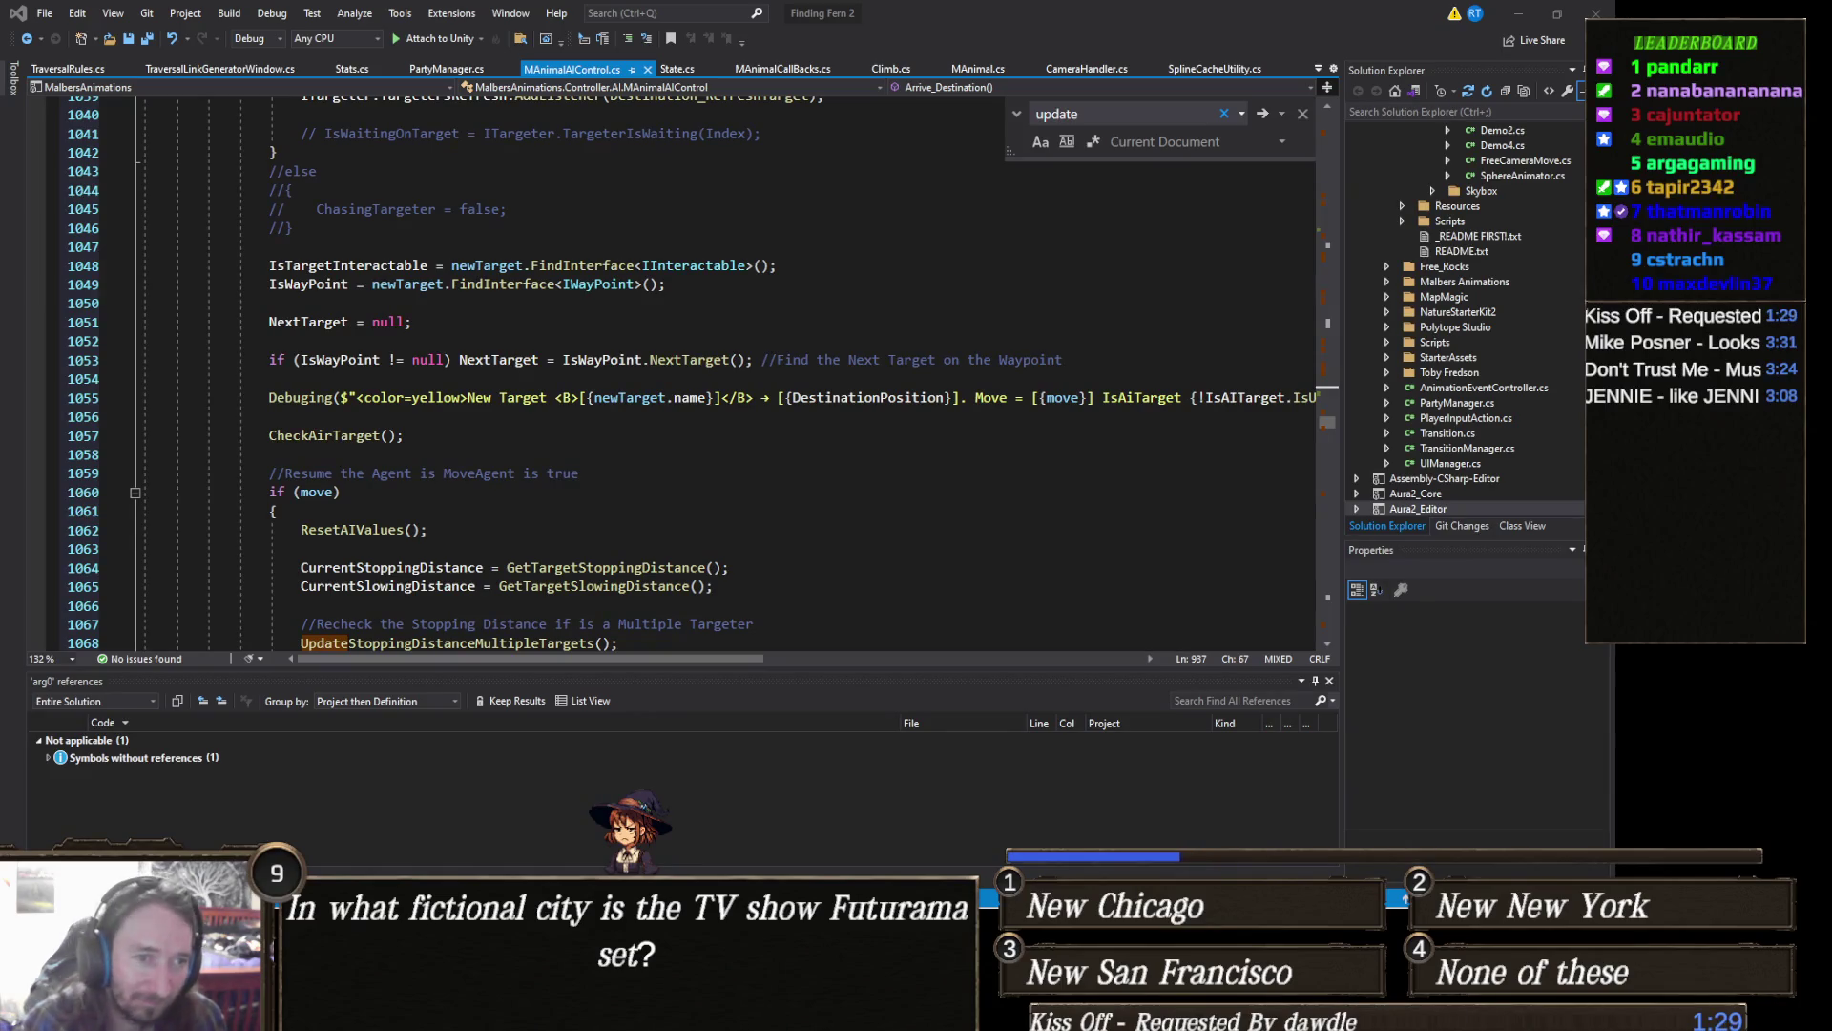
scroll(669, 511, "down", 5)
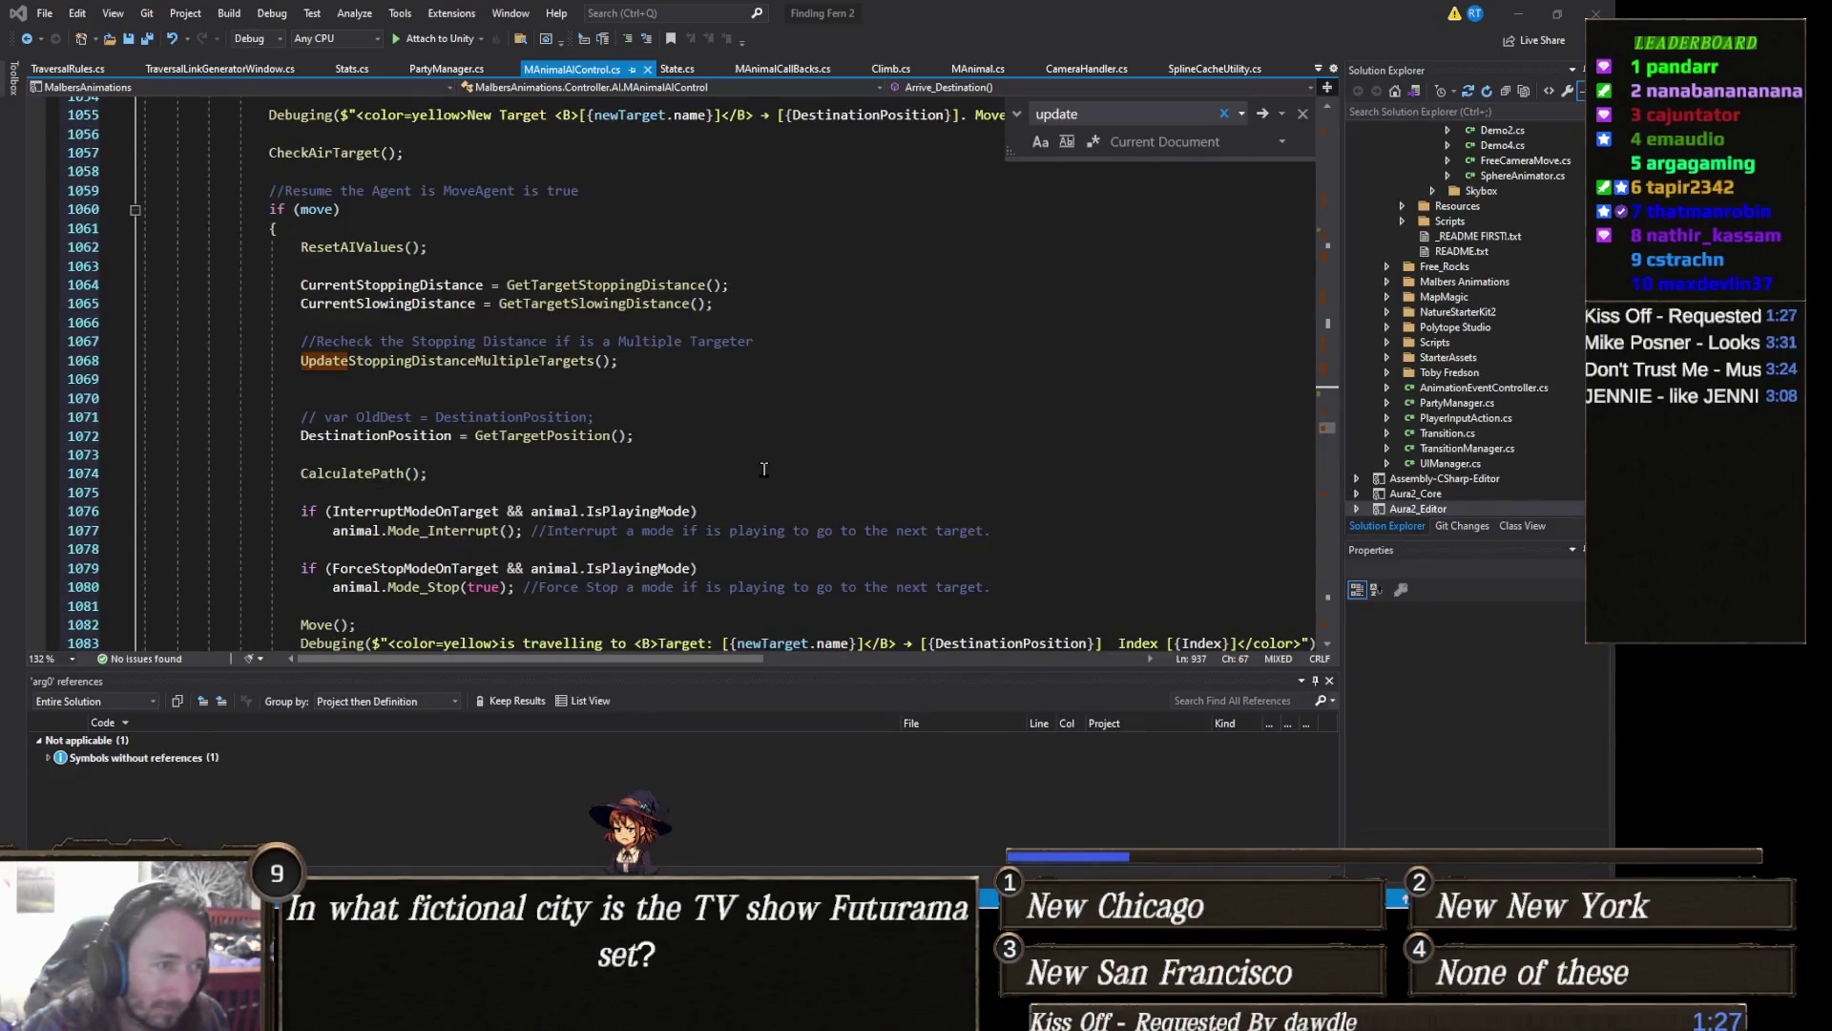
scroll(762, 468, "up", 4)
scroll(763, 468, "up", 4)
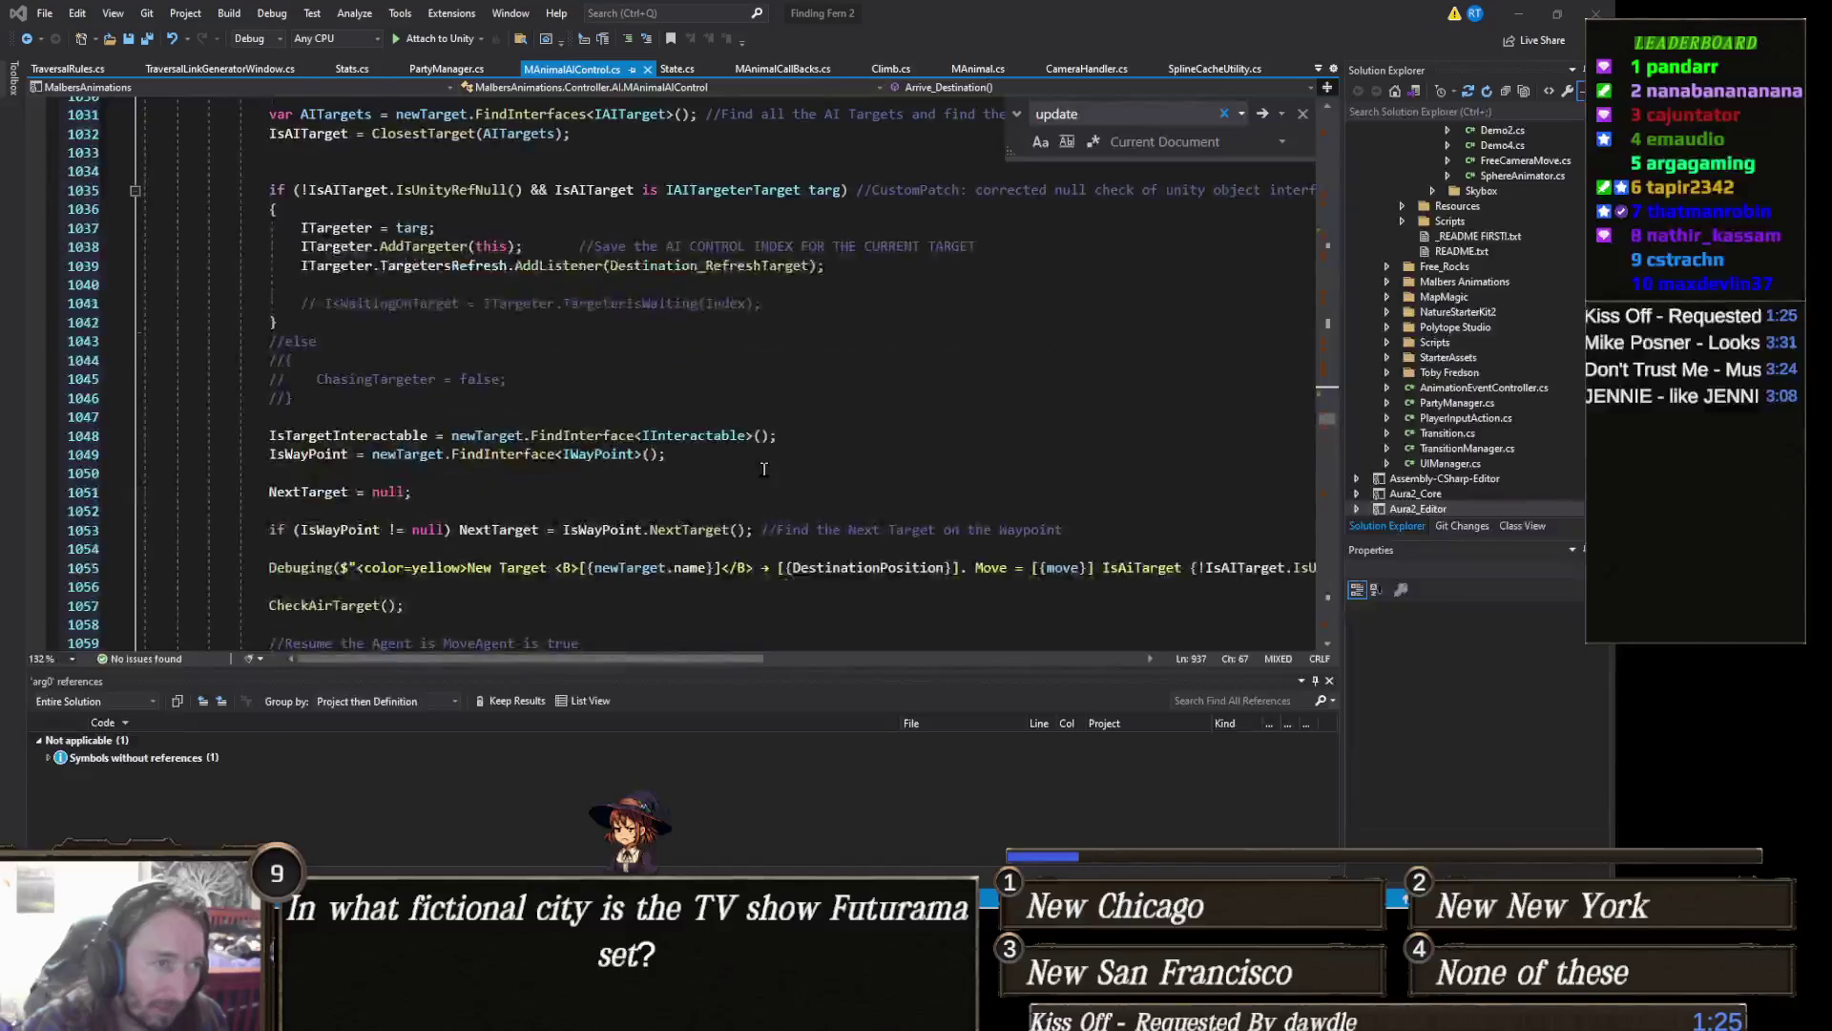
scroll(763, 469, "up", 4)
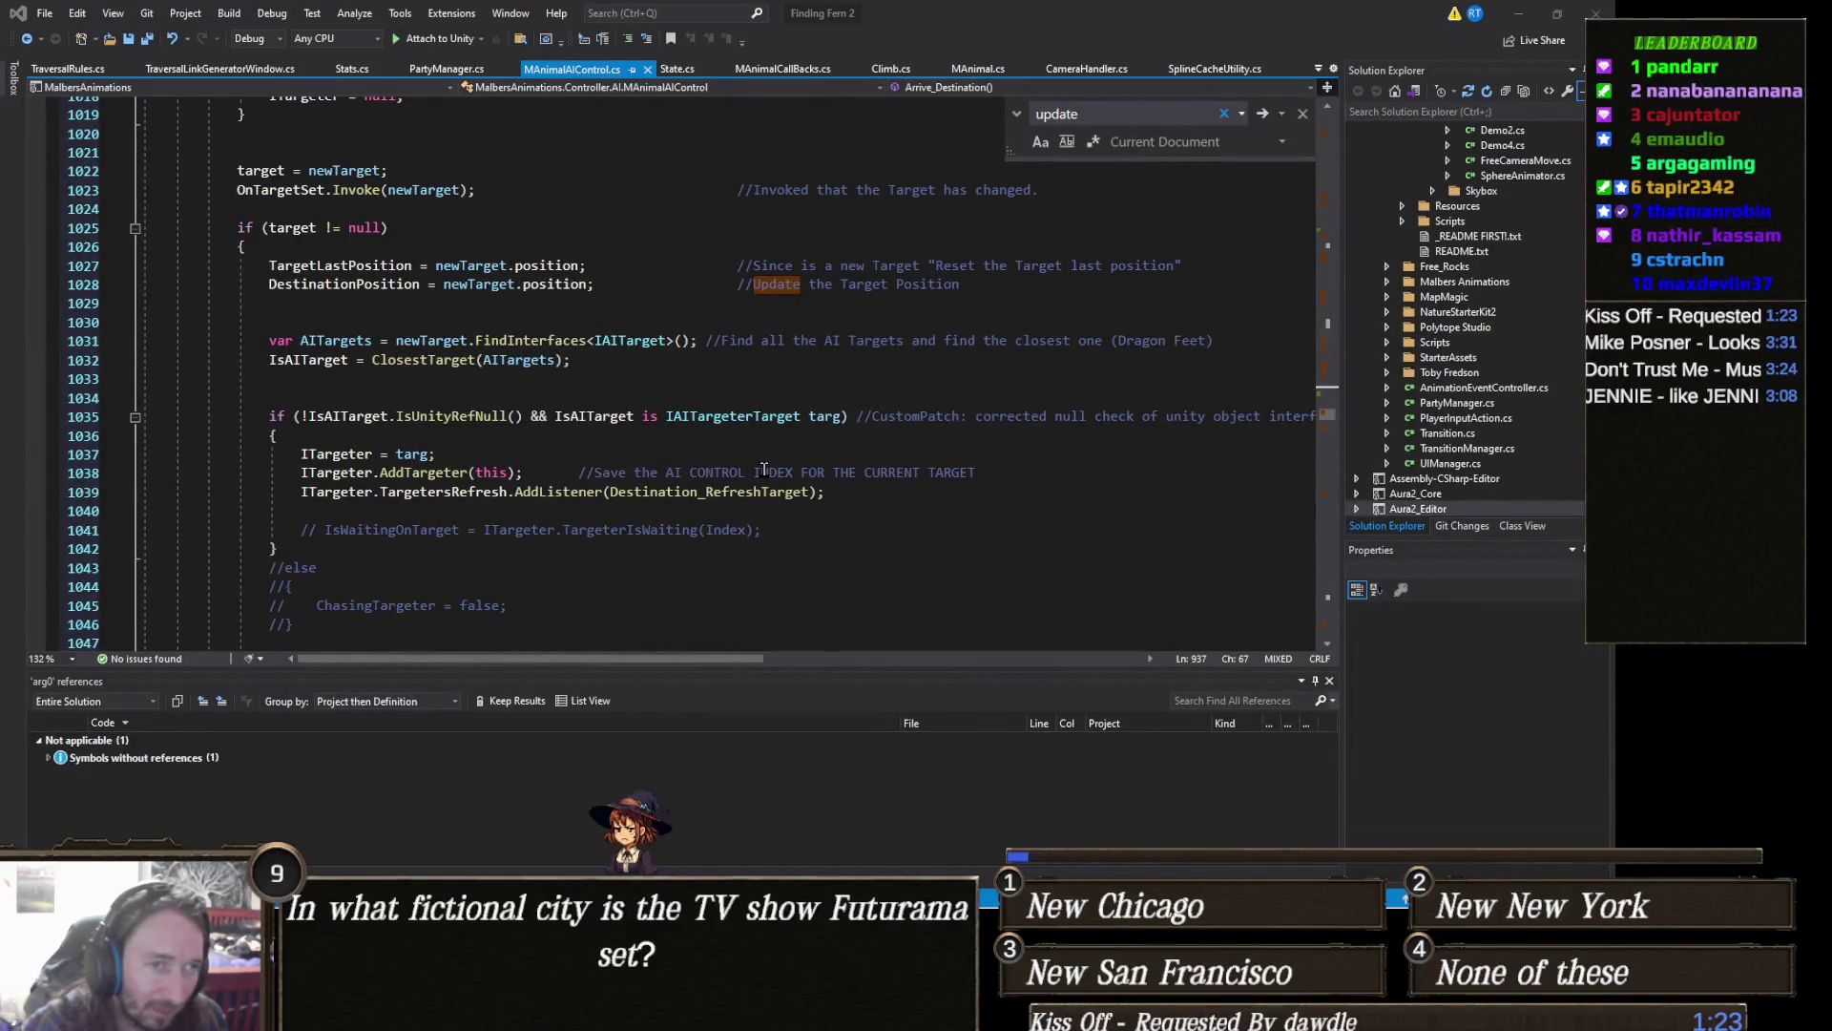
scroll(764, 469, "up", 2)
scroll(763, 469, "up", 5)
scroll(423, 411, "up", 20)
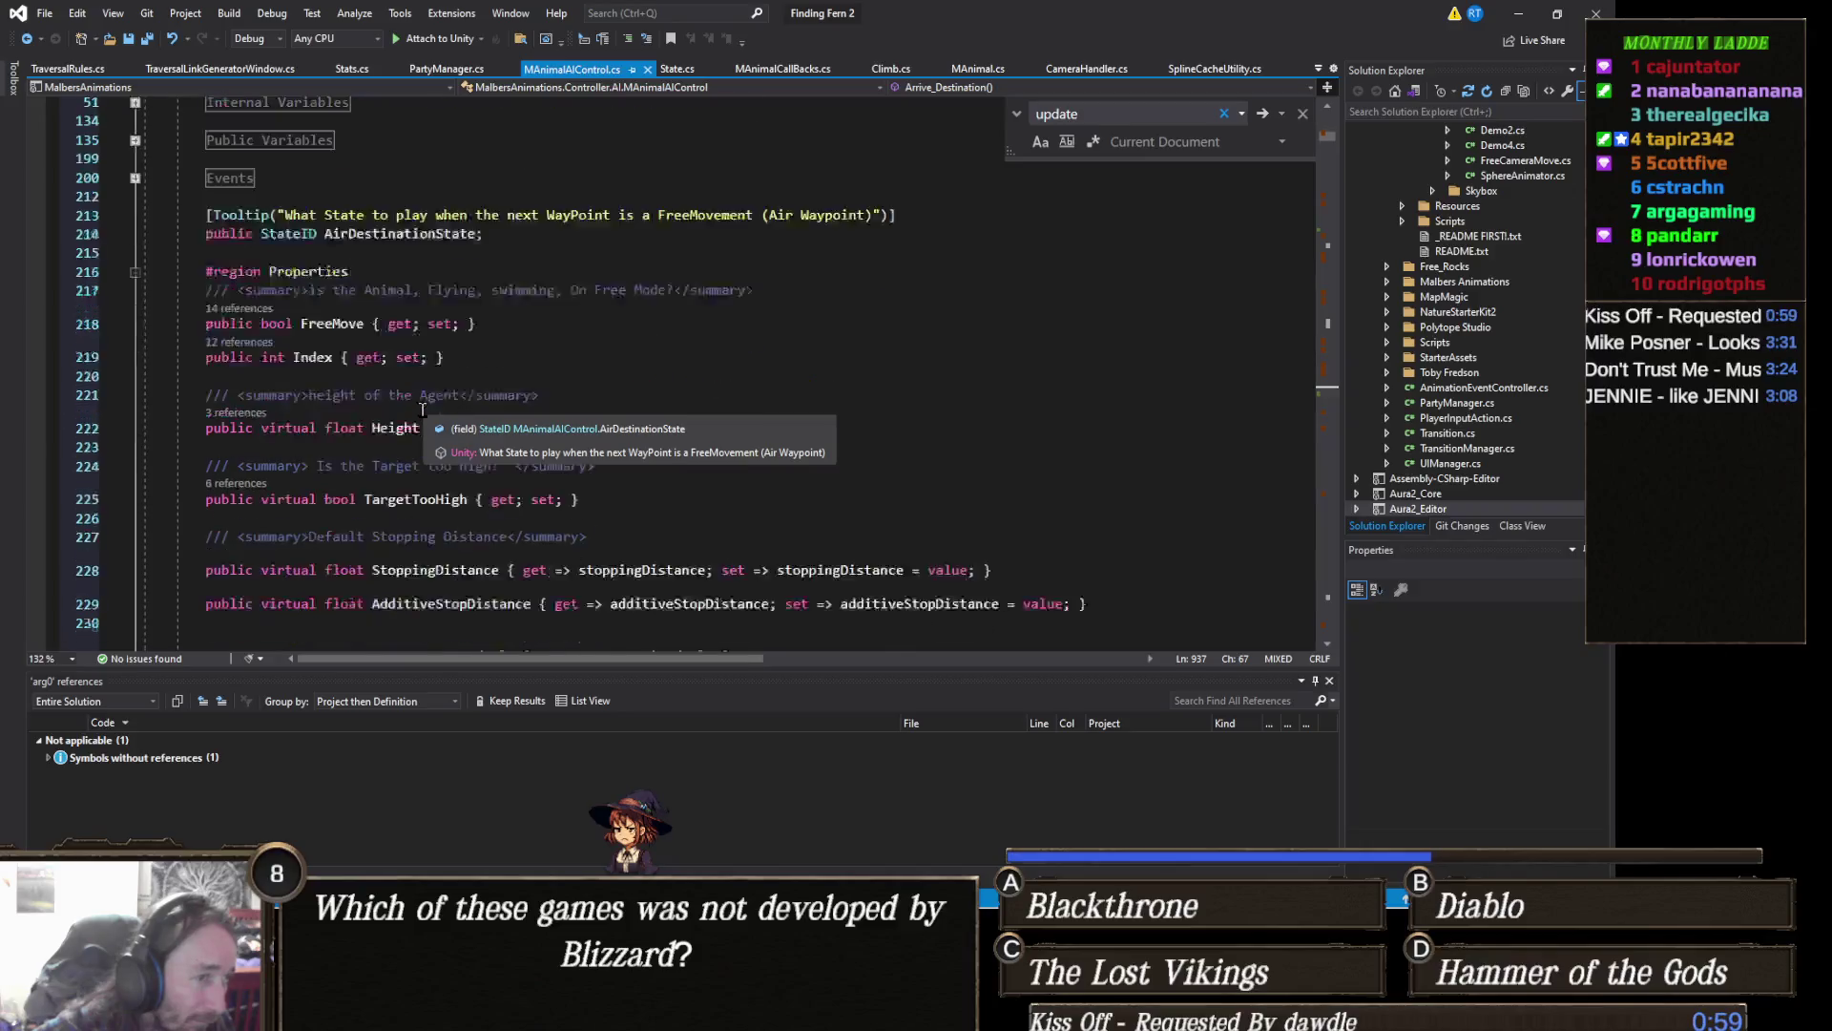
scroll(422, 411, "down", 2)
scroll(422, 411, "down", 3)
scroll(377, 434, "down", 3)
scroll(377, 434, "up", 3)
scroll(380, 430, "down", 1)
scroll(390, 424, "down", 5)
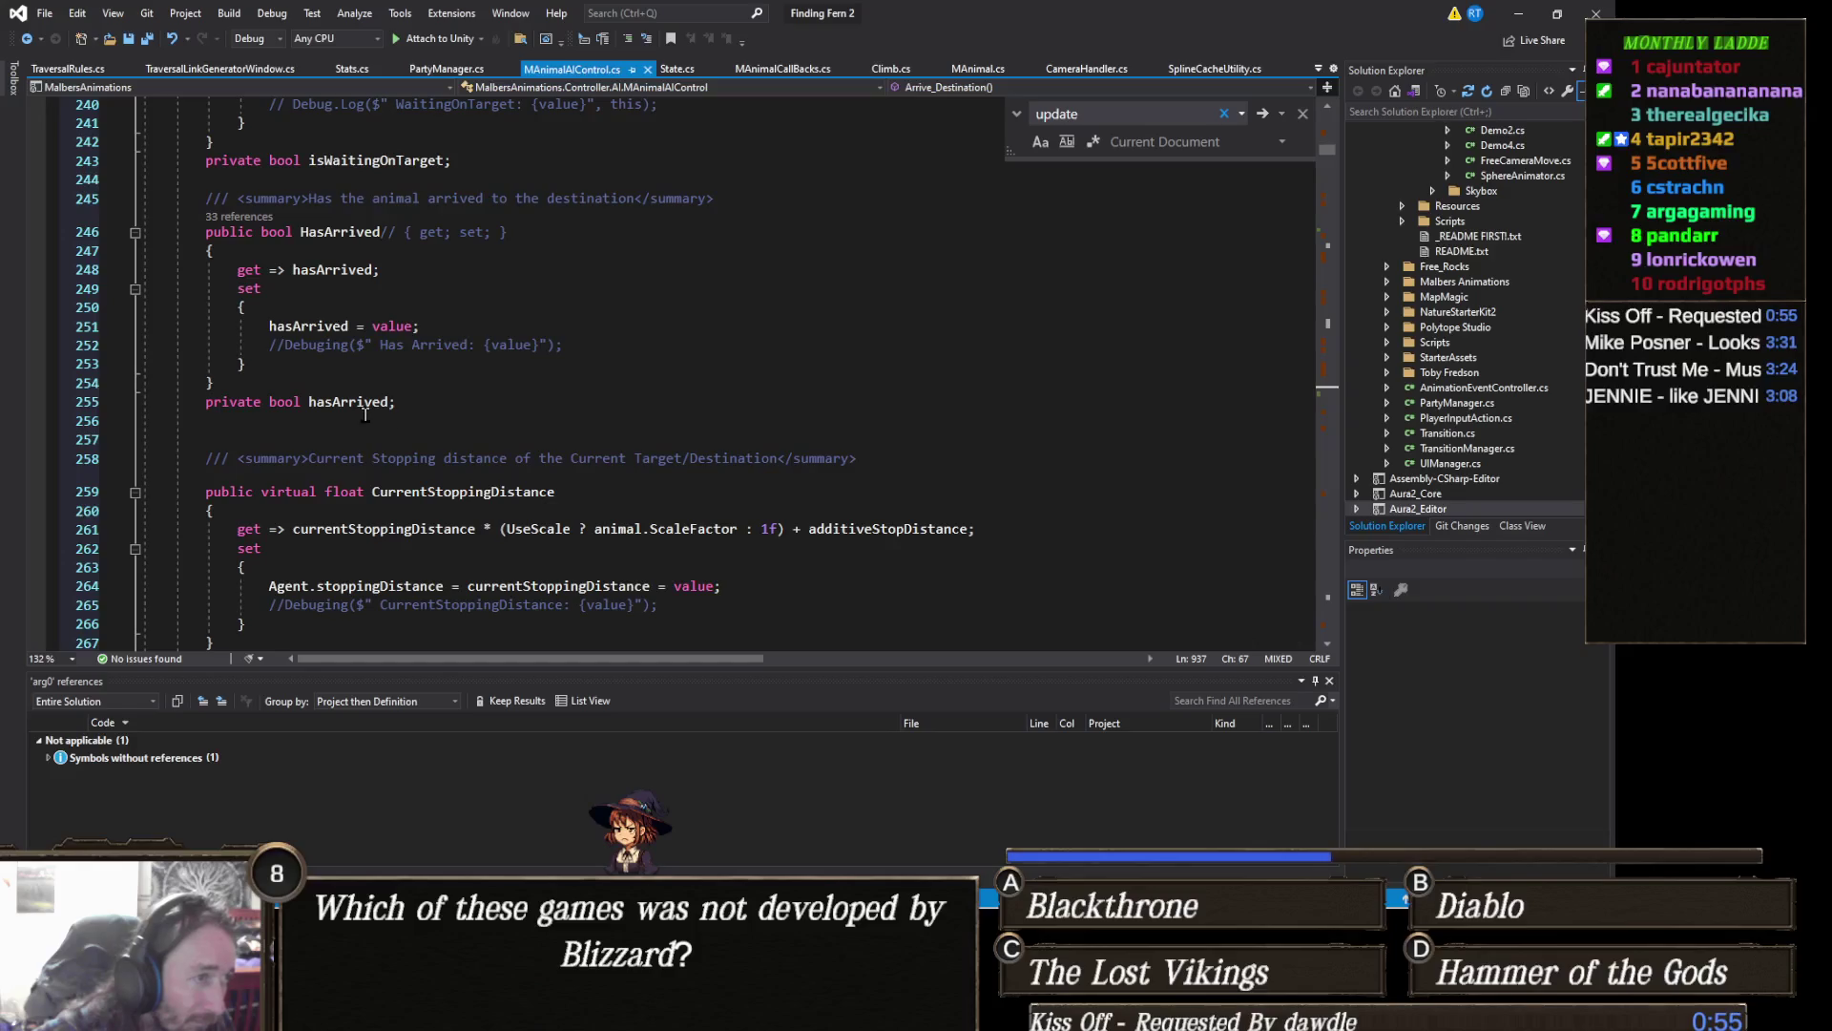
scroll(415, 380, "down", 1)
scroll(415, 380, "down", 3)
scroll(415, 380, "down", 4)
scroll(415, 380, "down", 2)
scroll(415, 380, "down", 2)
scroll(417, 380, "down", 2)
scroll(415, 378, "down", 1)
scroll(415, 380, "down", 1)
scroll(416, 380, "down", 3)
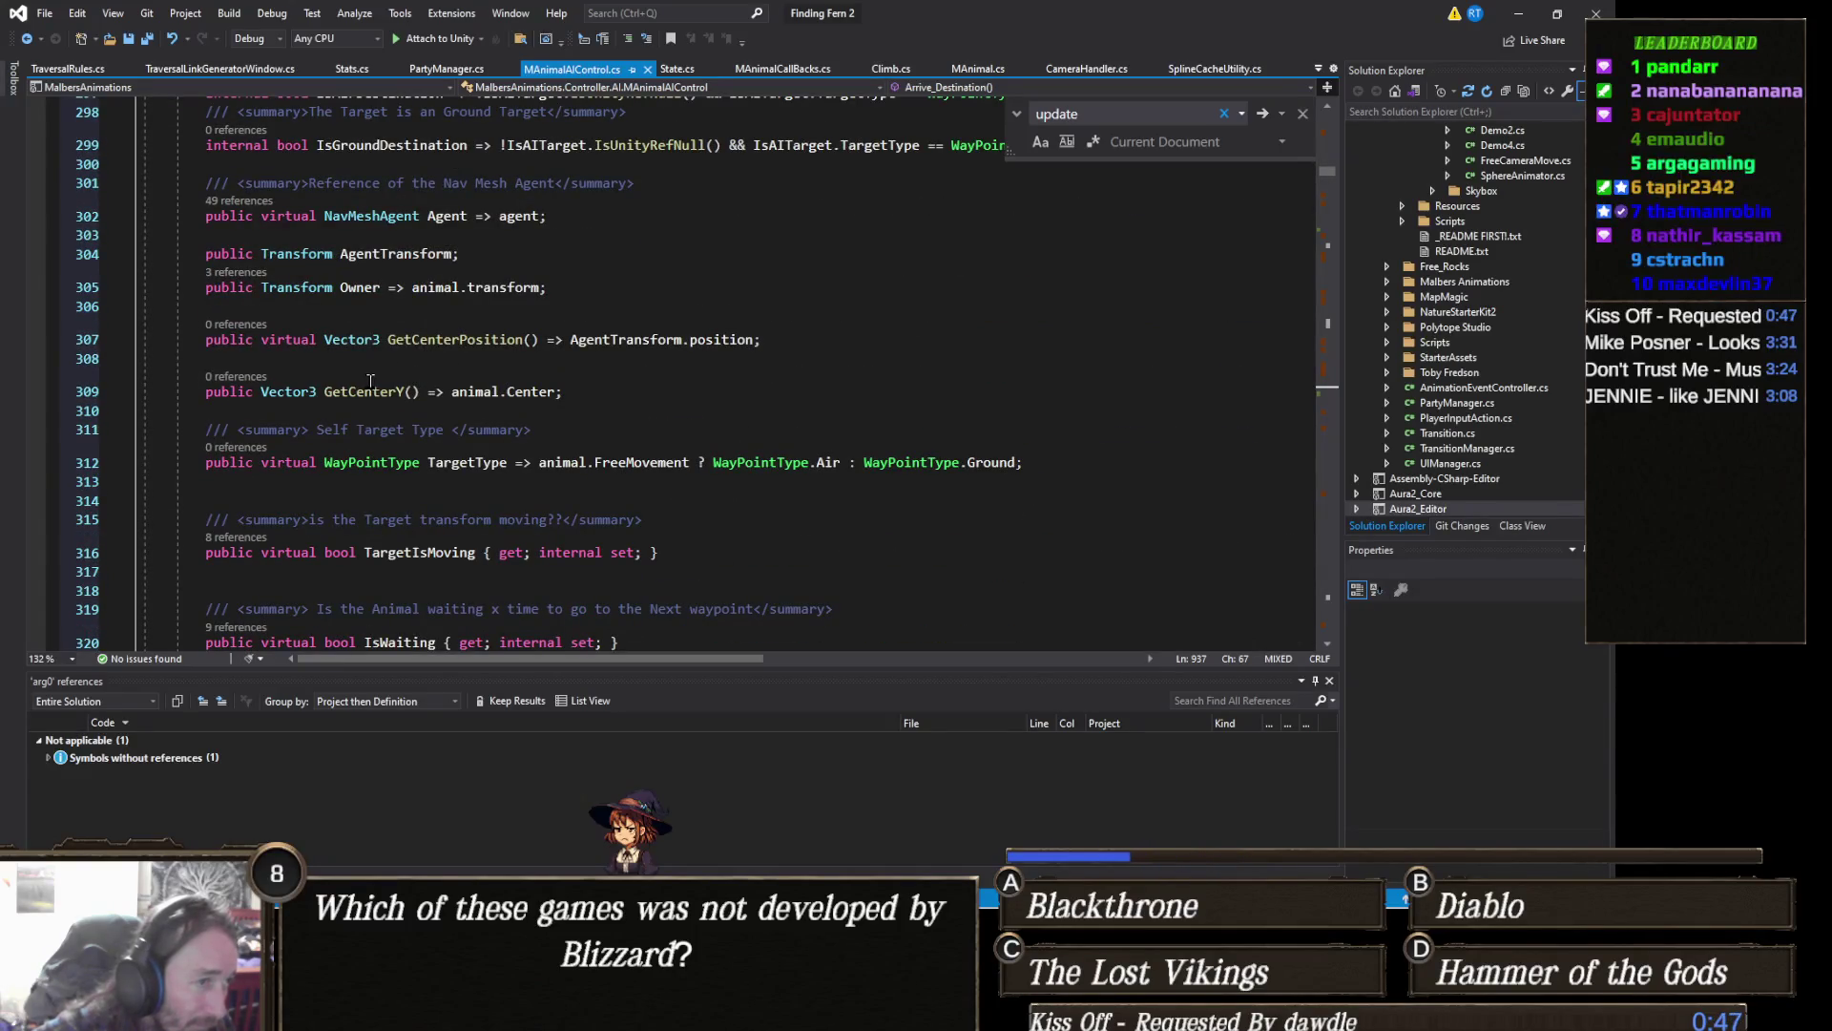
scroll(370, 379, "down", 1)
scroll(371, 379, "down", 5)
scroll(371, 378, "down", 3)
scroll(371, 379, "down", 1)
scroll(370, 378, "down", 4)
scroll(424, 355, "down", 3)
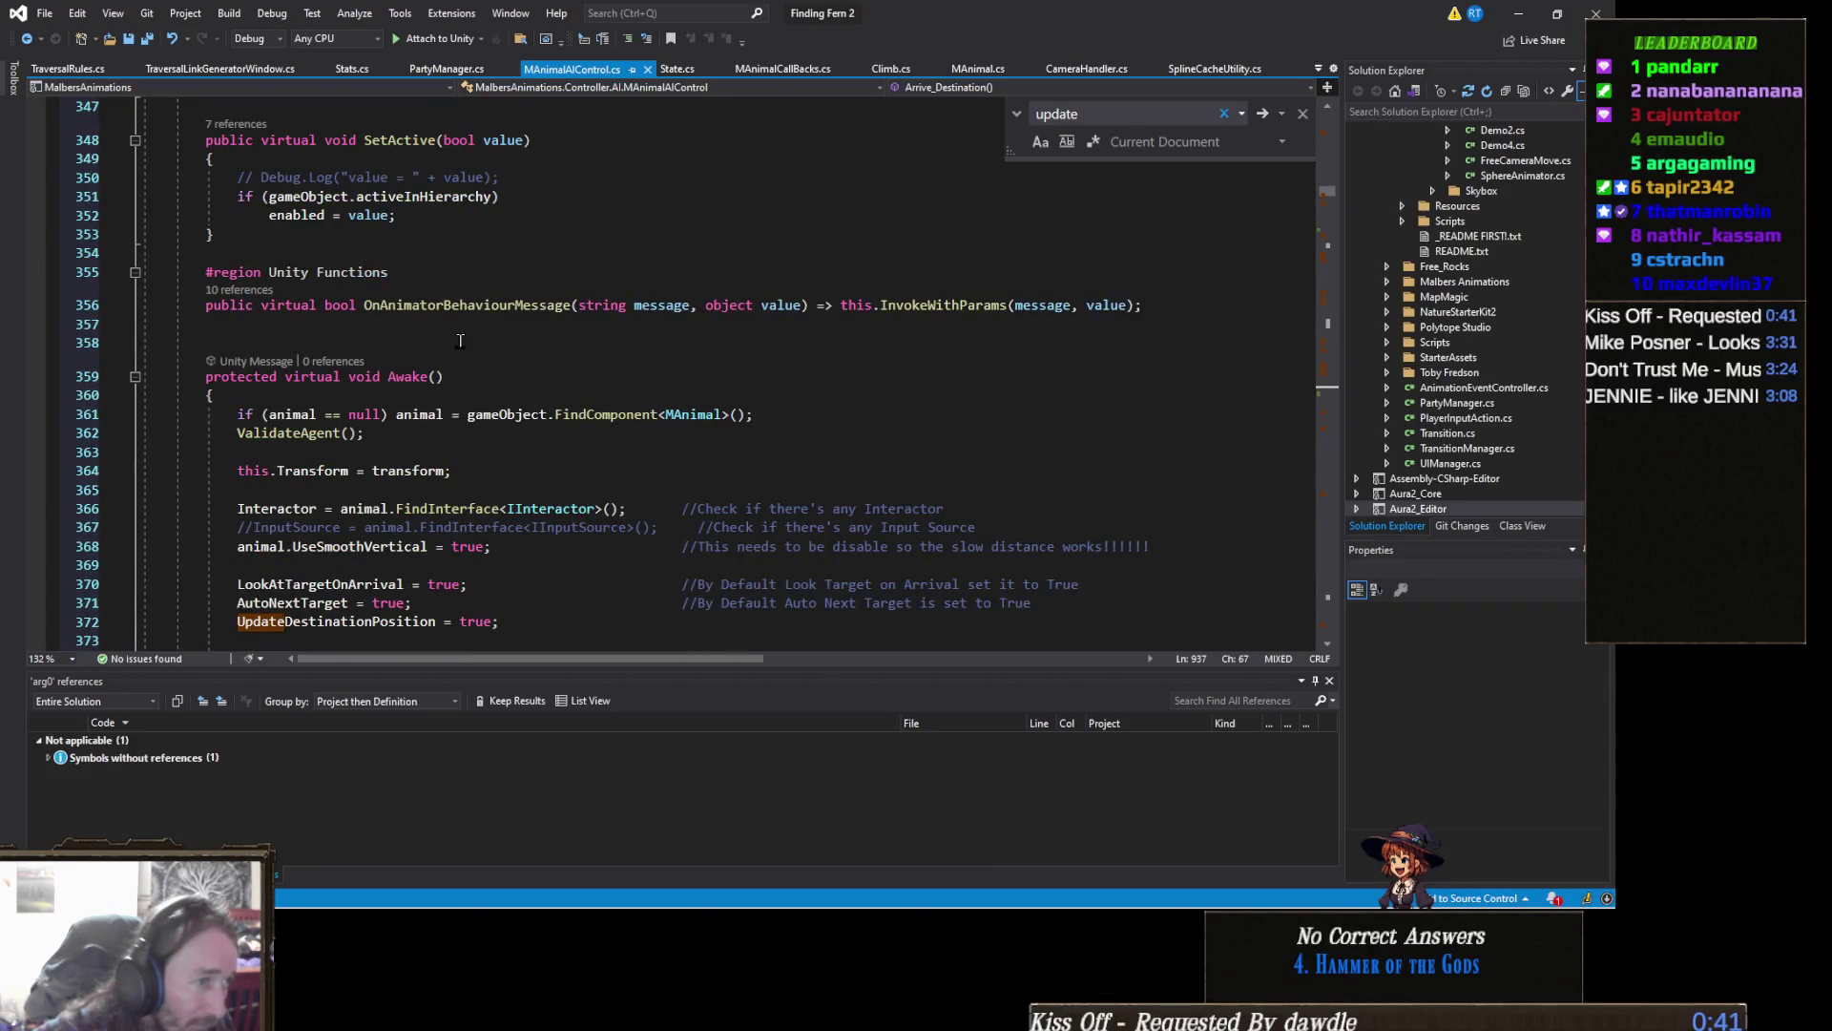
Step: Fold Awake, SetAgent, OnEnable, OnDisable and OnTeleport, leaving the caret on the Updating call
left_click(135, 377)
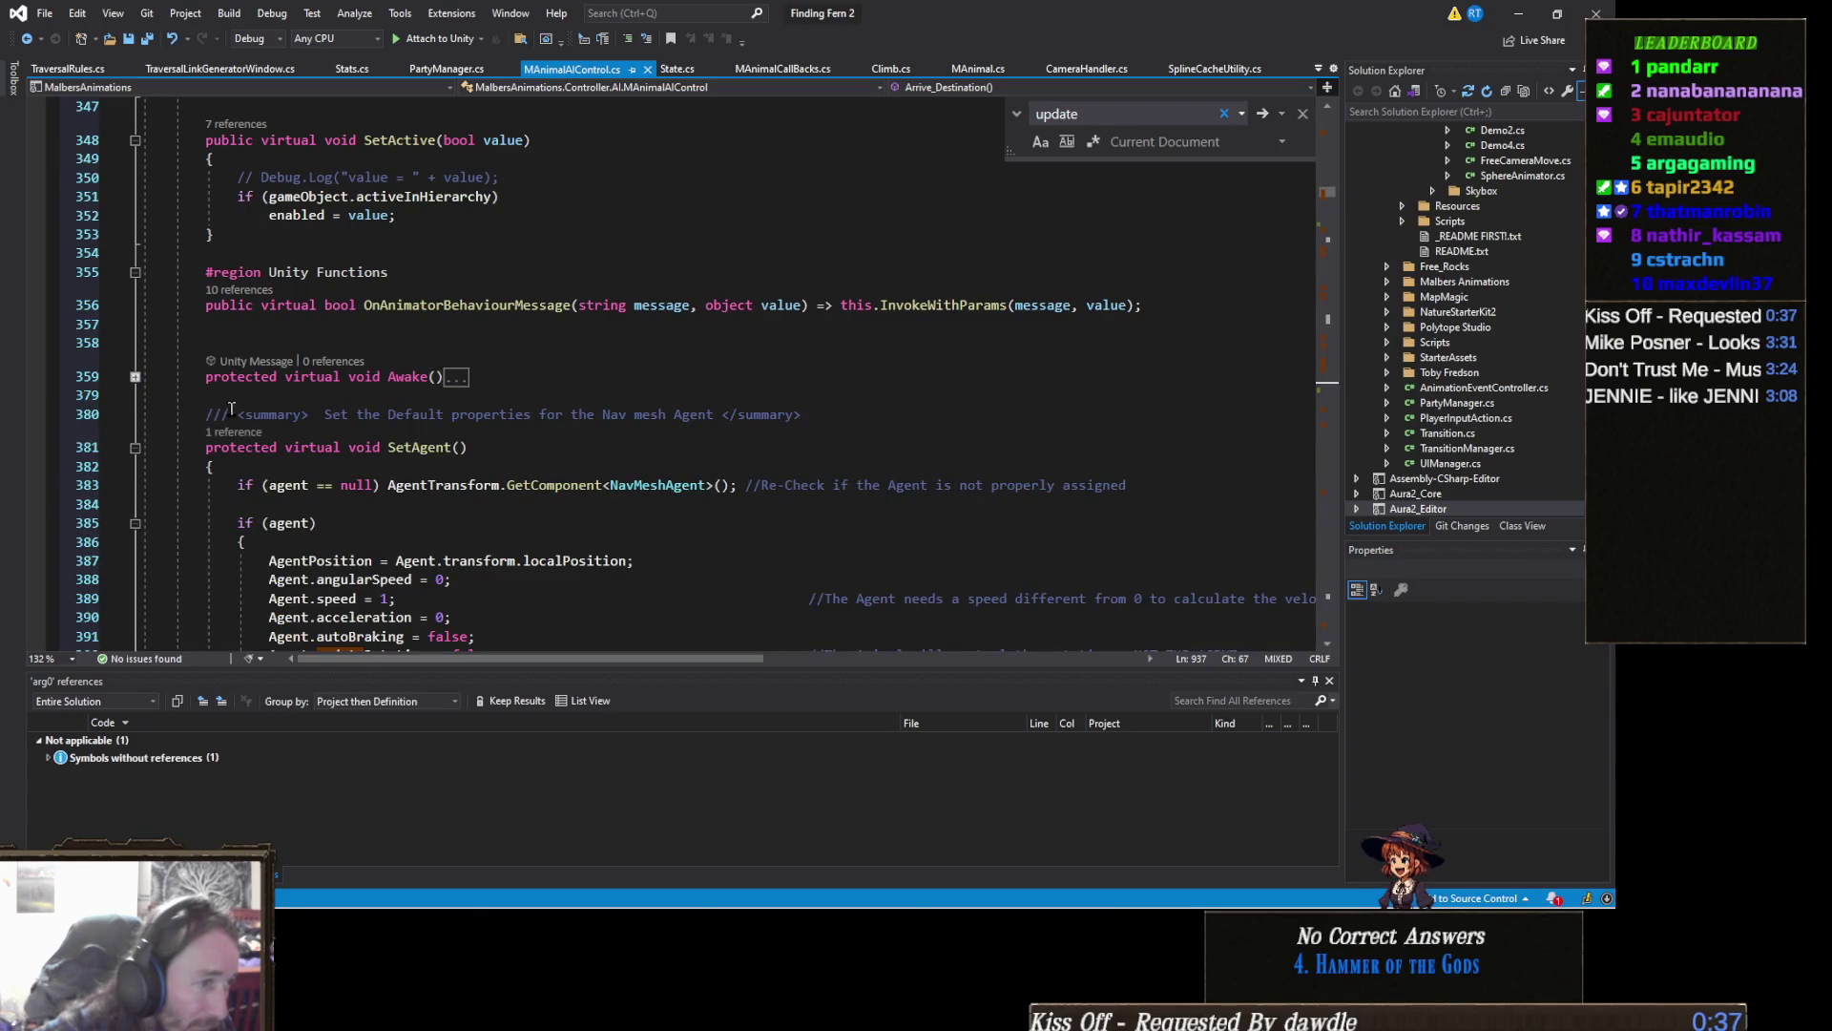
scroll(172, 384, "down", 1)
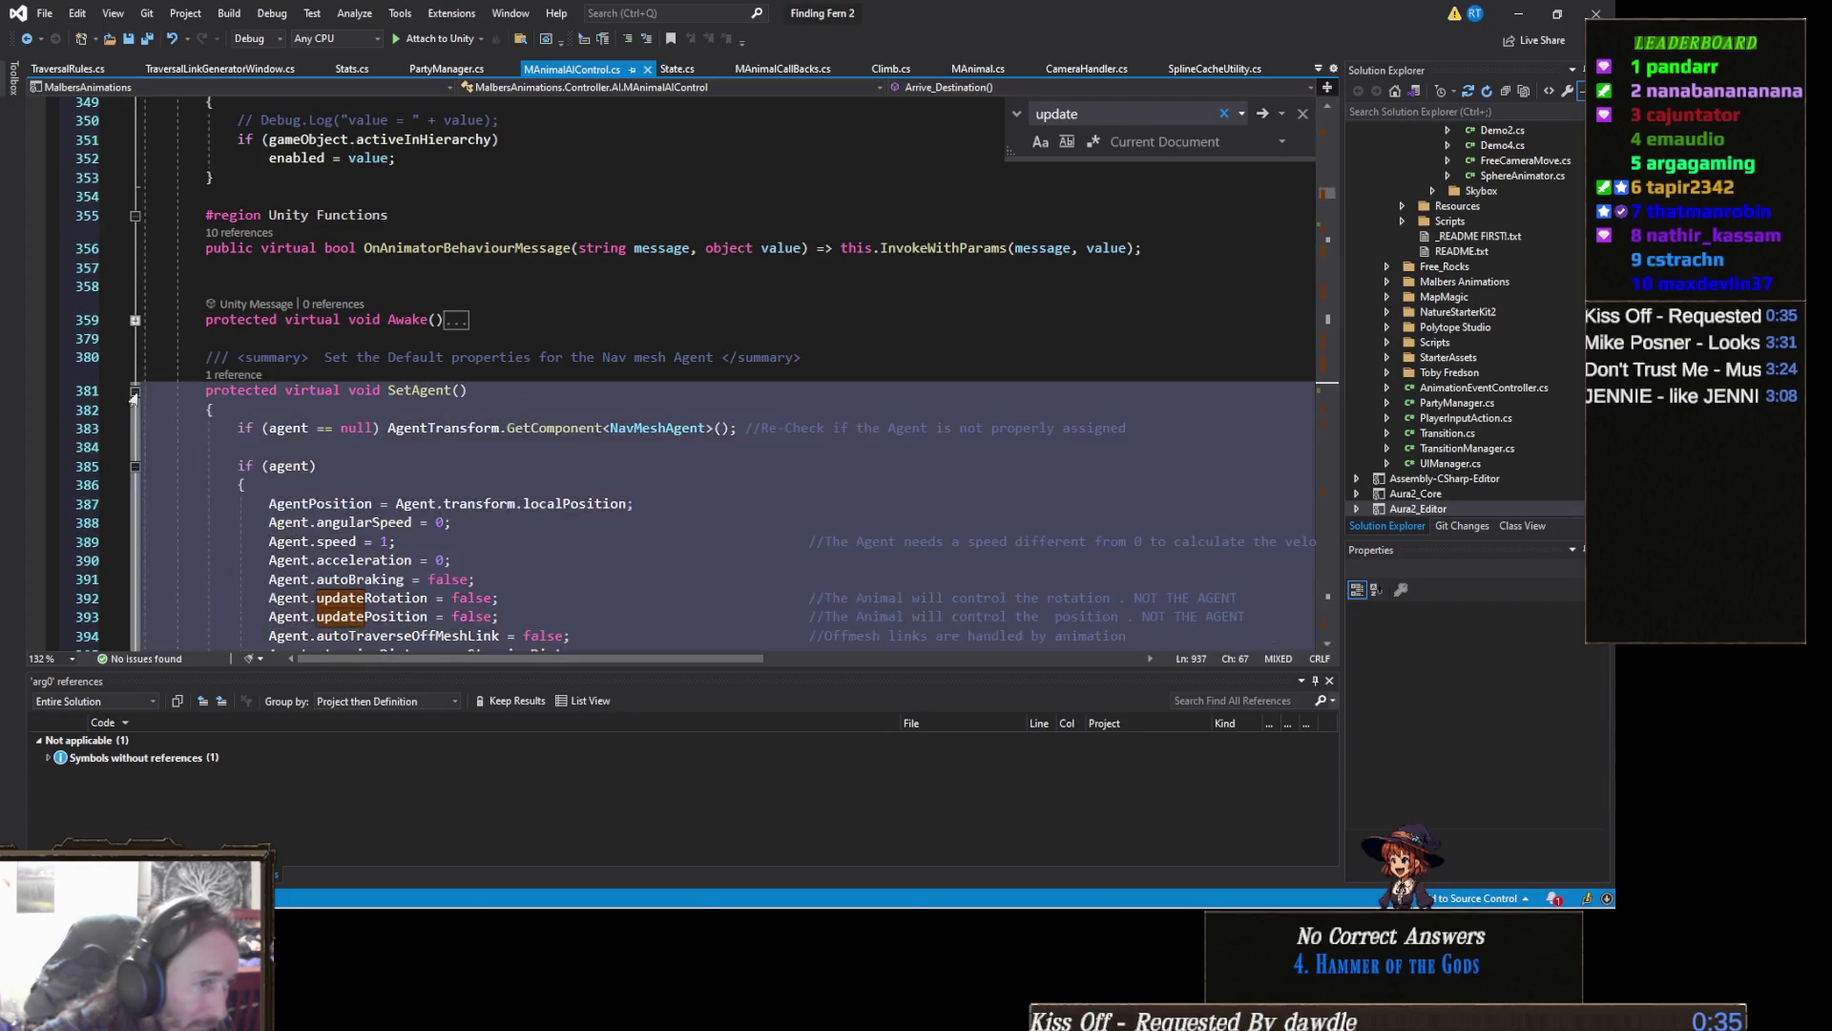
left_click(136, 389)
left_click(136, 441)
scroll(163, 395, "down", 2)
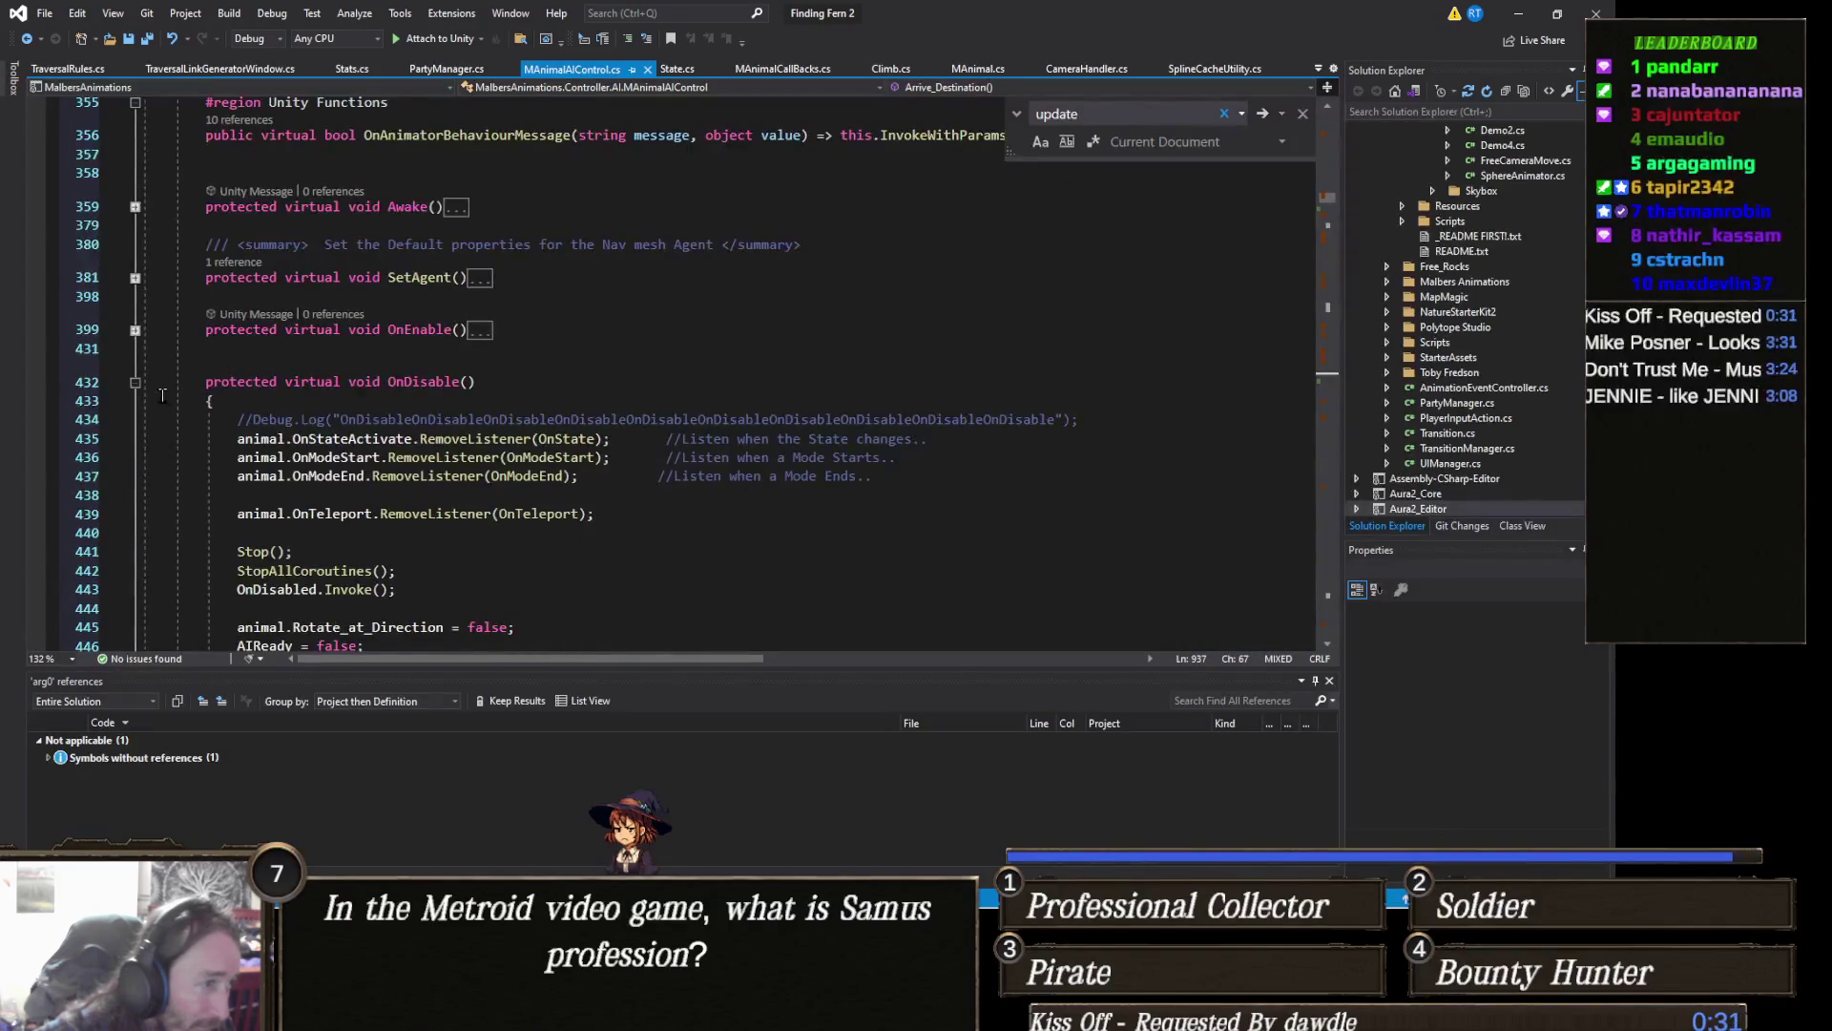
left_click(134, 383)
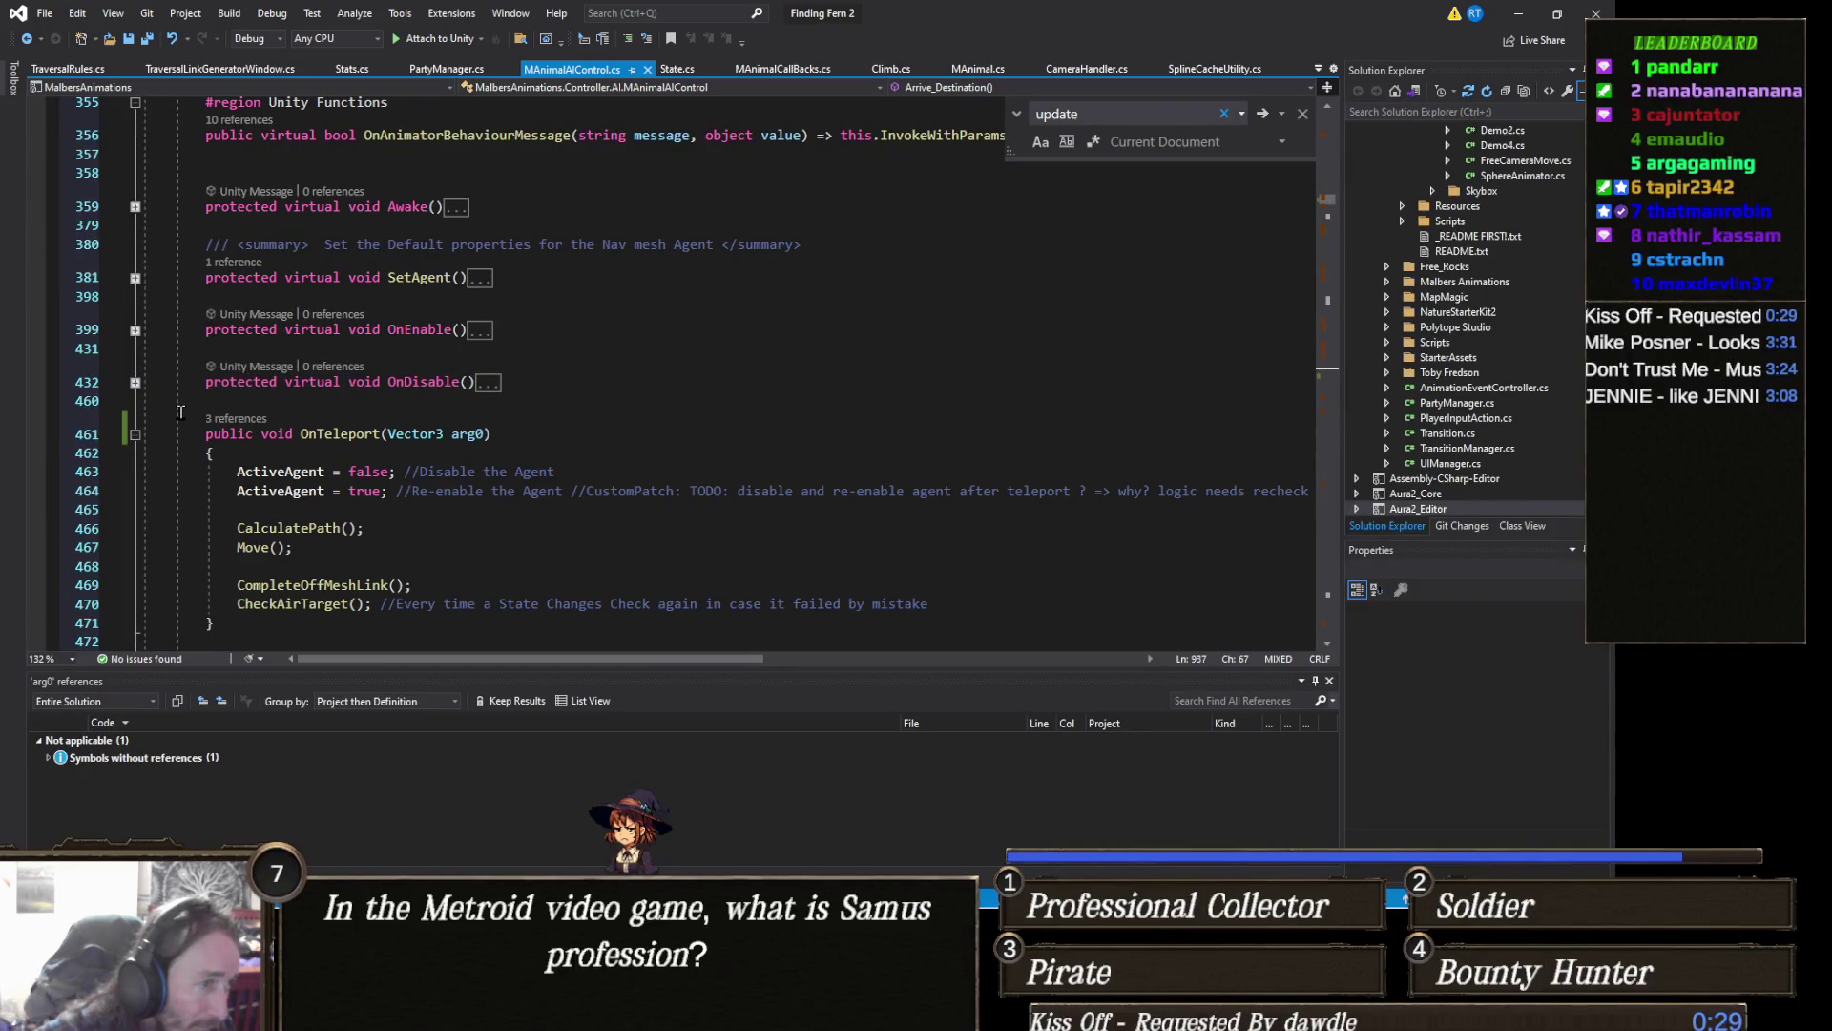
scroll(181, 413, "down", 1)
left_click(134, 377)
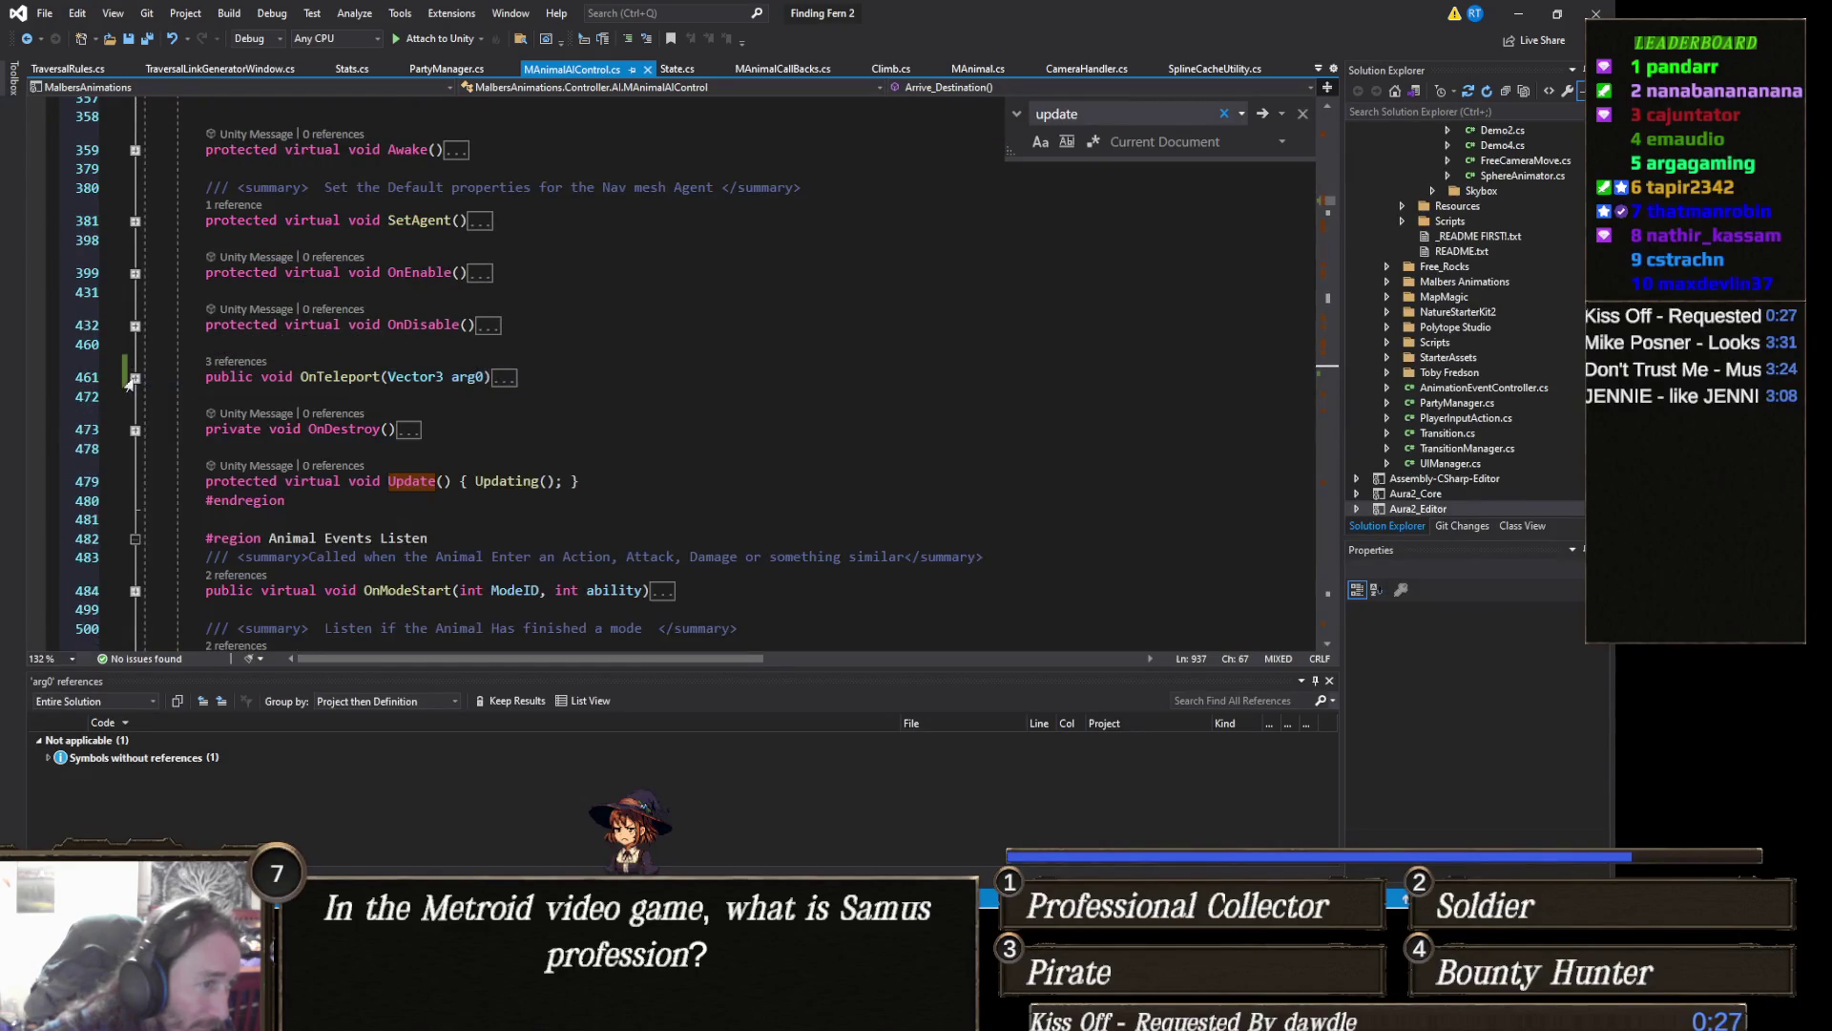
scroll(176, 425, "down", 1)
scroll(195, 432, "down", 1)
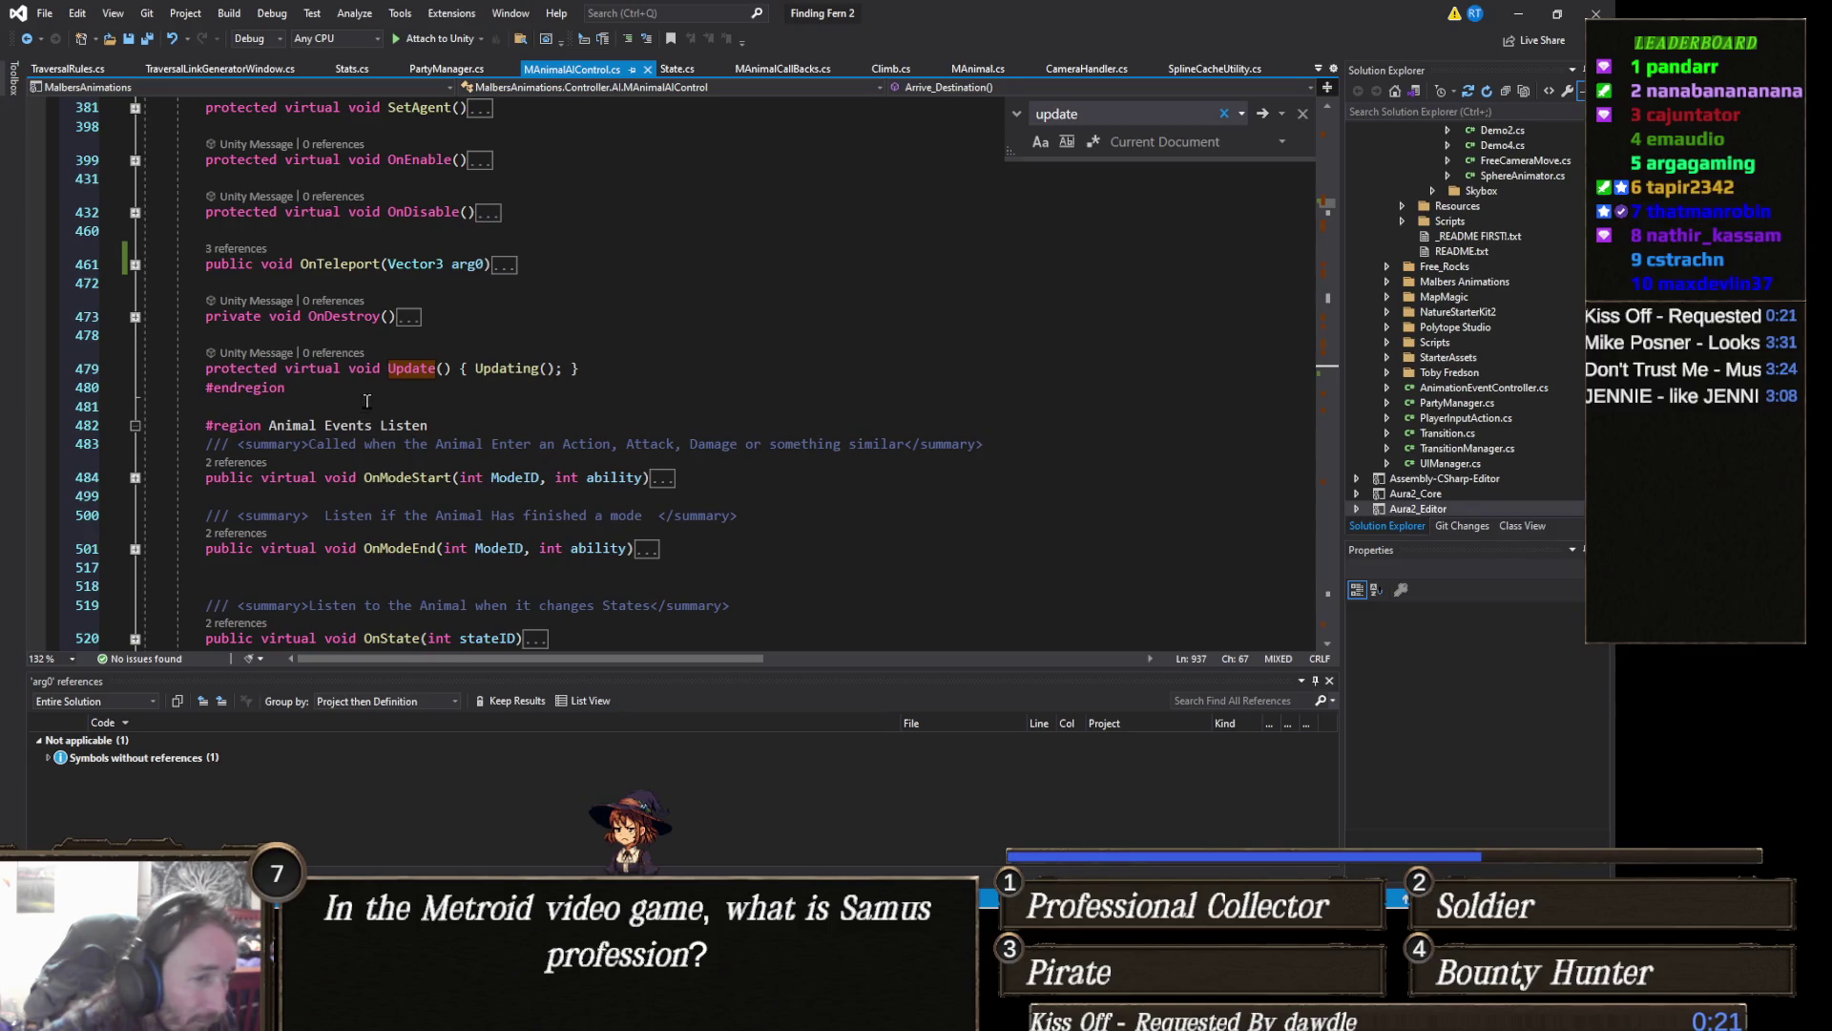
left_click(525, 367)
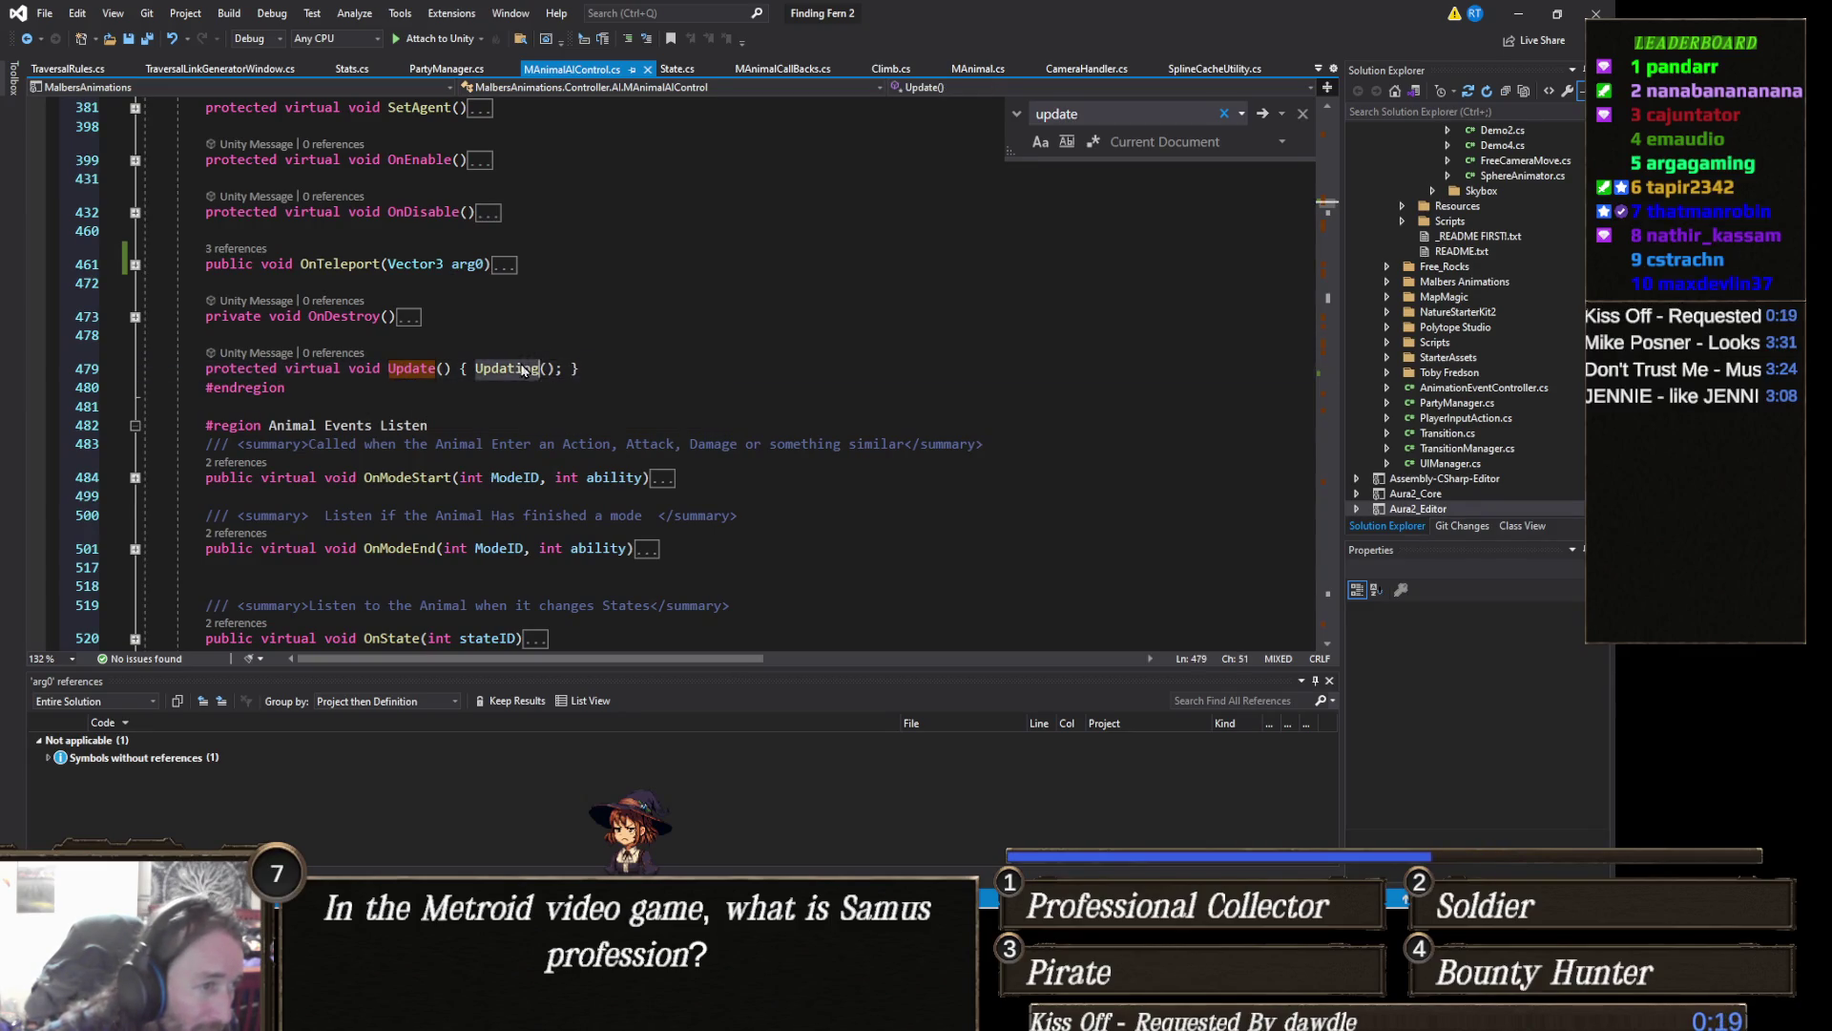
Step: Go to the Updating method definition and fold its Jump-state debug block
right_click(512, 370)
left_click(601, 478)
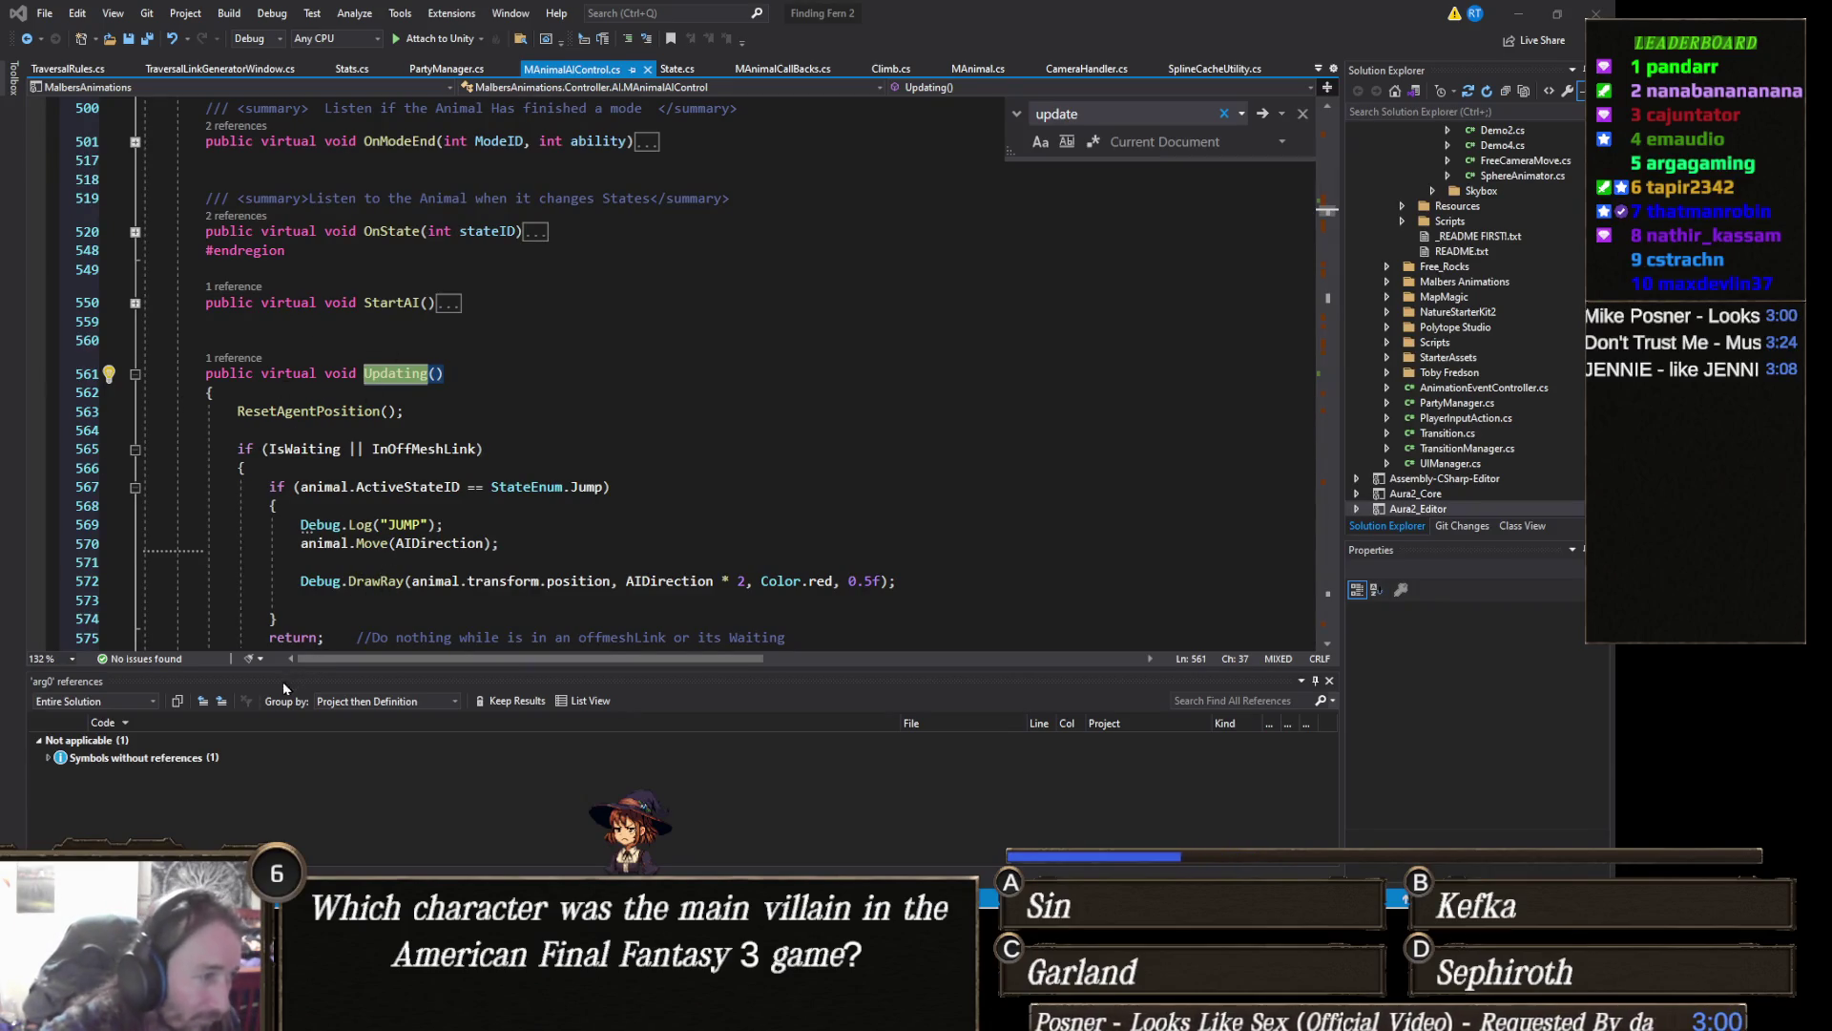
left_click(454, 523)
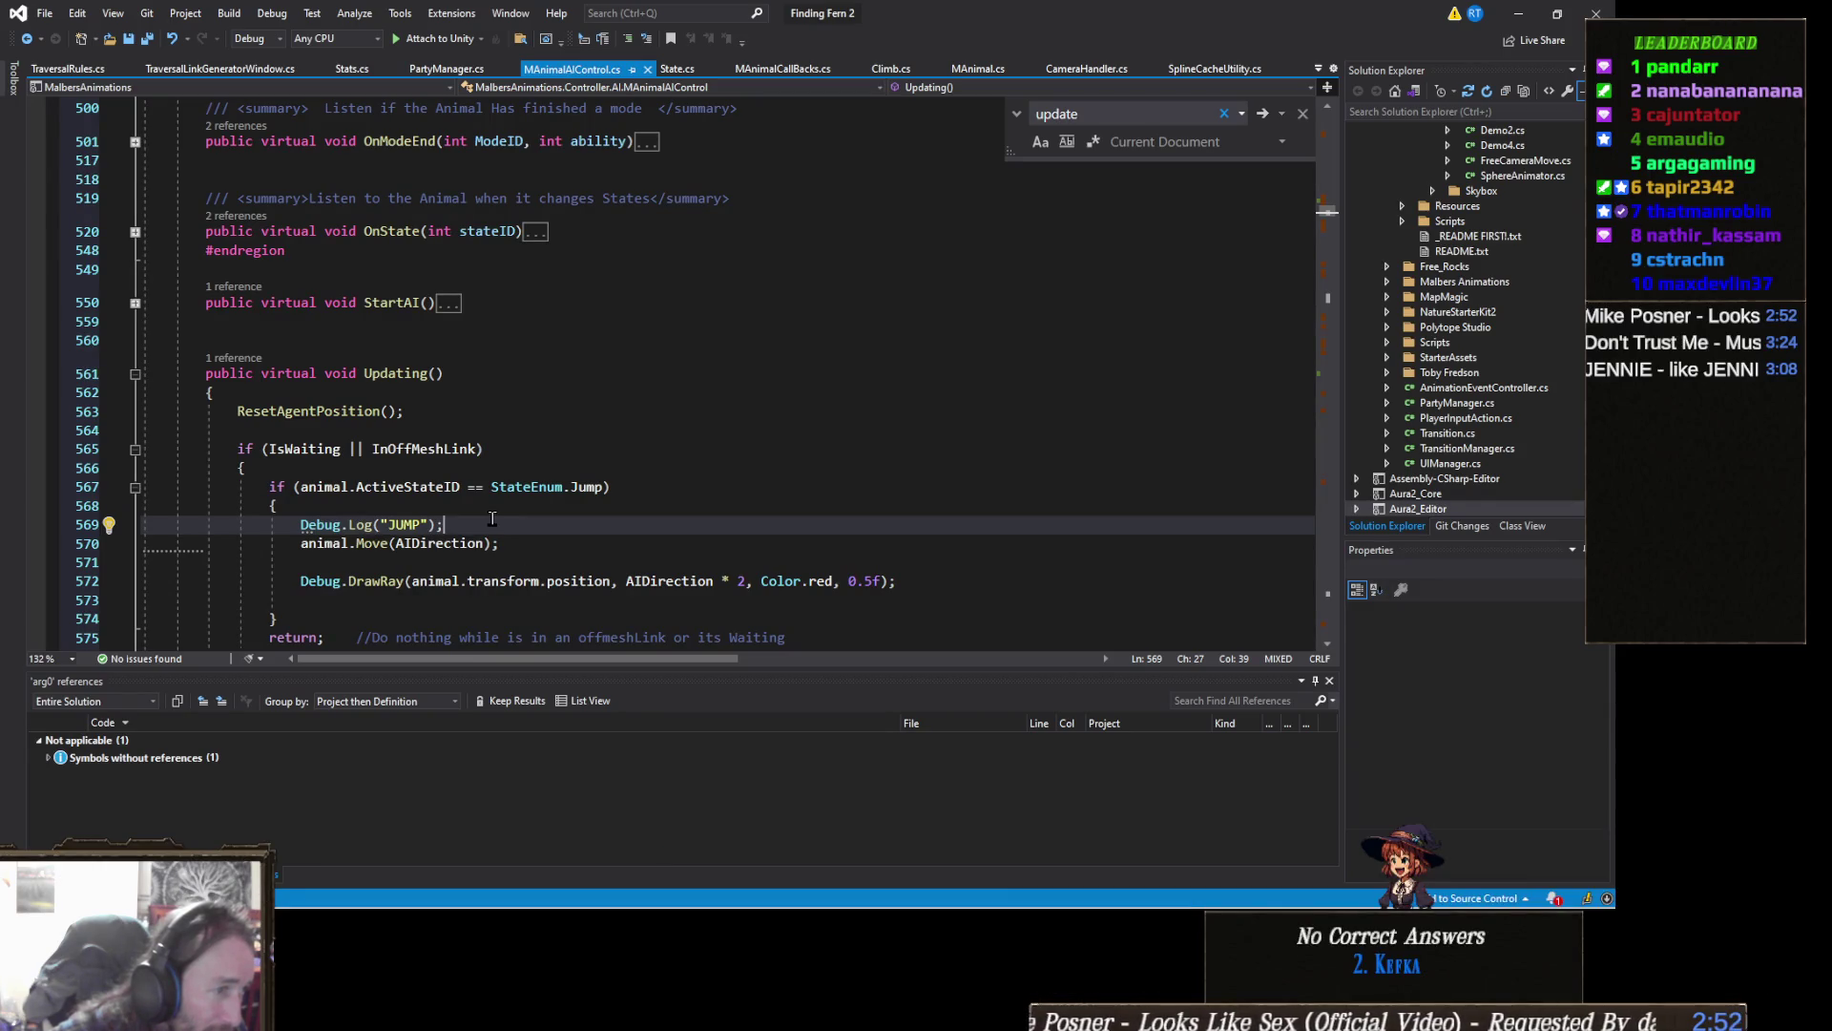
scroll(491, 519, "down", 2)
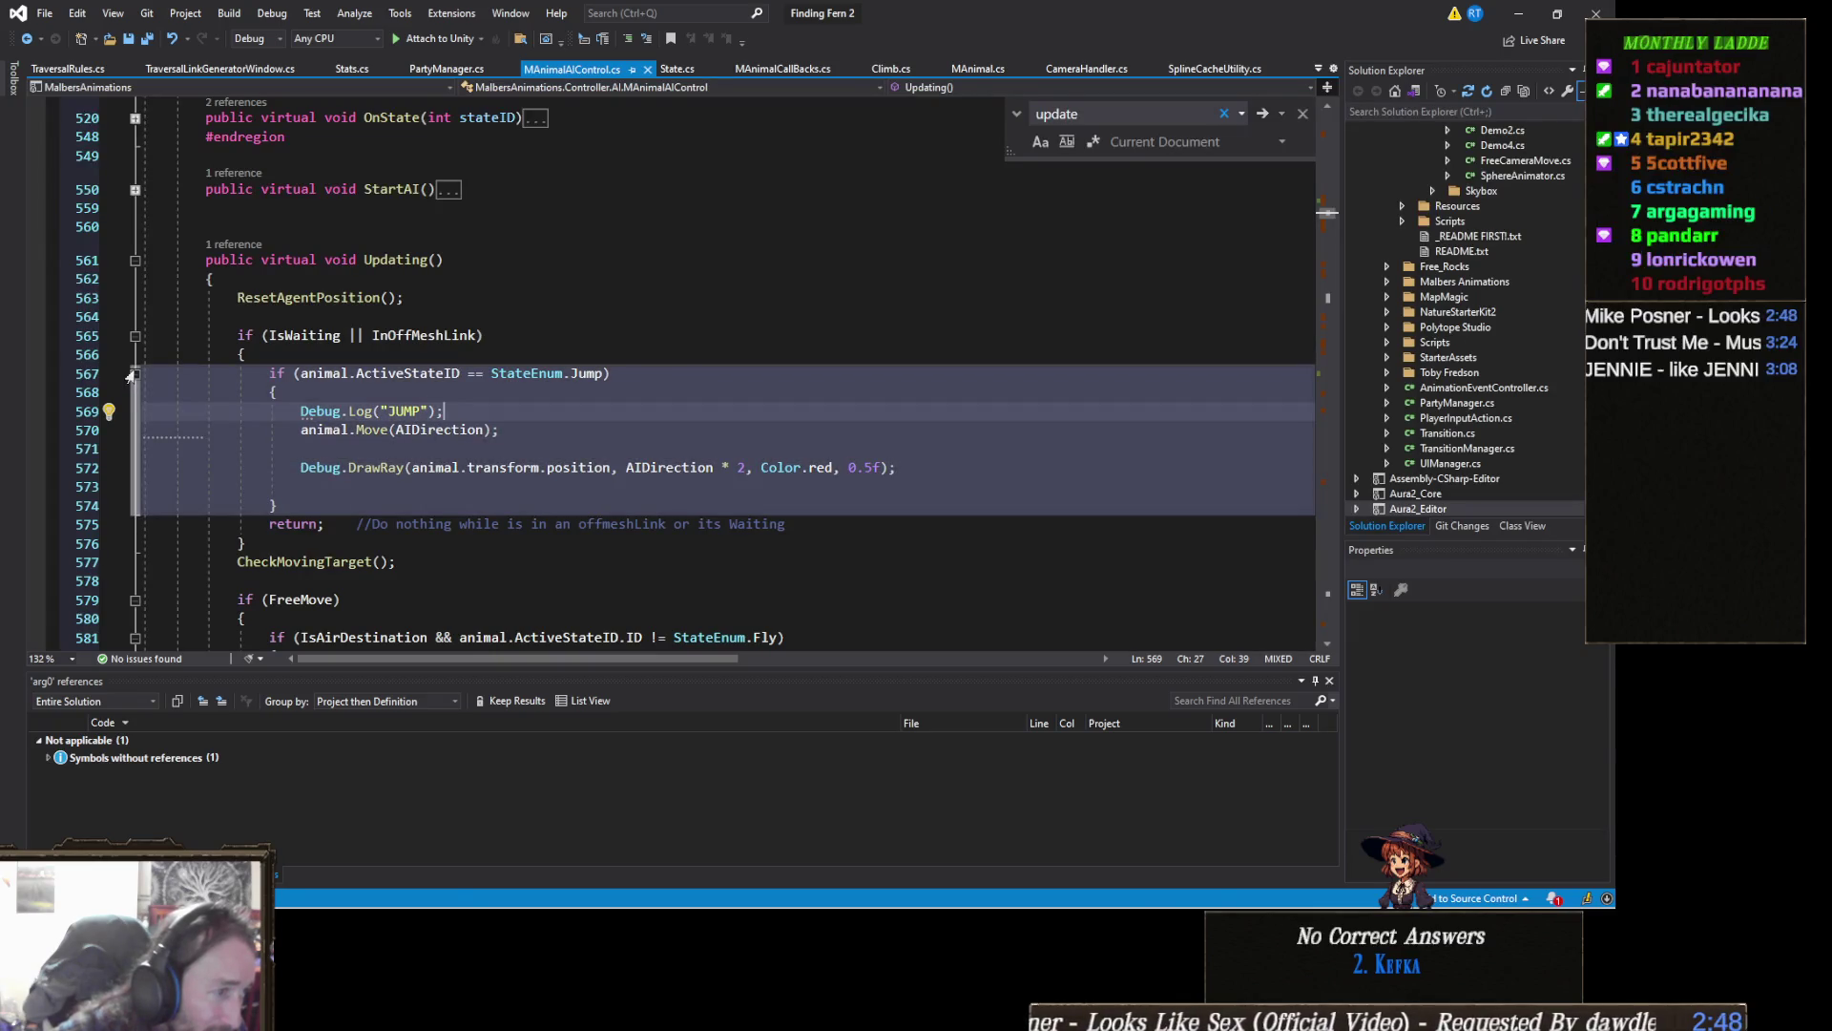
left_click(132, 374)
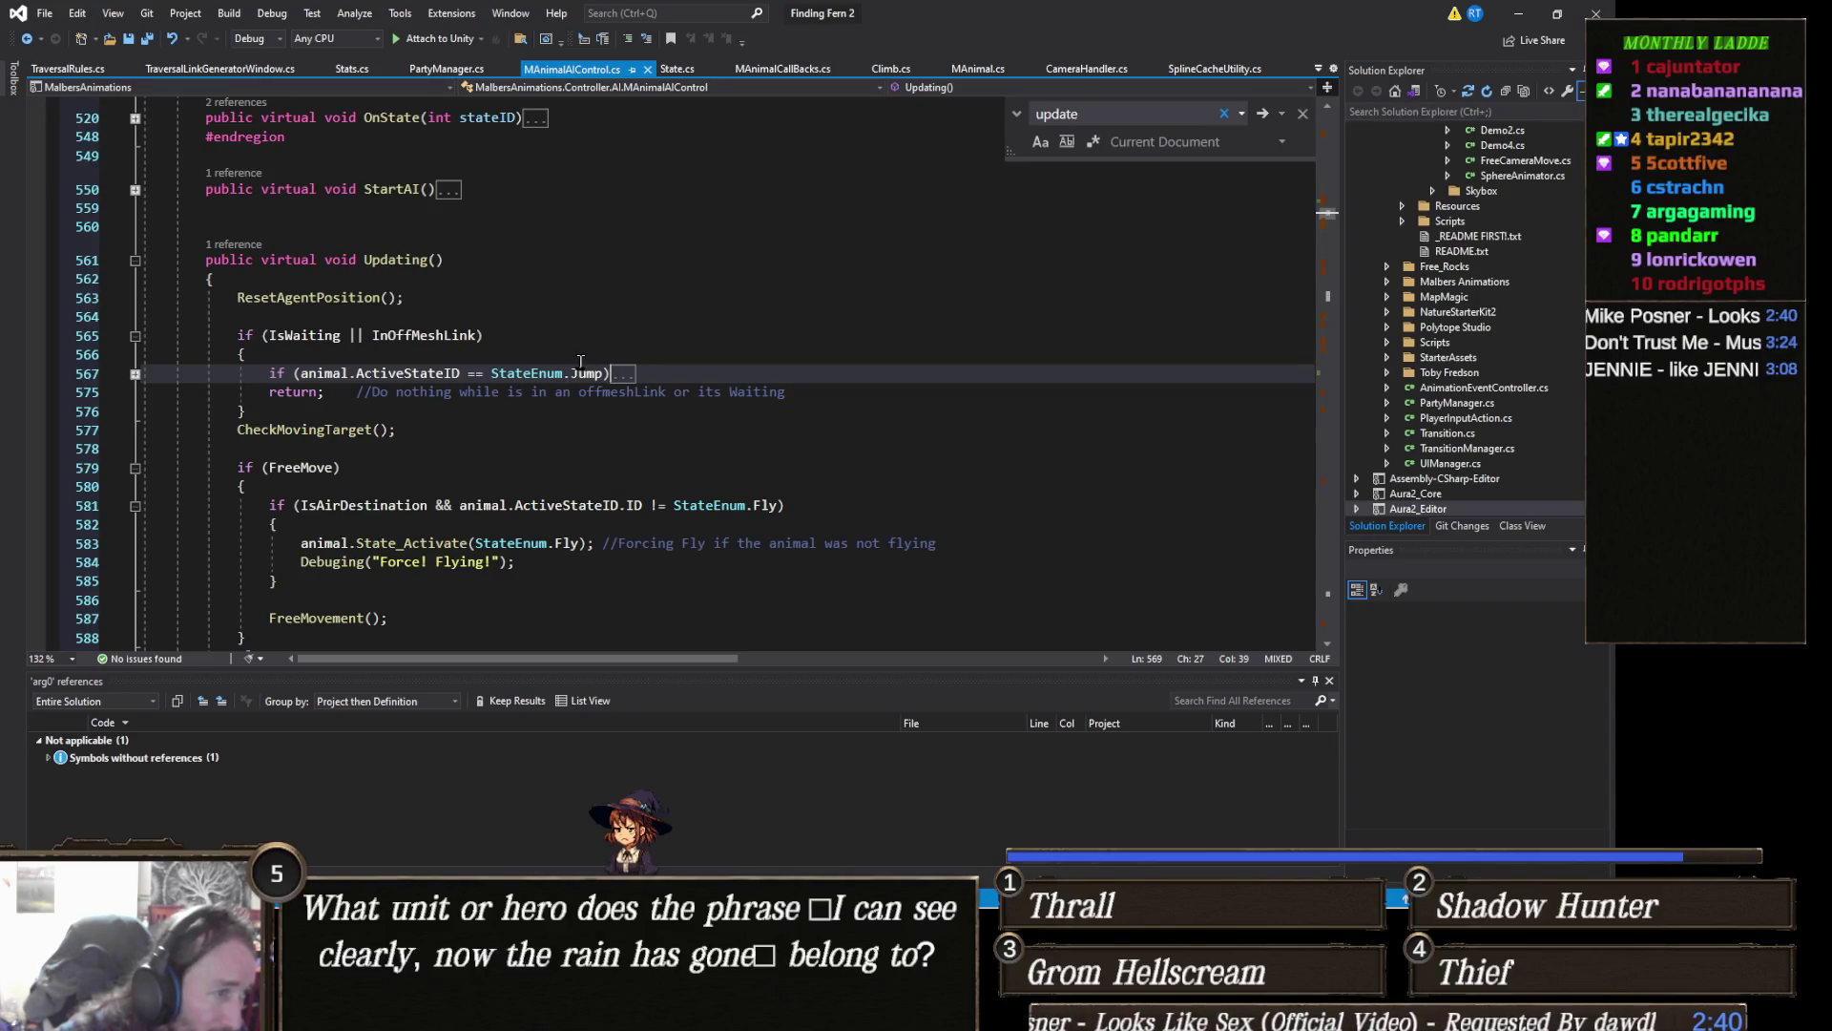
Step: After the Jump block add the condition else if (animal.ActiveStateID == StateEnum.Climb)
double_click(622, 375)
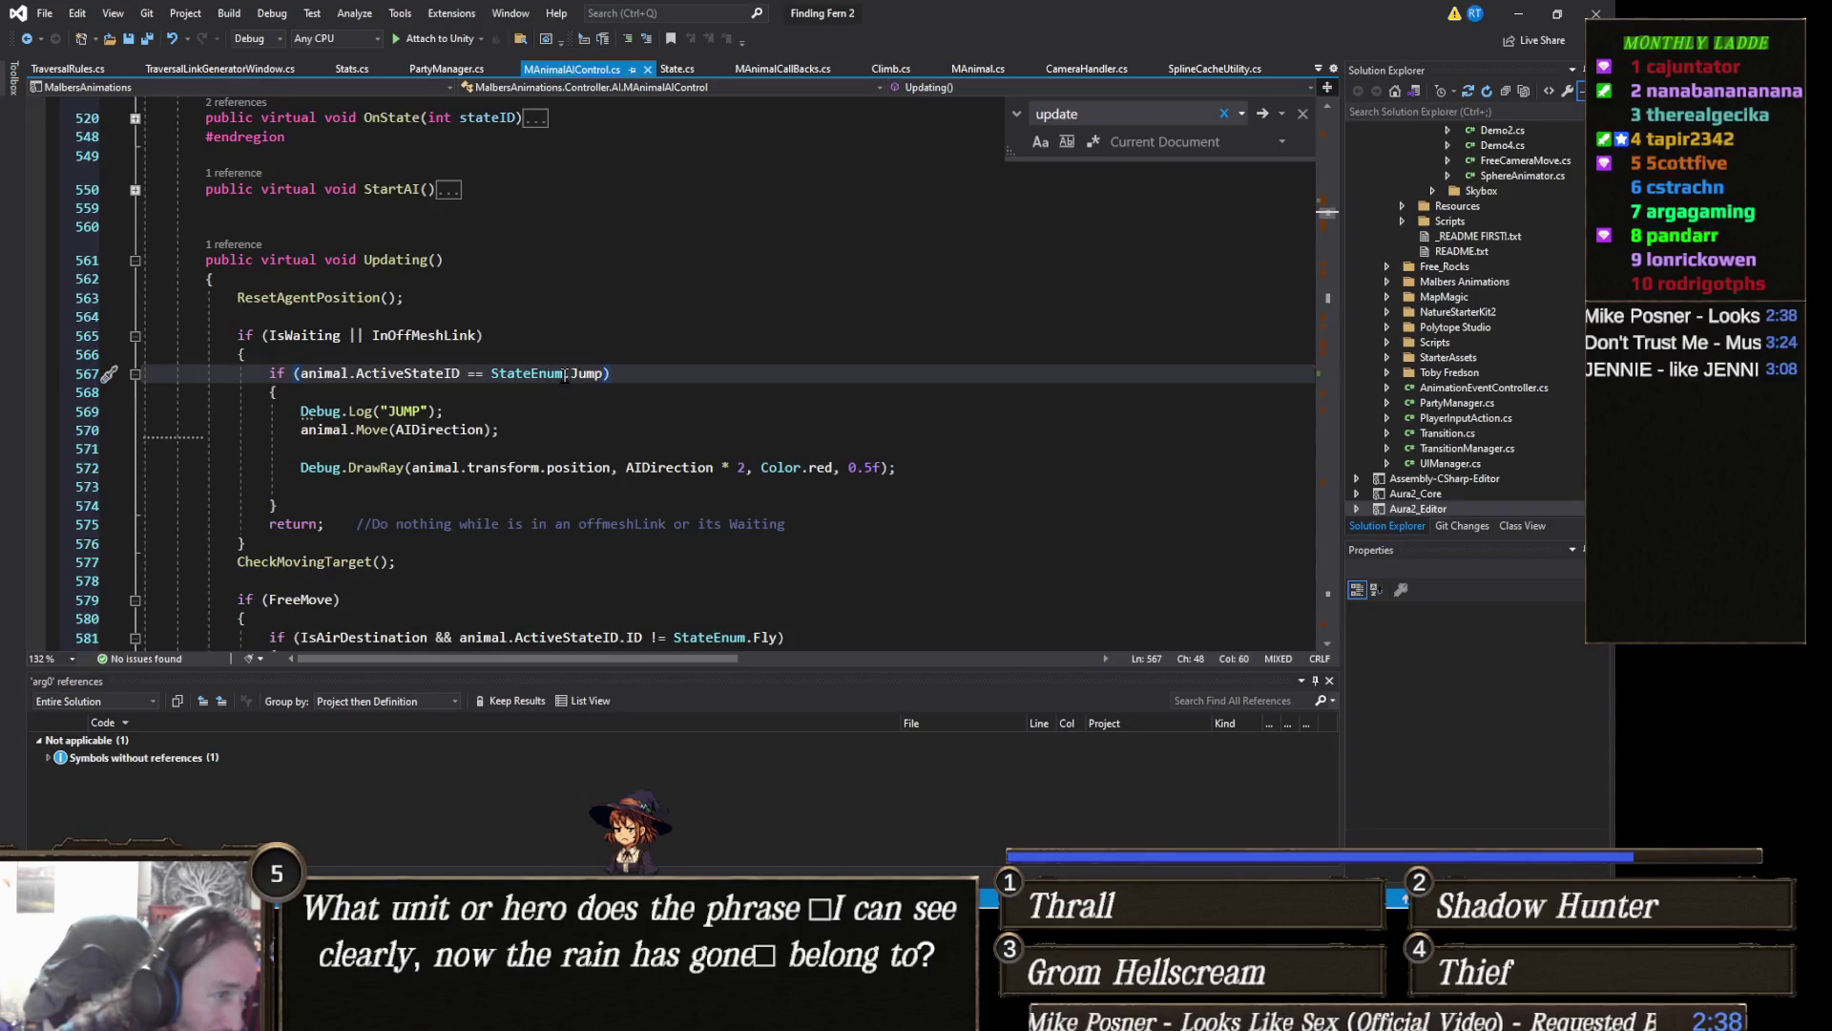
left_click(415, 353)
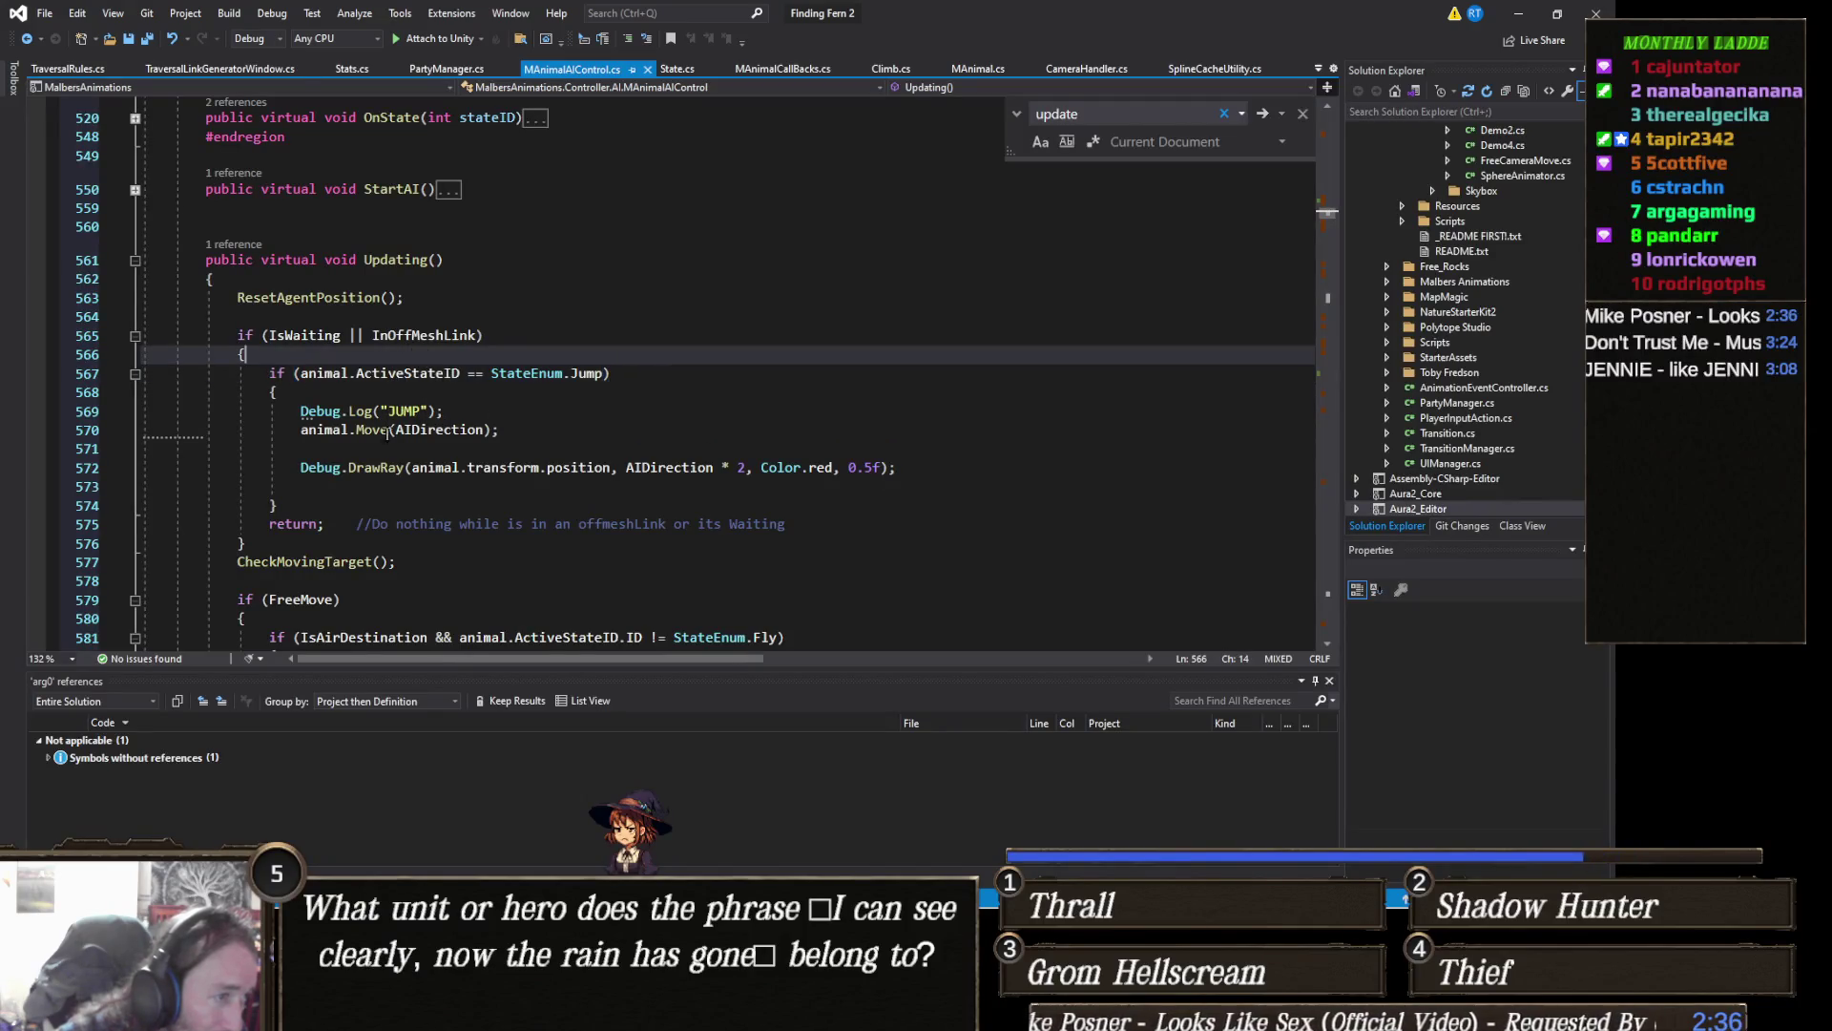
left_click(321, 508)
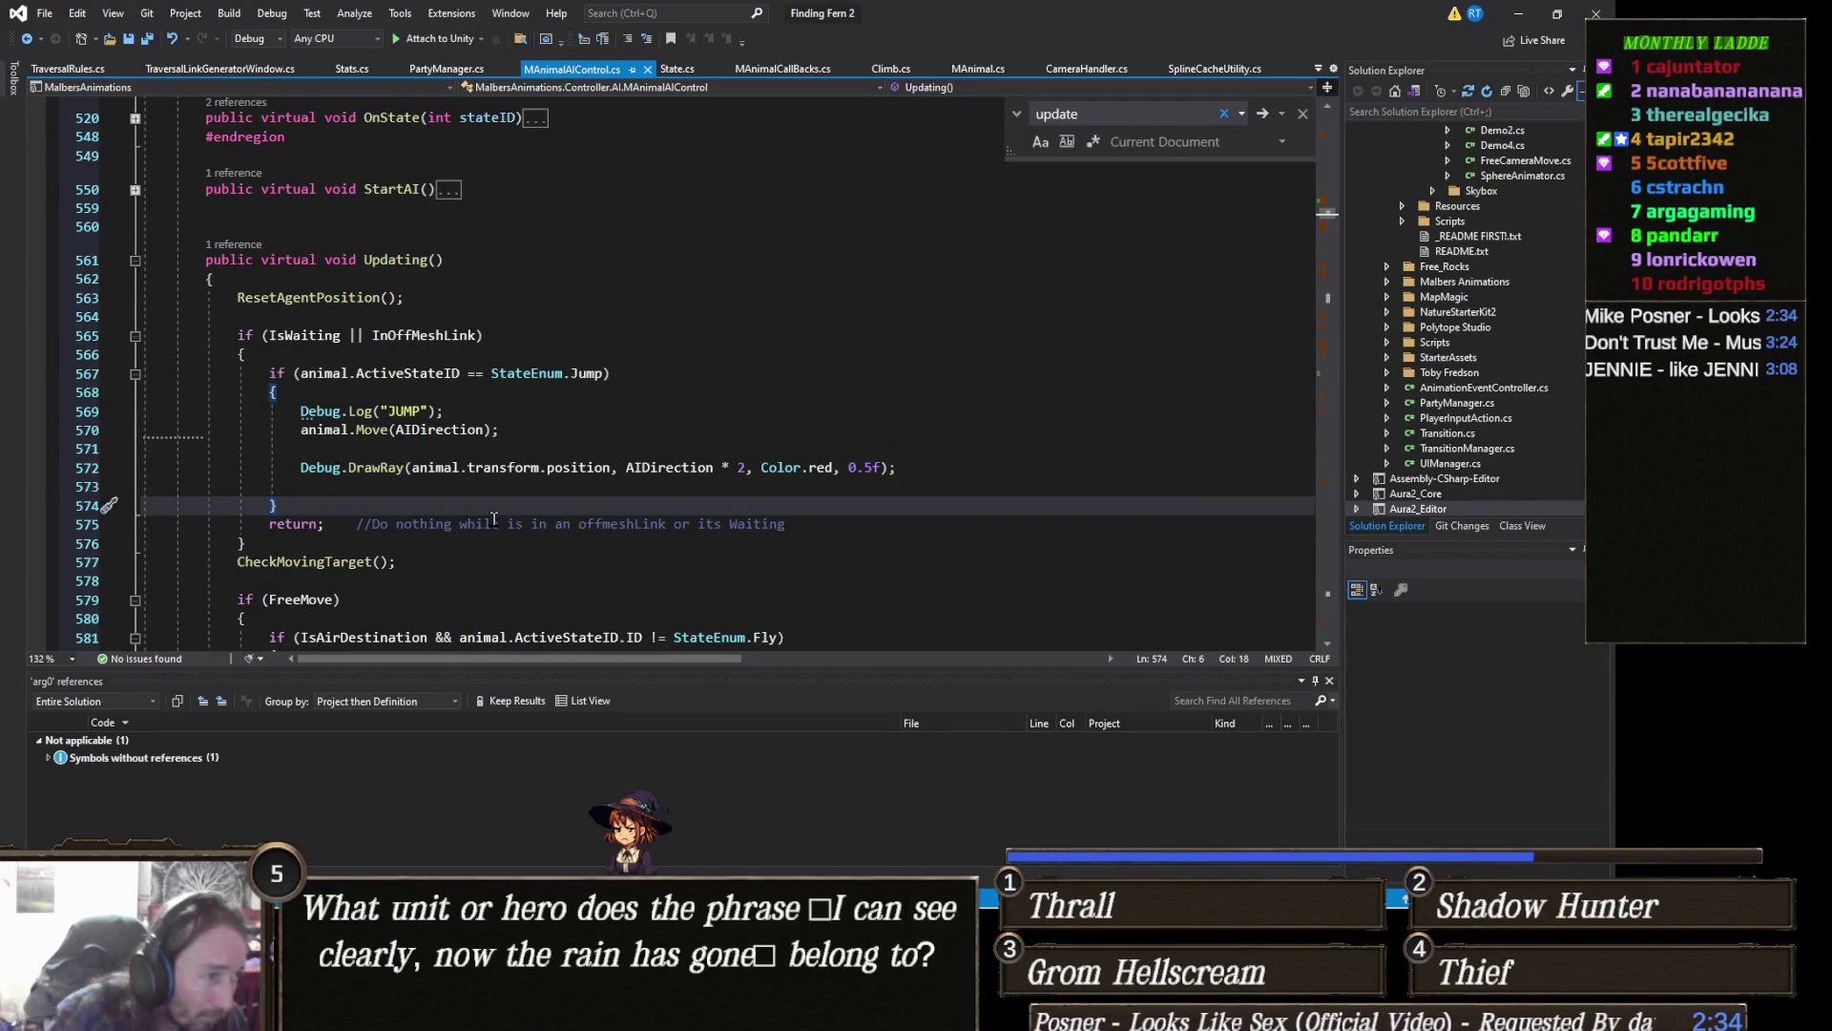
key("Return")
type("else ")
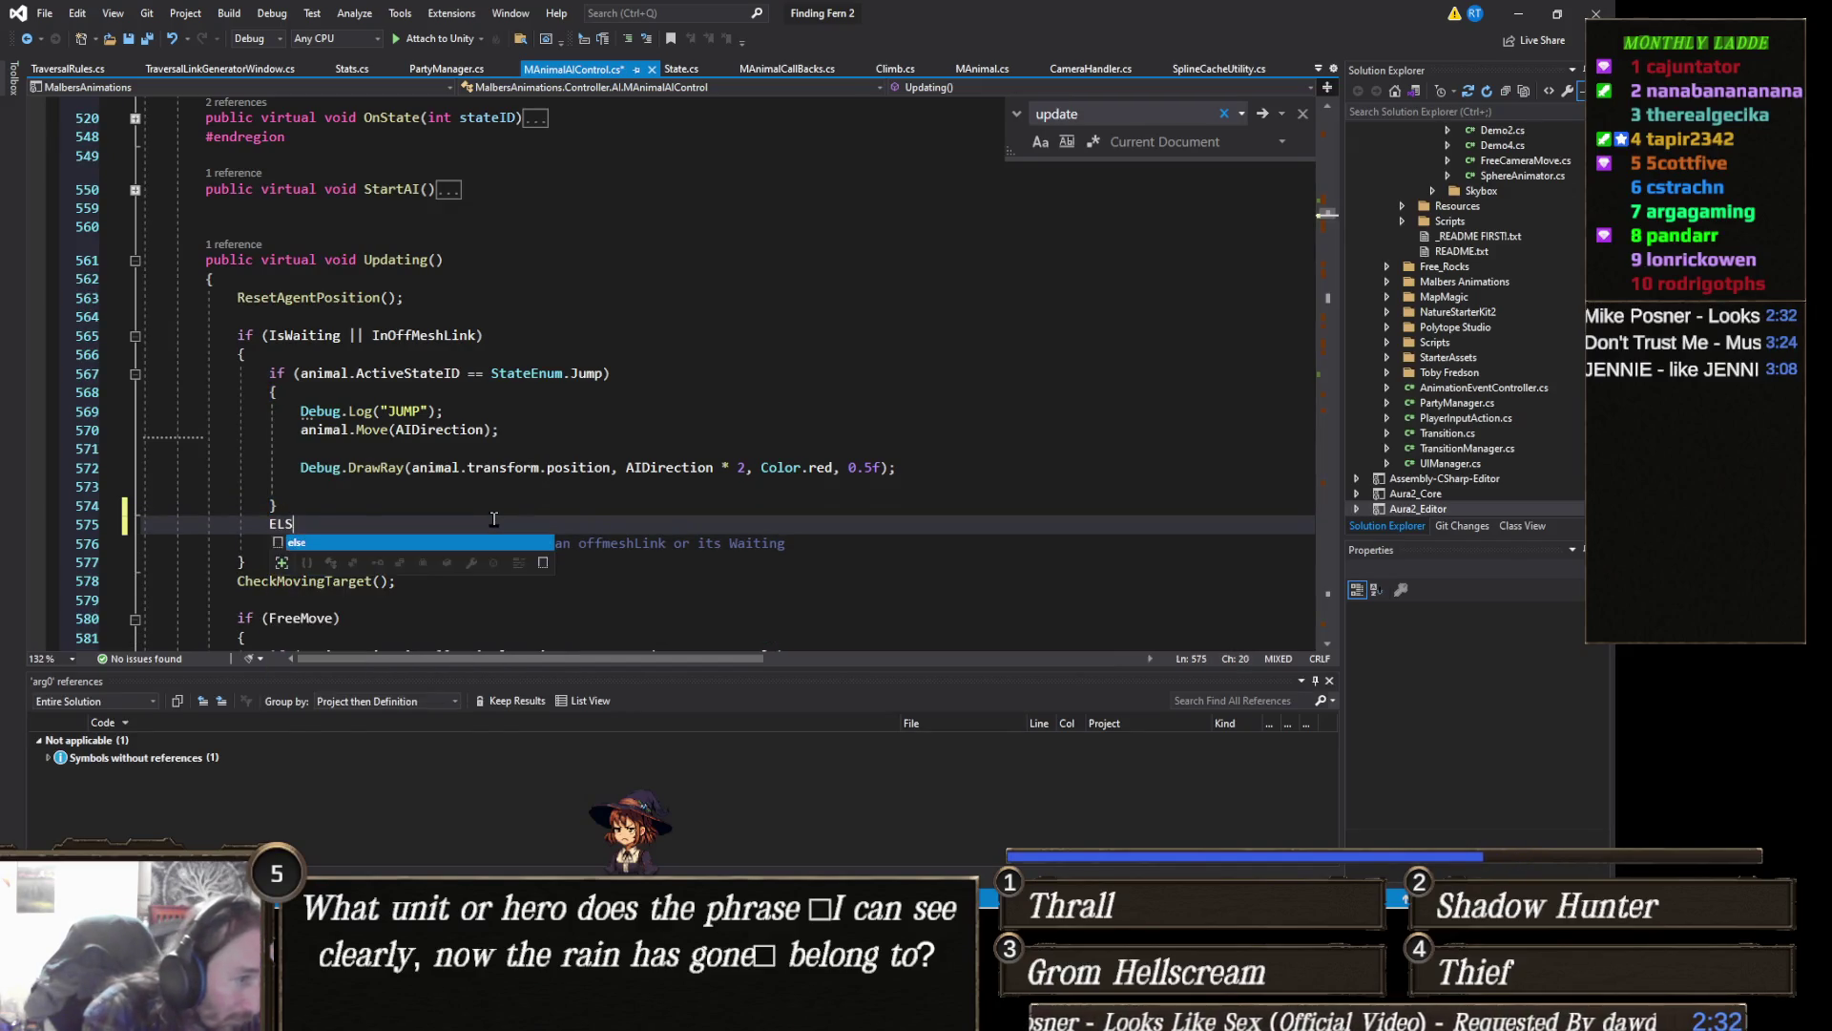
type("if (animal.AC")
key("Down")
key("Down")
key("Down")
key("Tab")
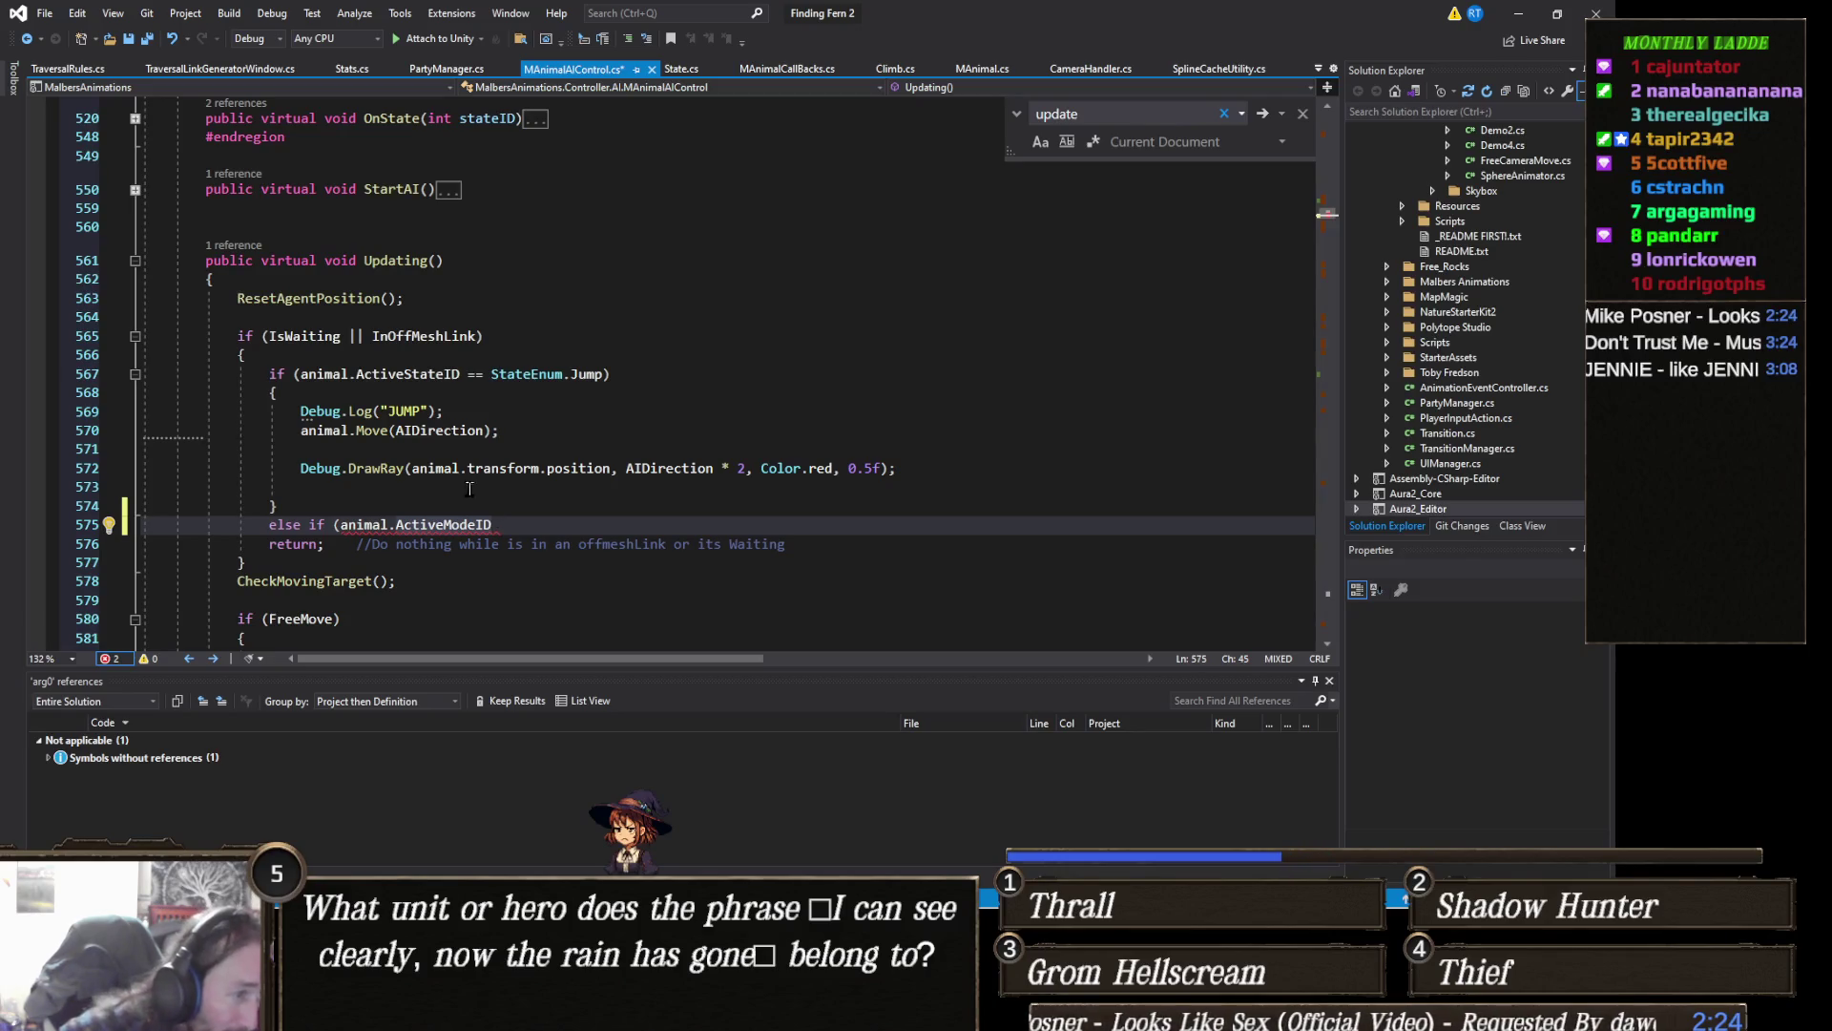
left_click(434, 376)
double_click(454, 527)
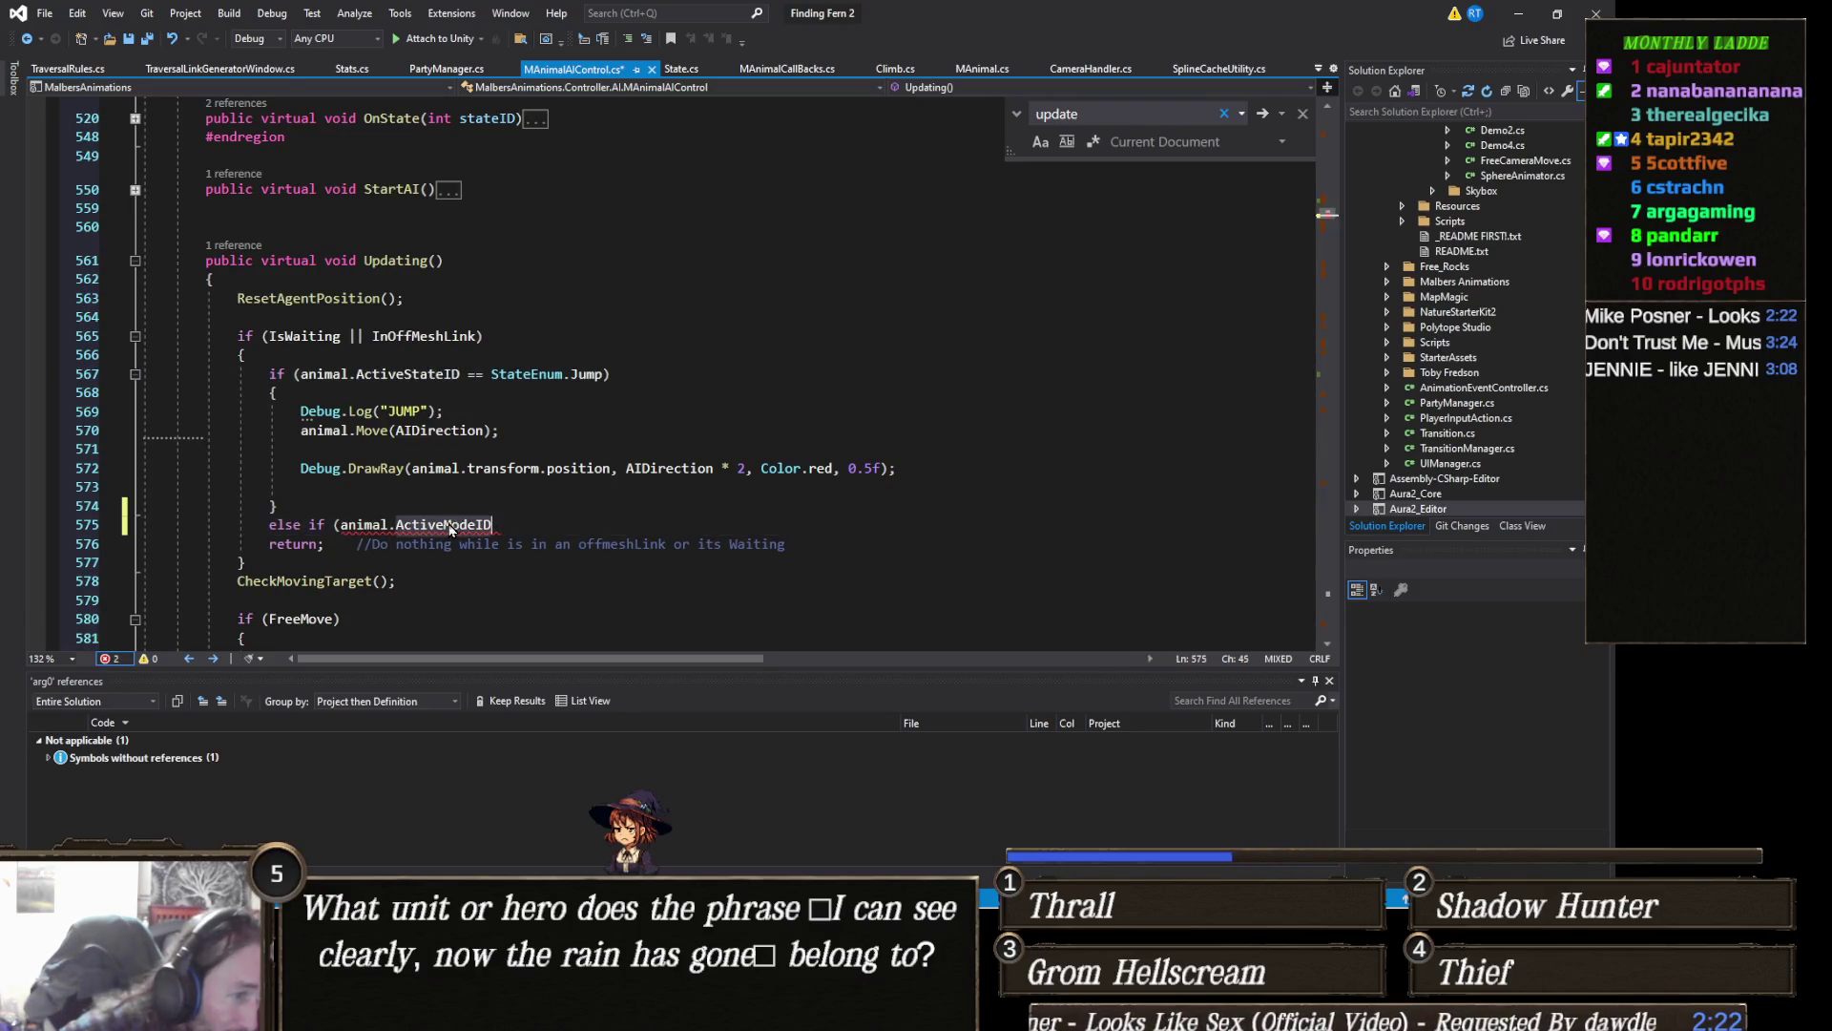
type("ActiveStateID")
key("Return")
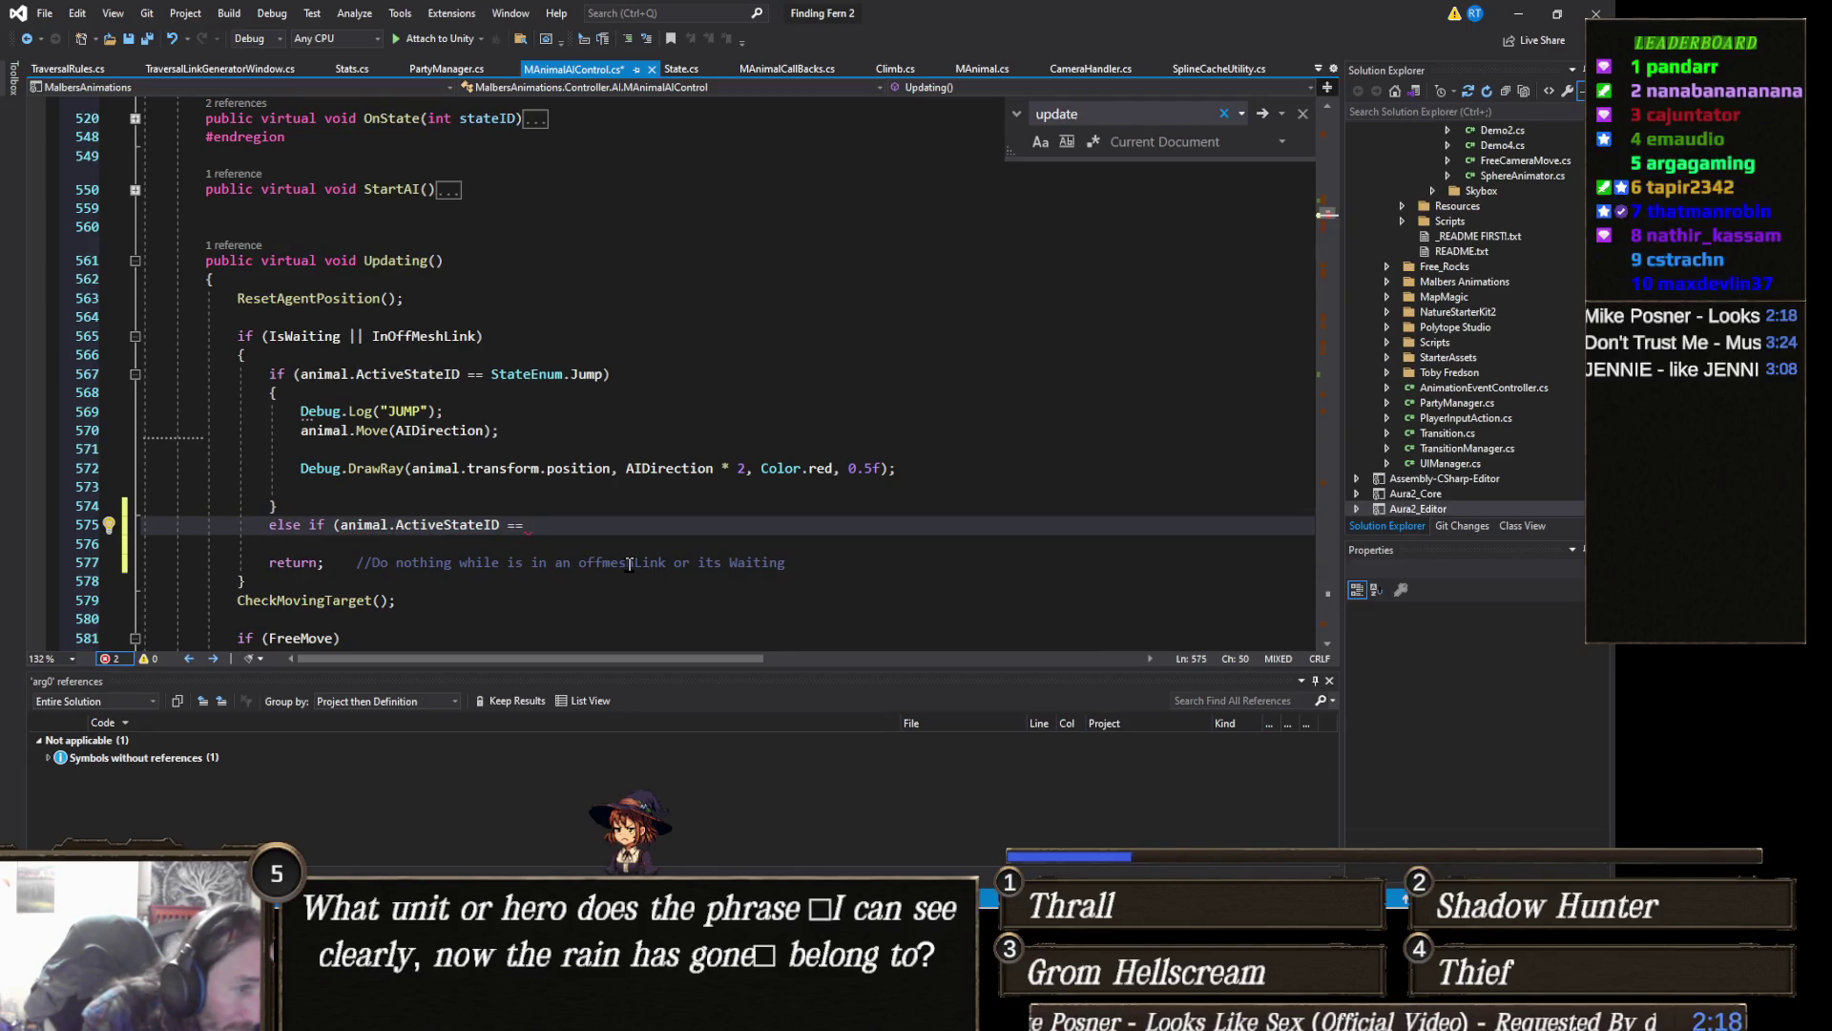
type("sTATEEnum")
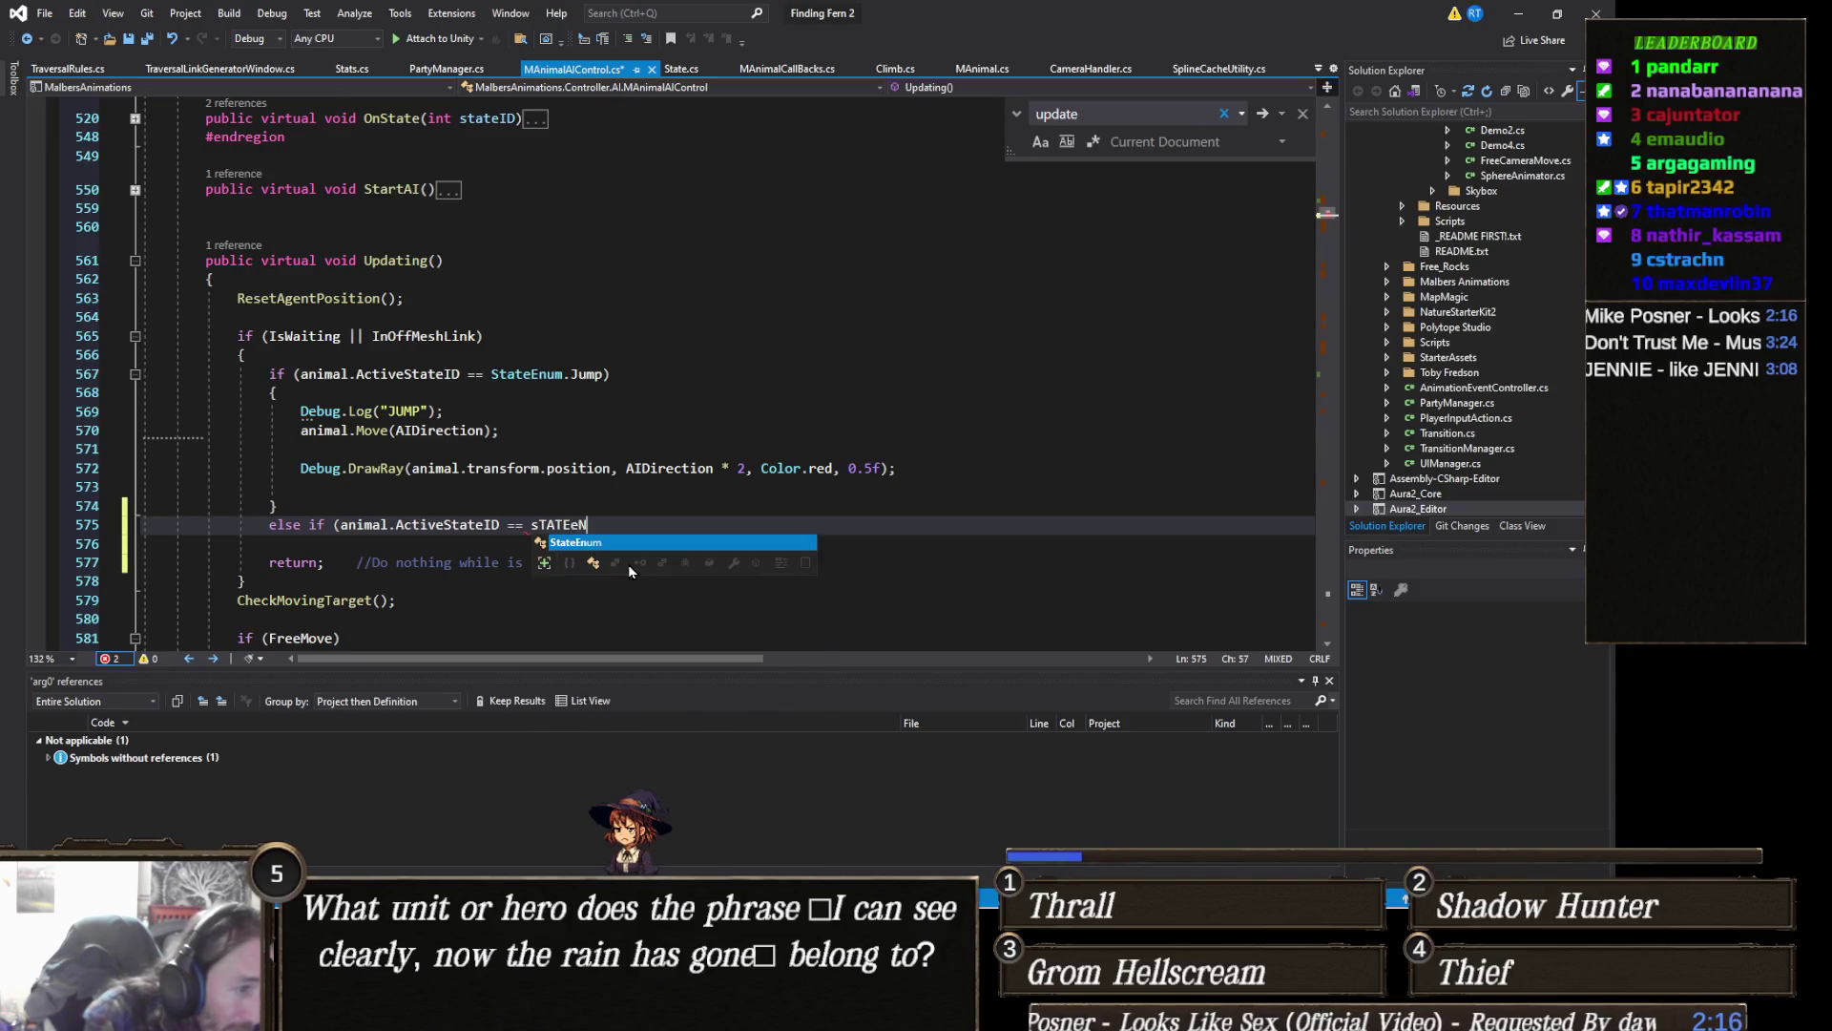
key("Tab")
type(".")
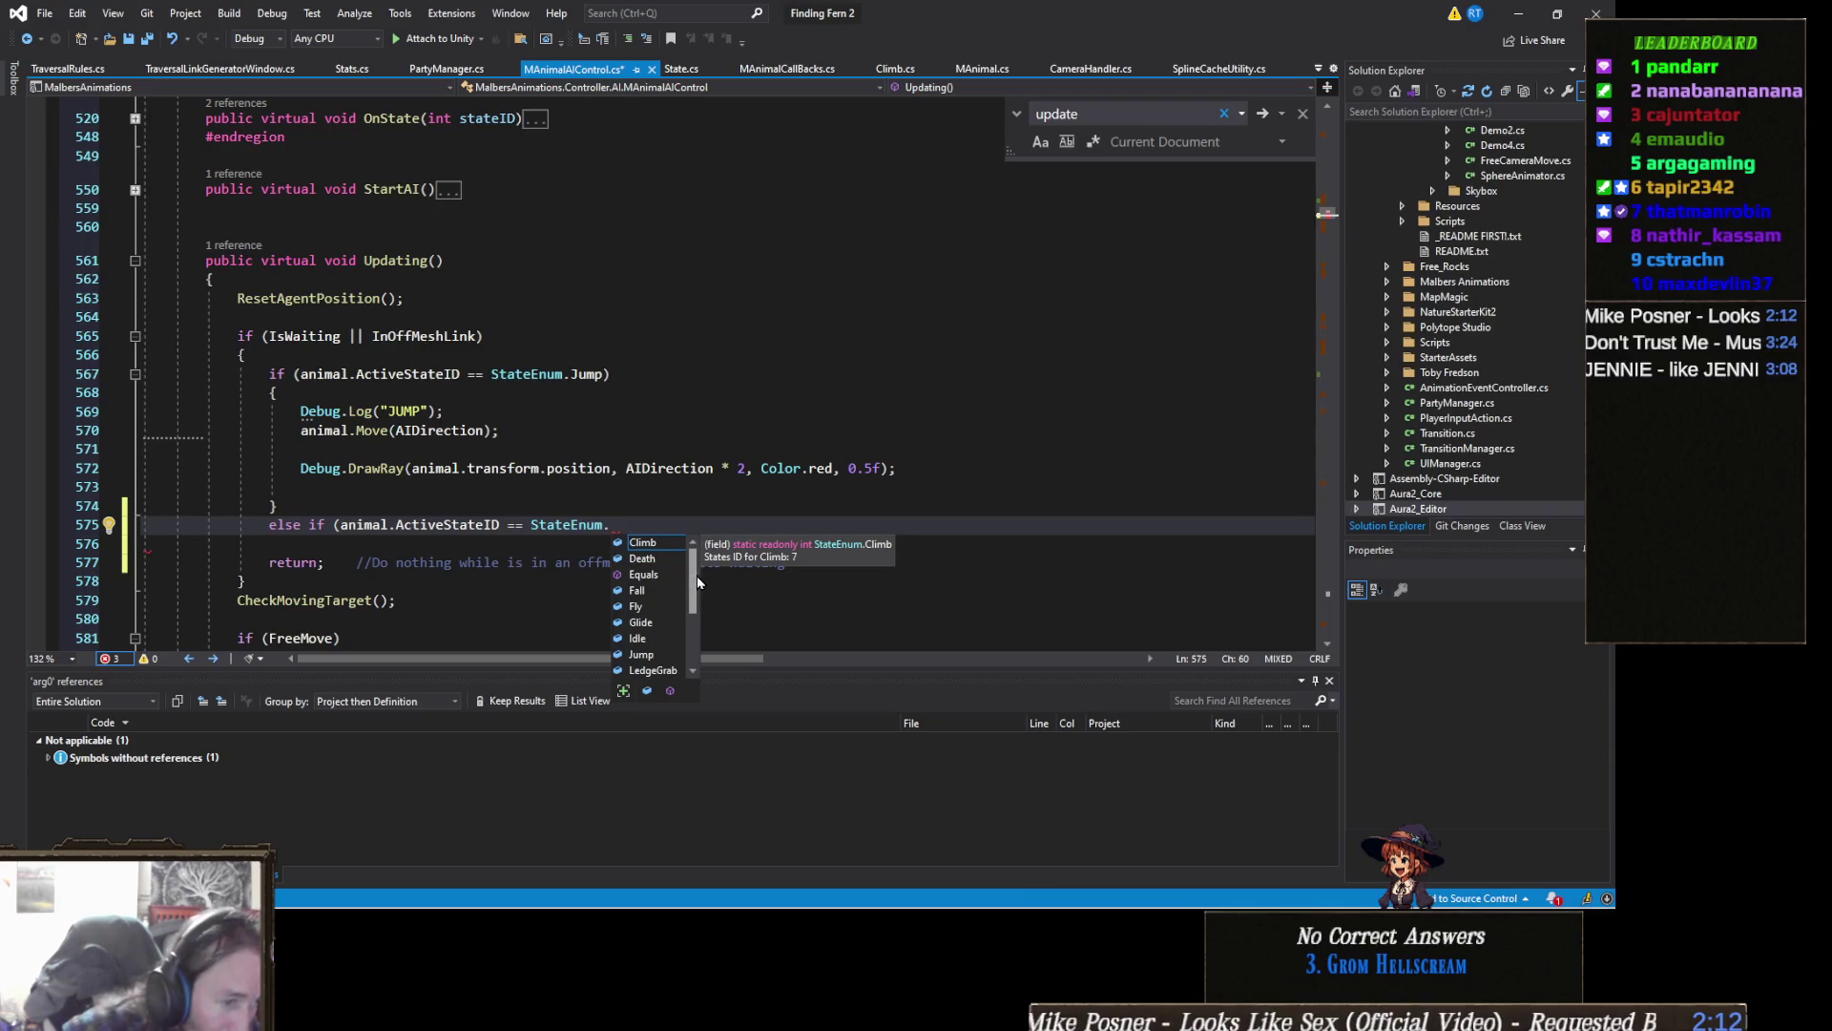
key("Tab")
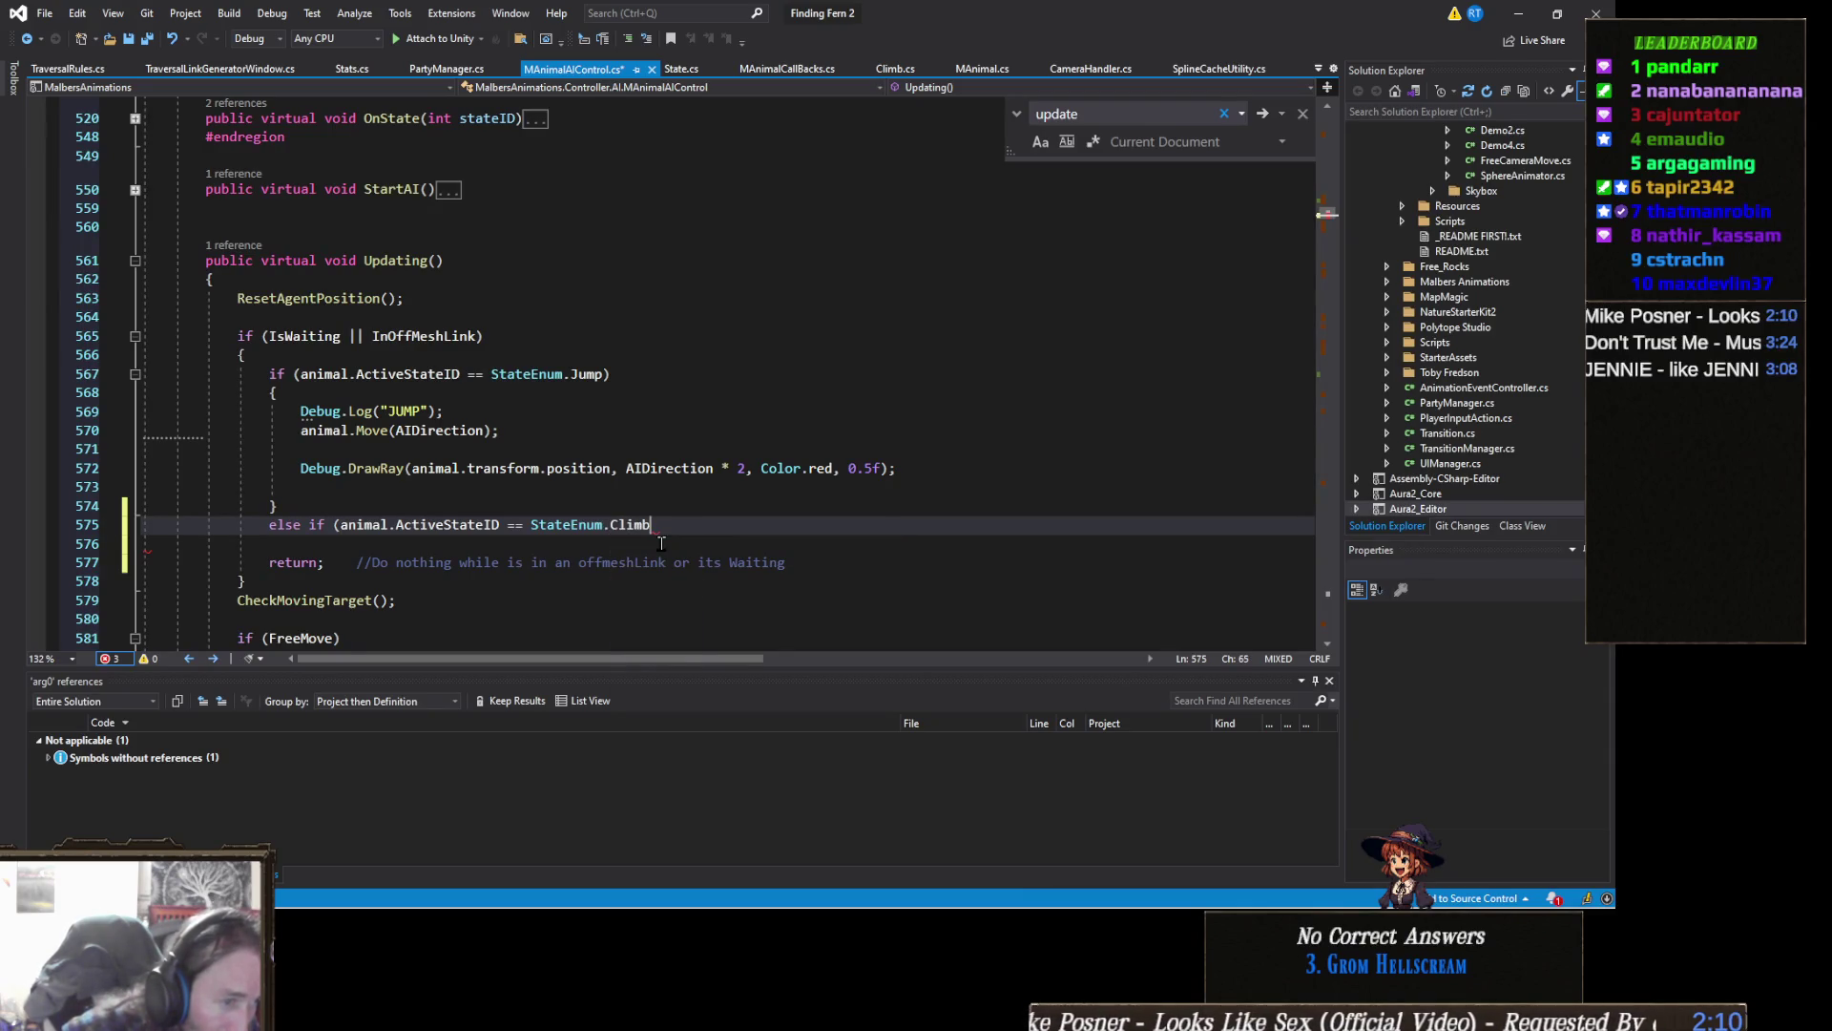
type("{")
Step: Give the Climb branch a braced block with a blank line inside
key("Return")
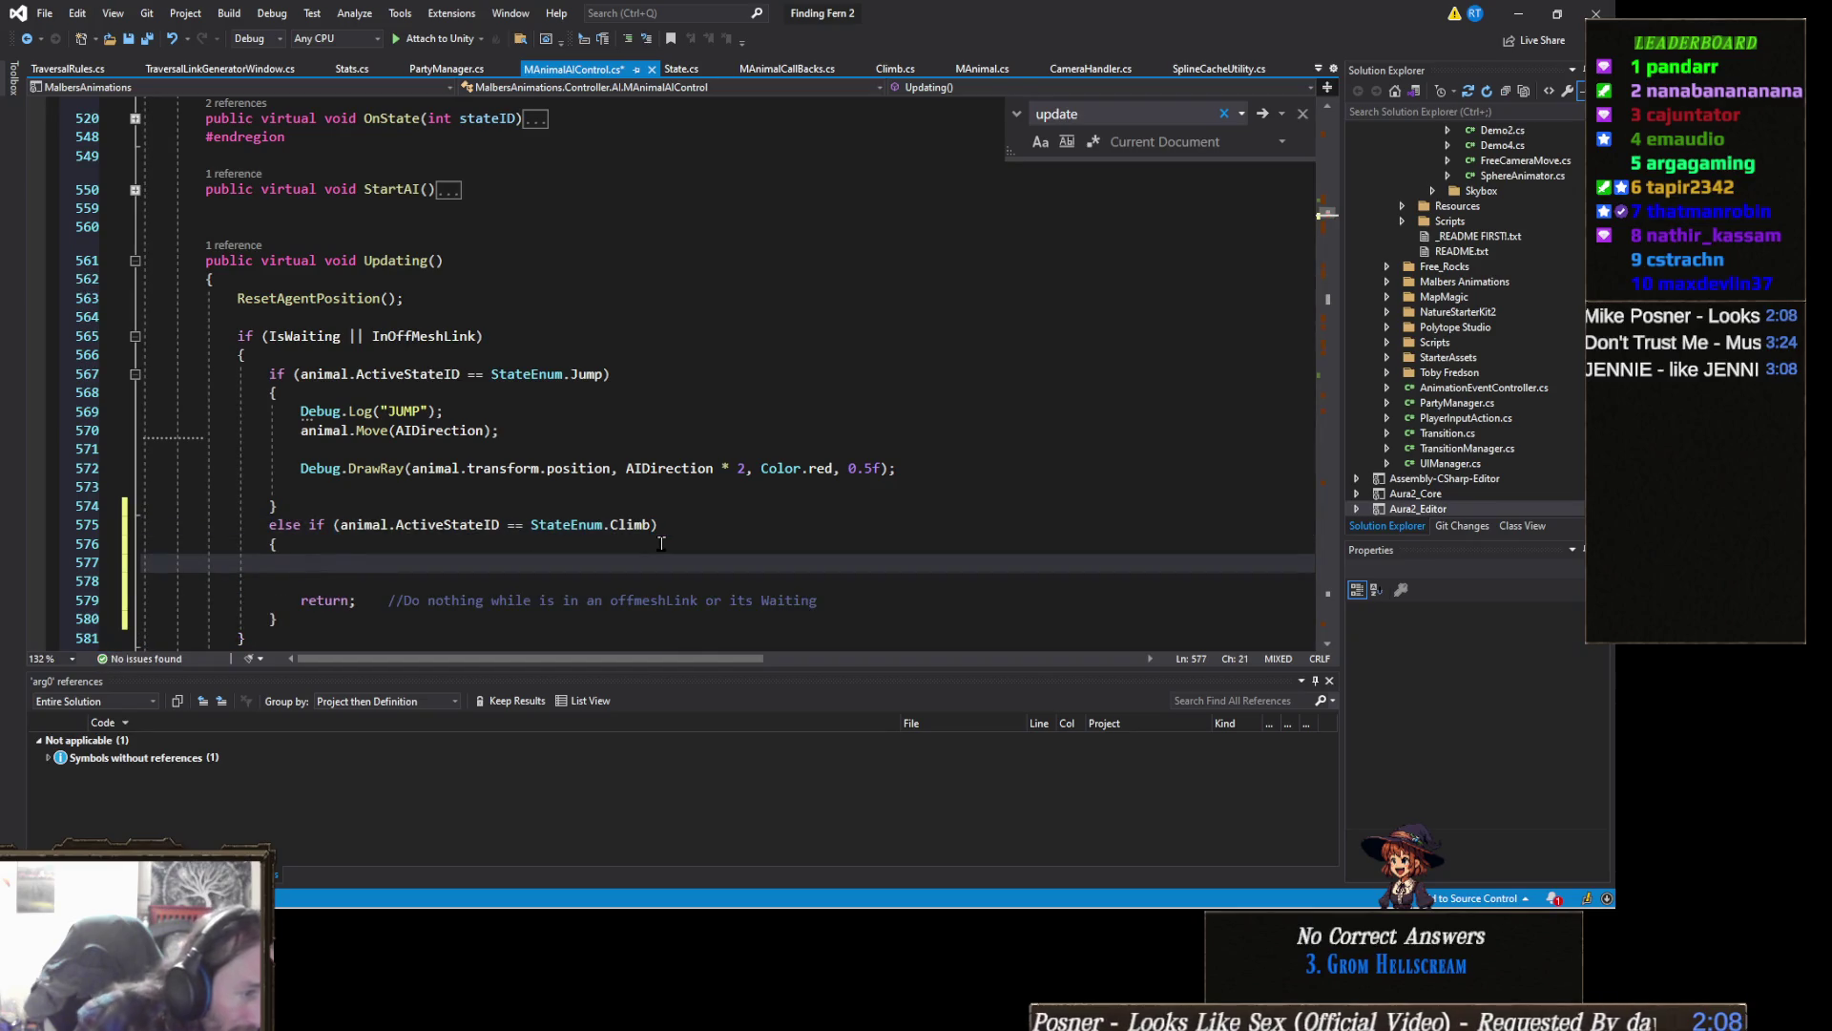
key("ctrl+z")
key("ctrl+z")
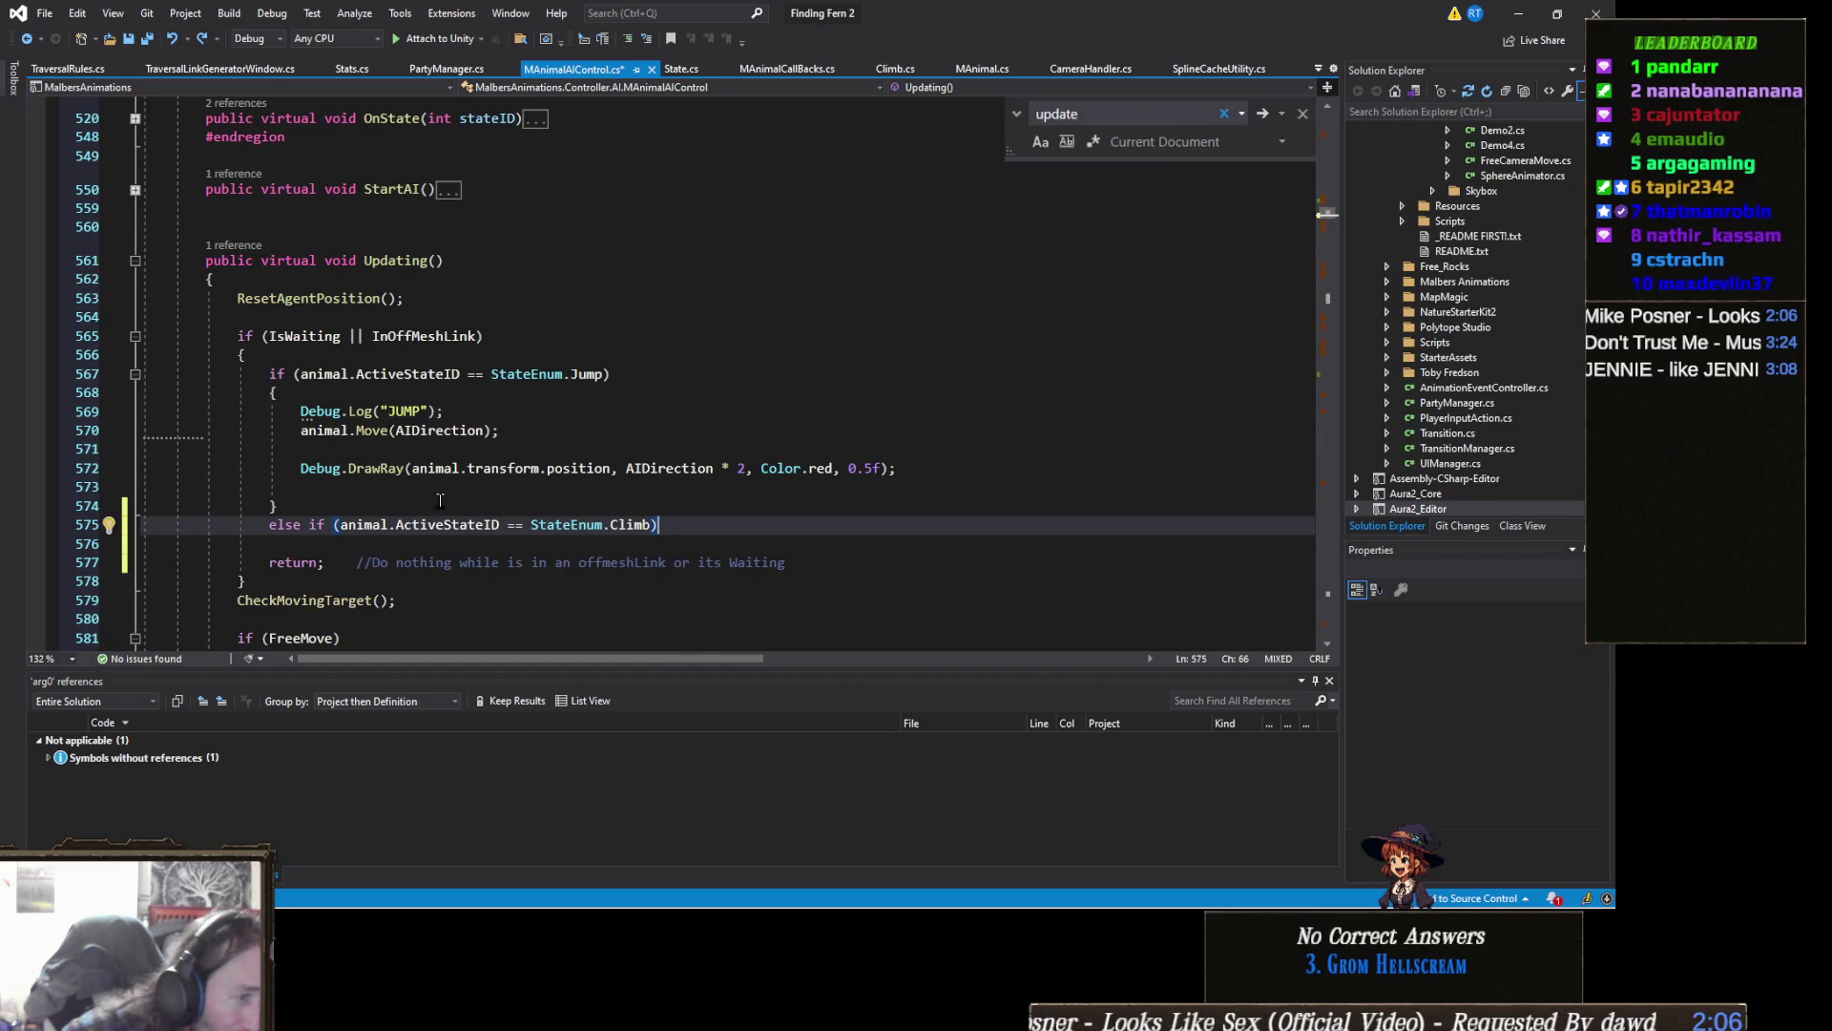
key("Return")
type("{")
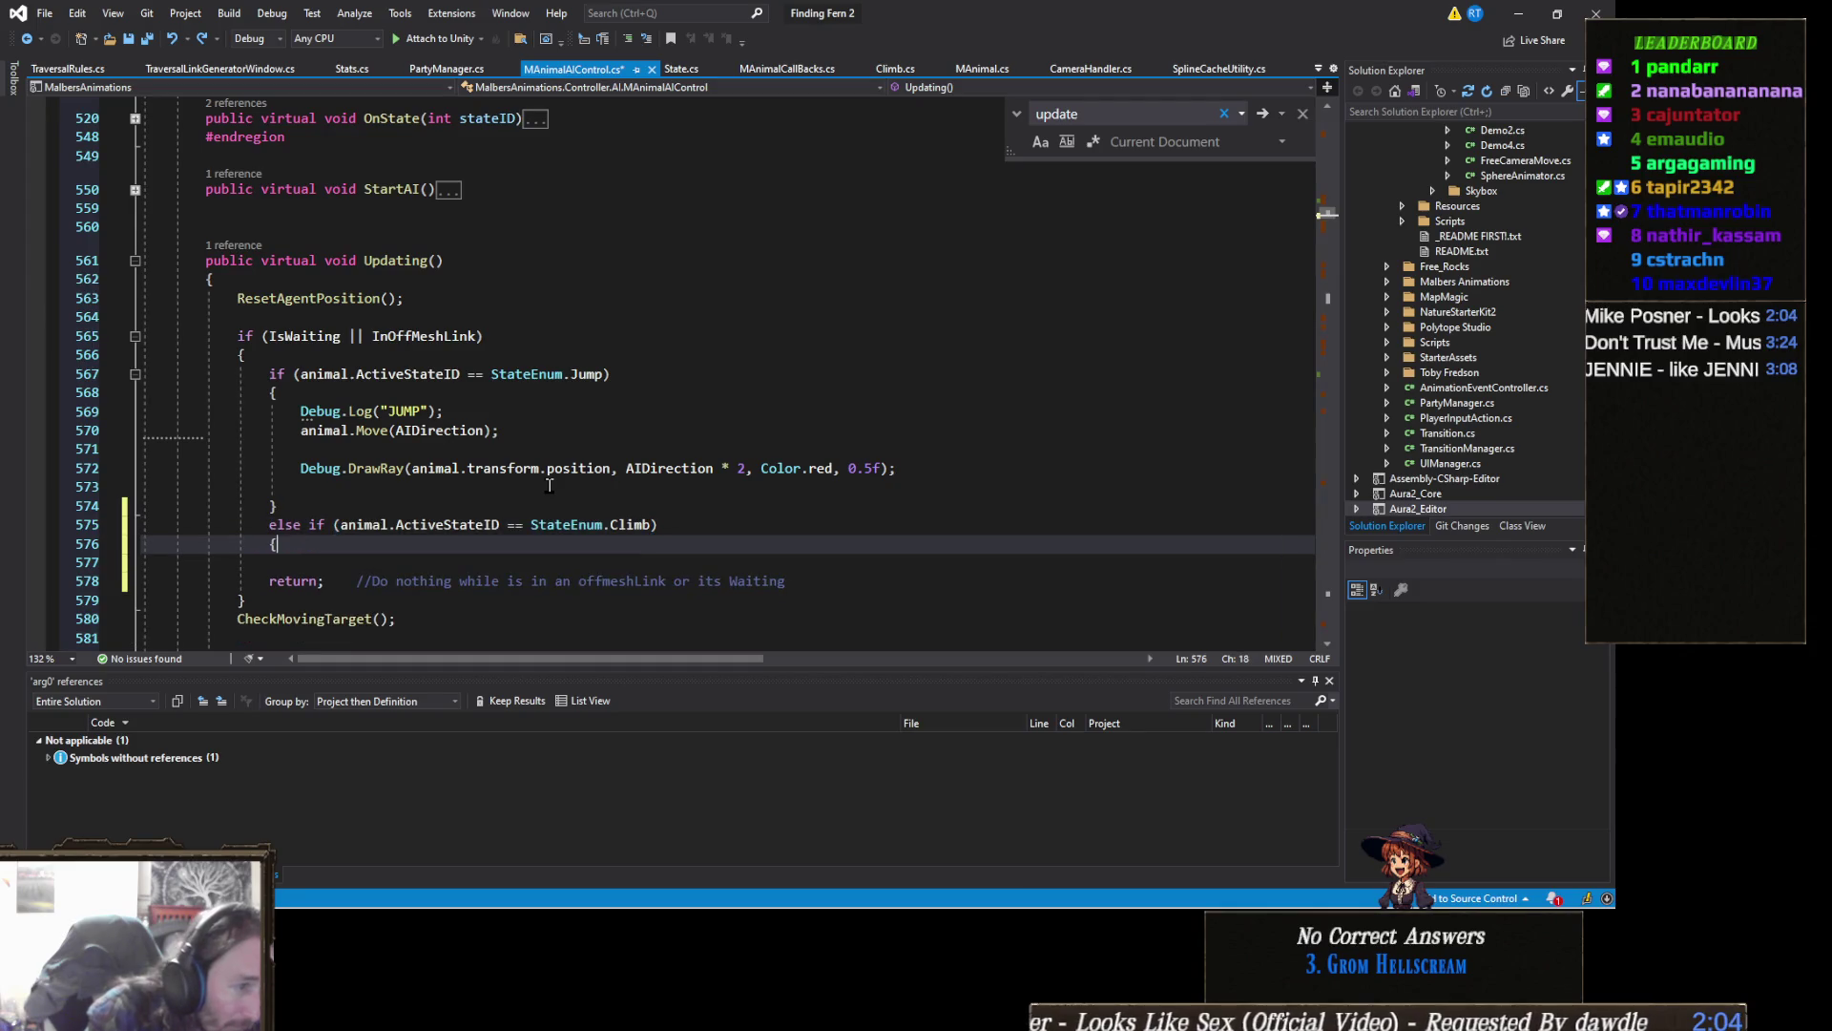
key("Return")
type("}")
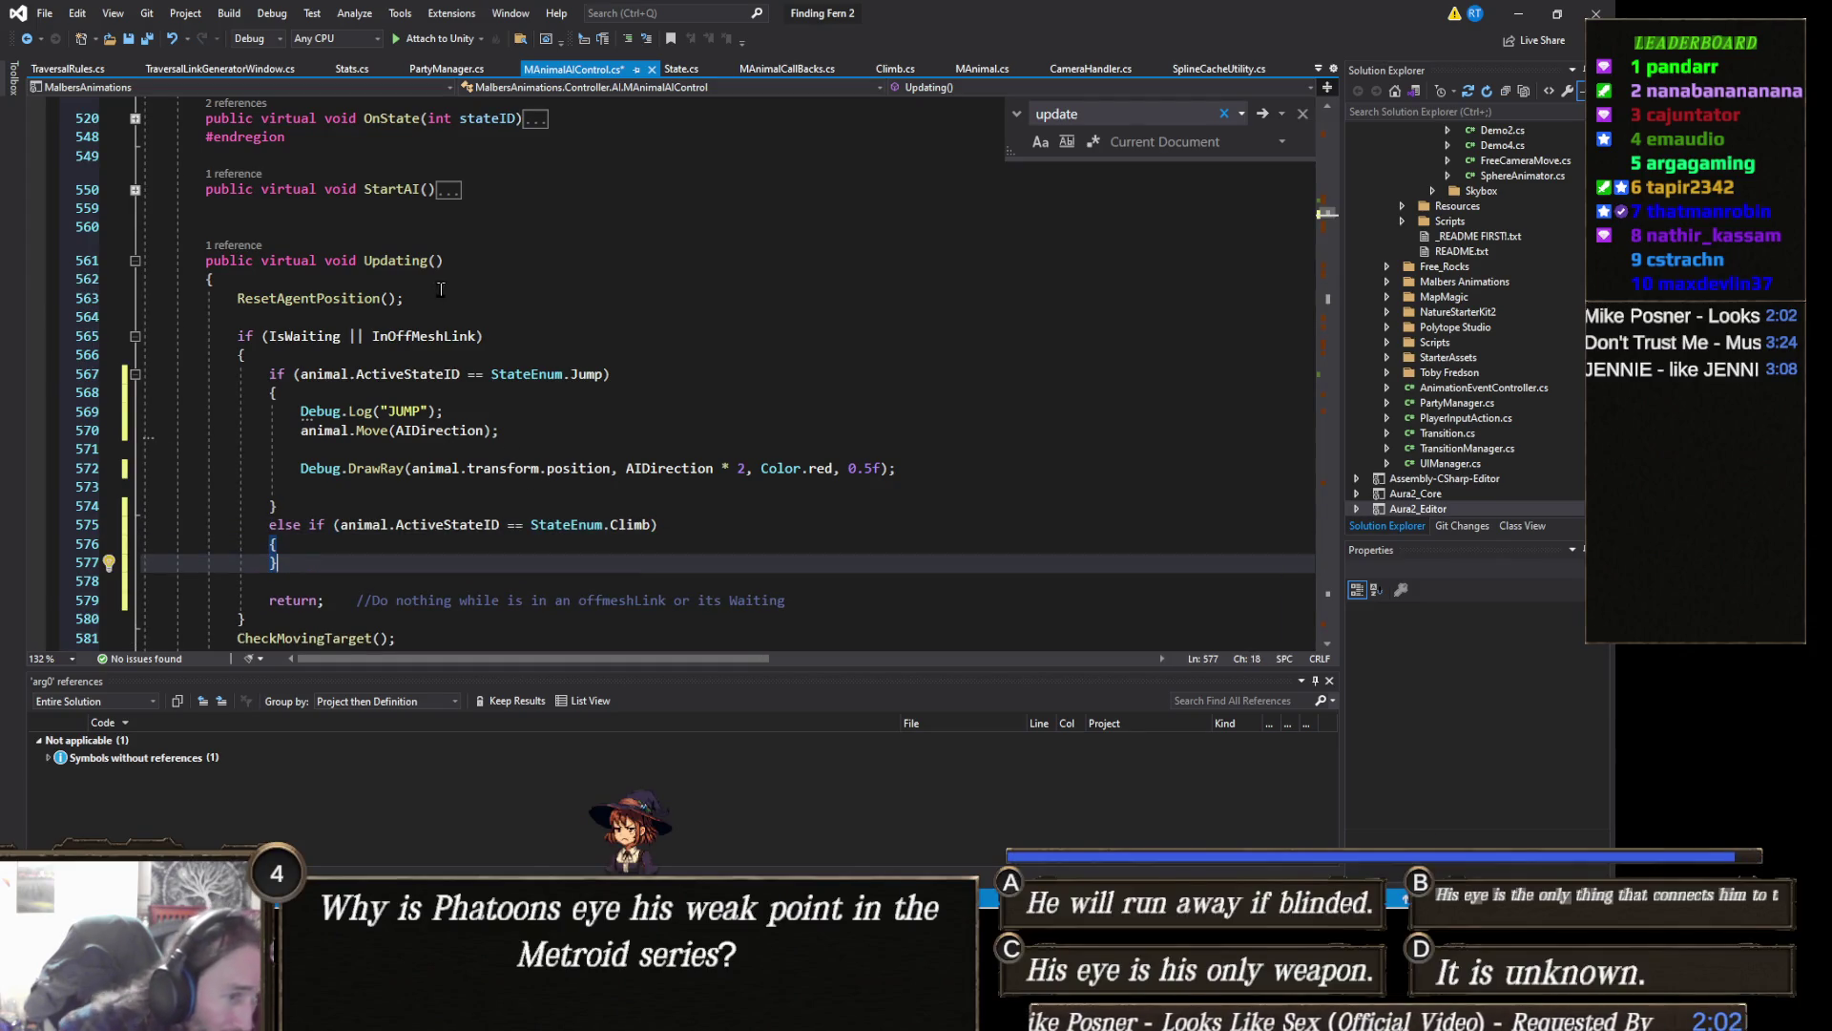
left_click(439, 285)
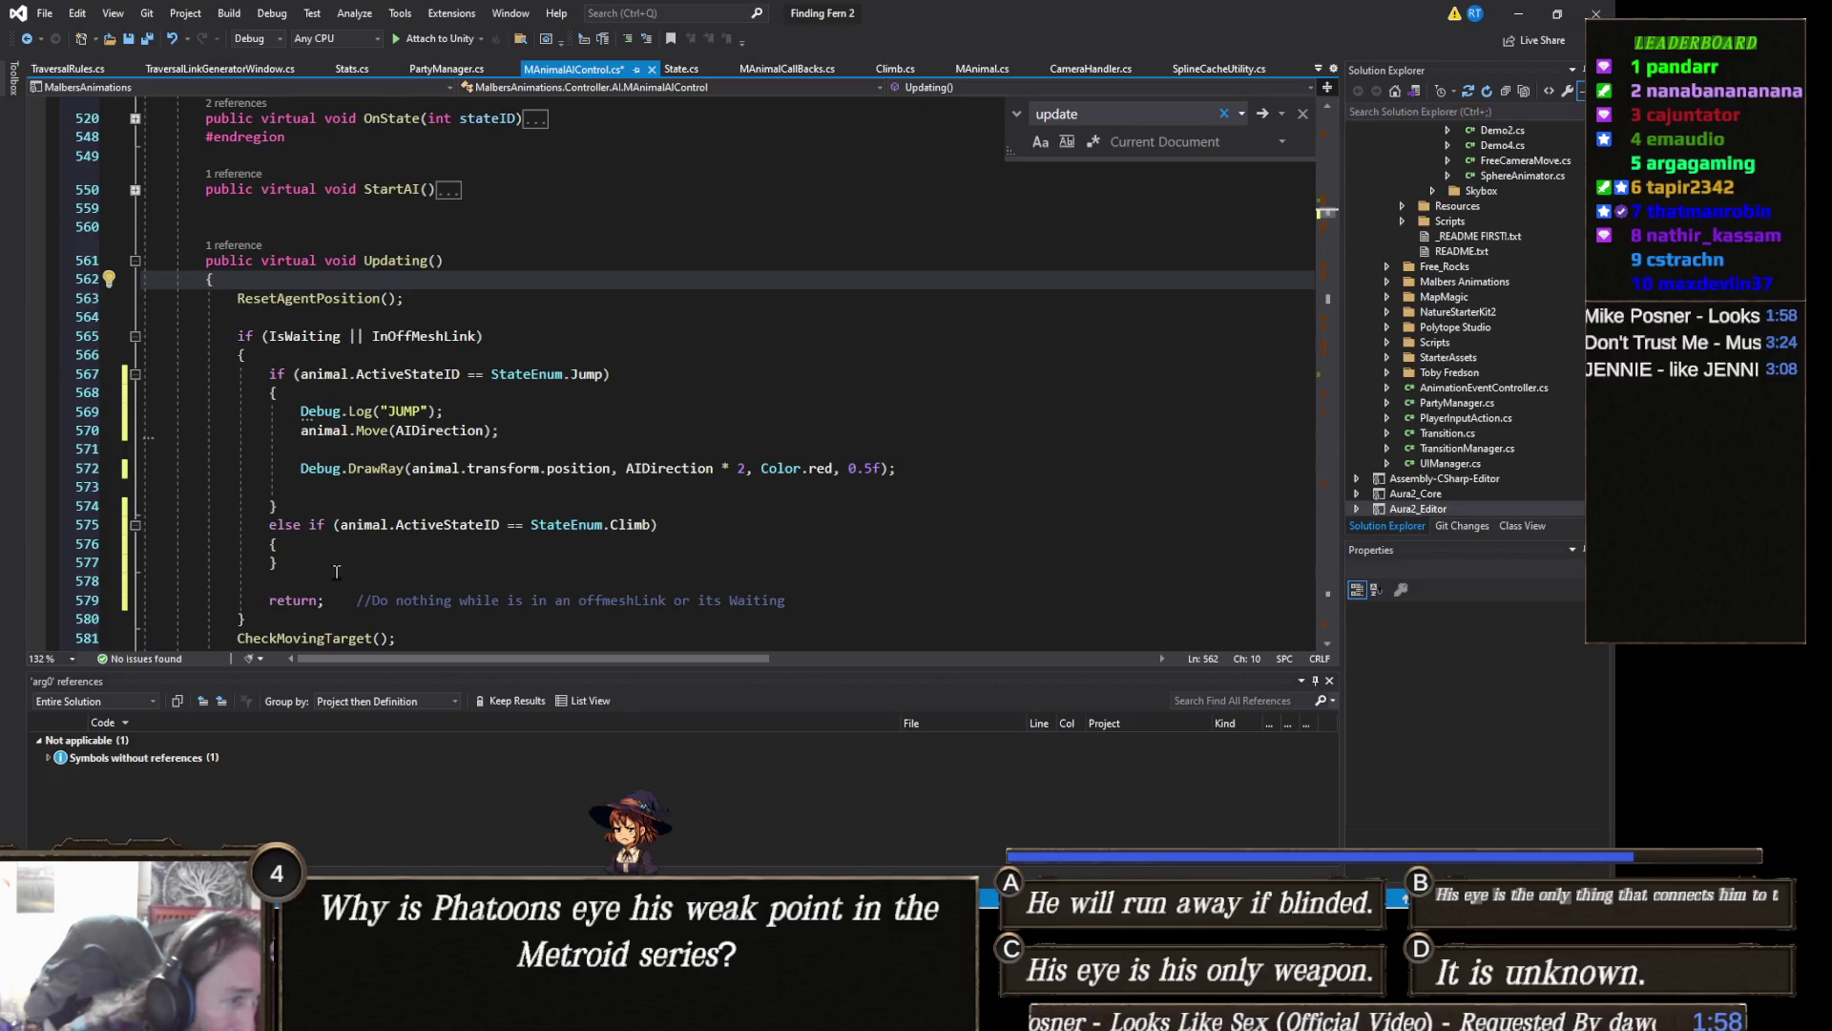
left_click(321, 546)
key("Return")
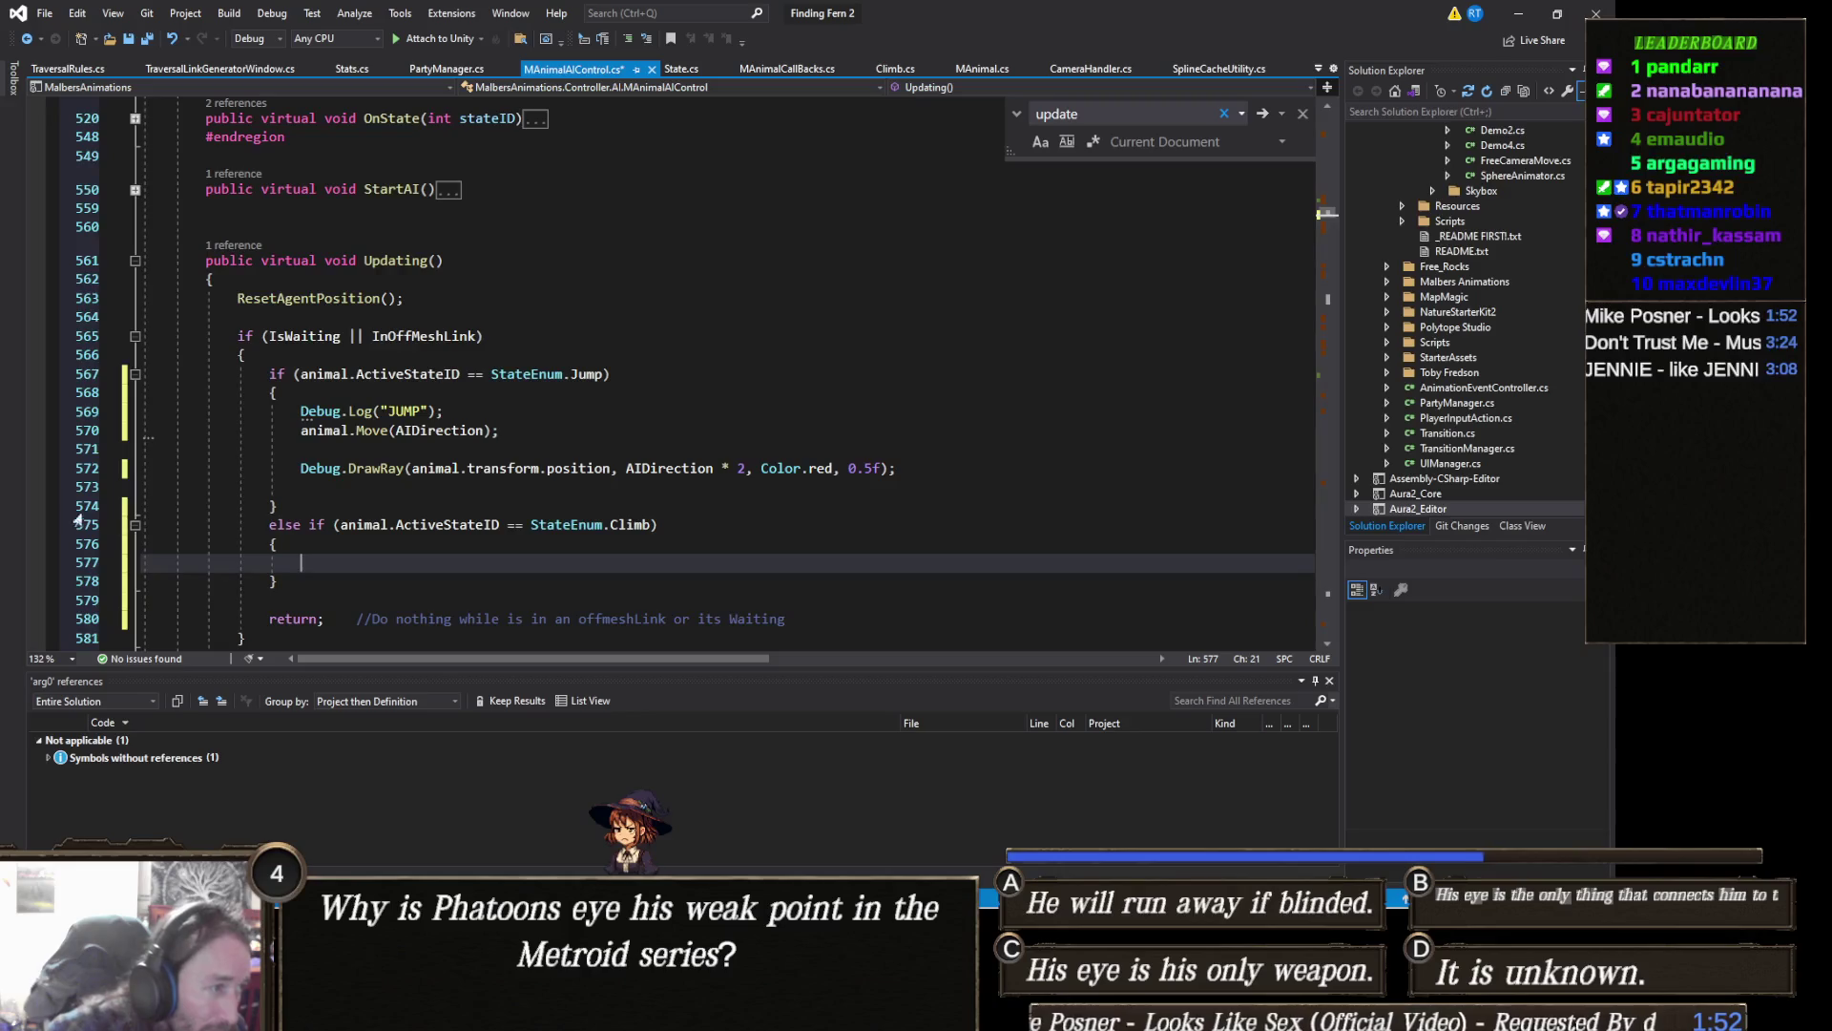
Step: Copy the JUMP log into the Climb block as Debug.Log("climb") and save
left_click(77, 416)
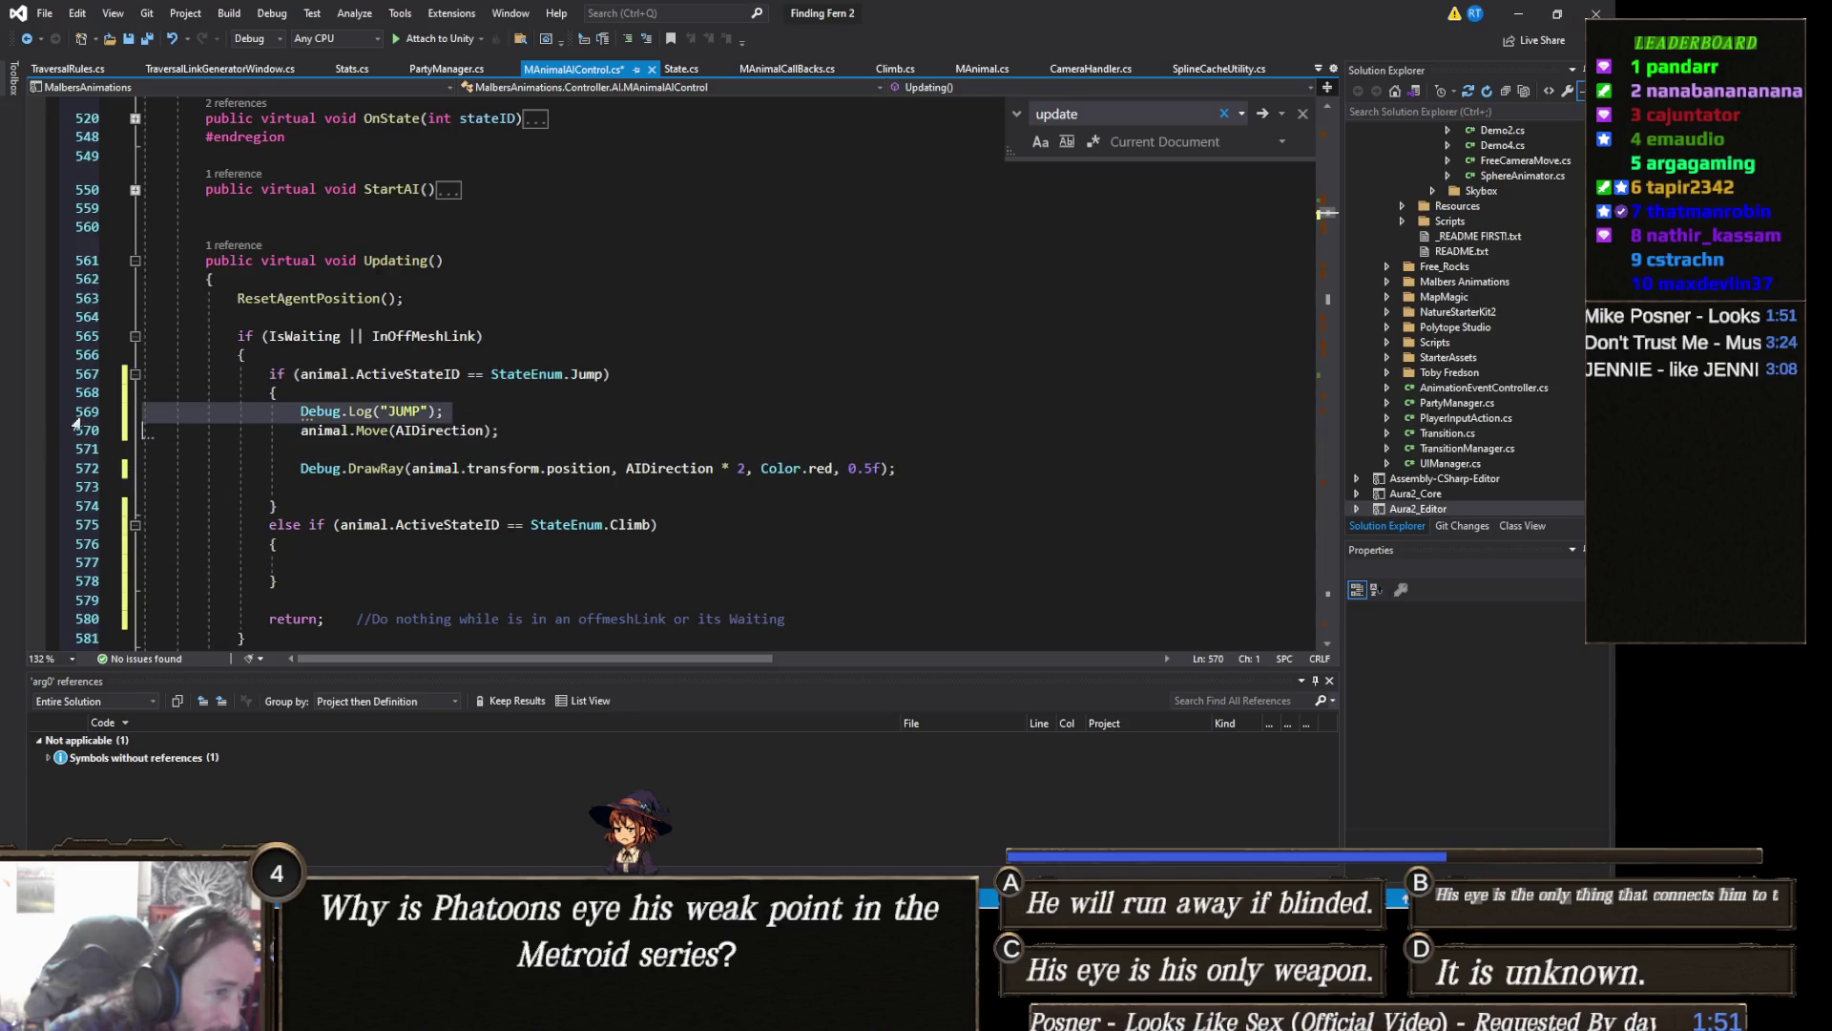
key("ctrl+c")
left_click(330, 558)
key("ctrl+v")
key("BackSpace")
double_click(409, 563)
type("C")
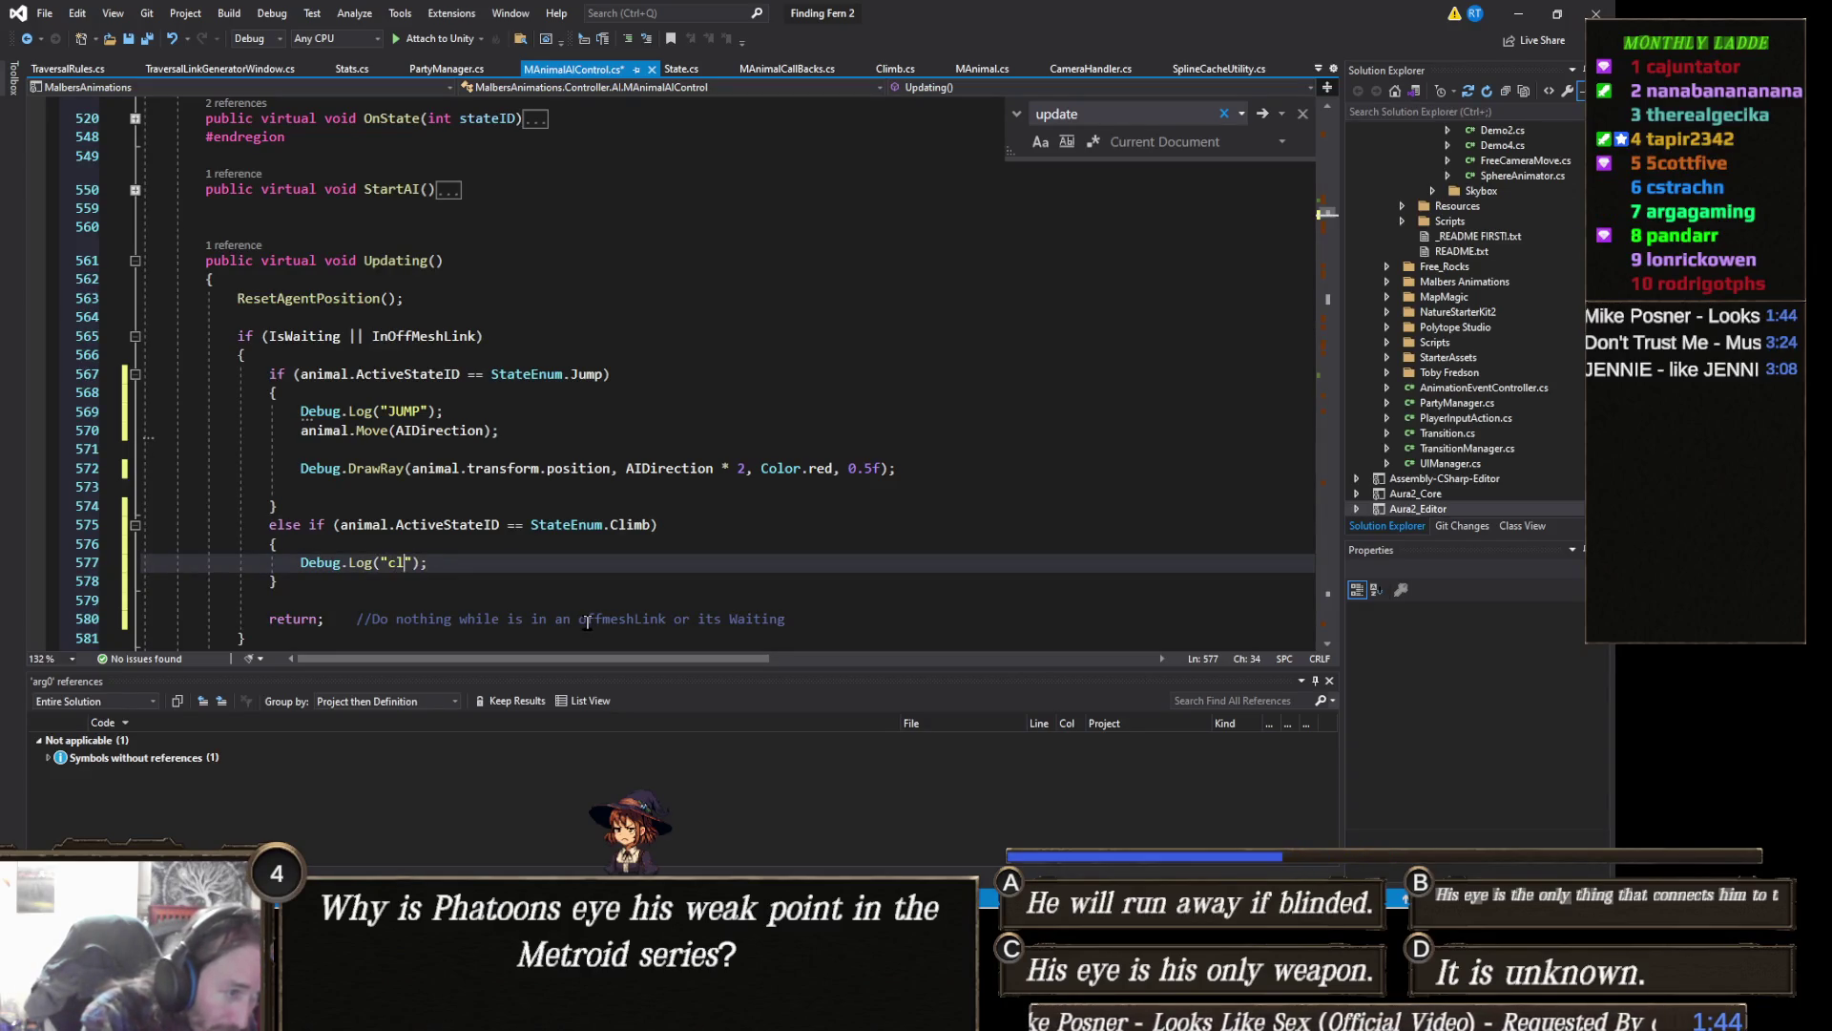
type("imb")
key("ctrl+s")
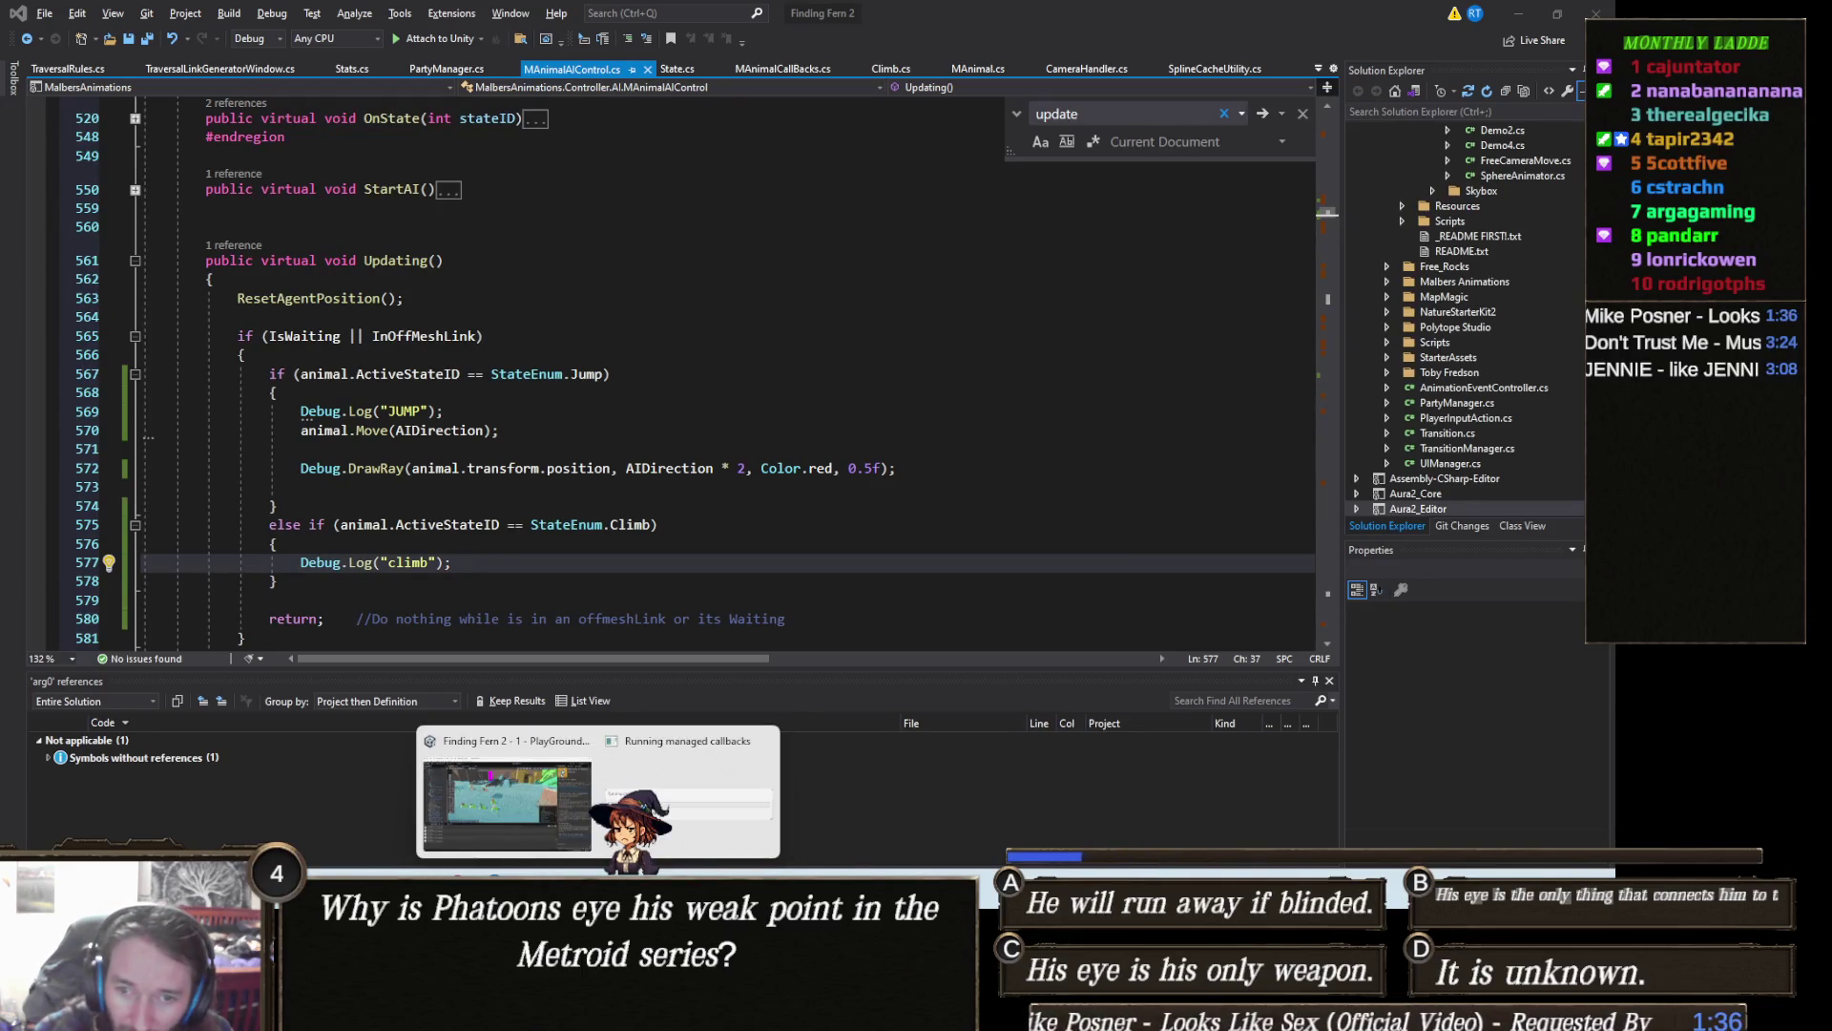
Step: Switch to Unity and open a console log's source, State.cs Activate, in Visual Studio
left_click(516, 799)
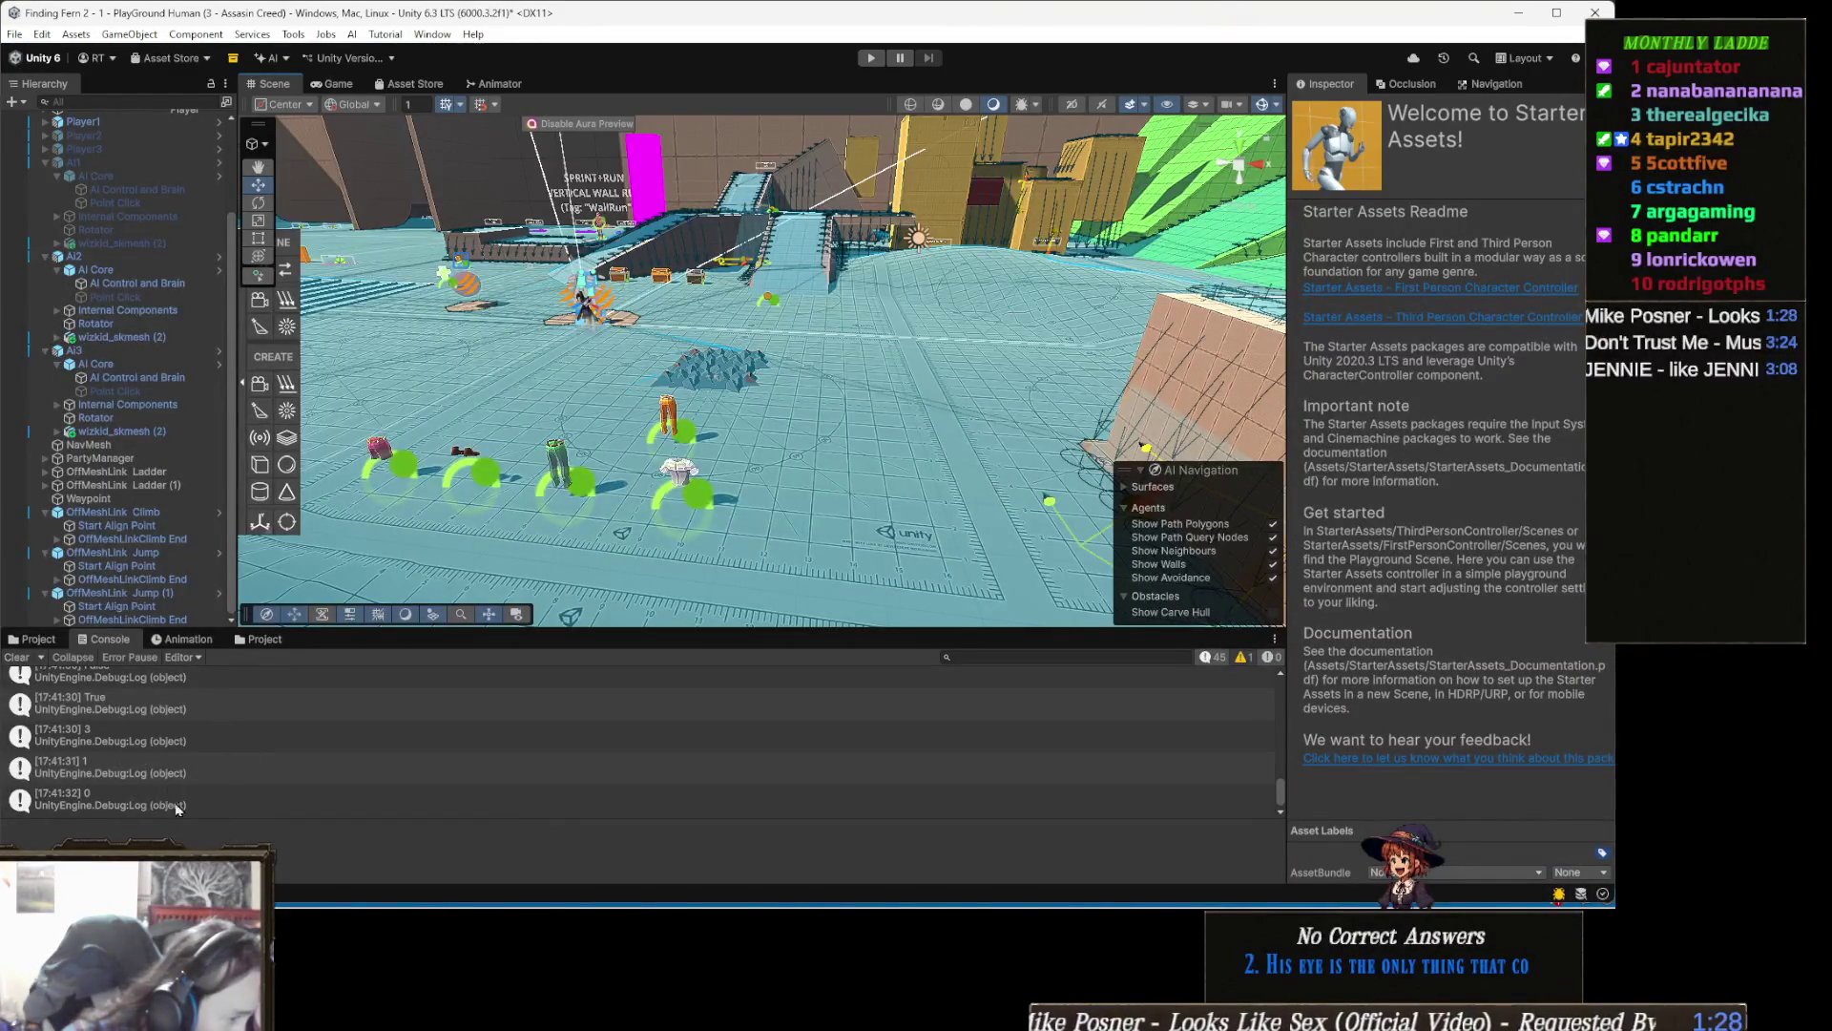
double_click(176, 771)
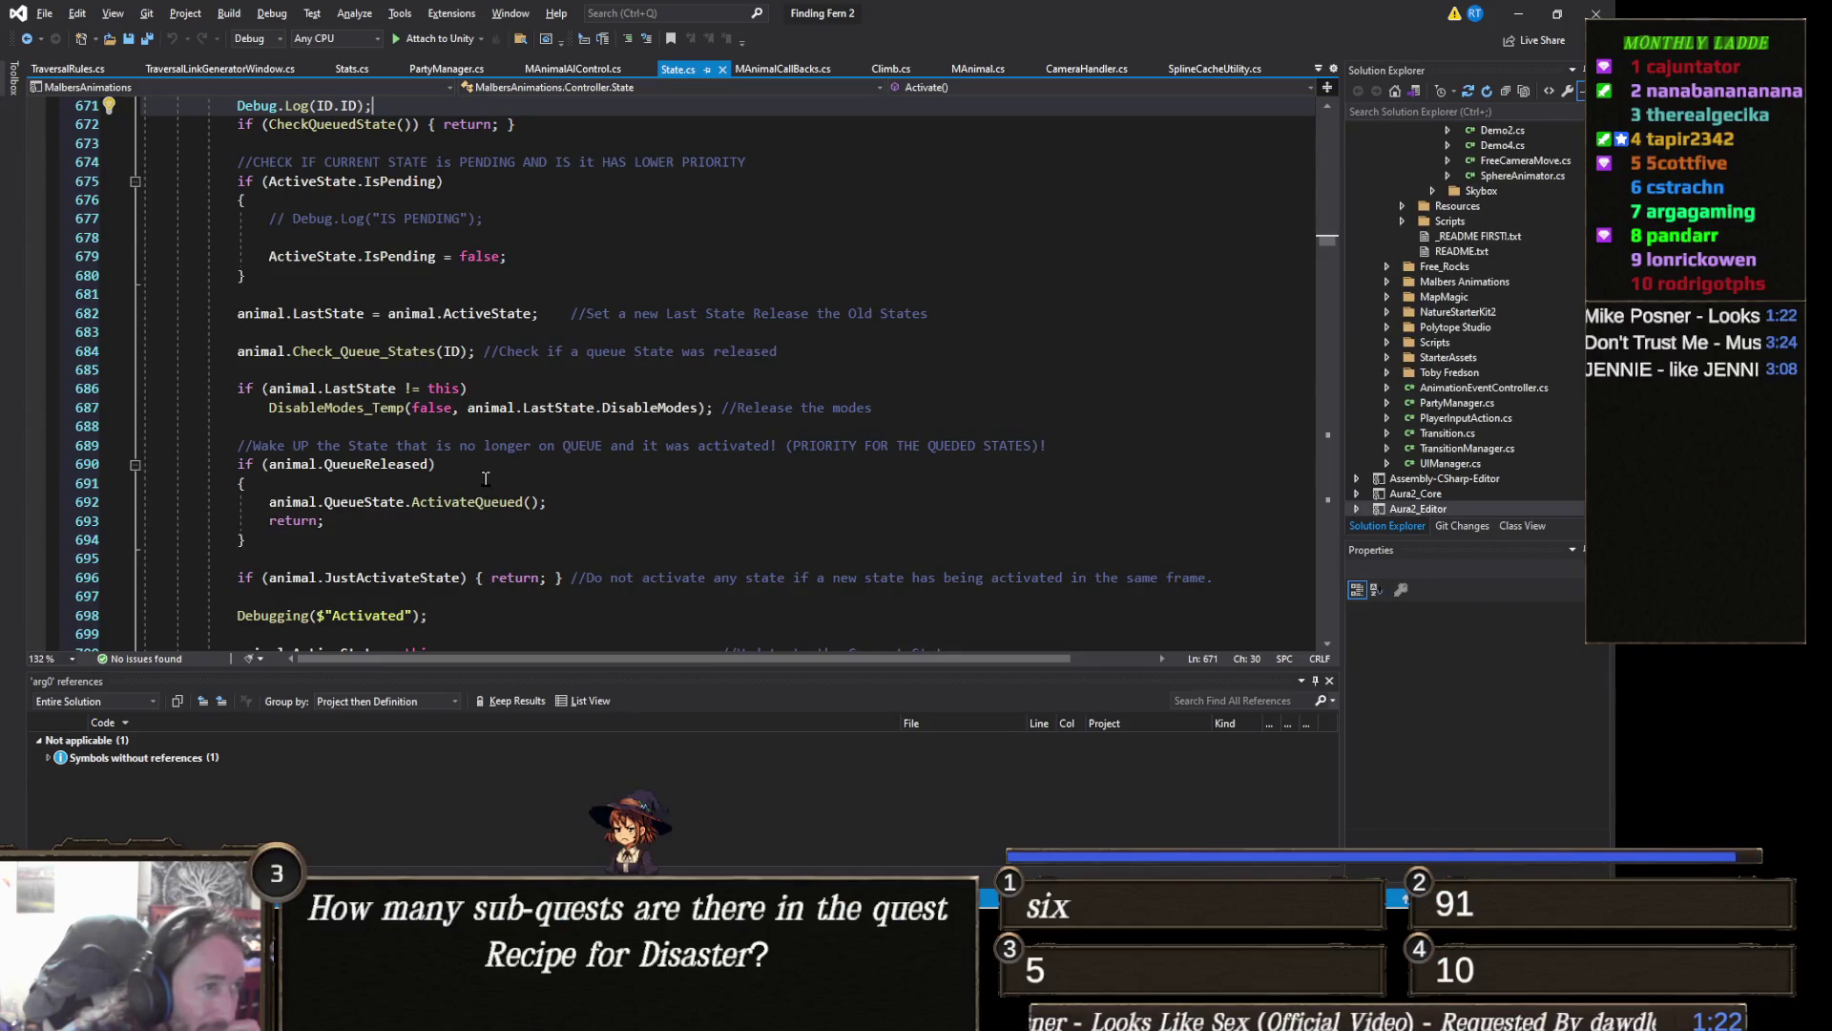
scroll(486, 478, "down", 2)
scroll(485, 478, "up", 3)
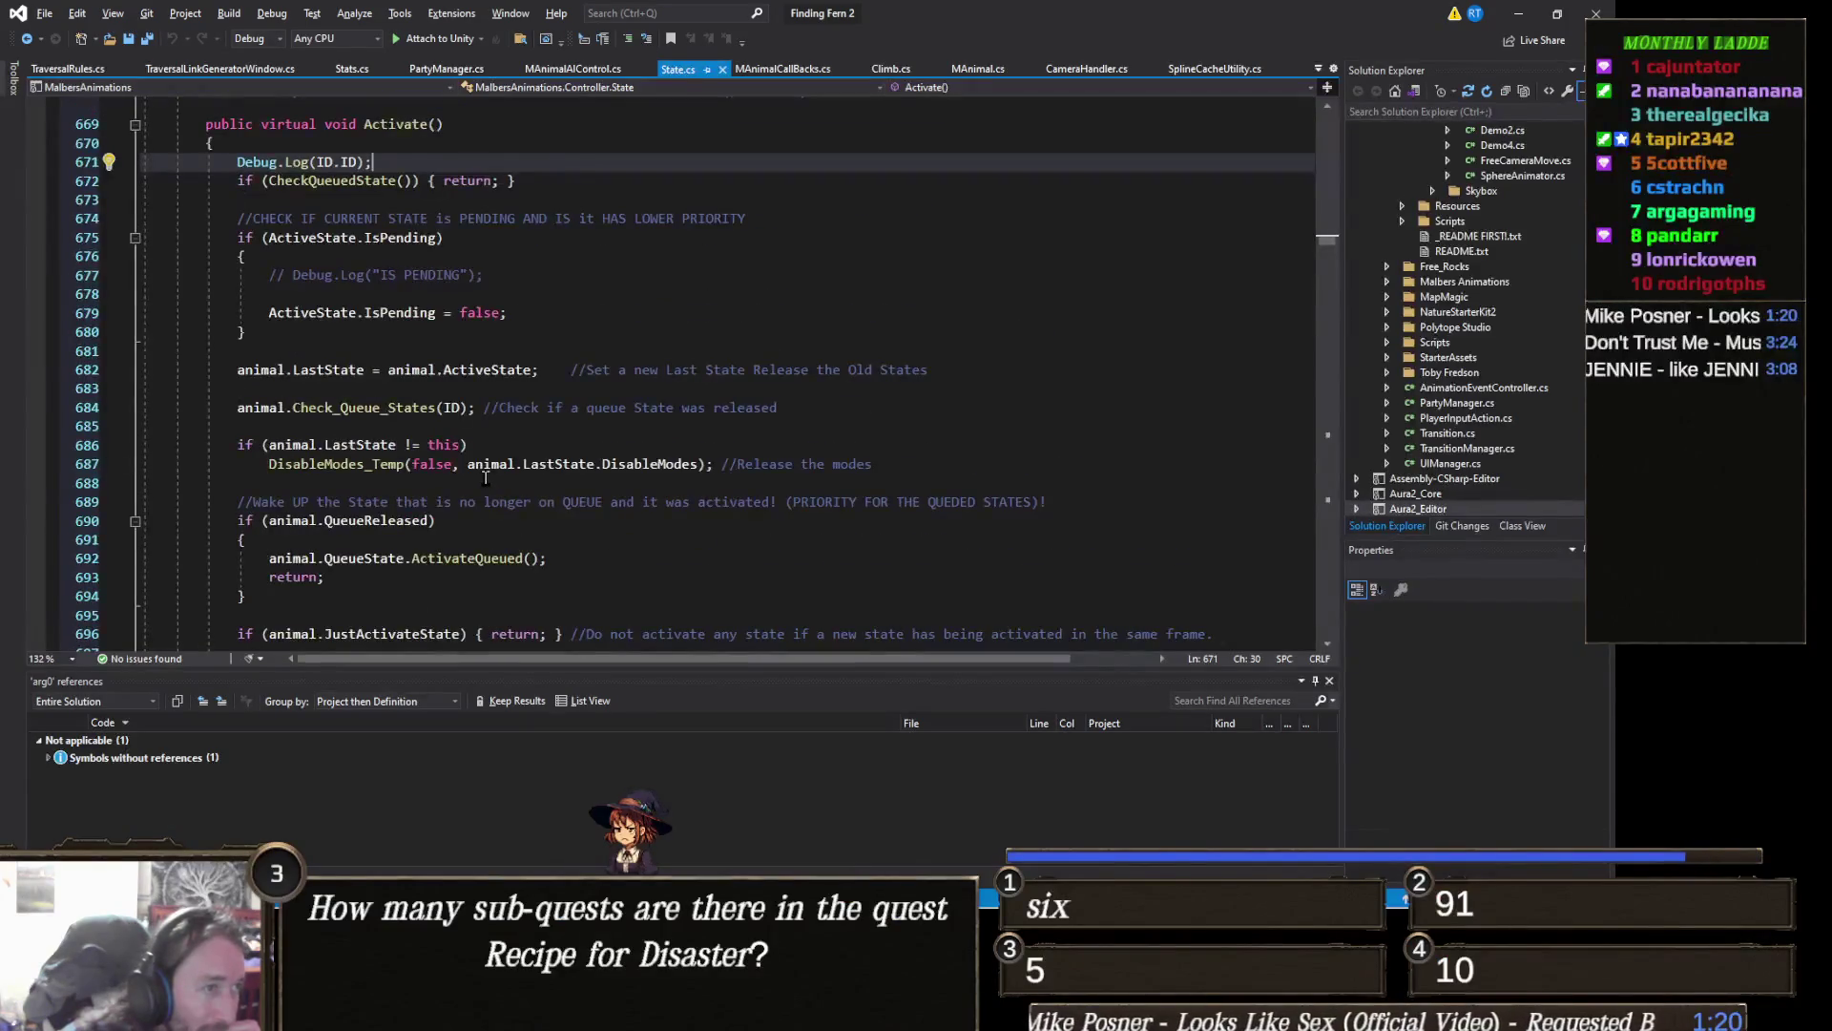
scroll(486, 479, "up", 2)
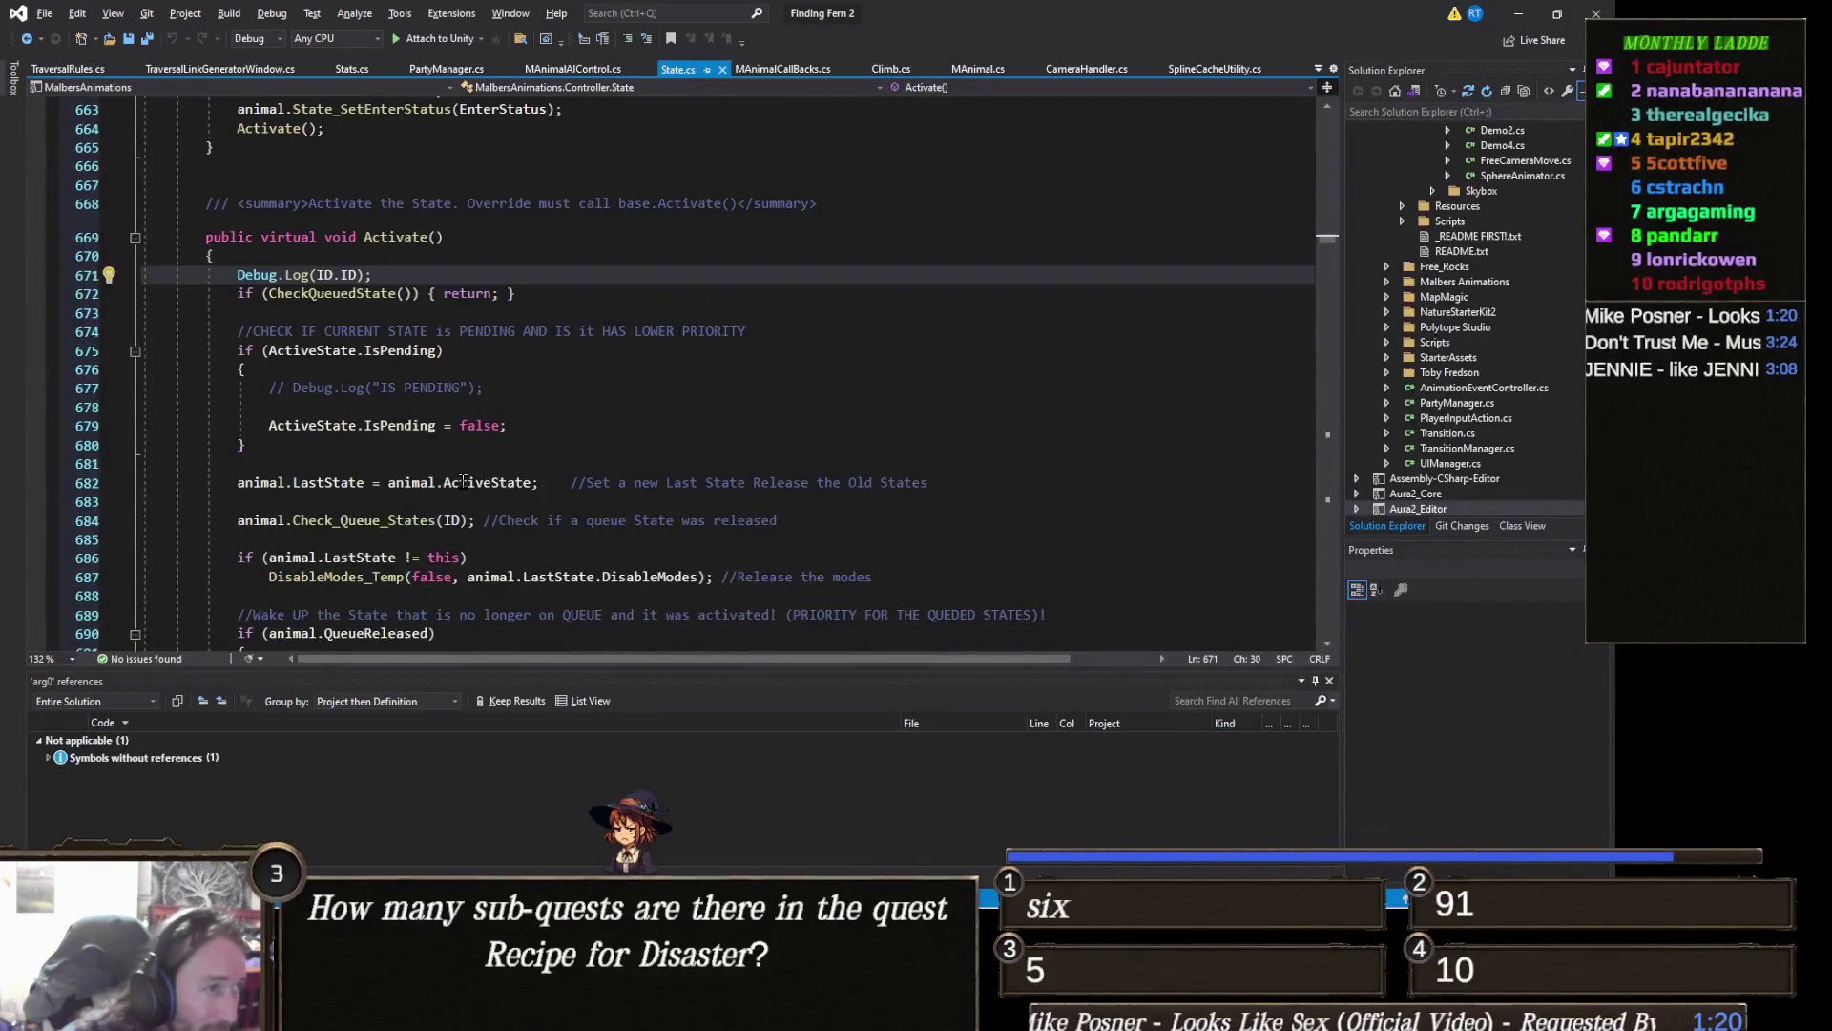
Step: Delete the Debug.Log(ID.ID) line from Activate and minimize Visual Studio back to Unity
triple_click(394, 273)
key("Delete")
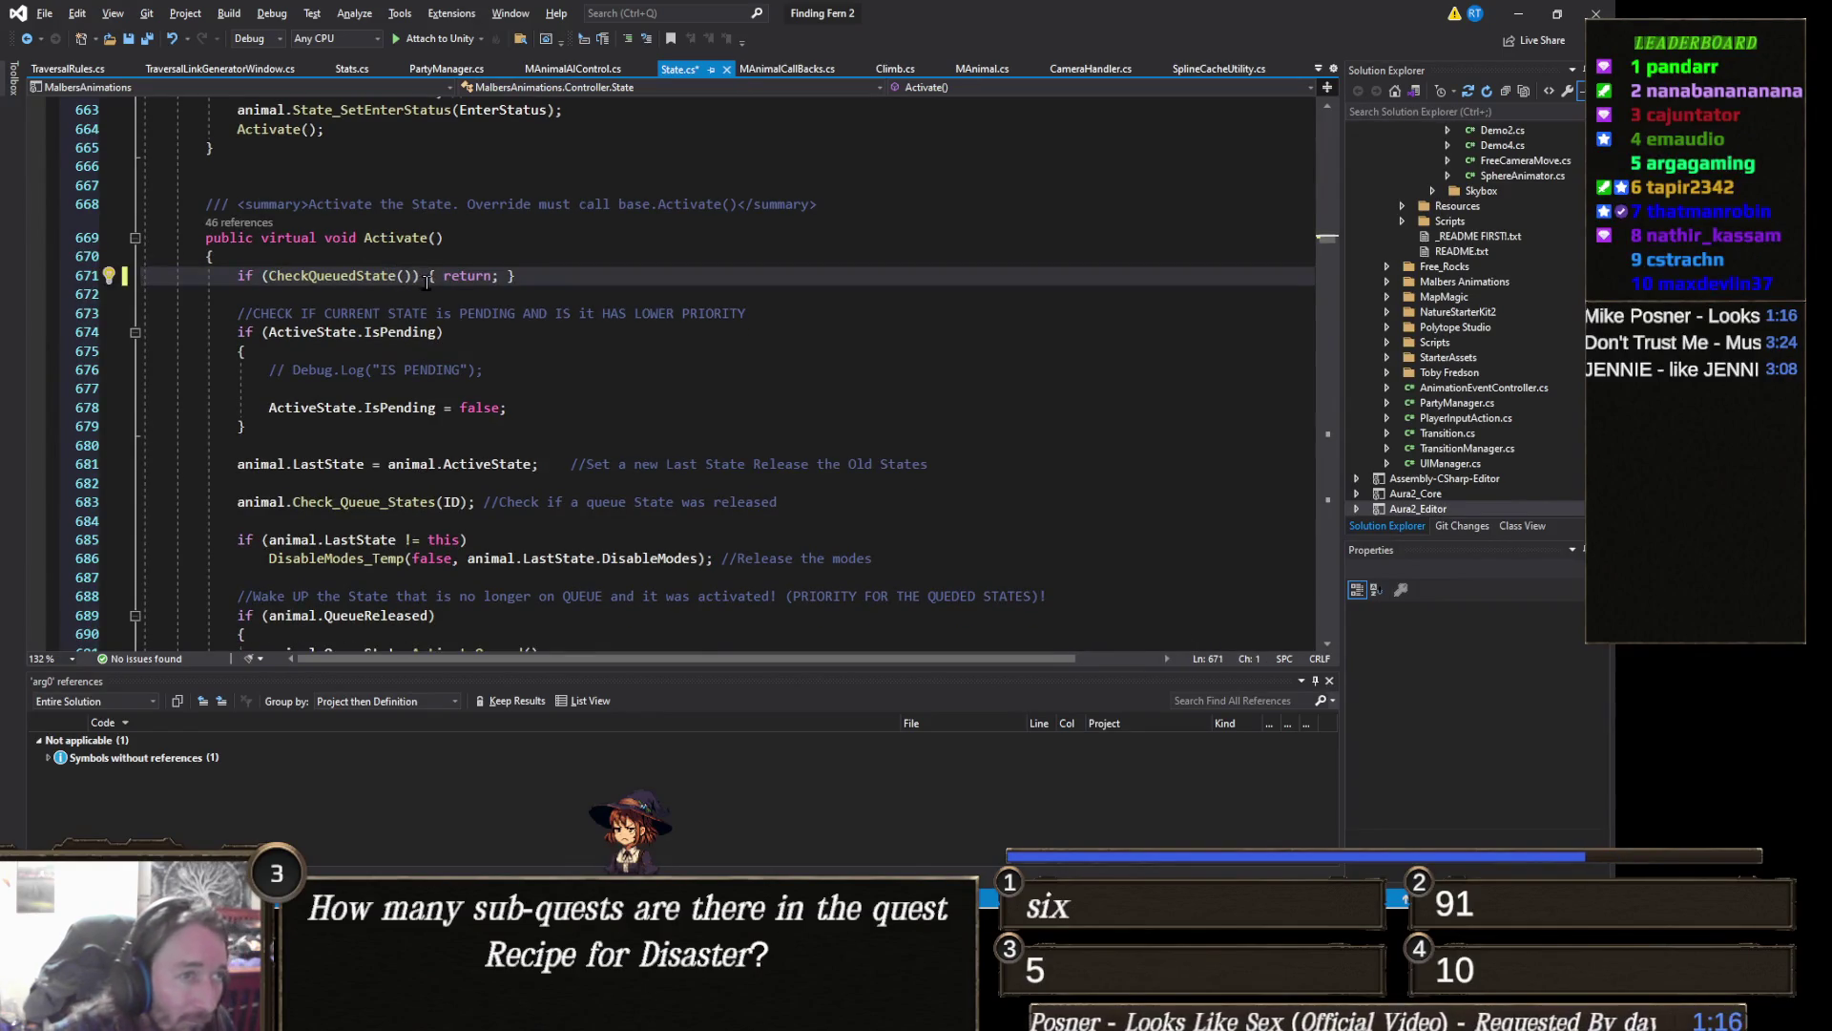
left_click(1514, 19)
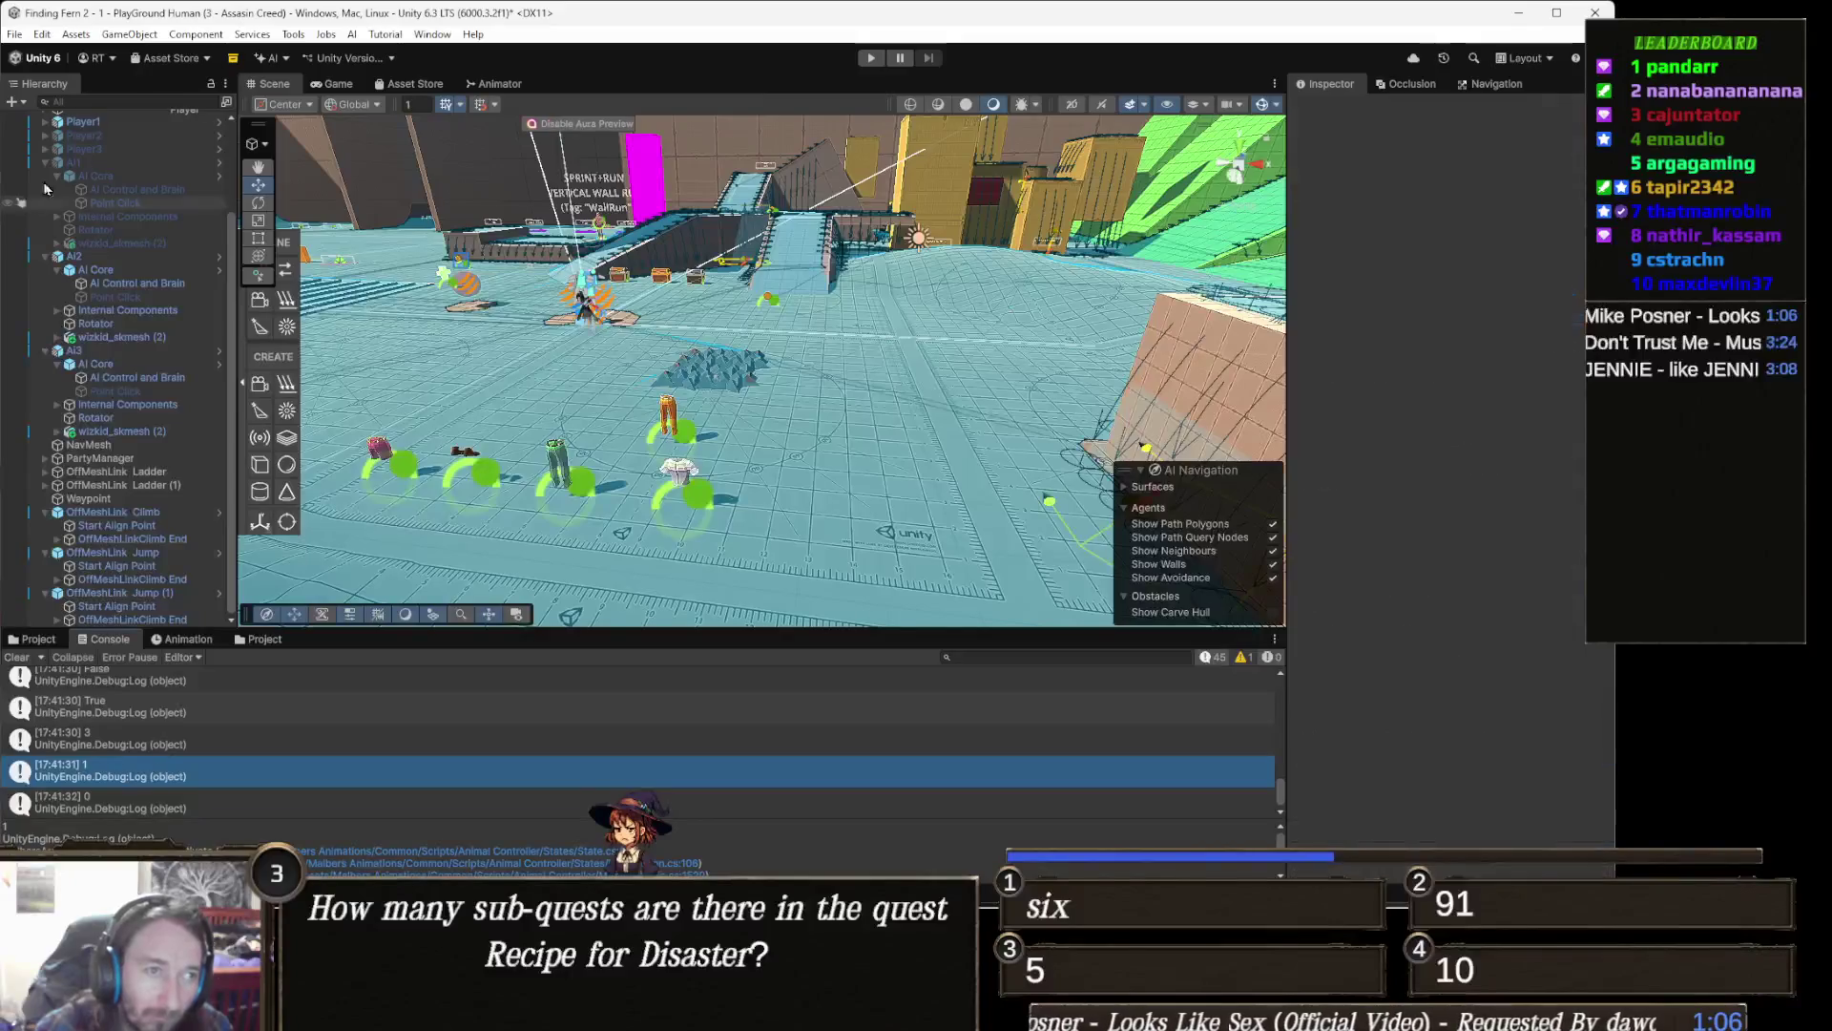
Step: Play the scene, run to the yellow wall and start climbing with E
left_click(872, 58)
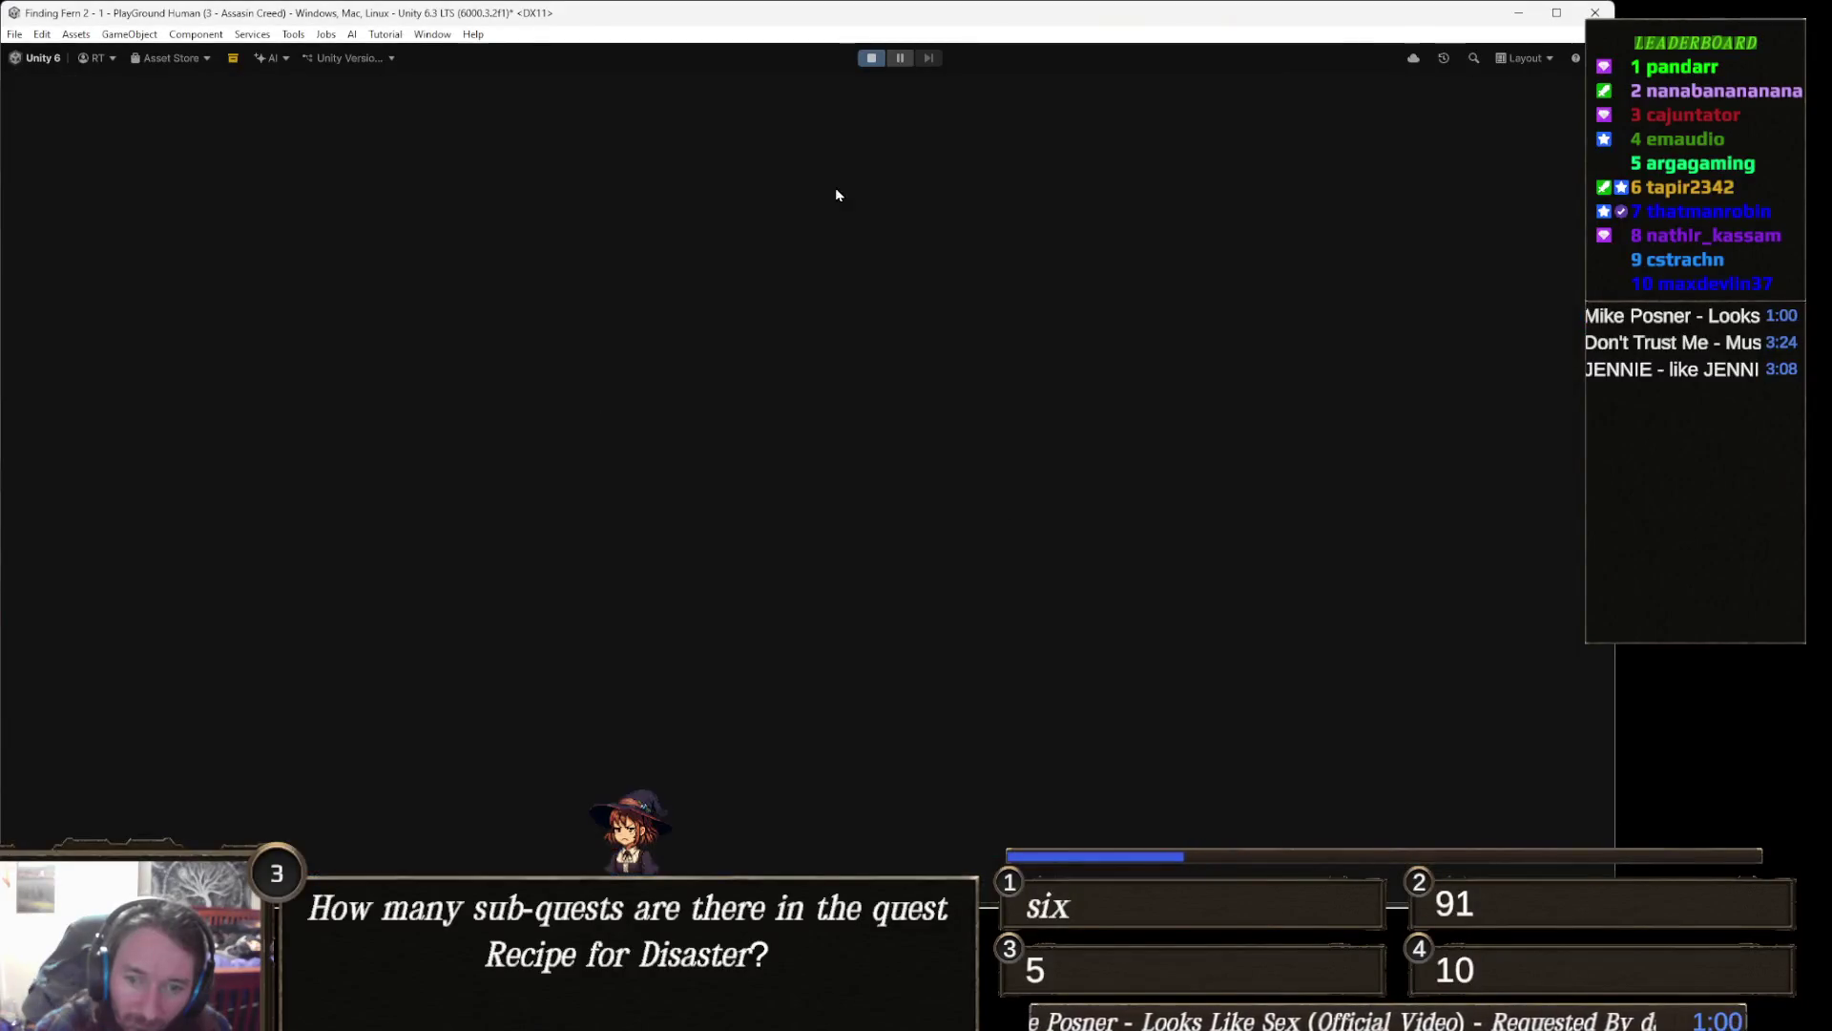
key("w")
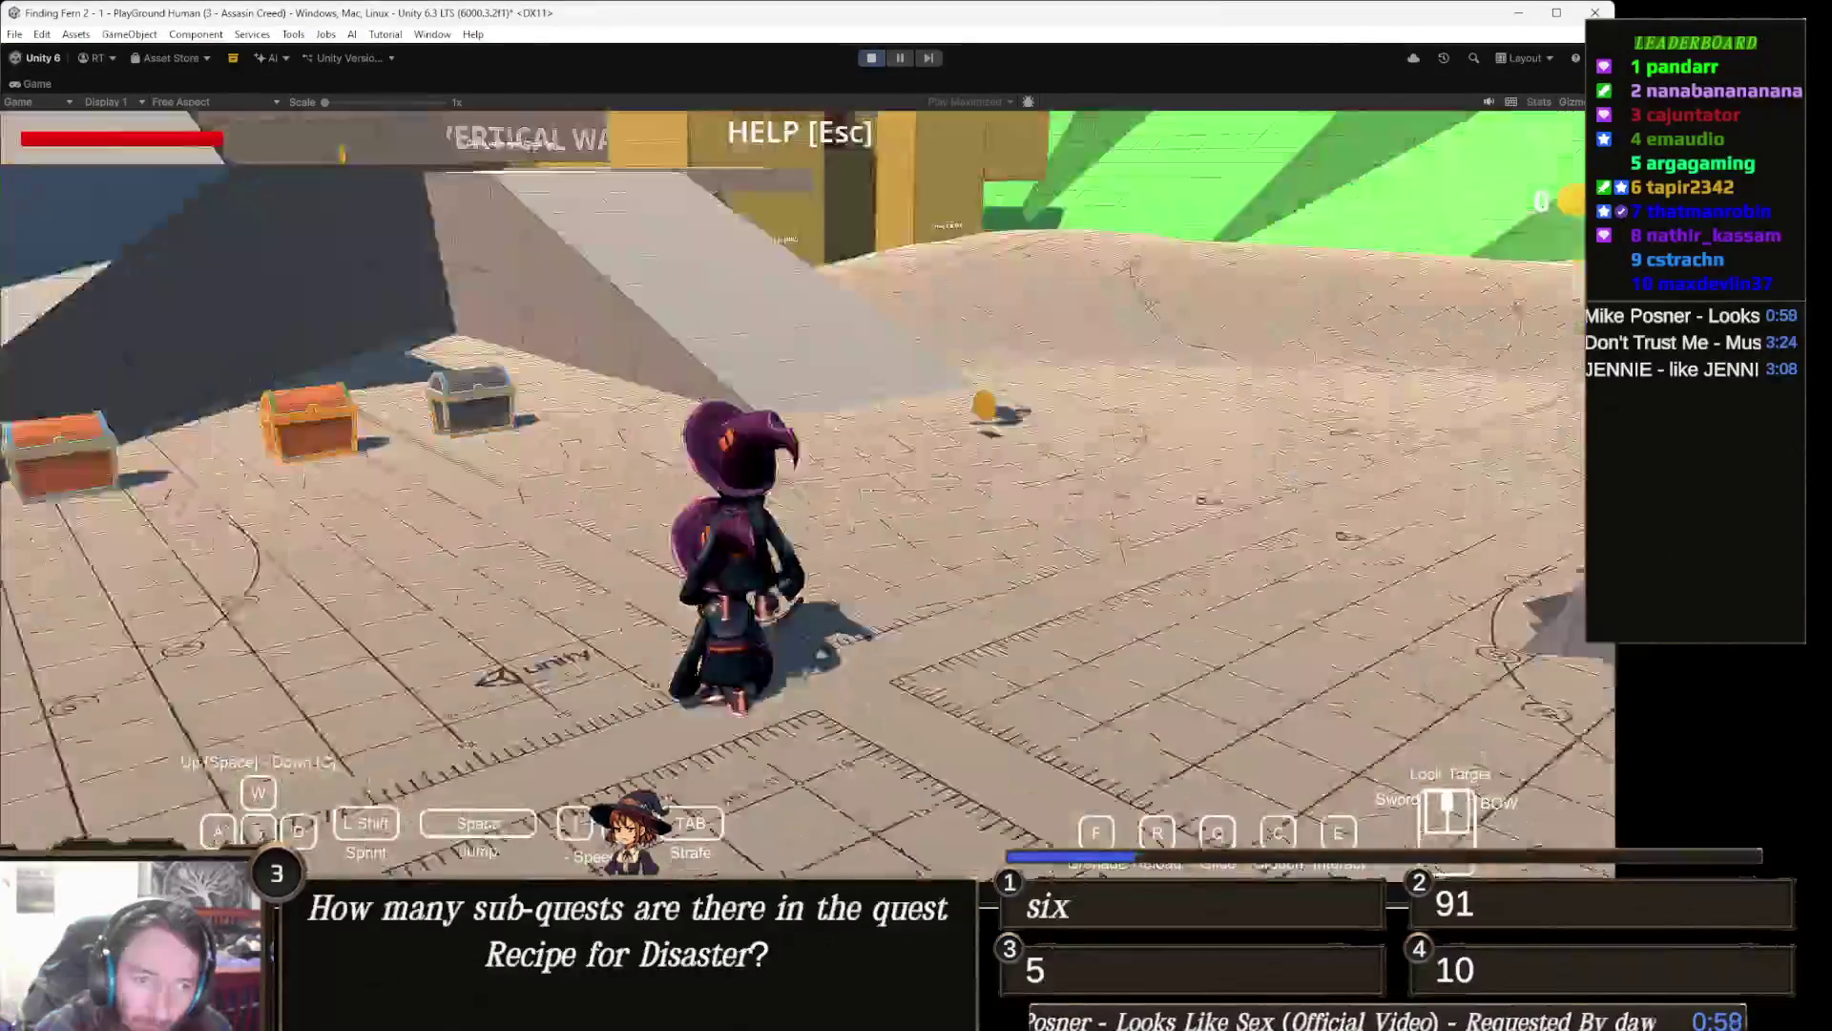
key("w")
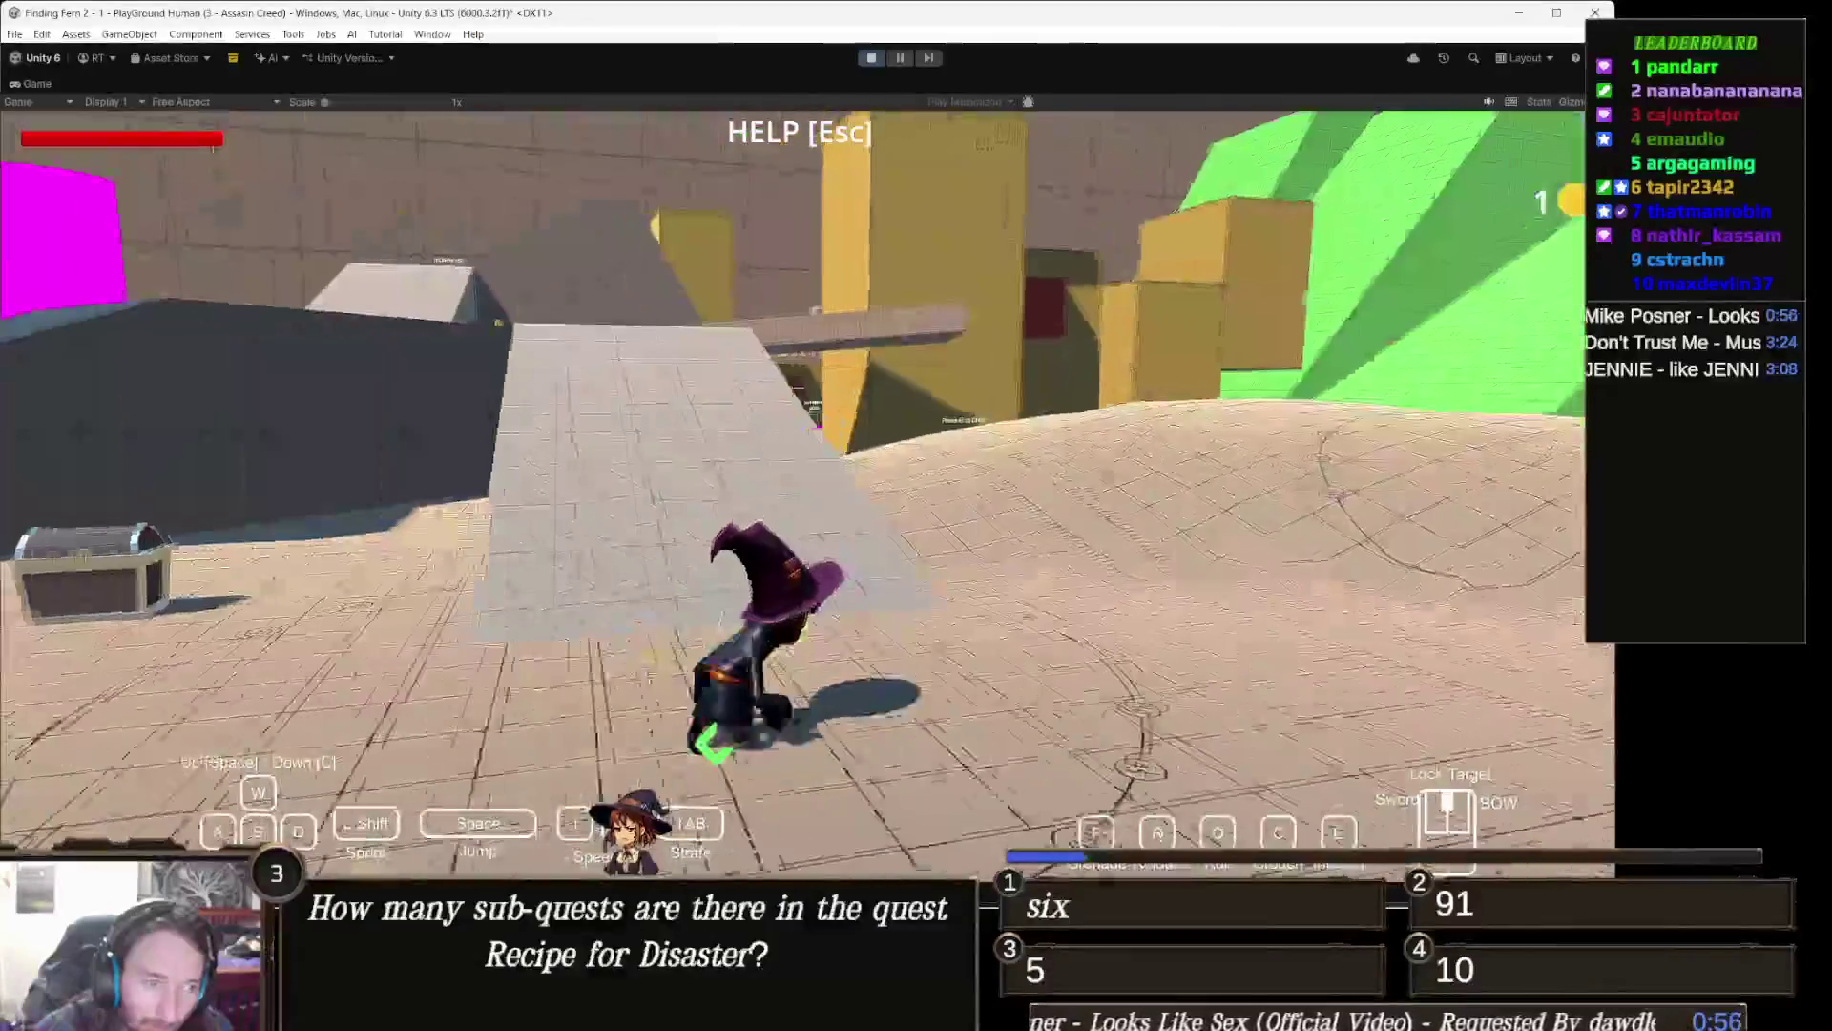
key("w")
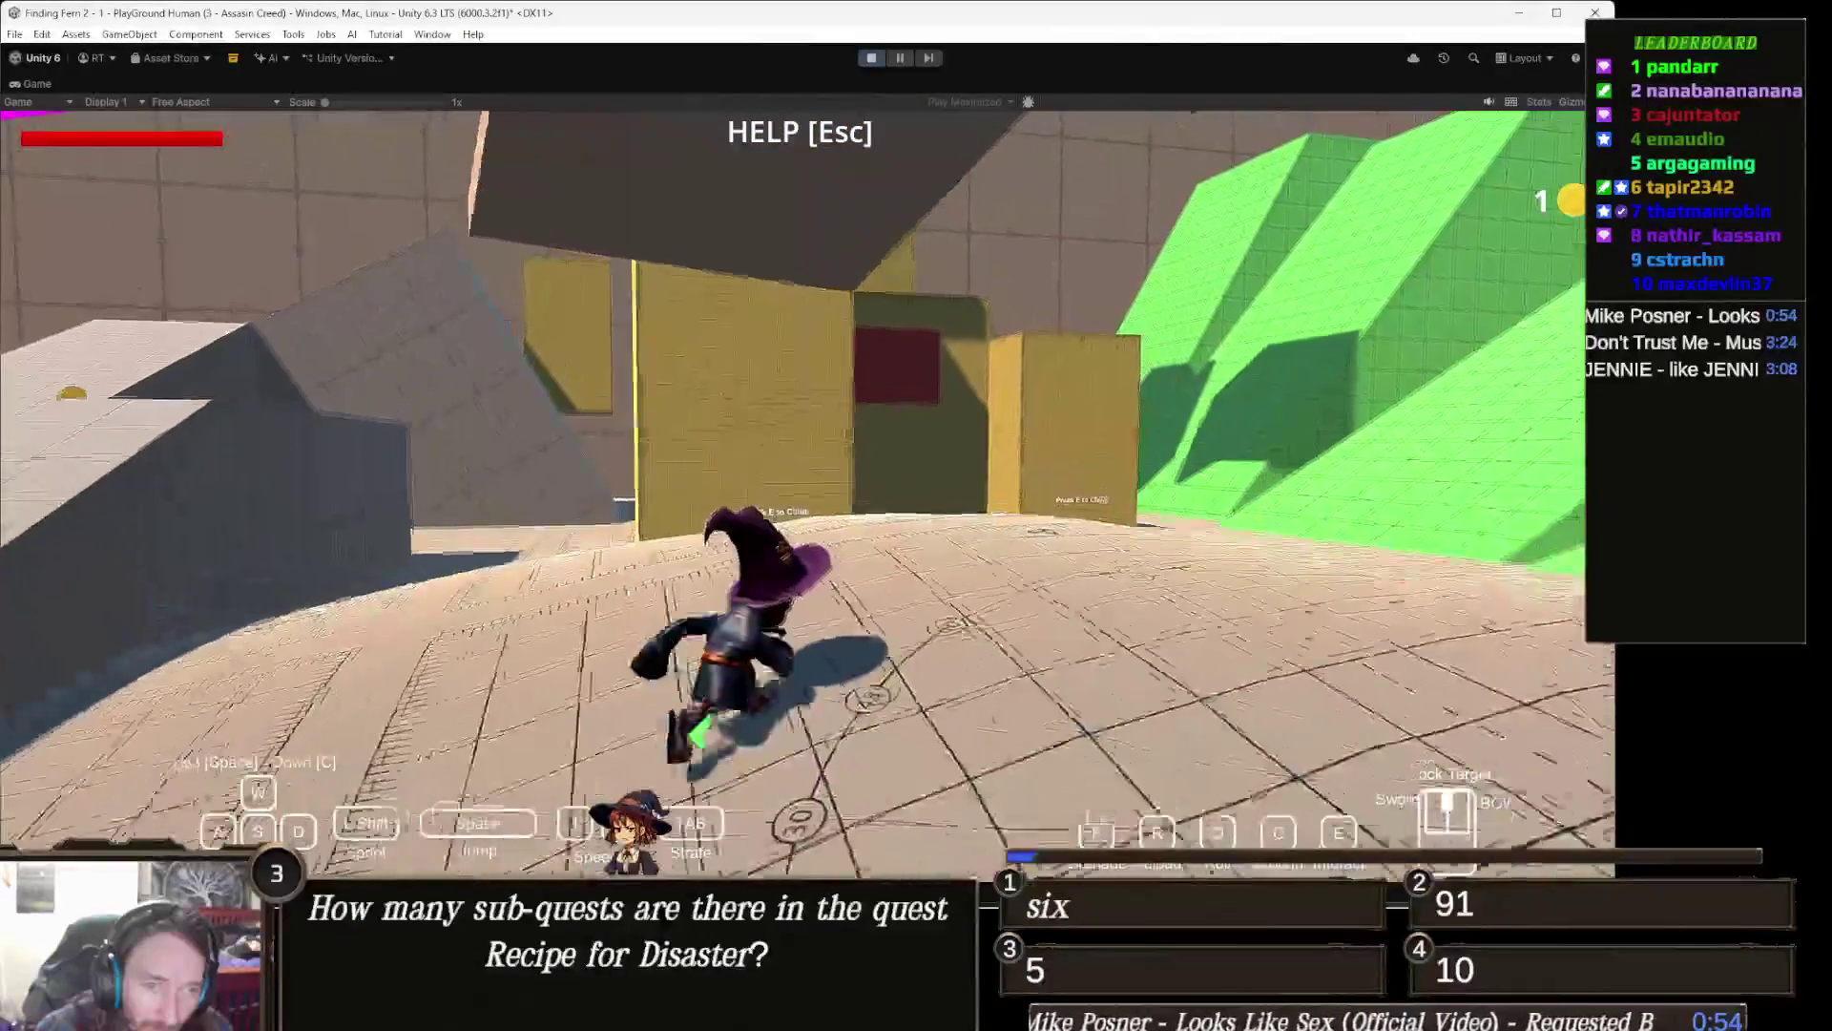
key("w")
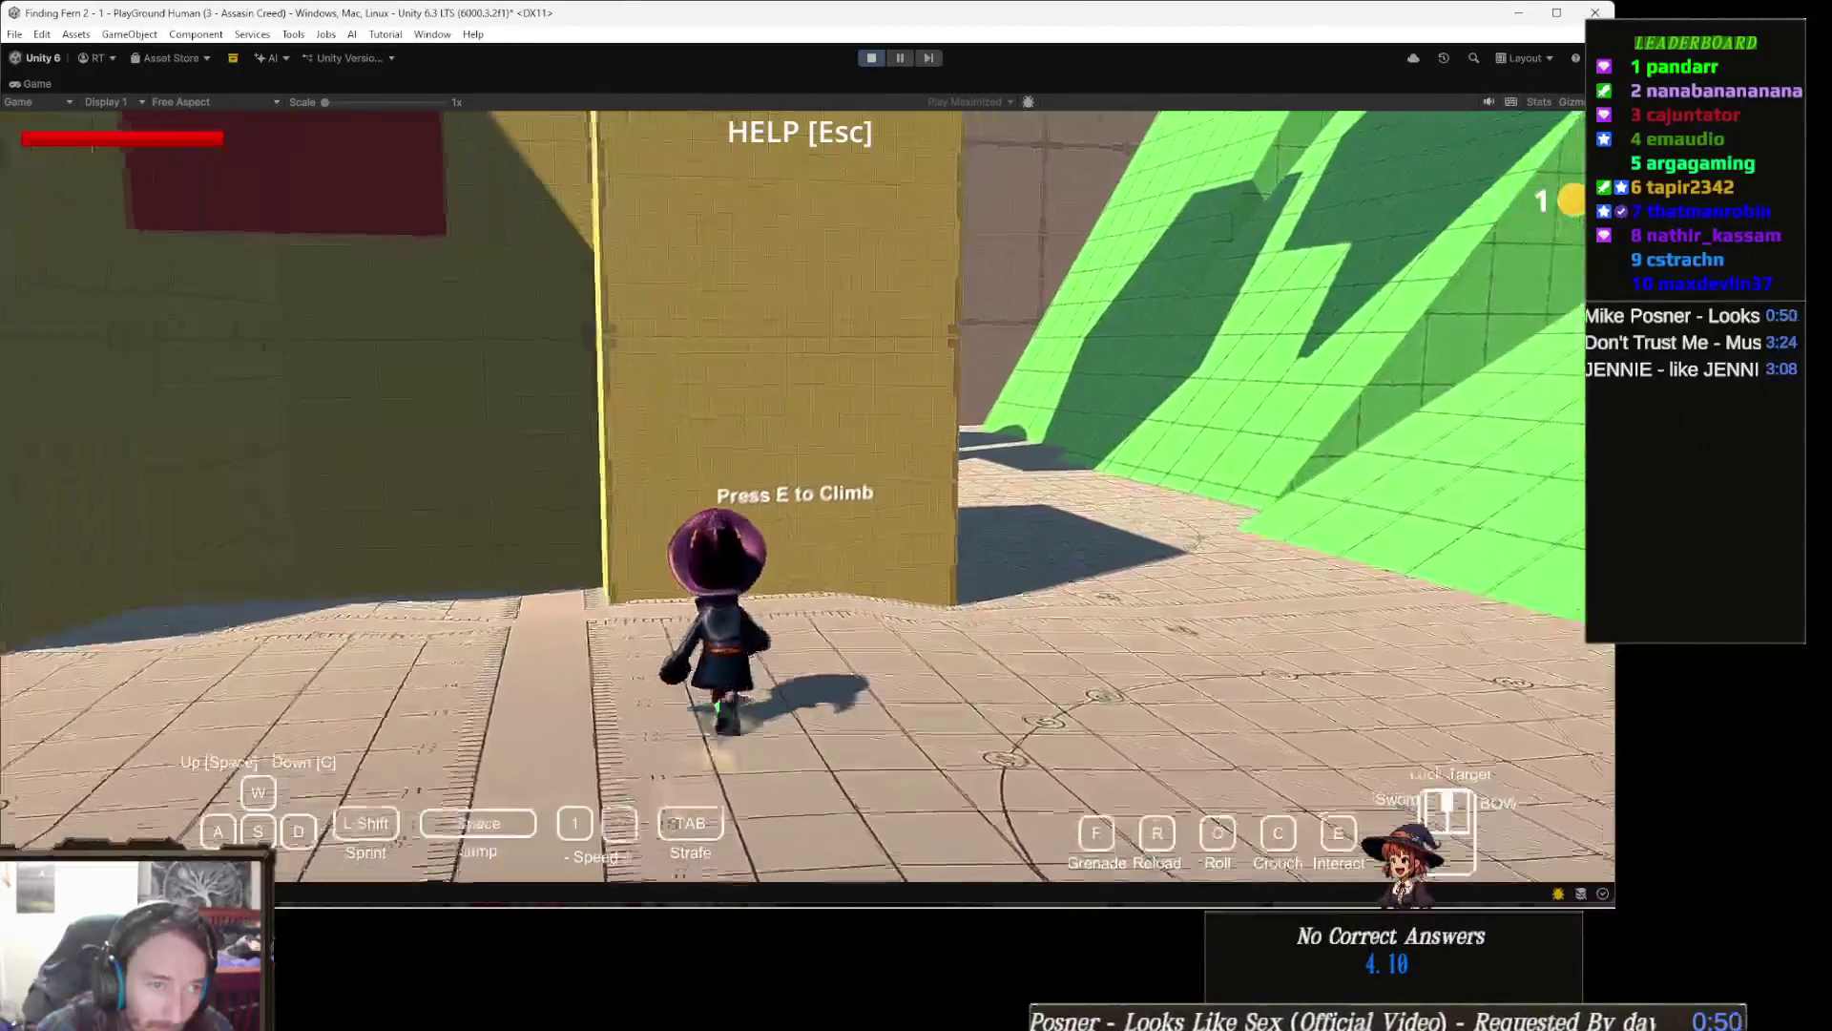
key("e")
Step: Climb onto the block top, stop play with Ctrl+P, and switch to the code editor
key("w")
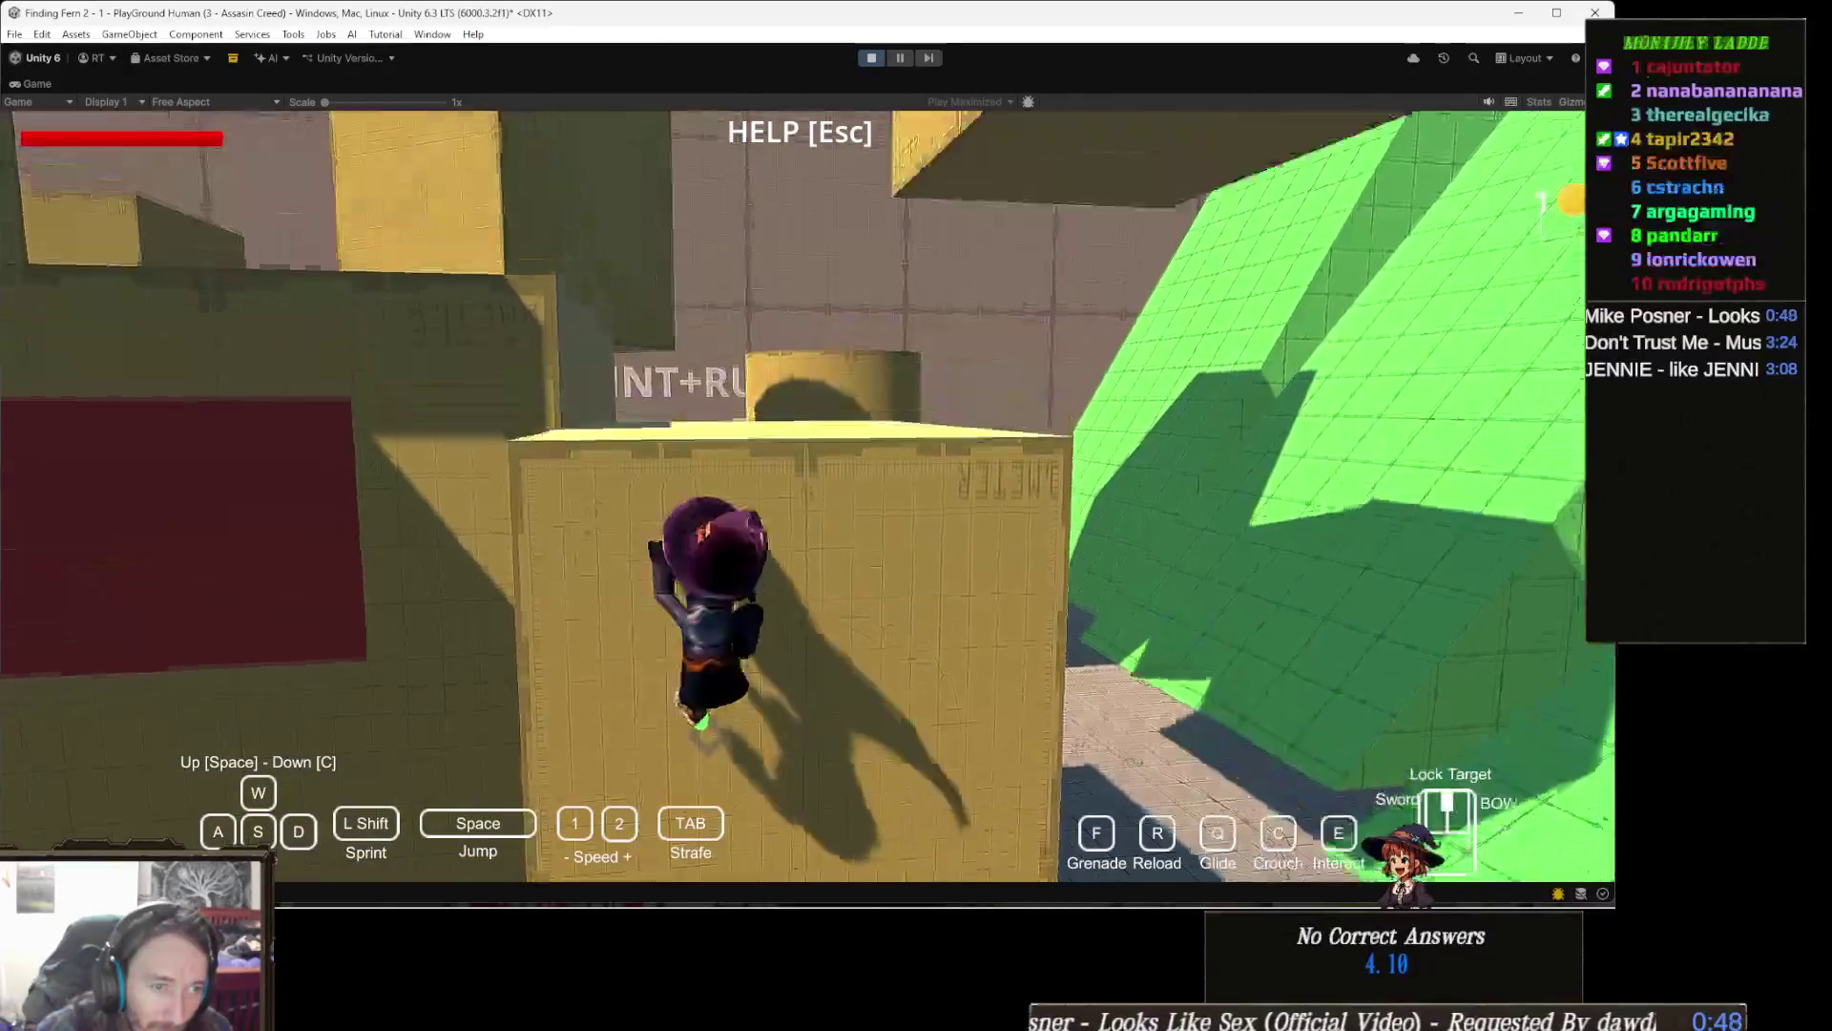
key("w")
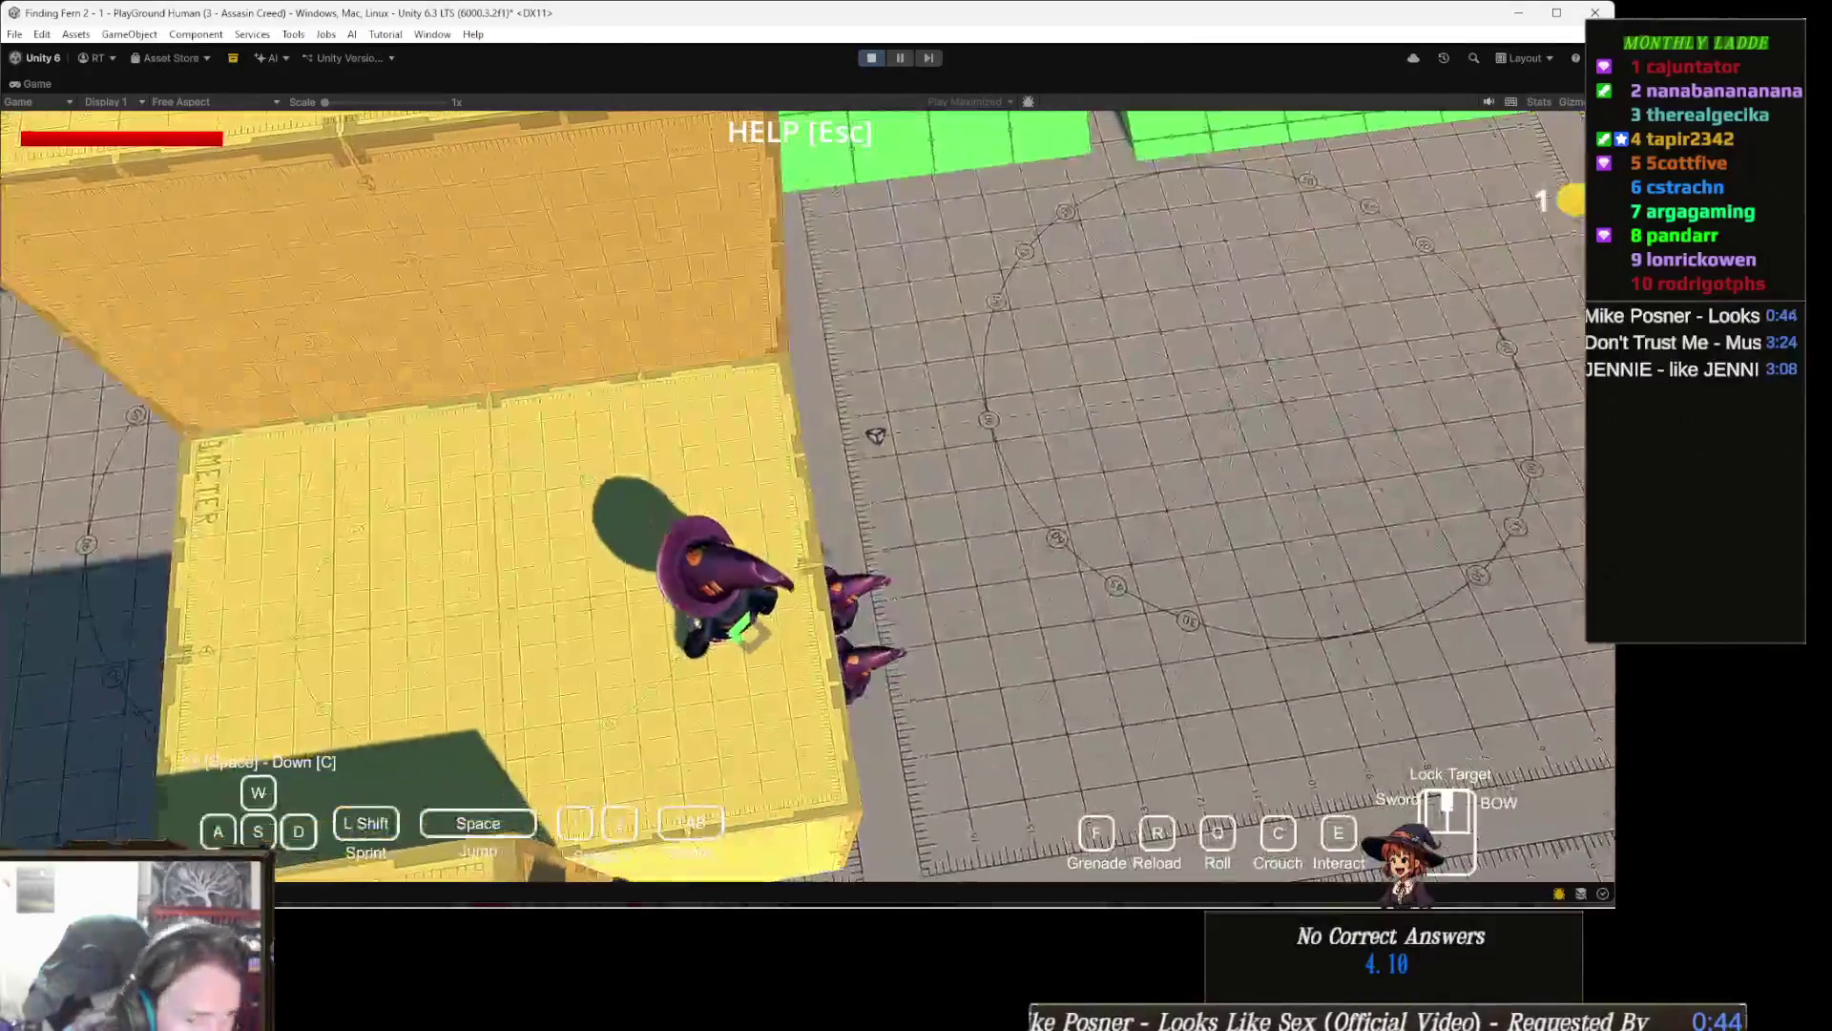
key("w")
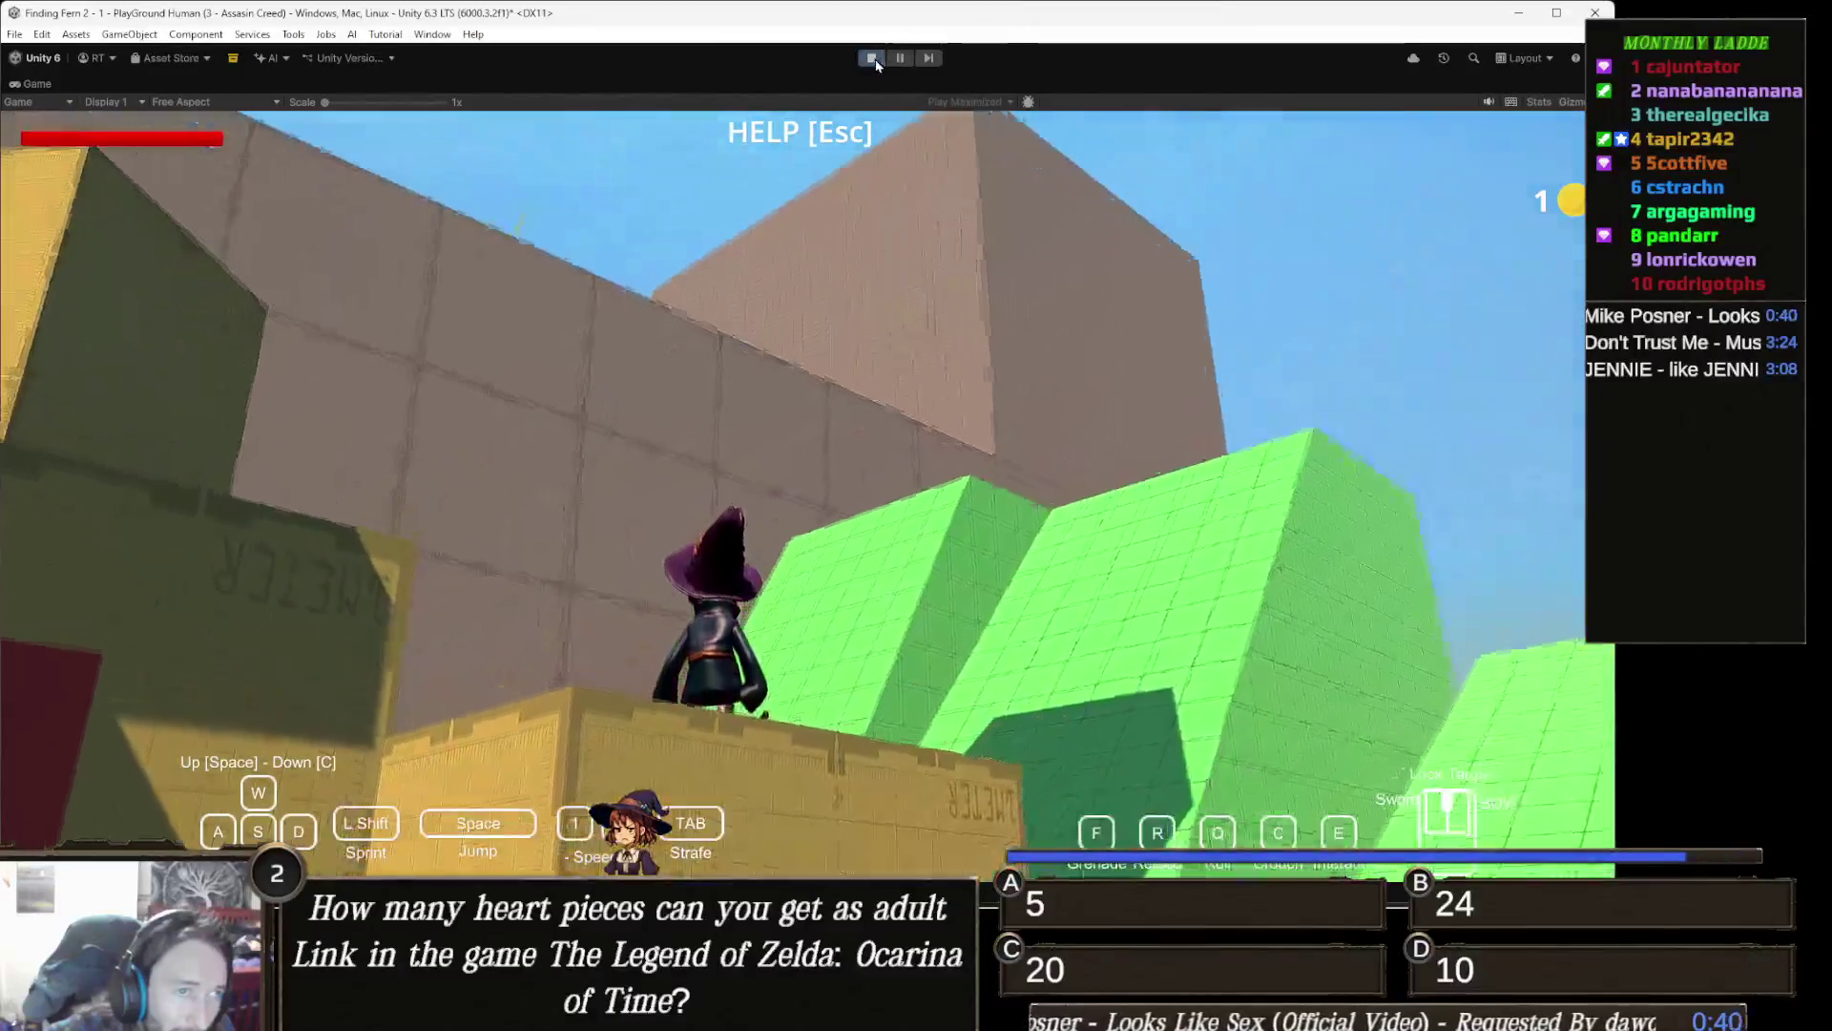
key("ctrl+p")
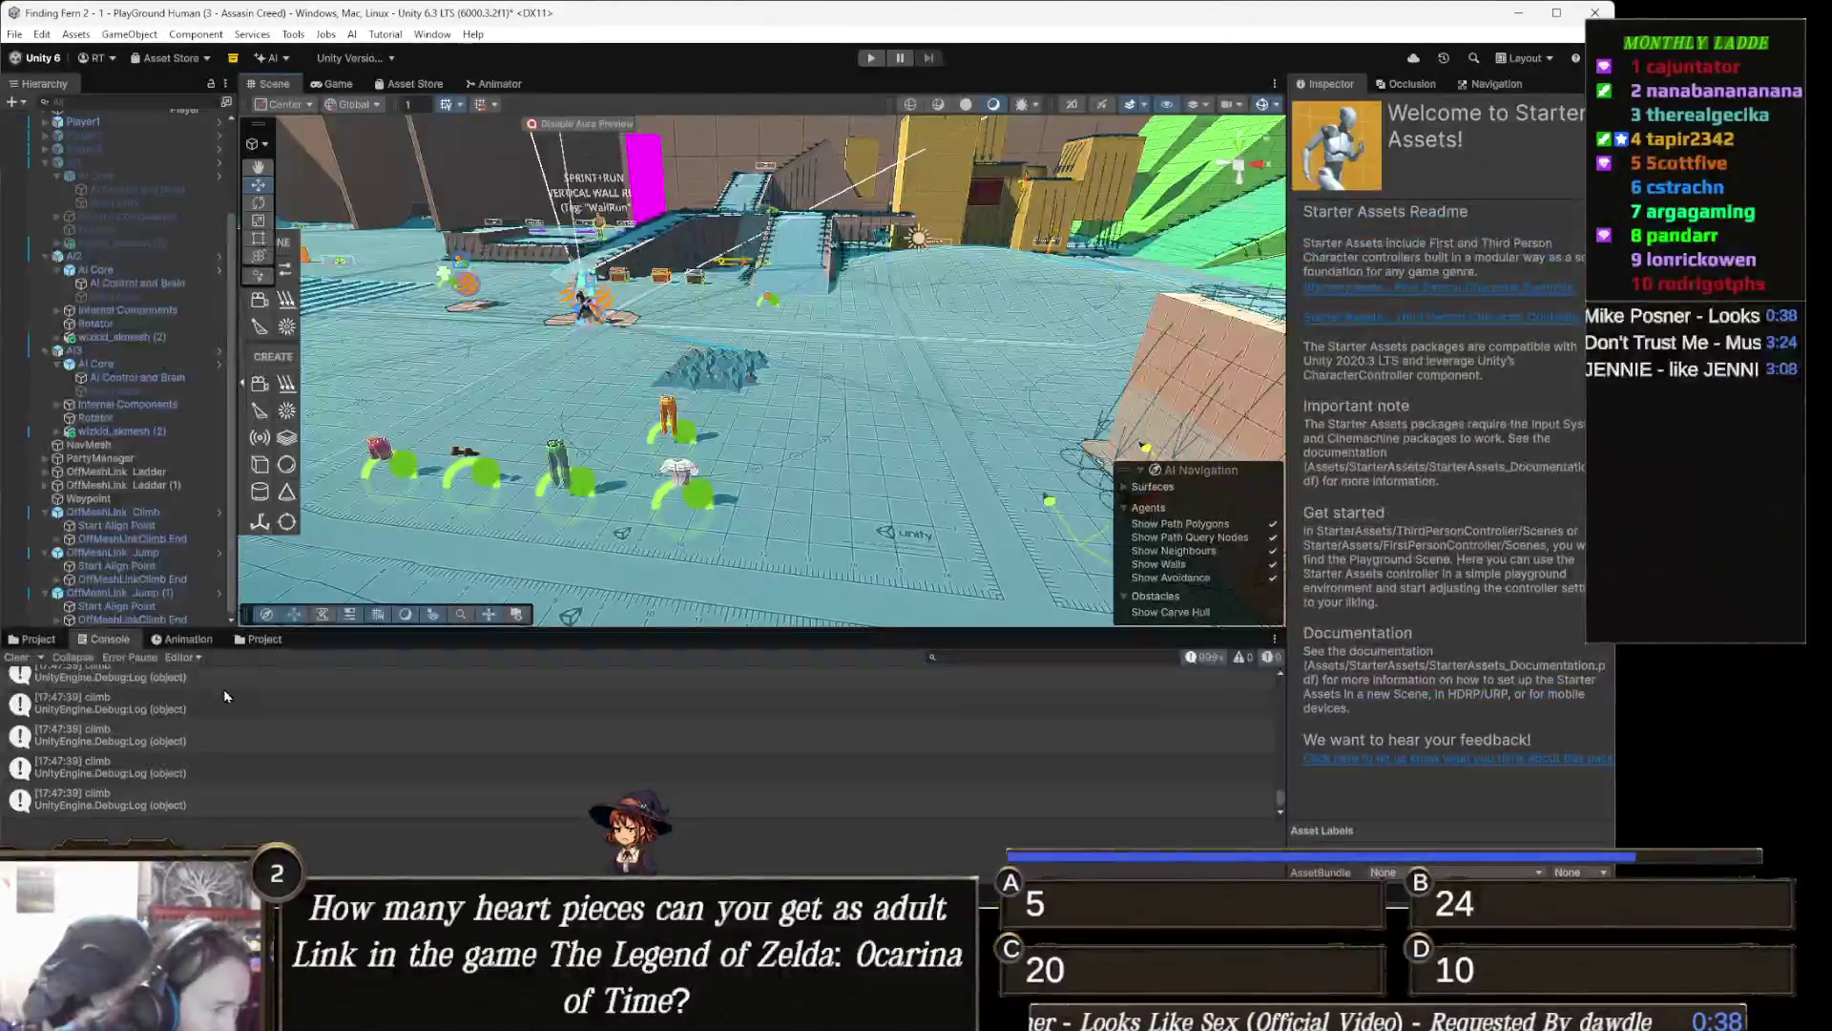
key("alt+Tab")
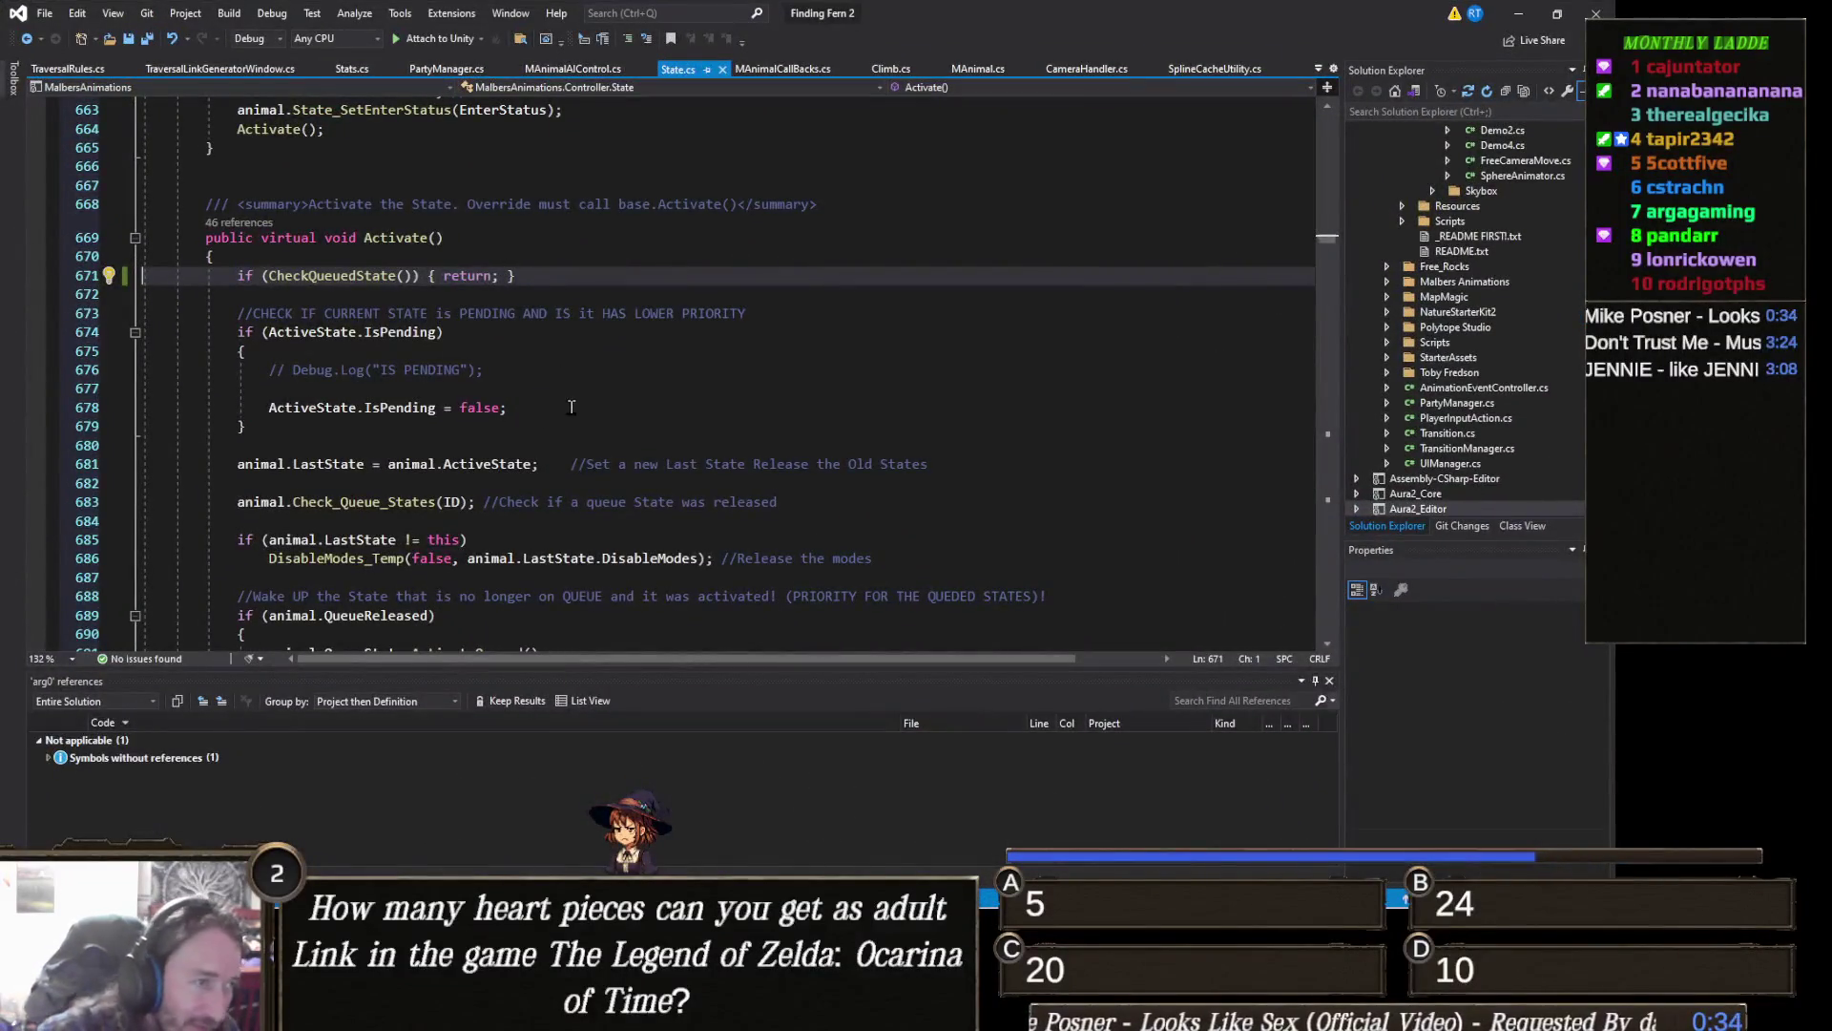
Step: Add an unfinished animal.input line below Debug.Log("climb") in the Climb branch, checking AbilityQueueInput in IntelliSense
left_click(569, 68)
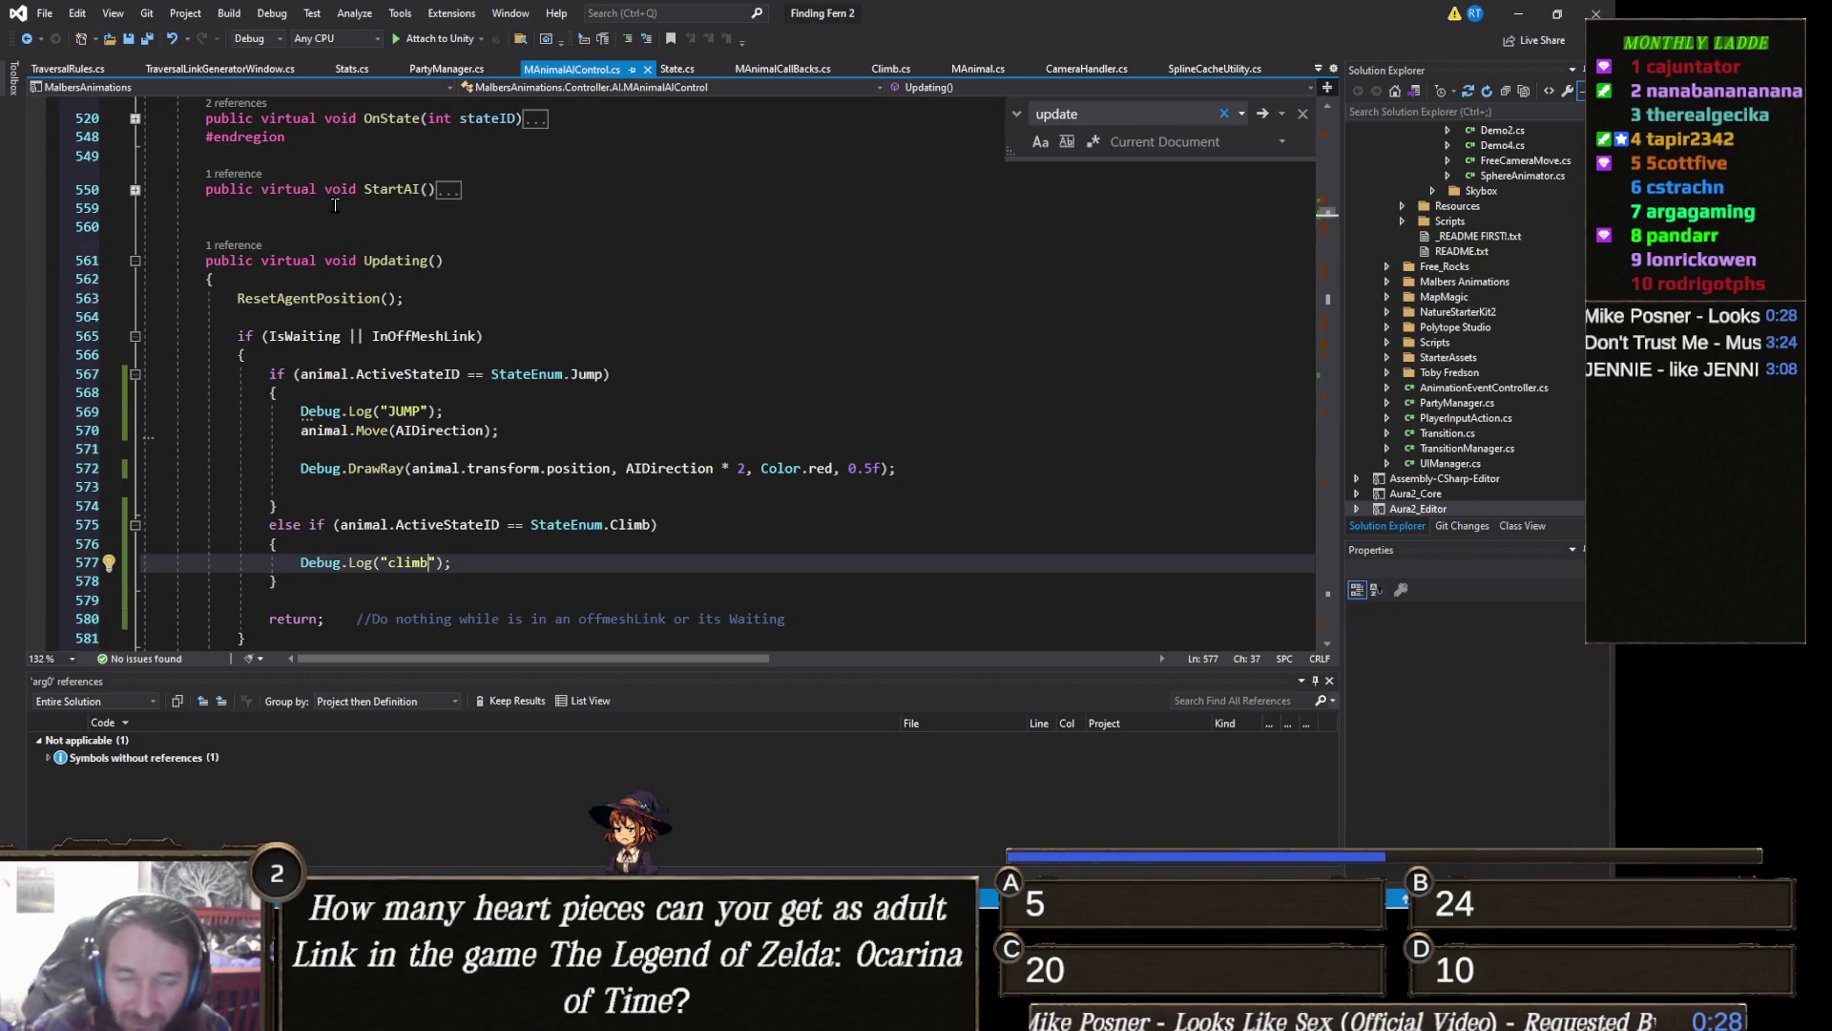
left_click(504, 564)
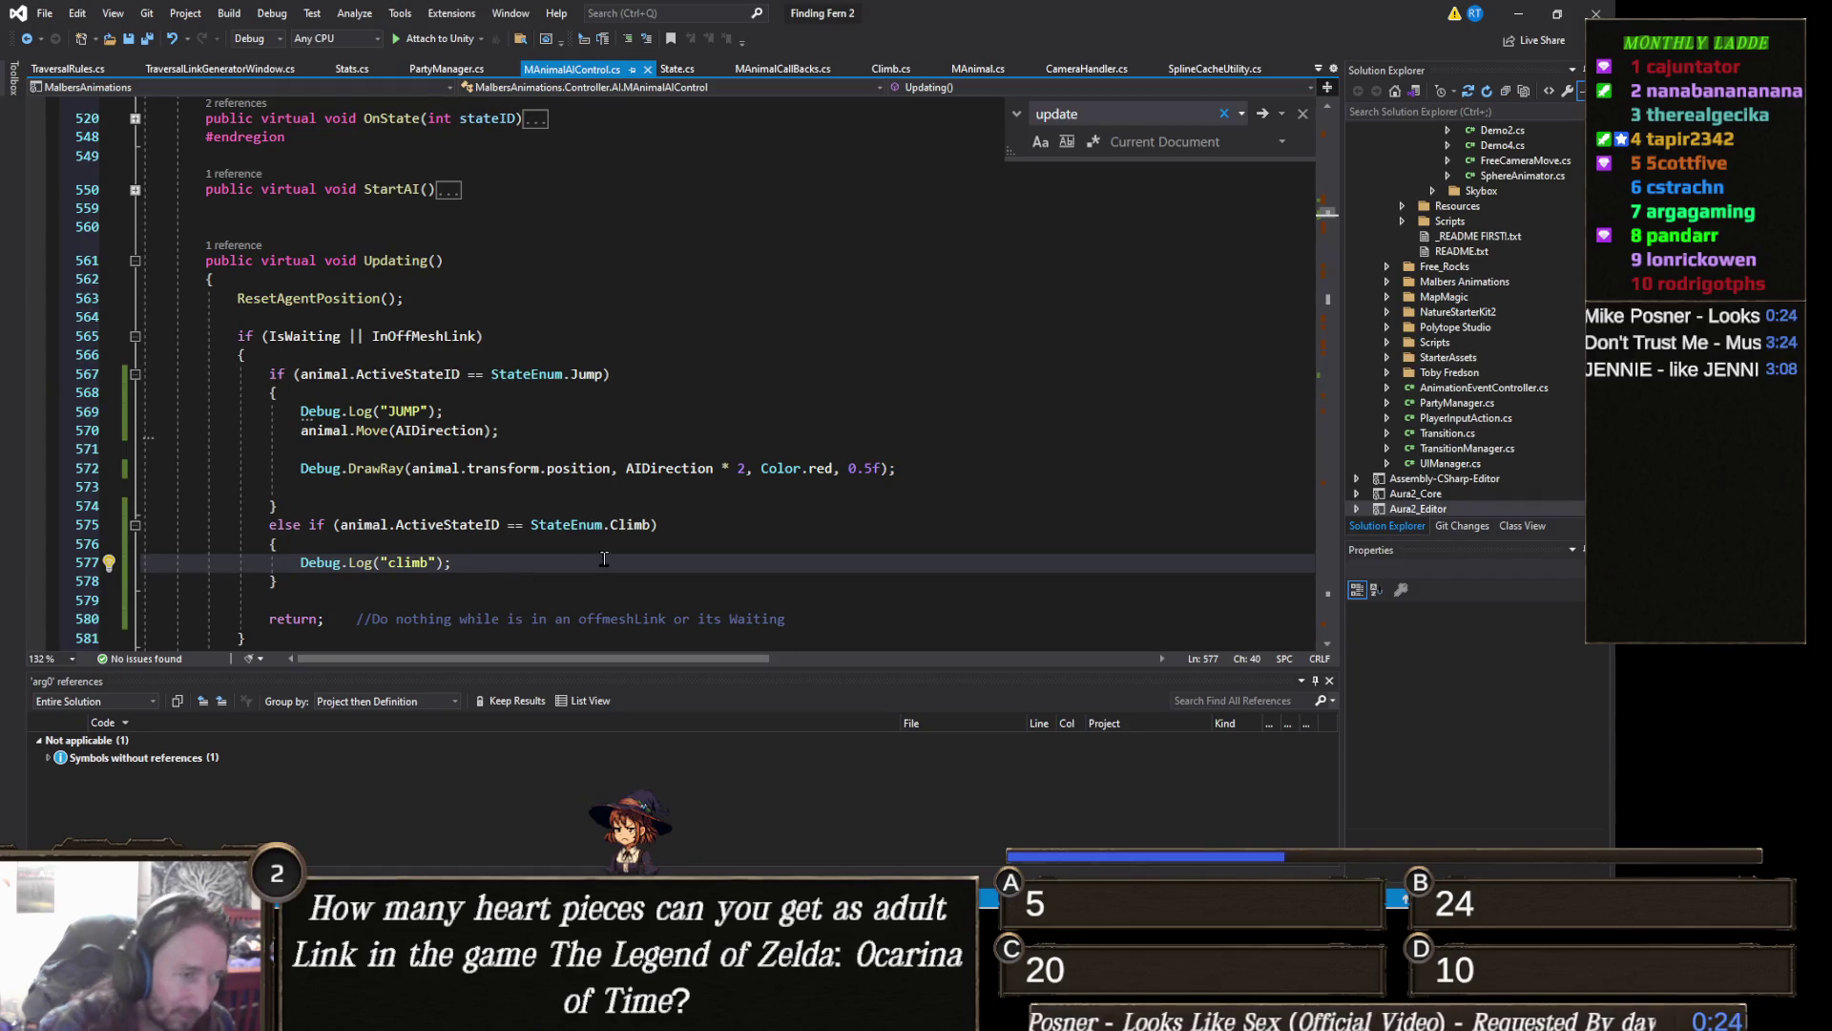
key("Return")
type("ani")
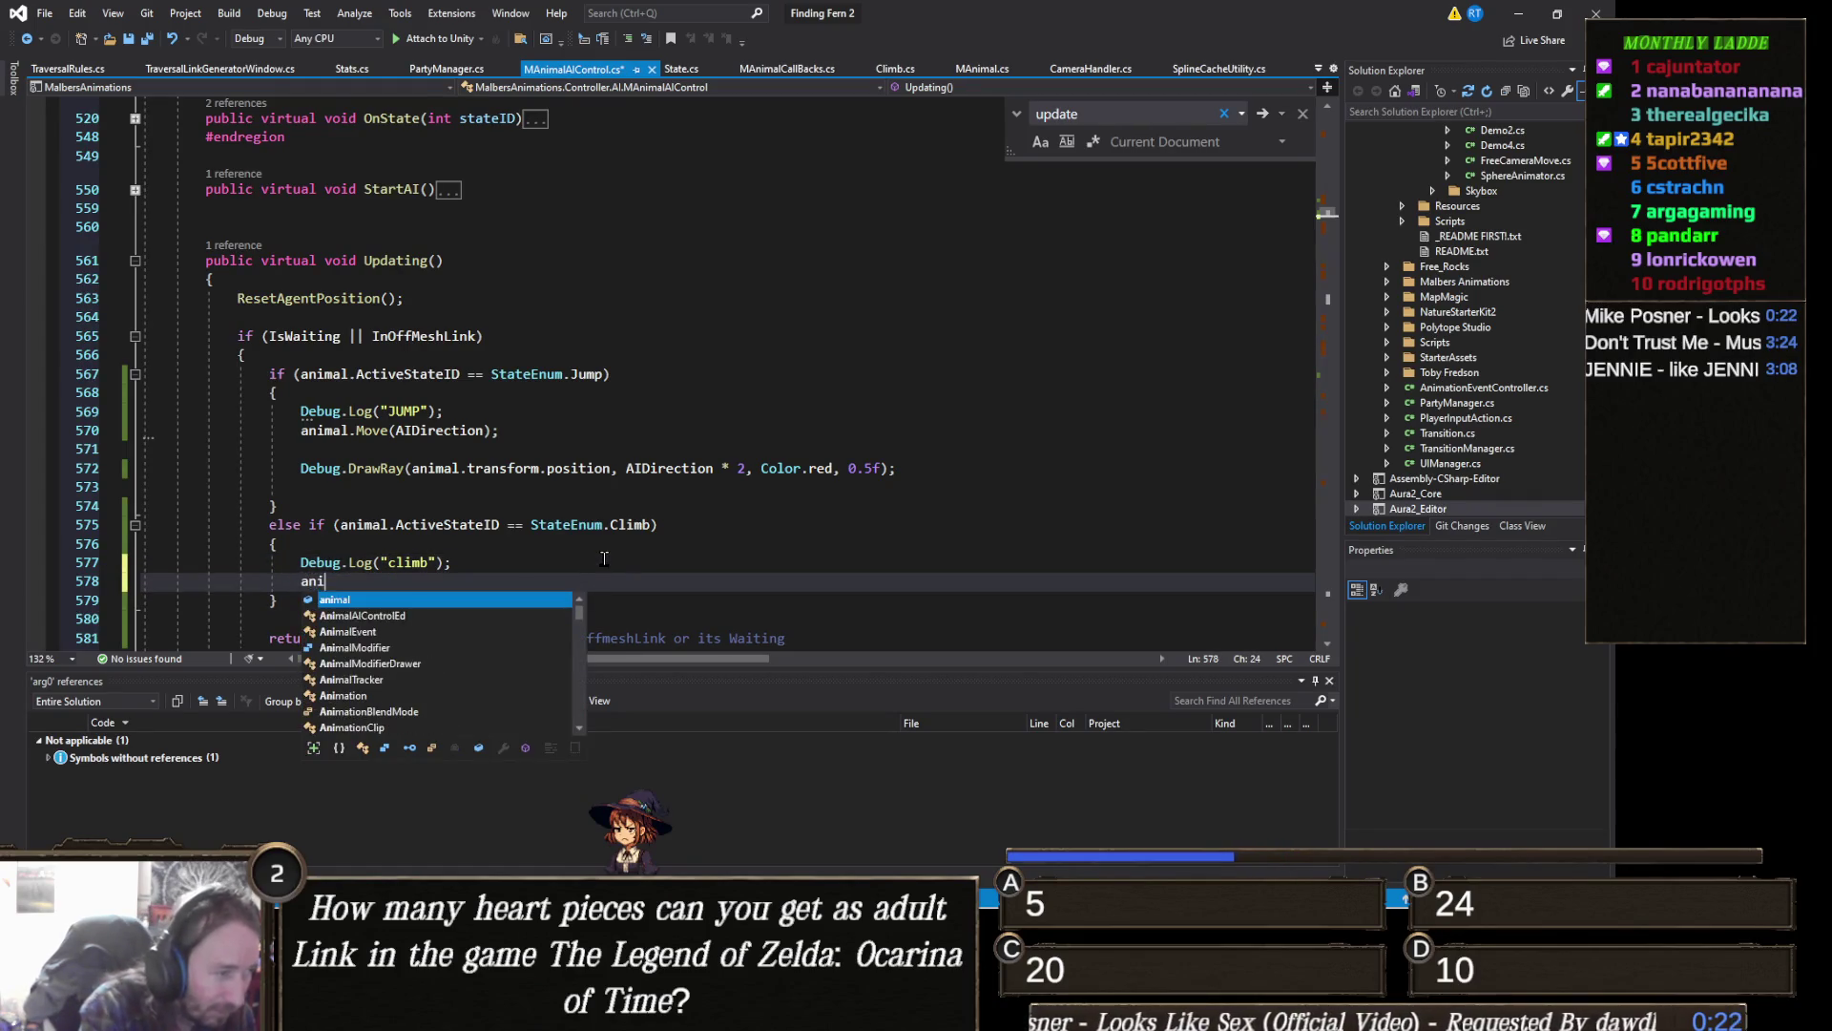
type("mal.")
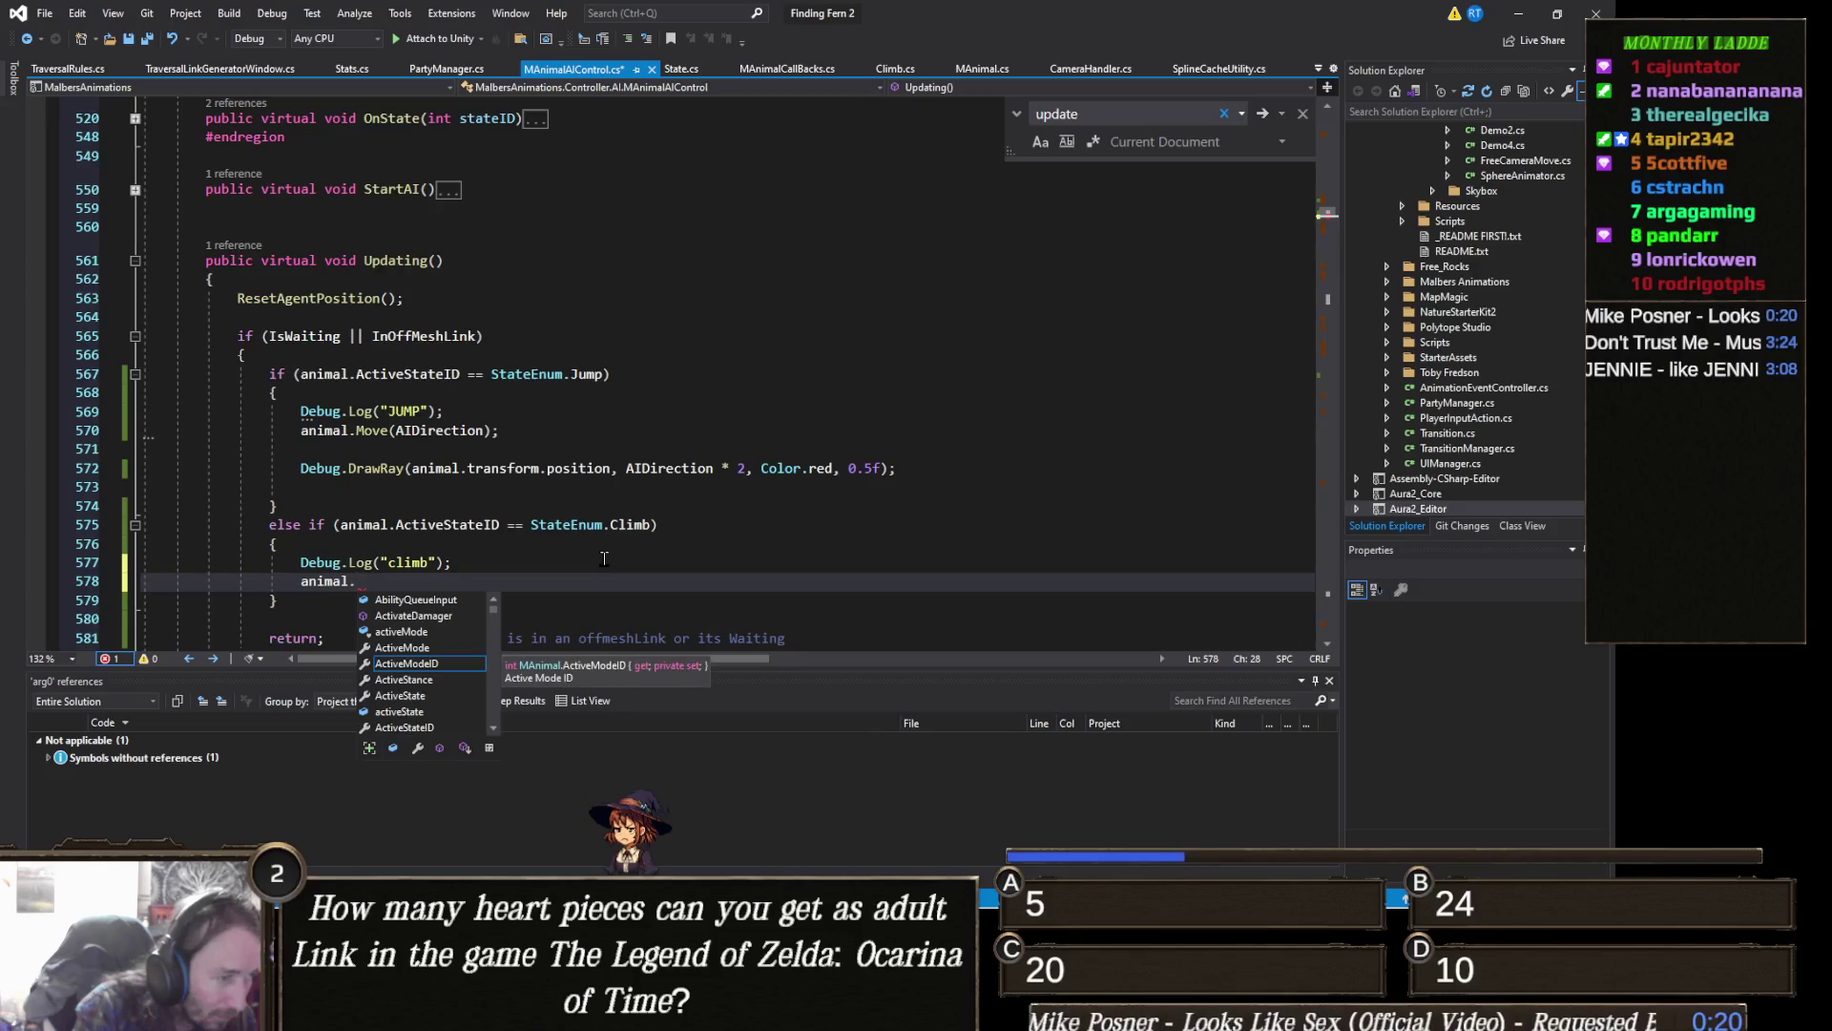
type("input")
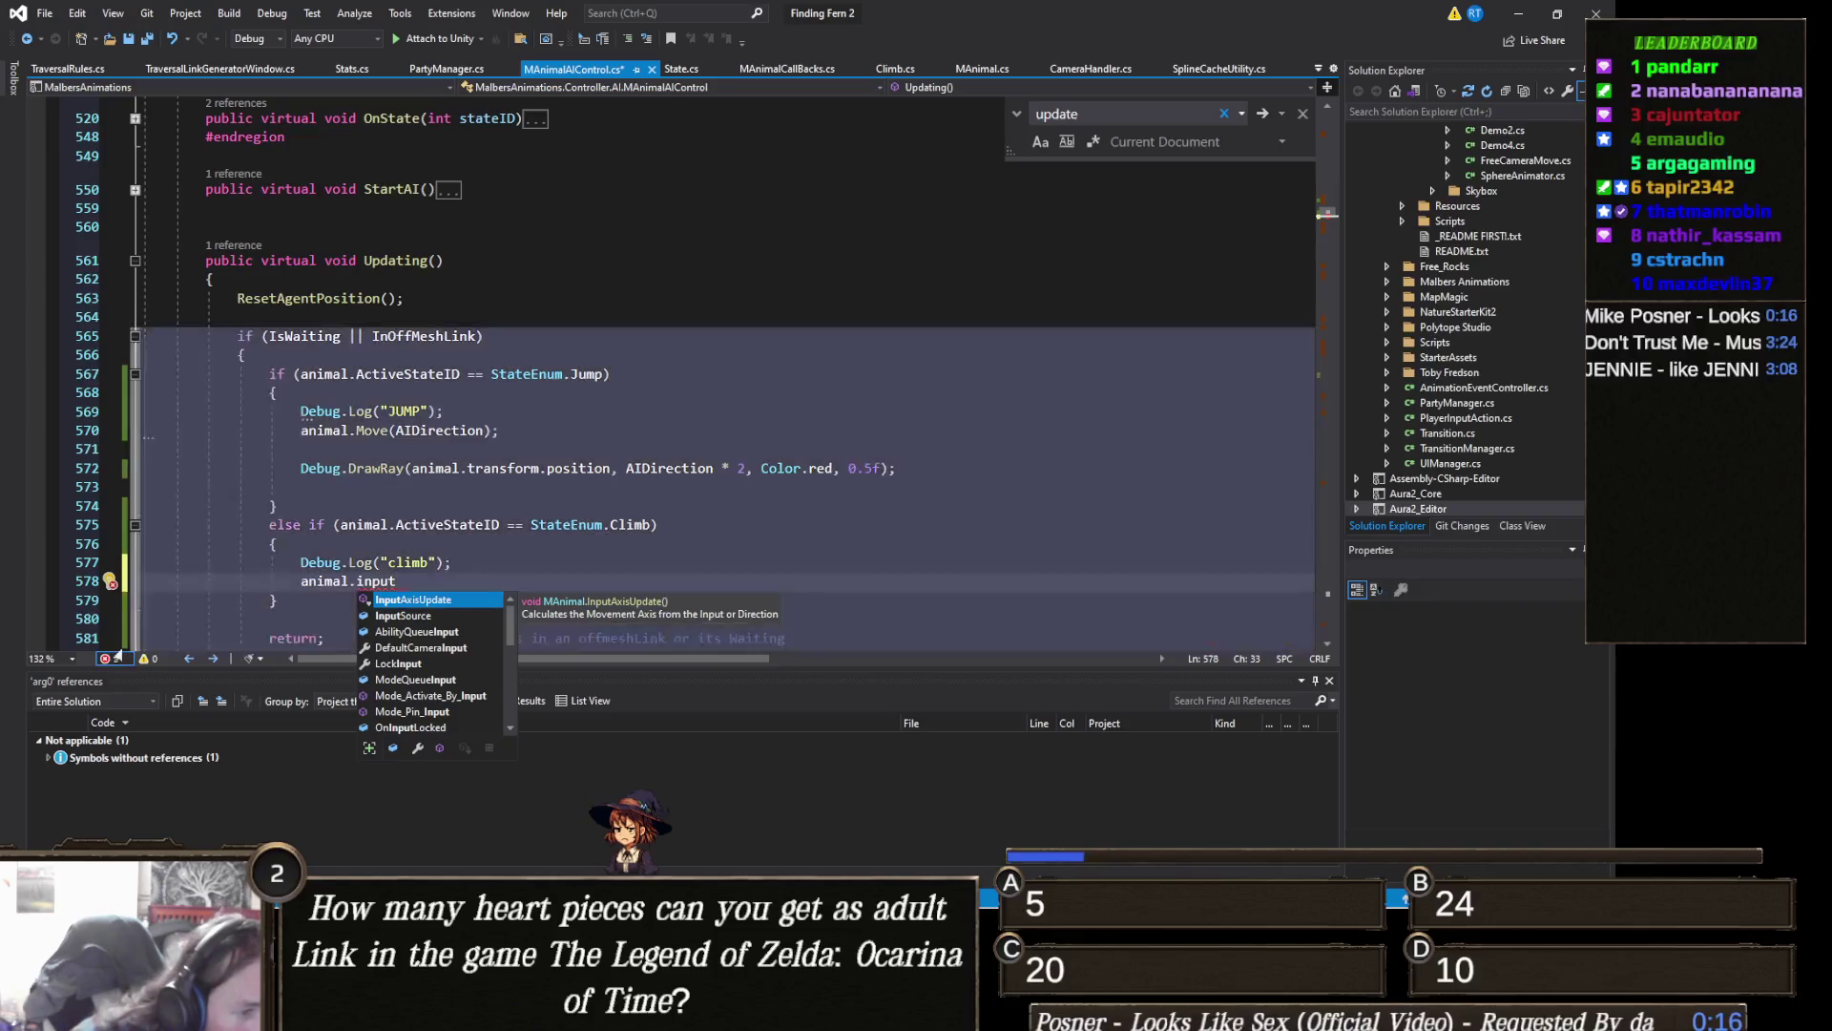
left_click(450, 635)
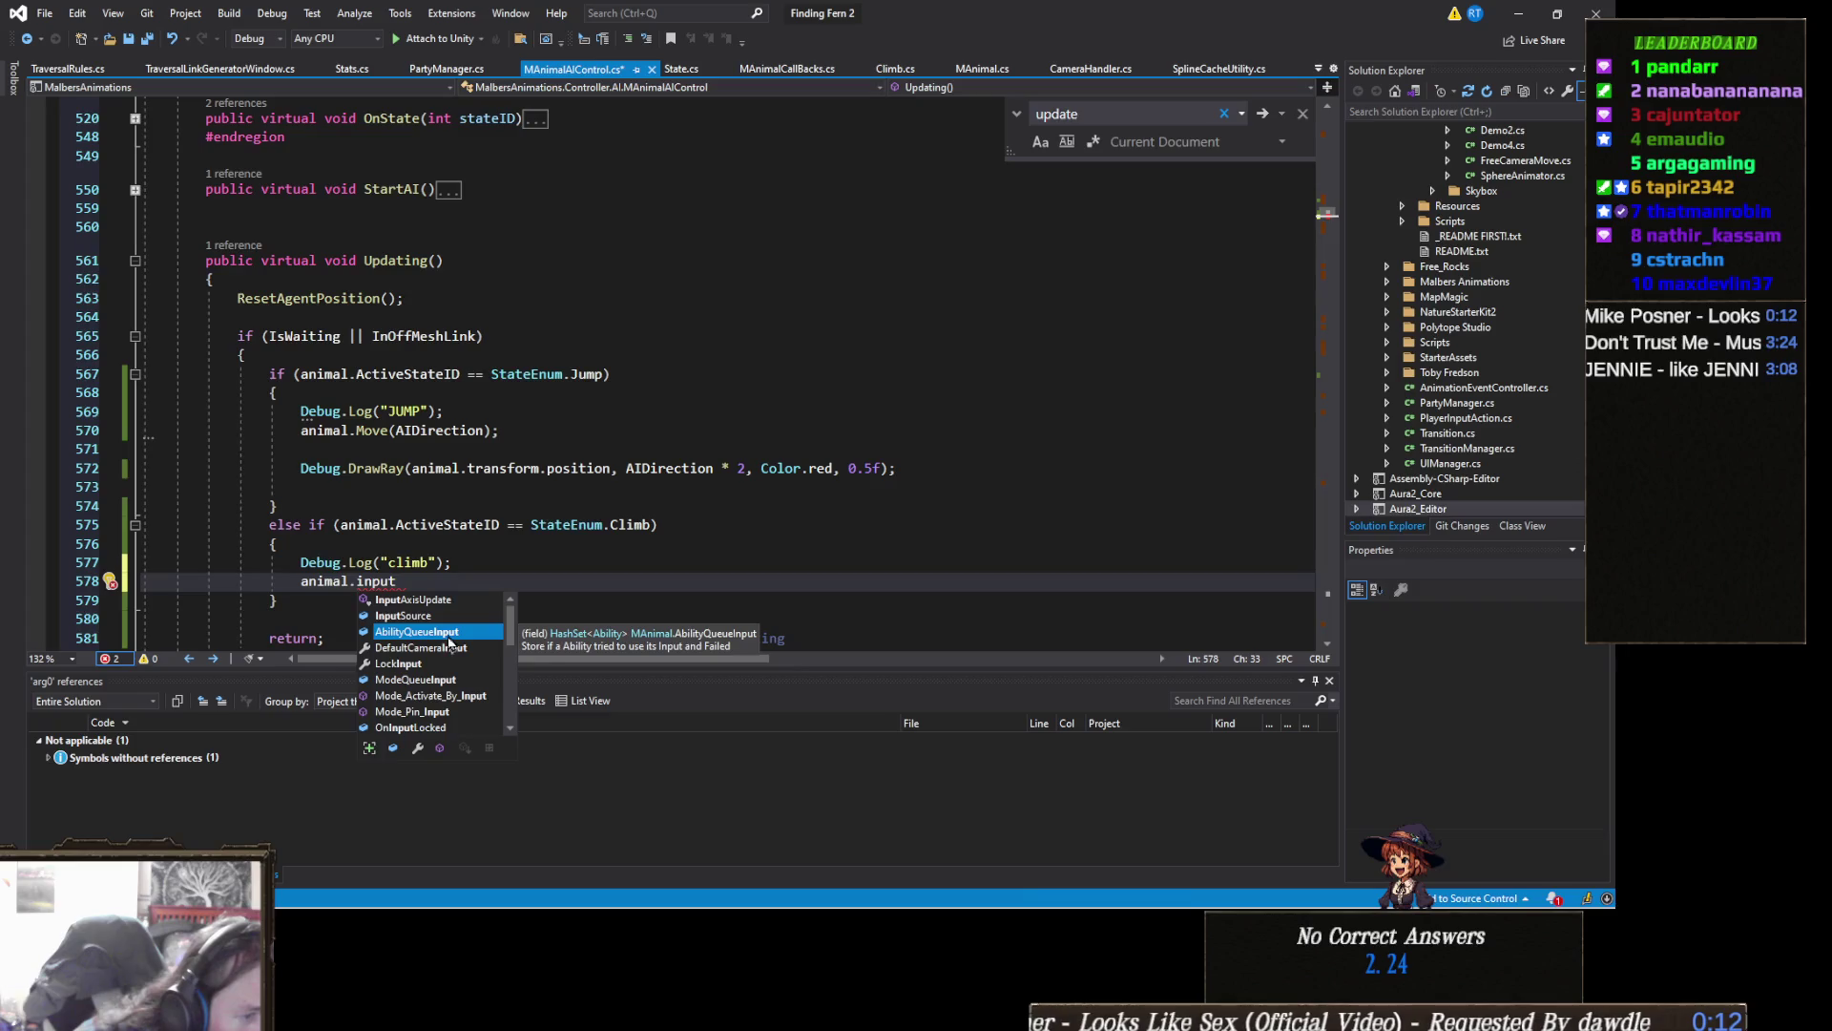
scroll(449, 645, "down", 1)
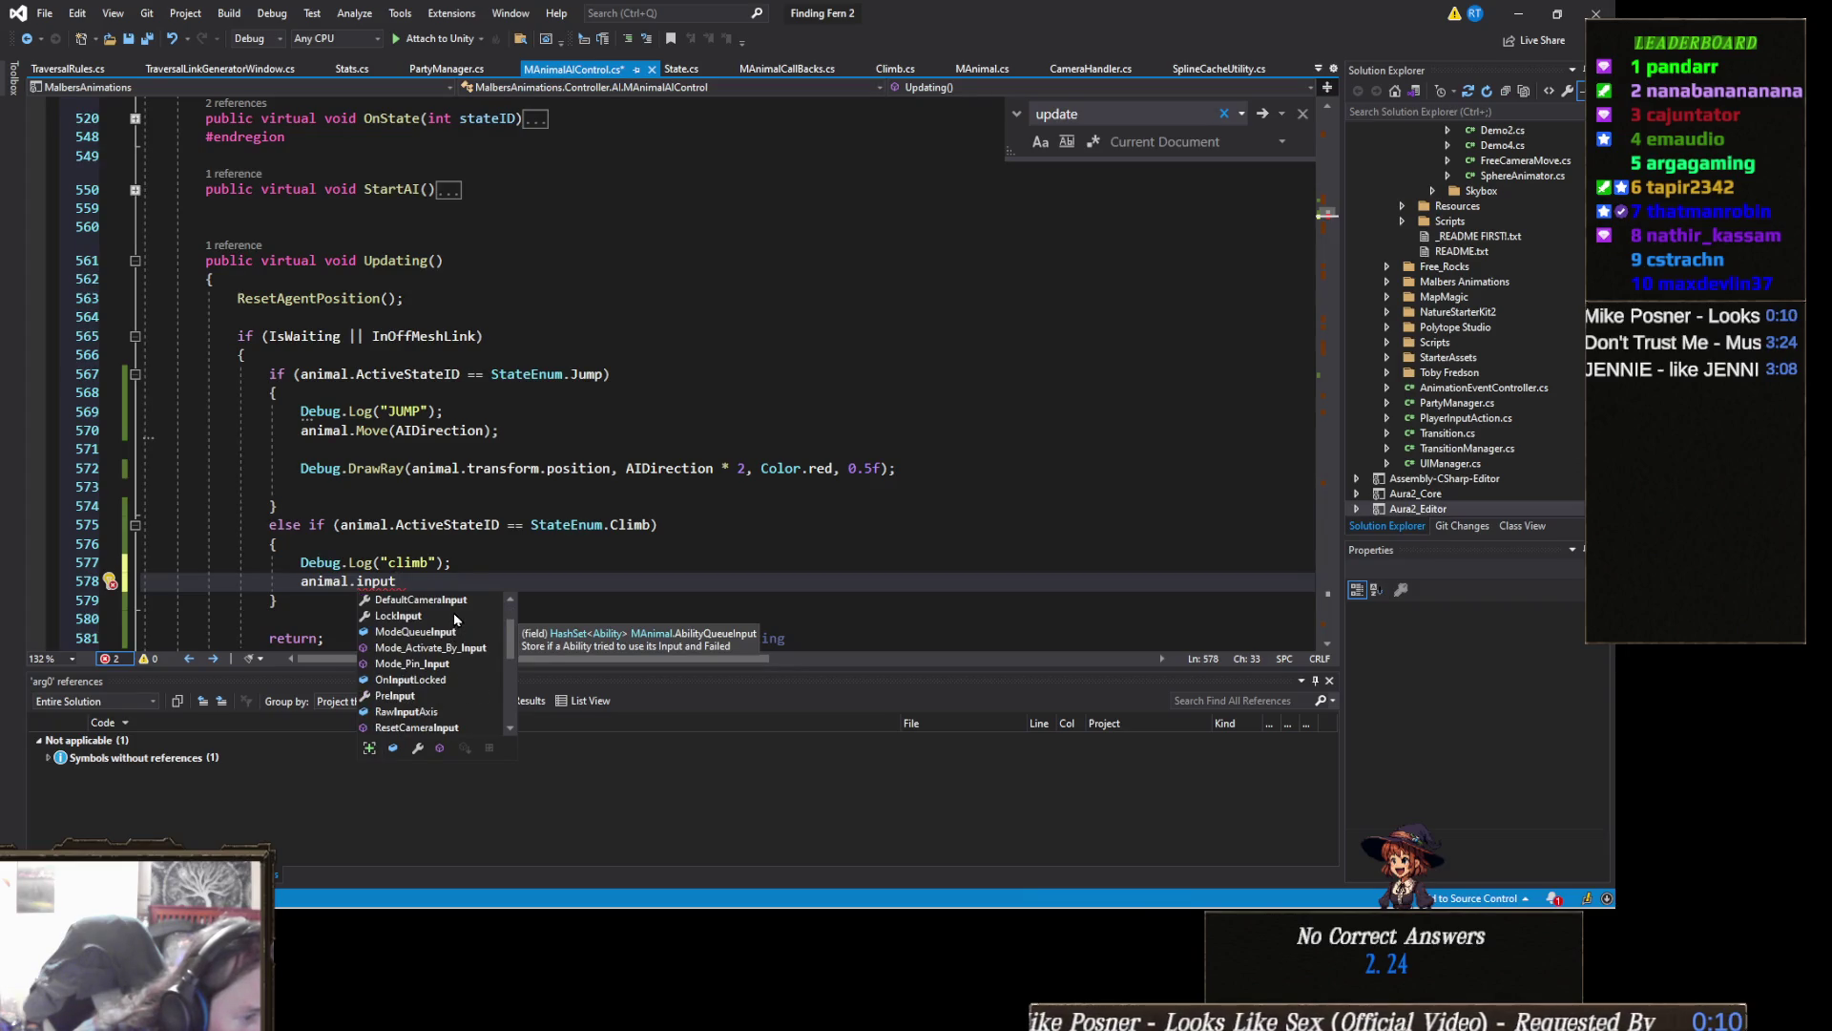
scroll(455, 619, "down", 2)
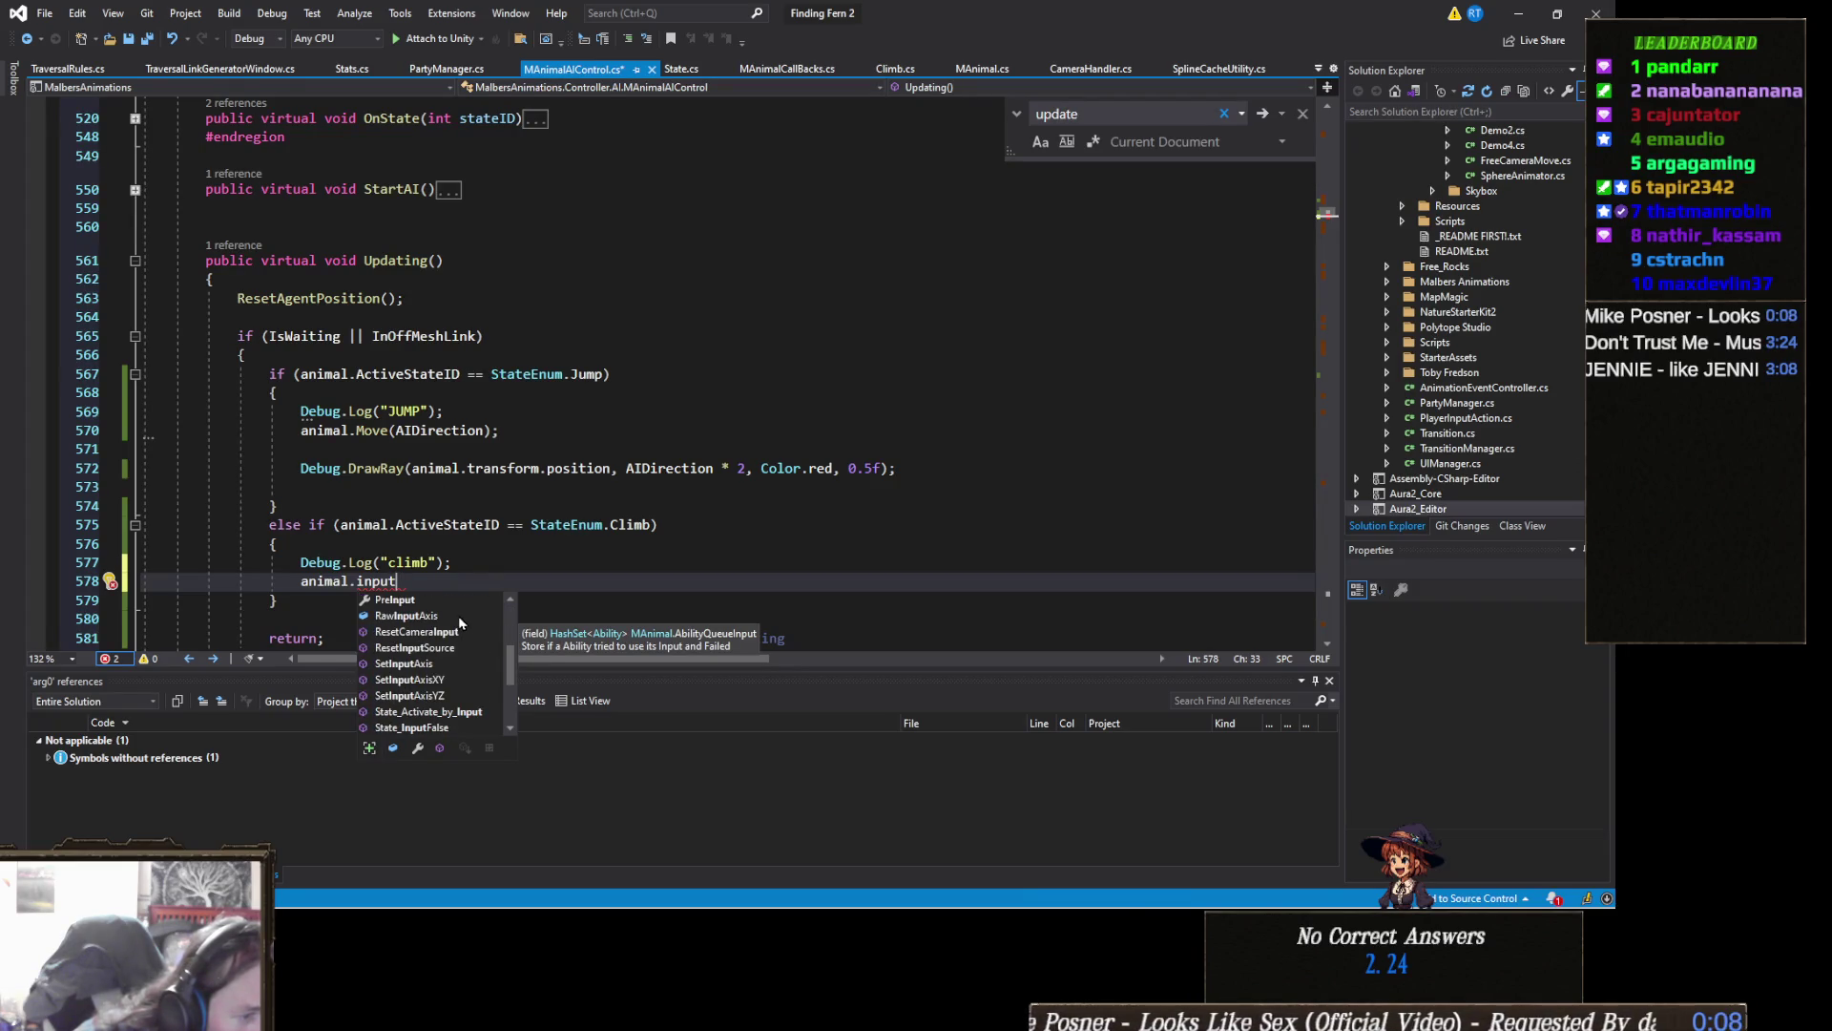
left_click(437, 561)
scroll(449, 561, "down", 10)
scroll(487, 565, "down", 10)
scroll(538, 569, "down", 10)
scroll(542, 568, "down", 10)
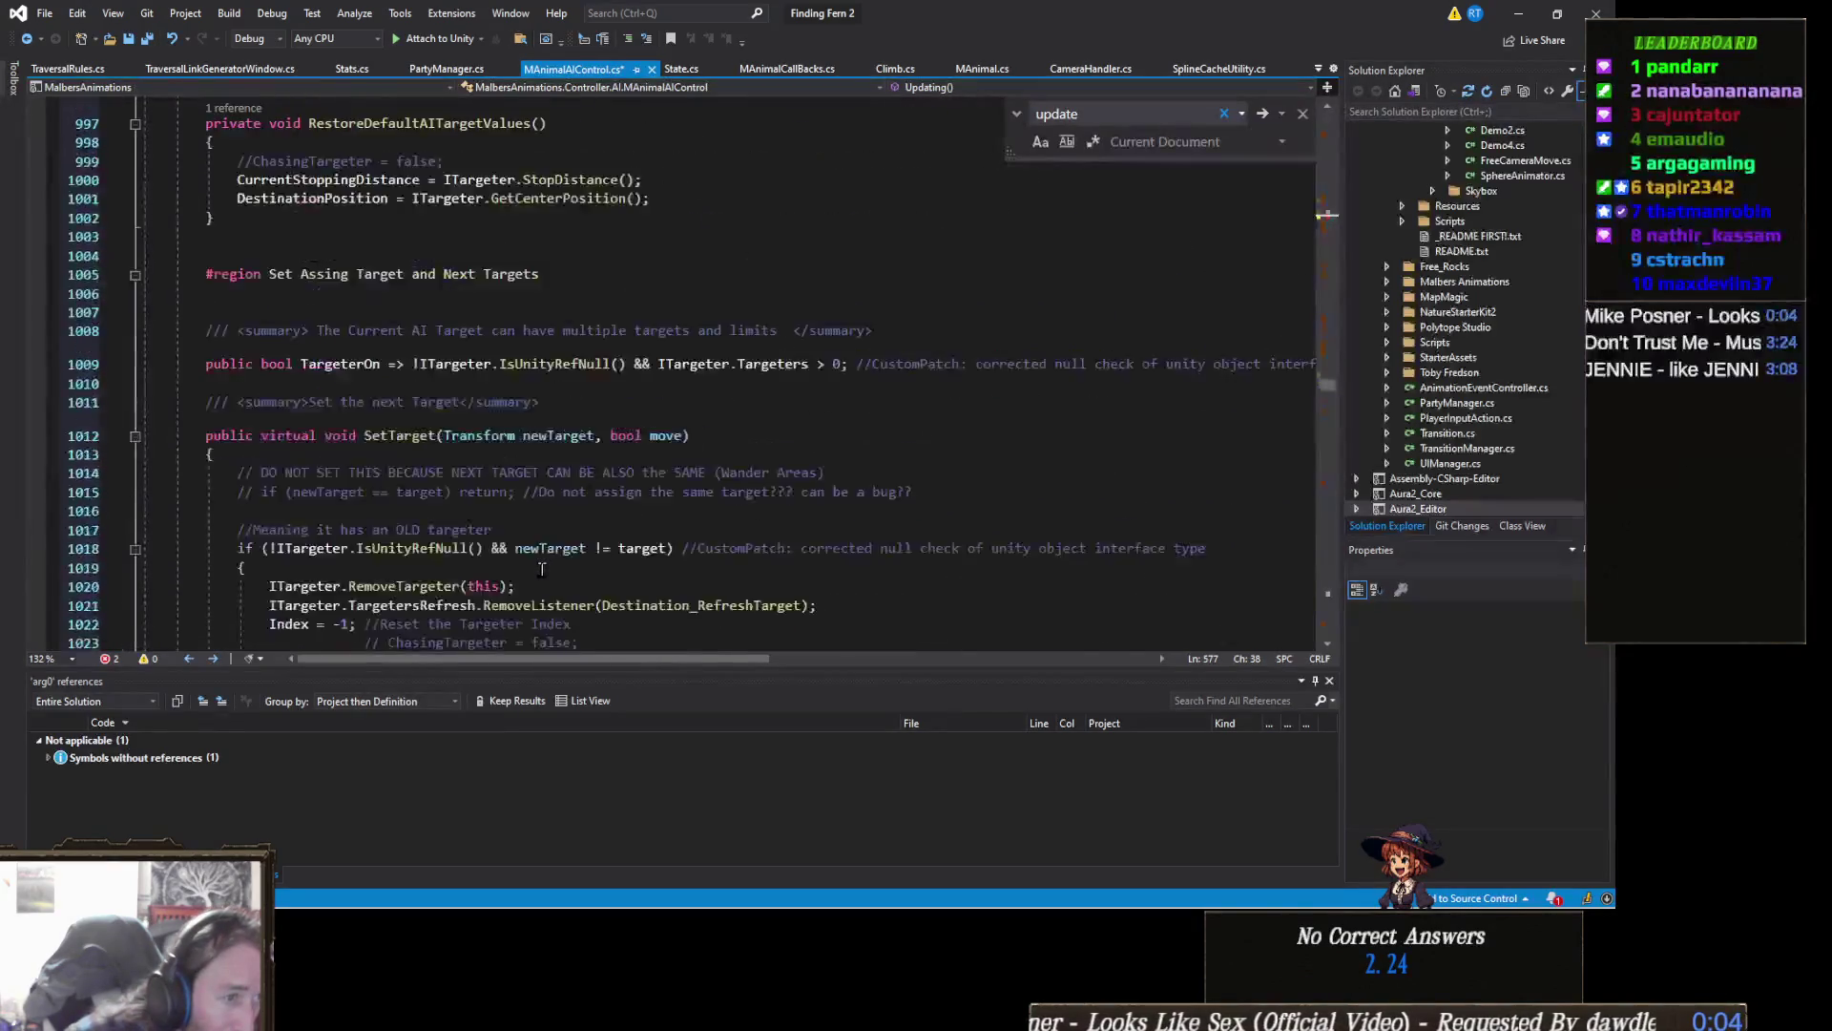
scroll(542, 569, "down", 10)
scroll(542, 568, "down", 20)
scroll(541, 568, "down", 20)
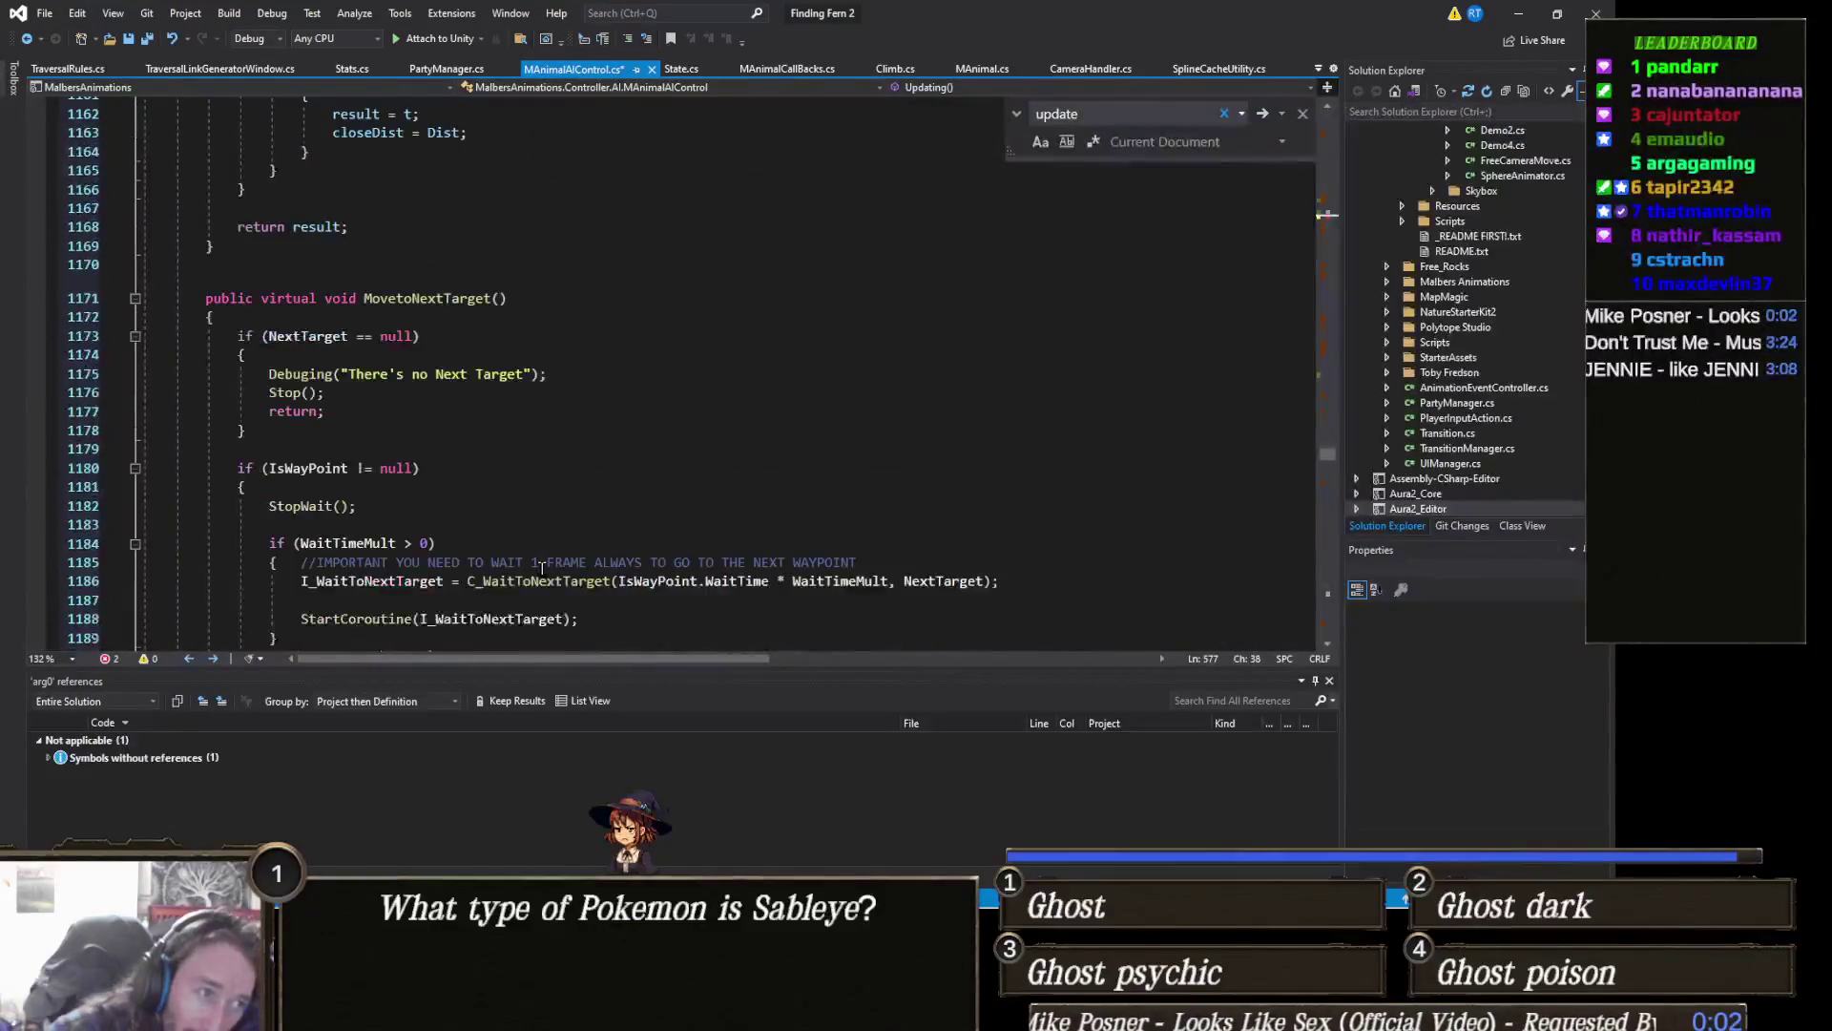
scroll(542, 561, "down", 6)
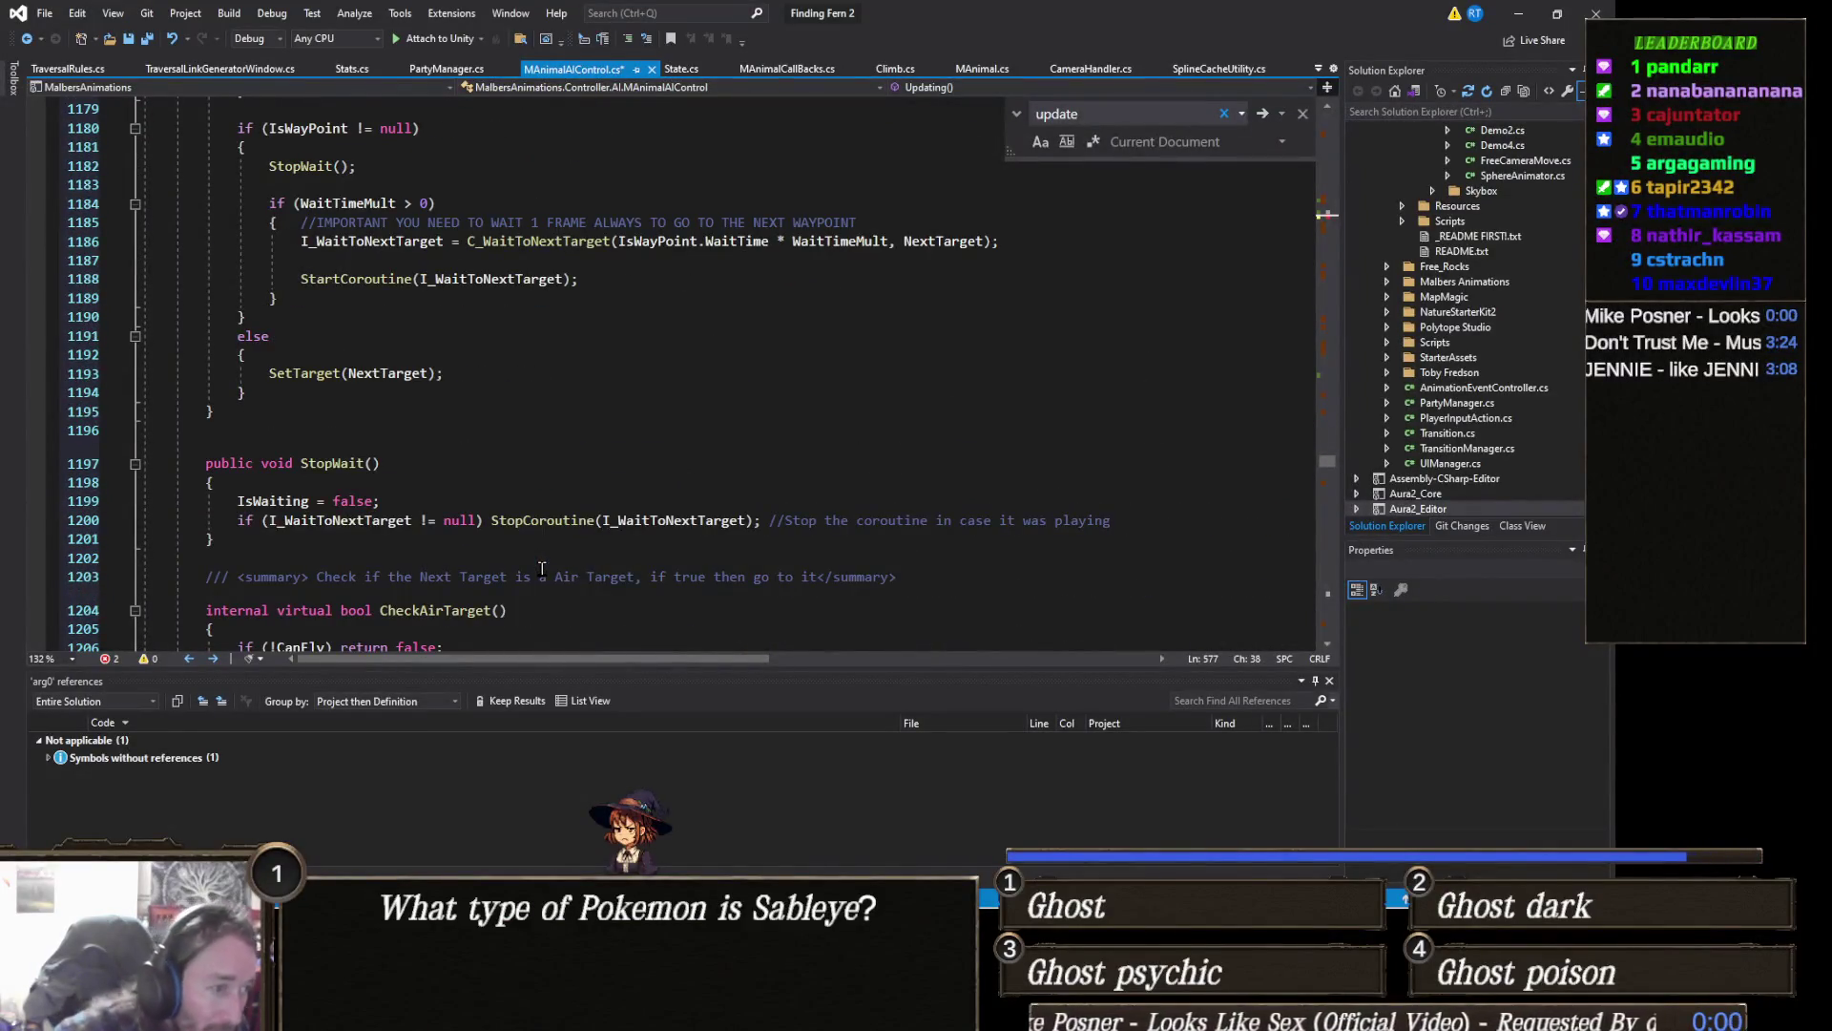
scroll(539, 554, "up", 5)
scroll(540, 552, "down", 16)
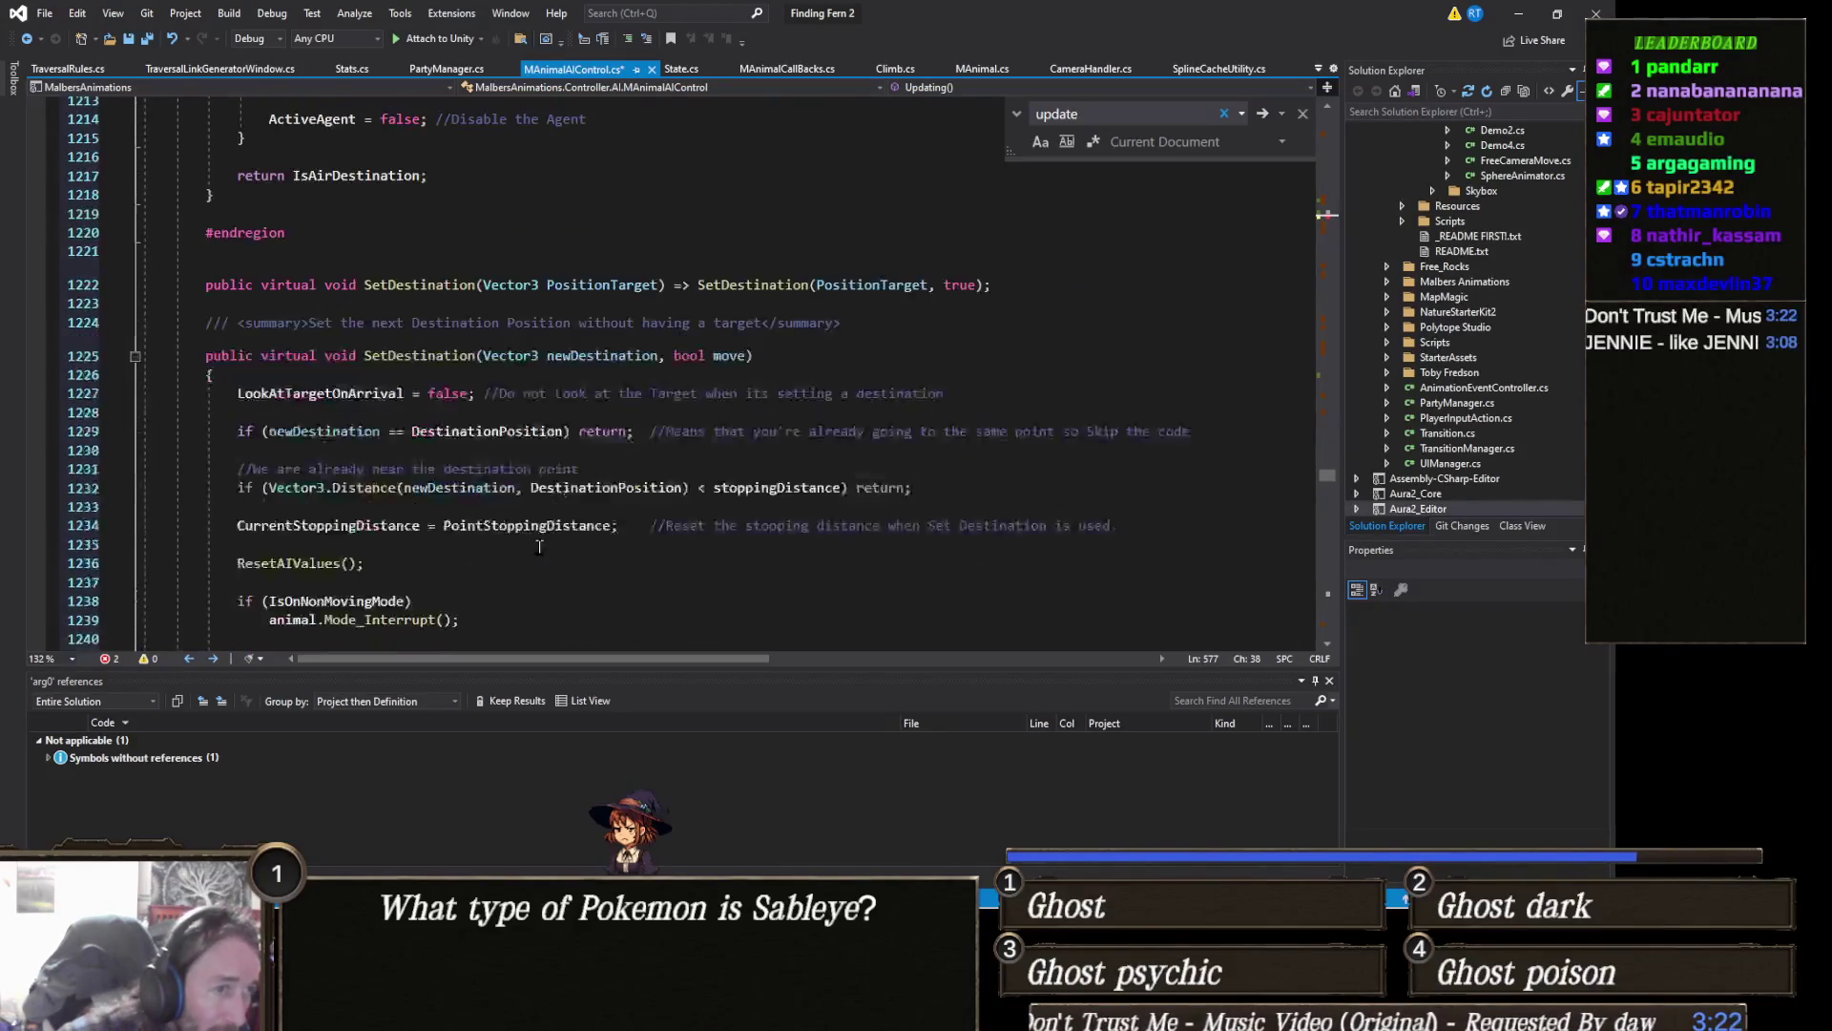
scroll(539, 539, "down", 5)
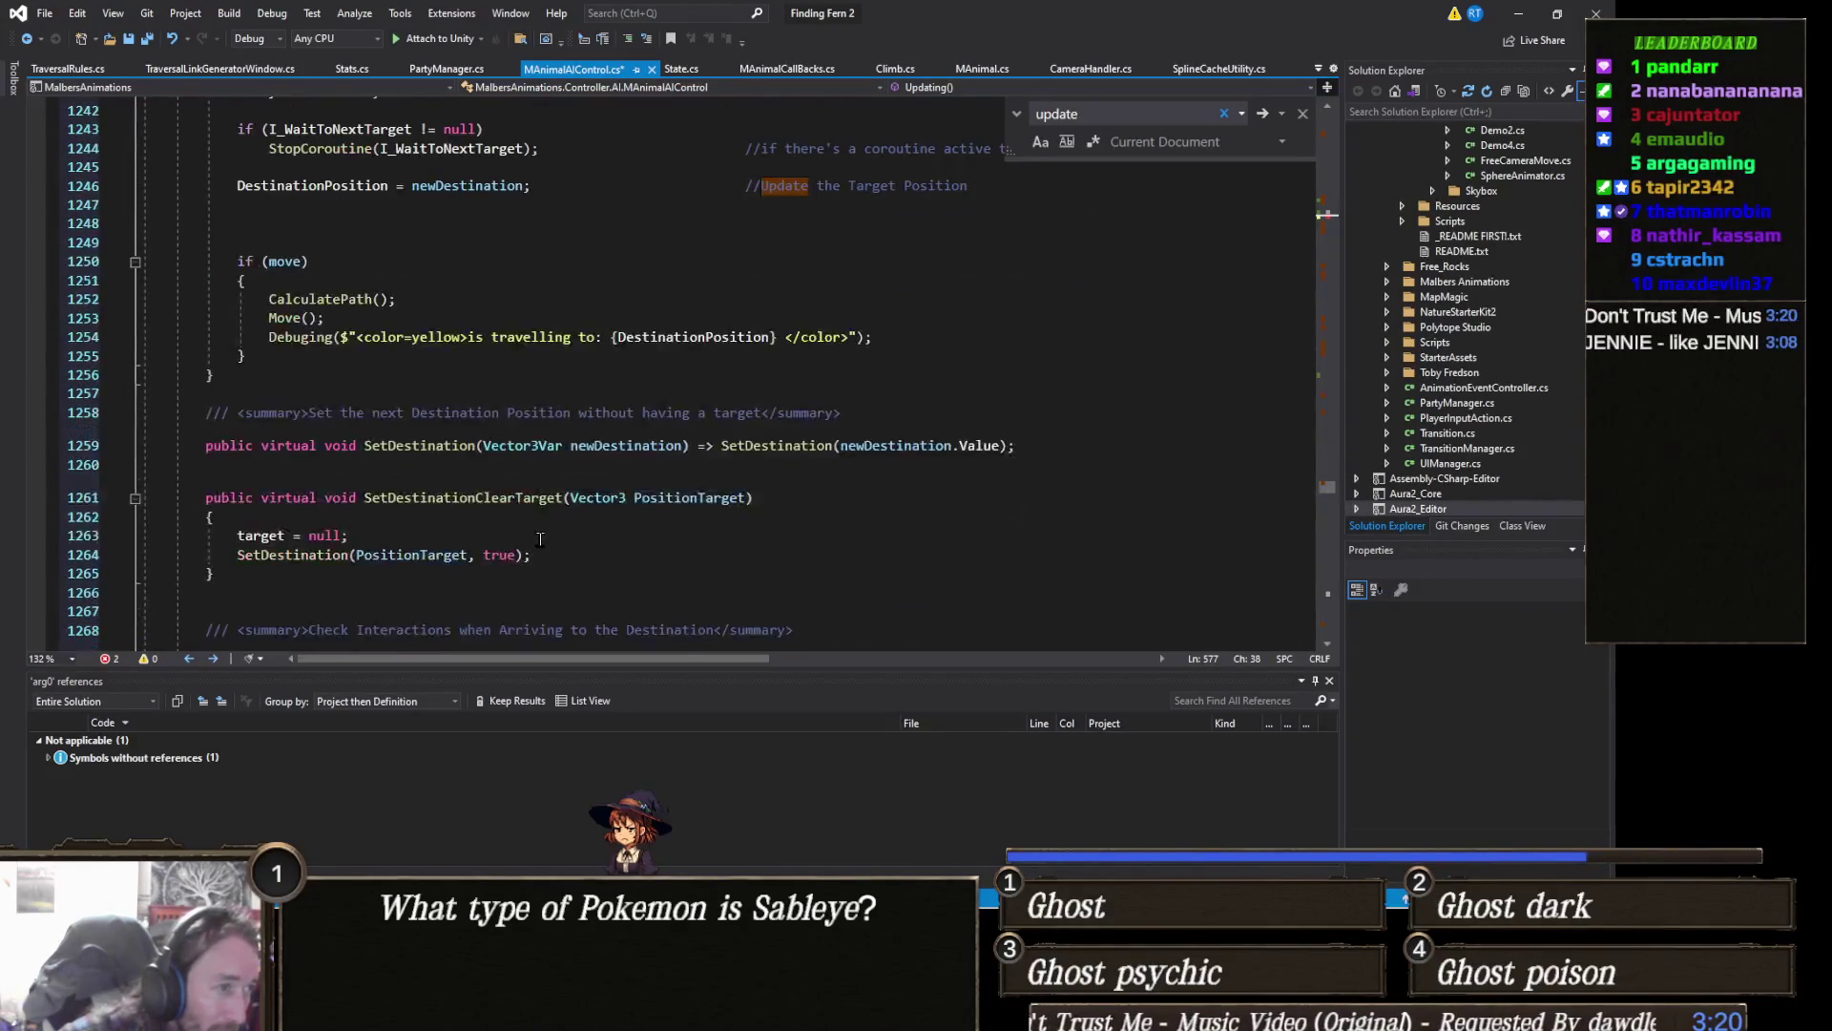
scroll(540, 540, "down", 15)
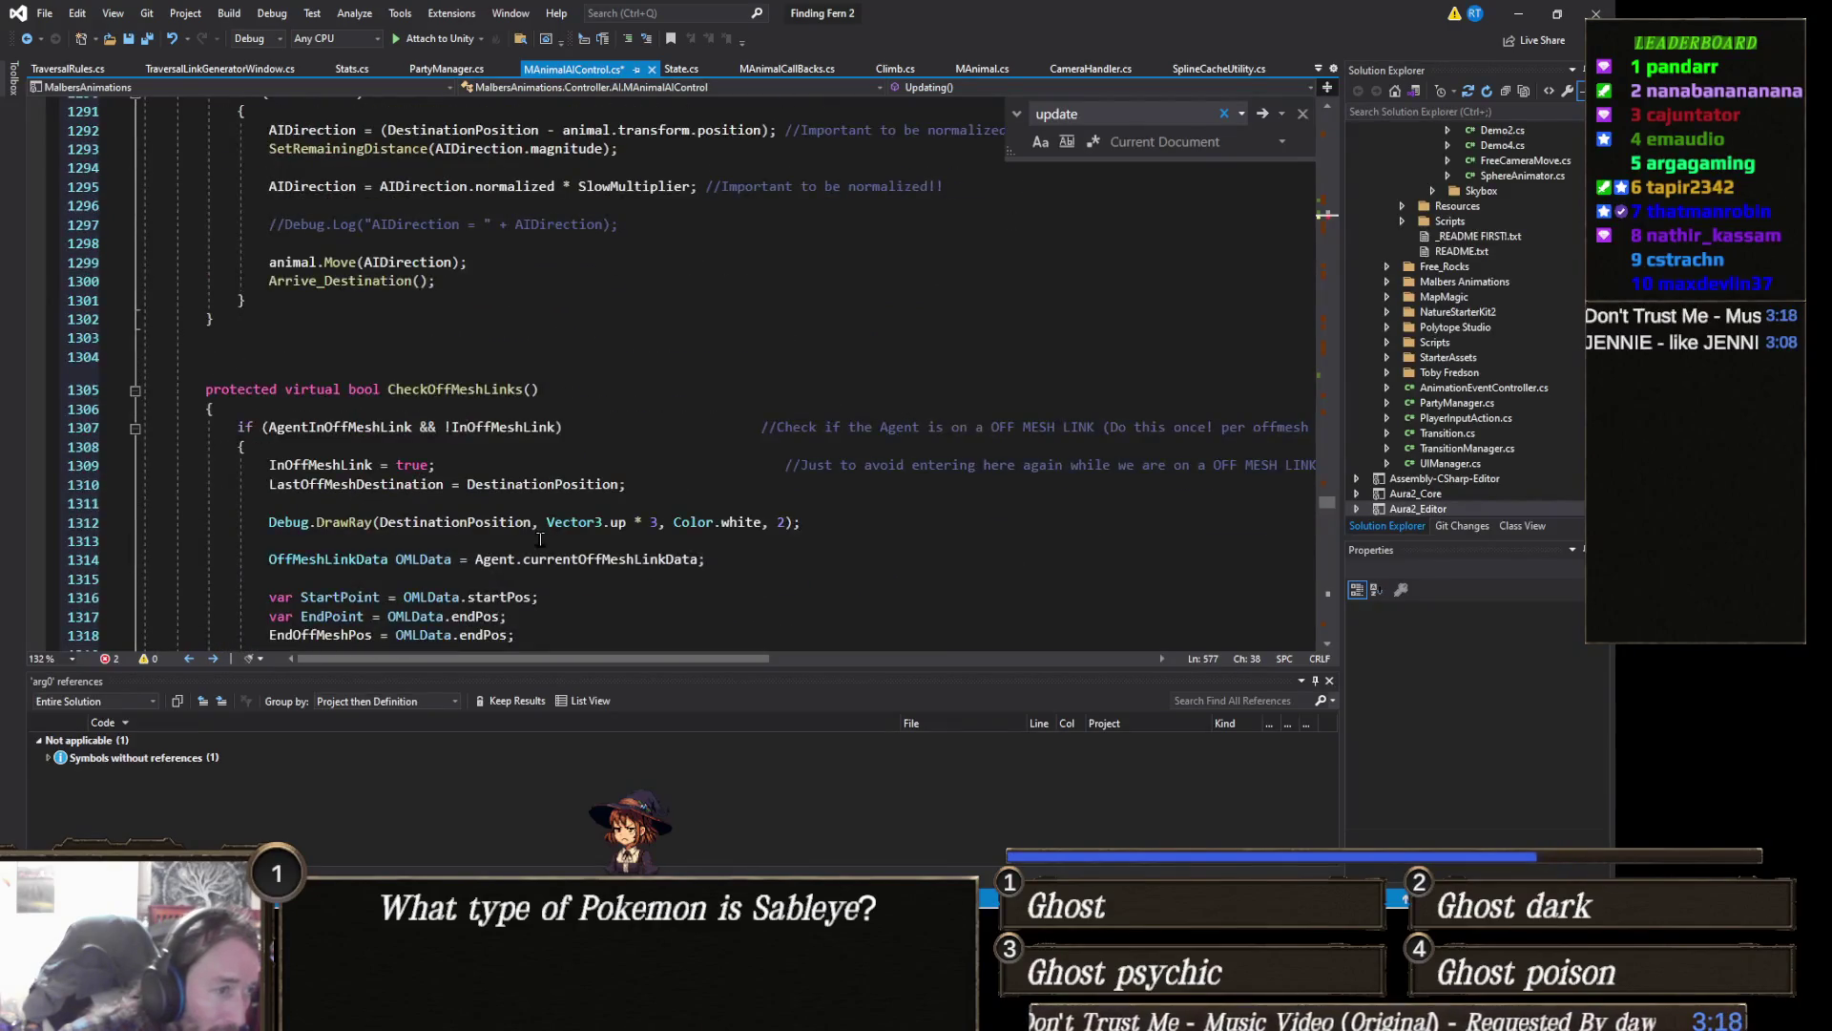
scroll(540, 541, "down", 4)
scroll(539, 540, "down", 5)
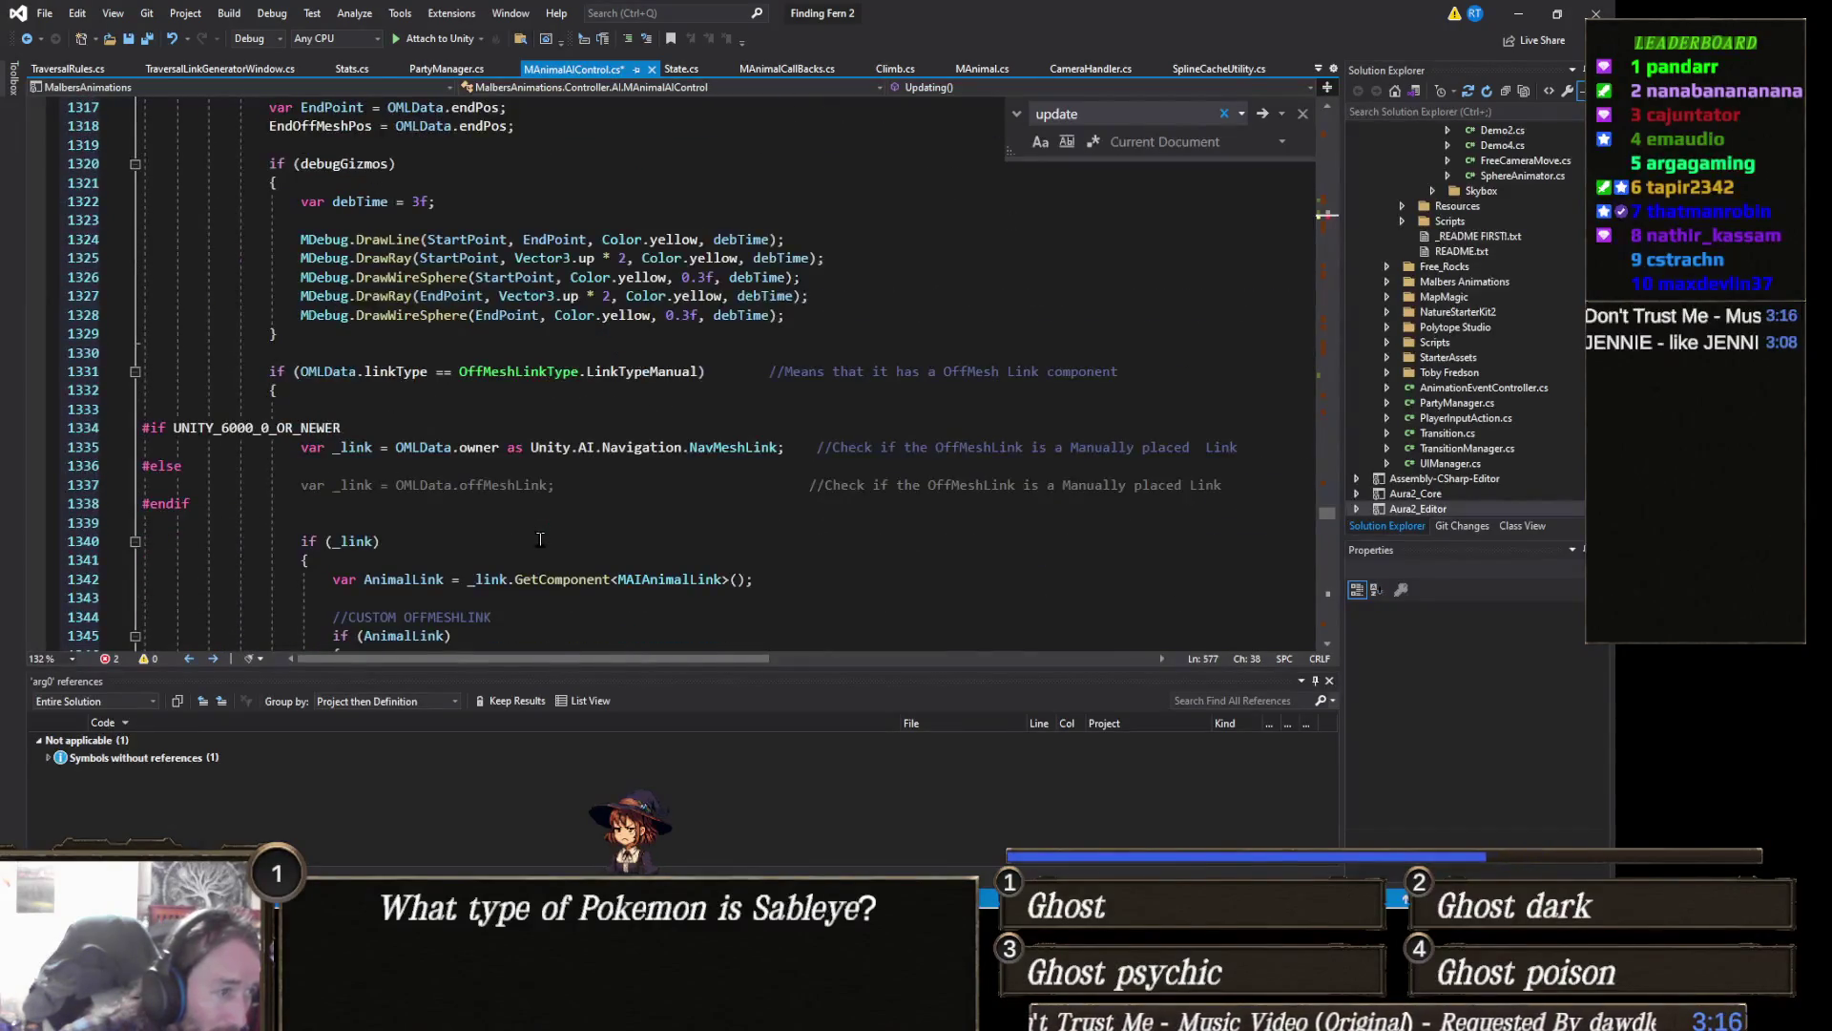
scroll(539, 541, "down", 5)
scroll(540, 539, "down", 6)
scroll(545, 543, "up", 12)
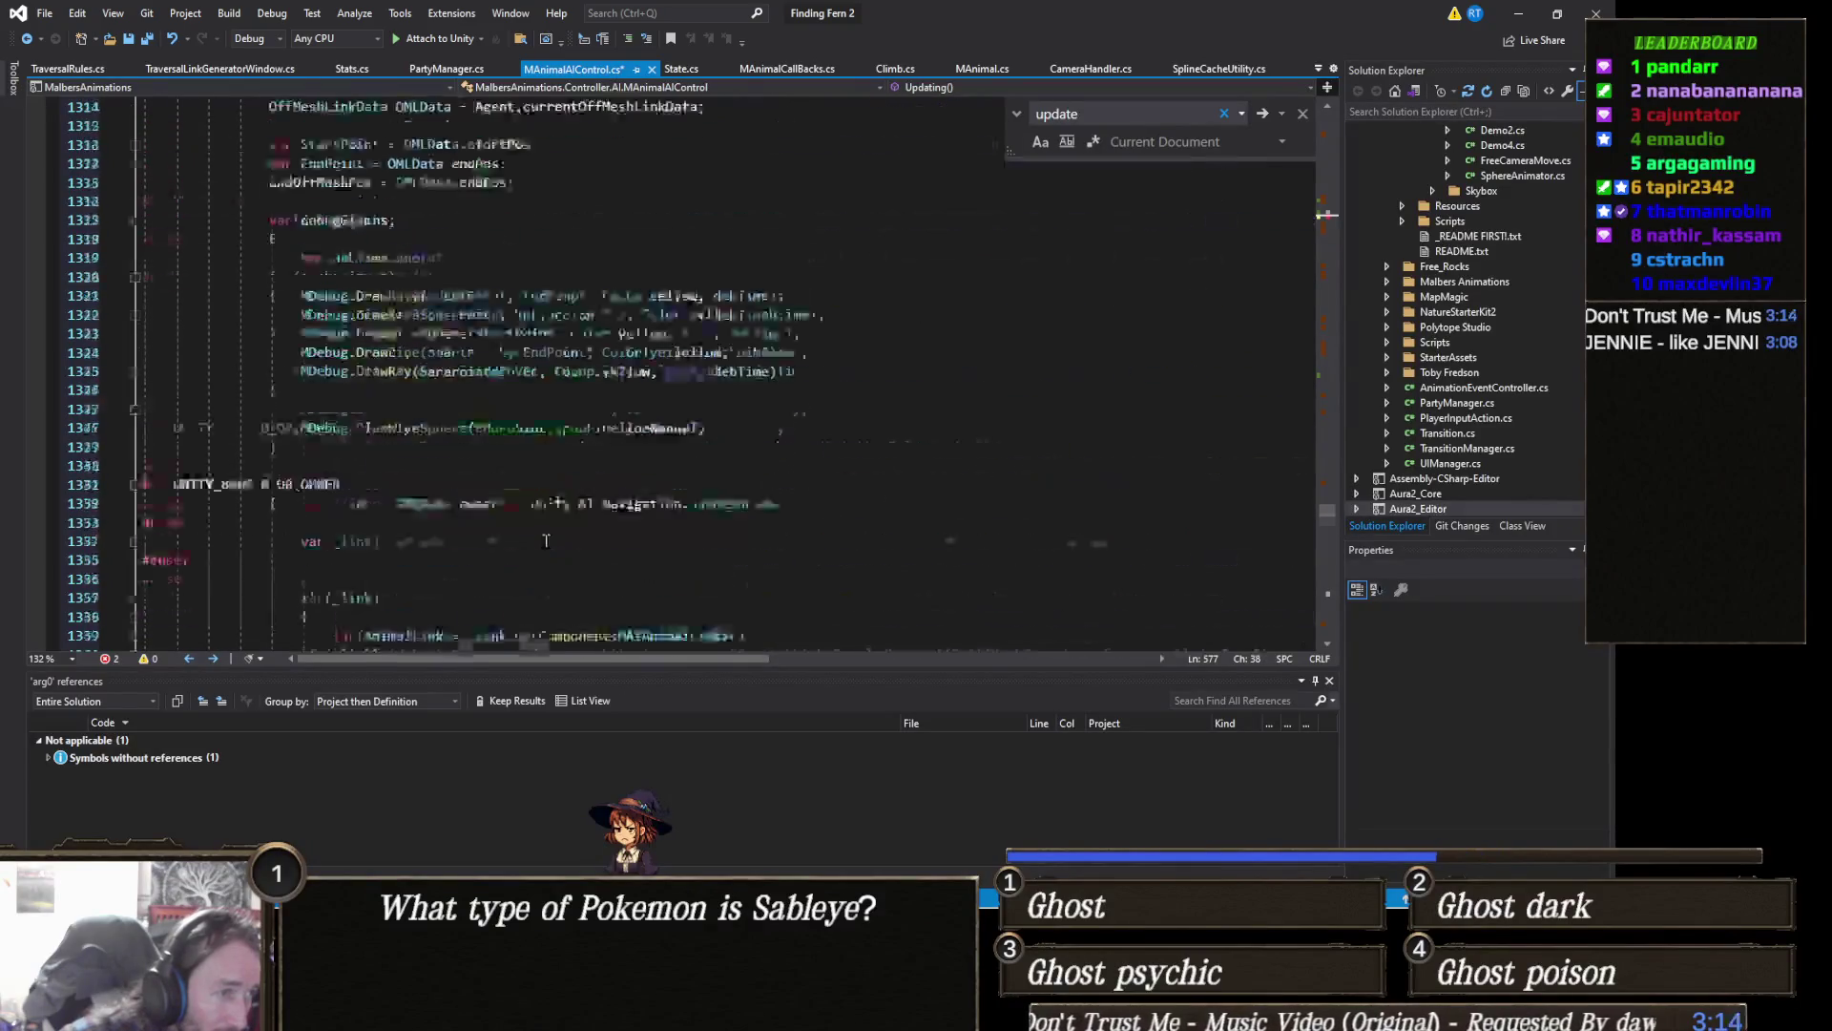
scroll(545, 543, "up", 8)
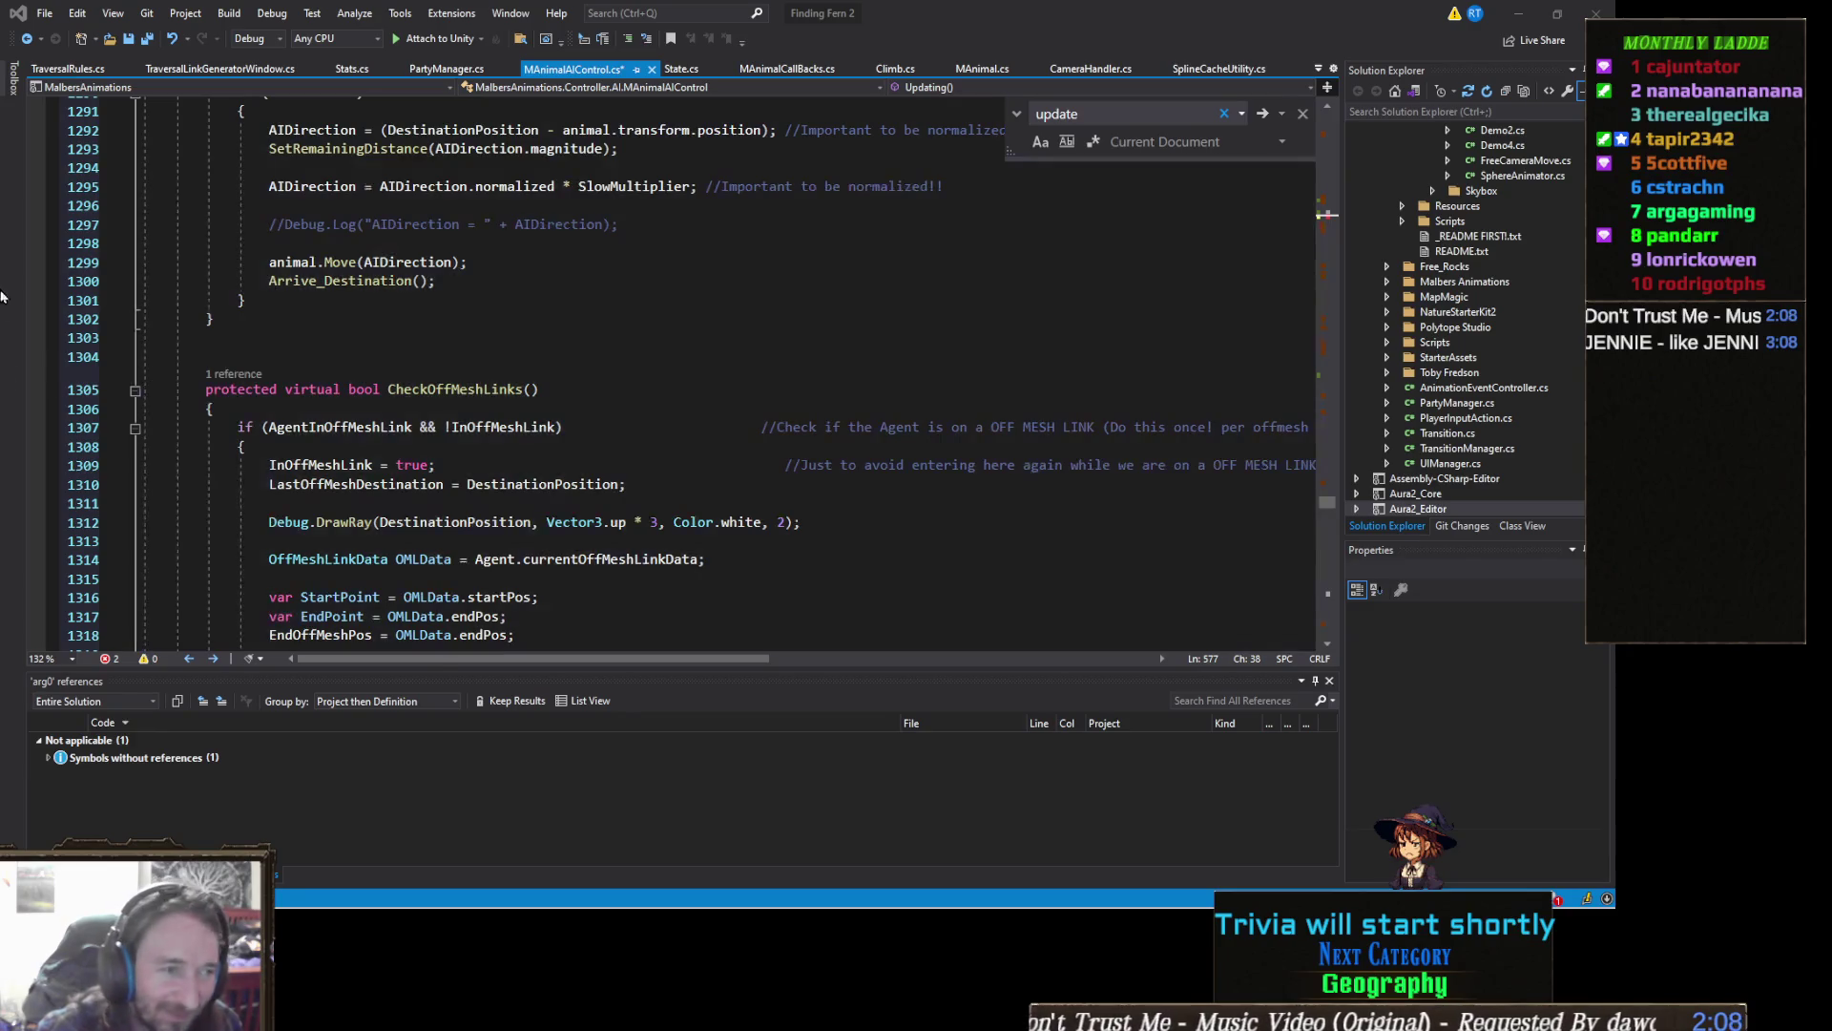
scroll(665, 447, "down", 1)
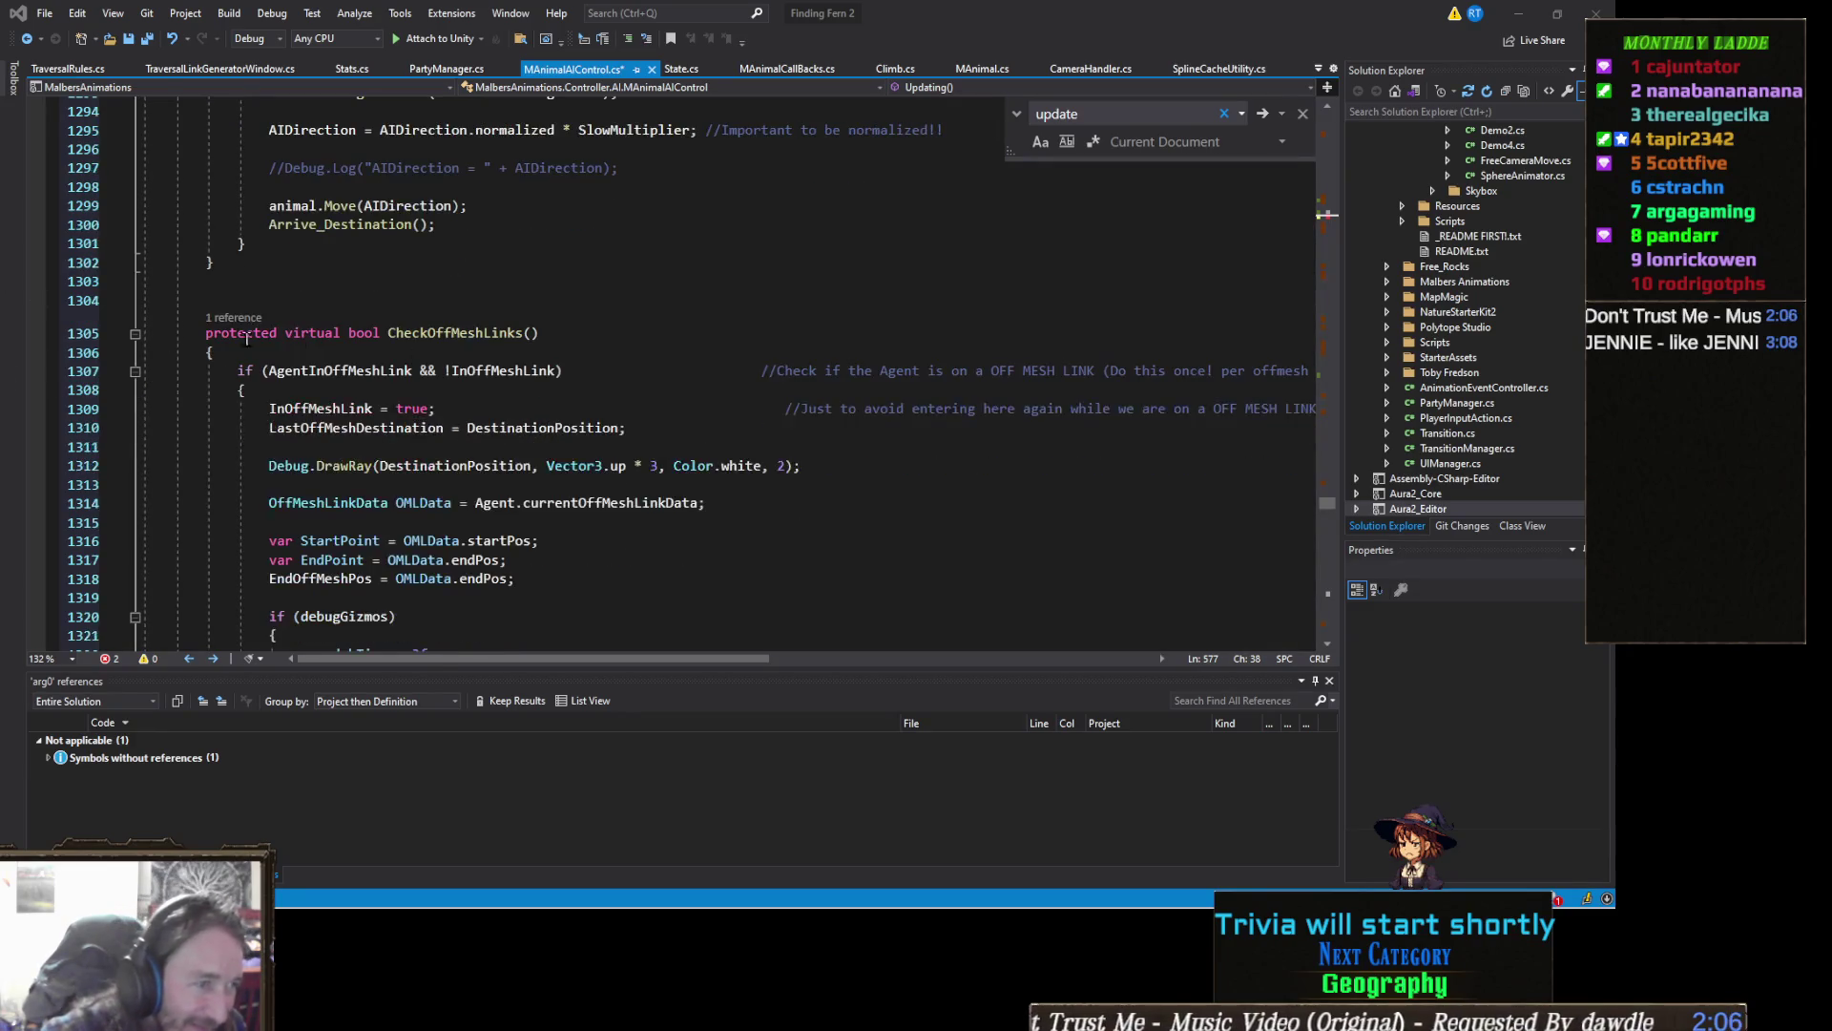
Step: Fold CheckOffMeshLinks, C_OffMeshNotFound, CompleteOffMeshLink, CompleteAgentOffMesh and FlyOffMesh
left_click(137, 334)
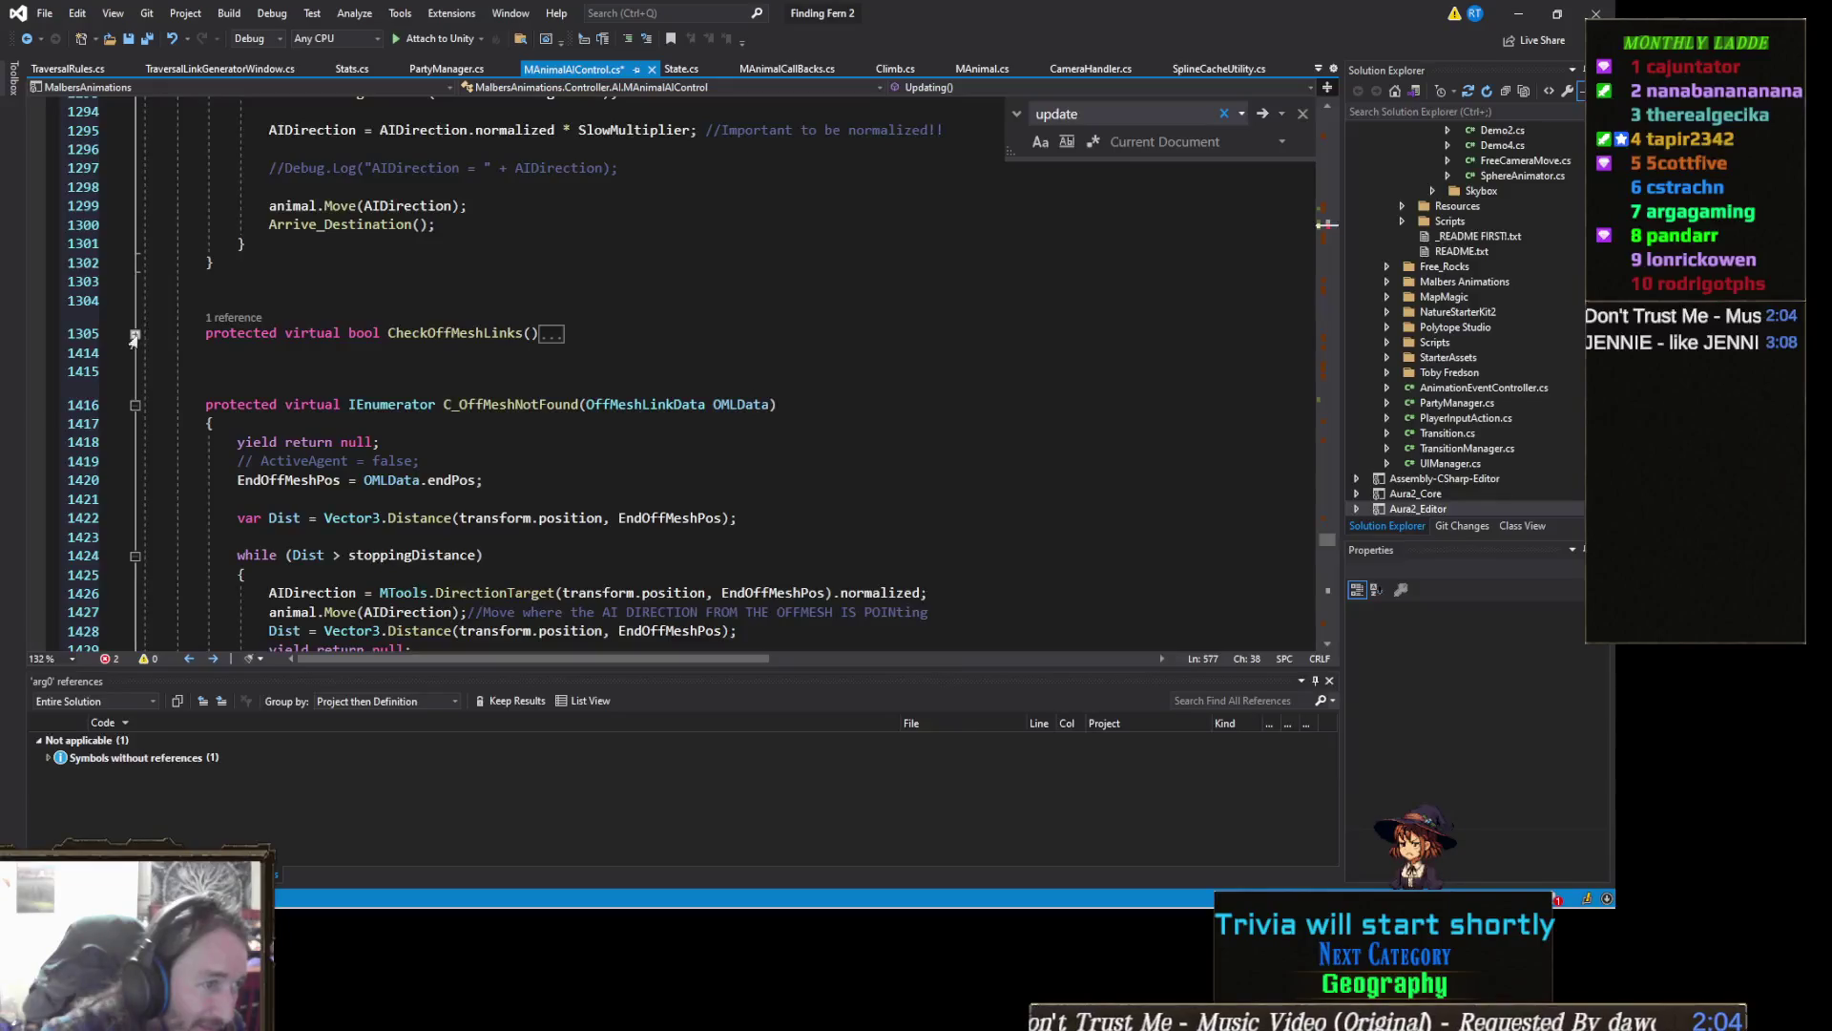
left_click(135, 406)
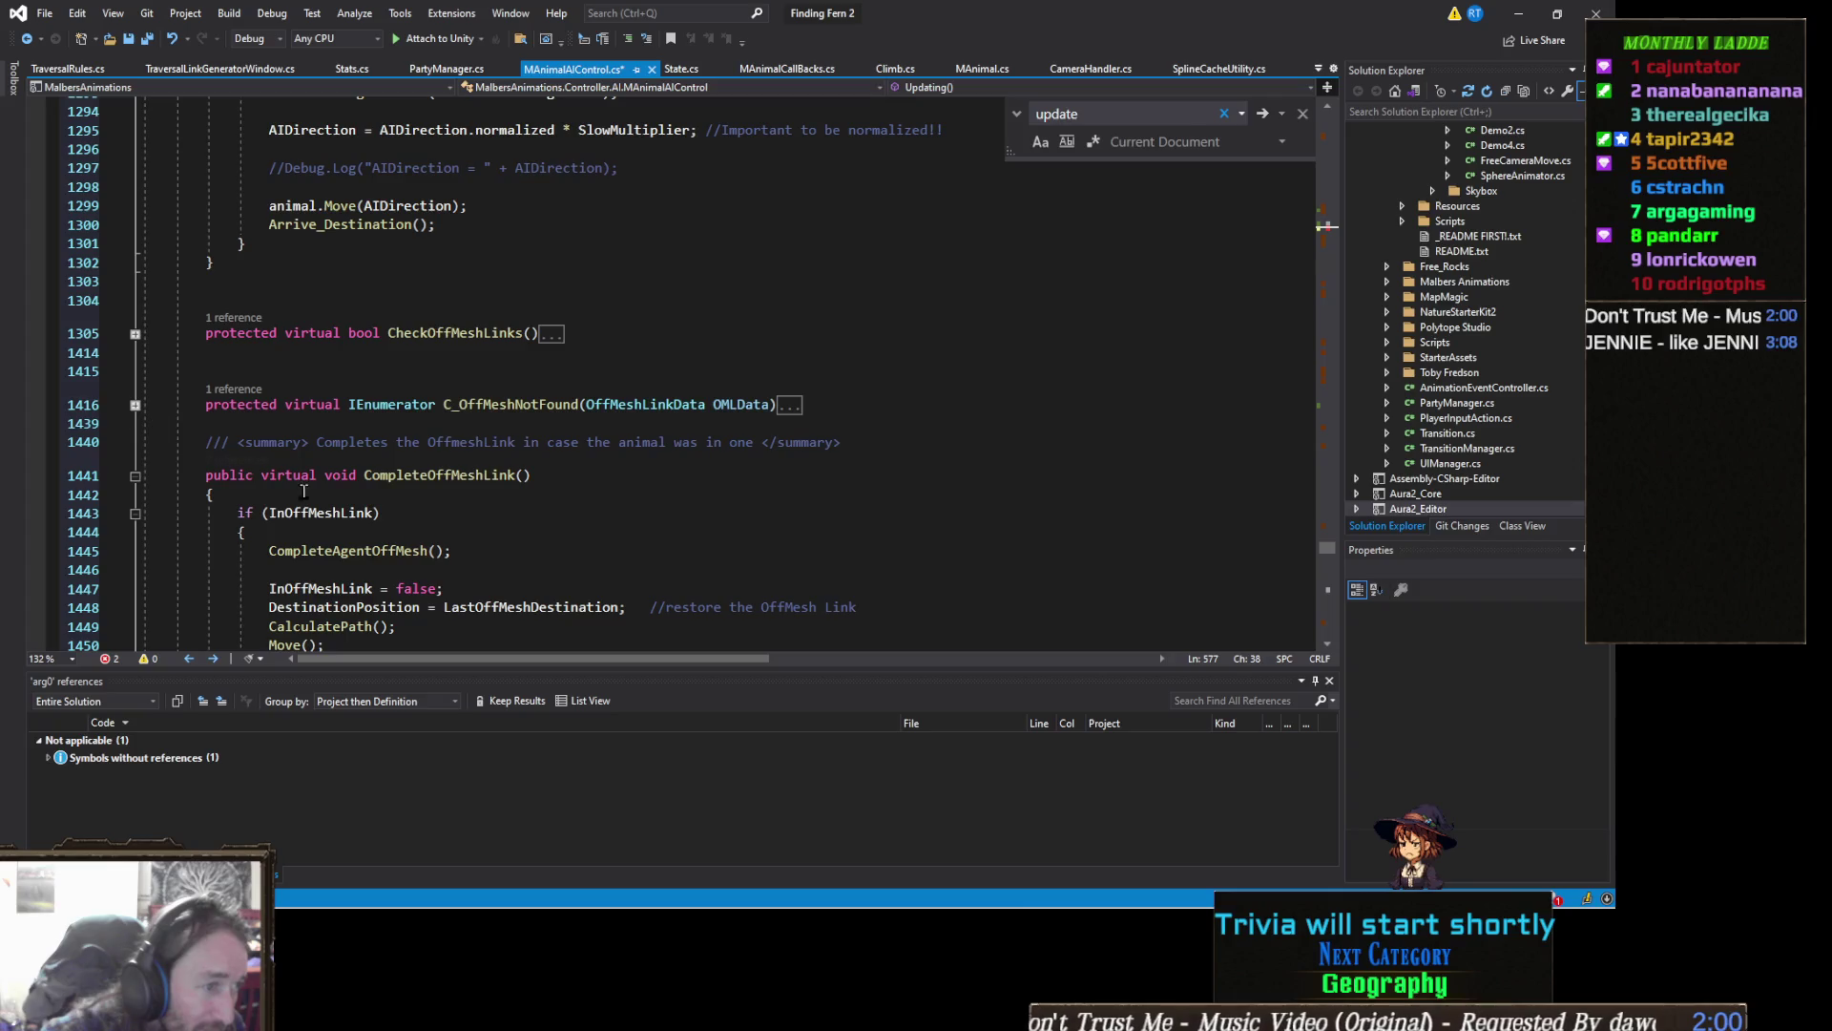
left_click(135, 476)
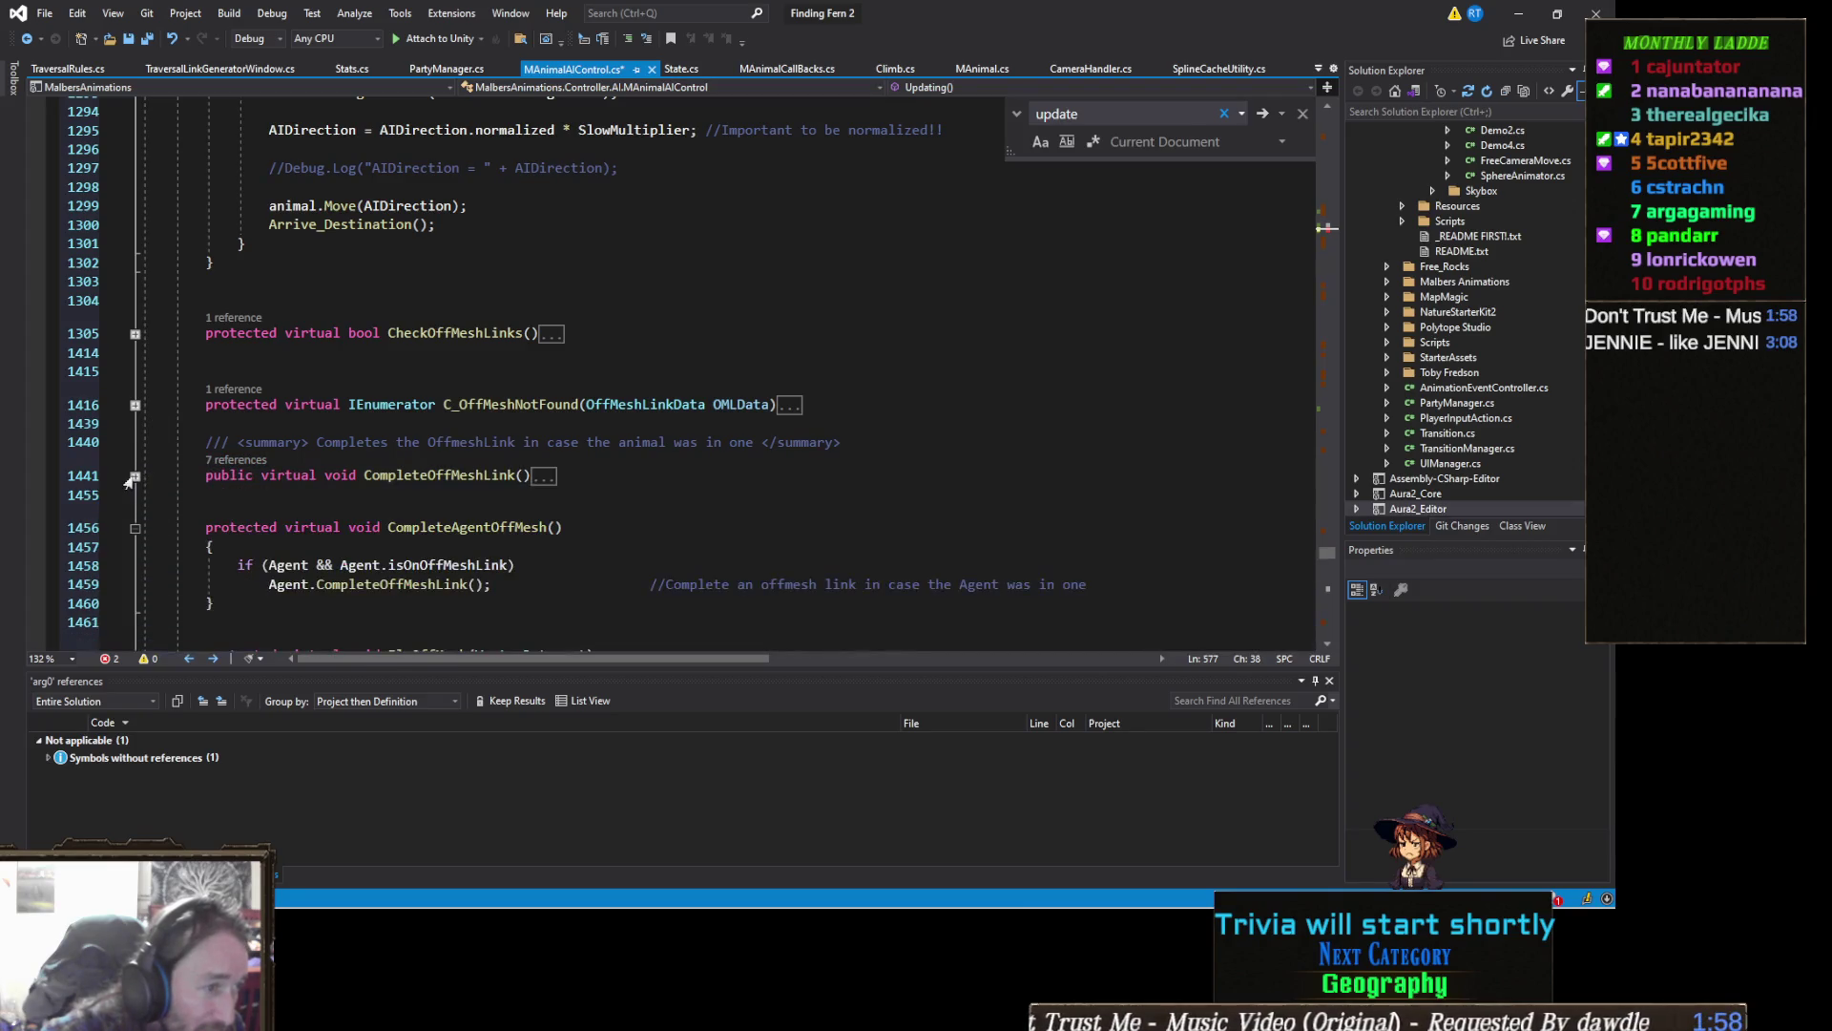
left_click(133, 527)
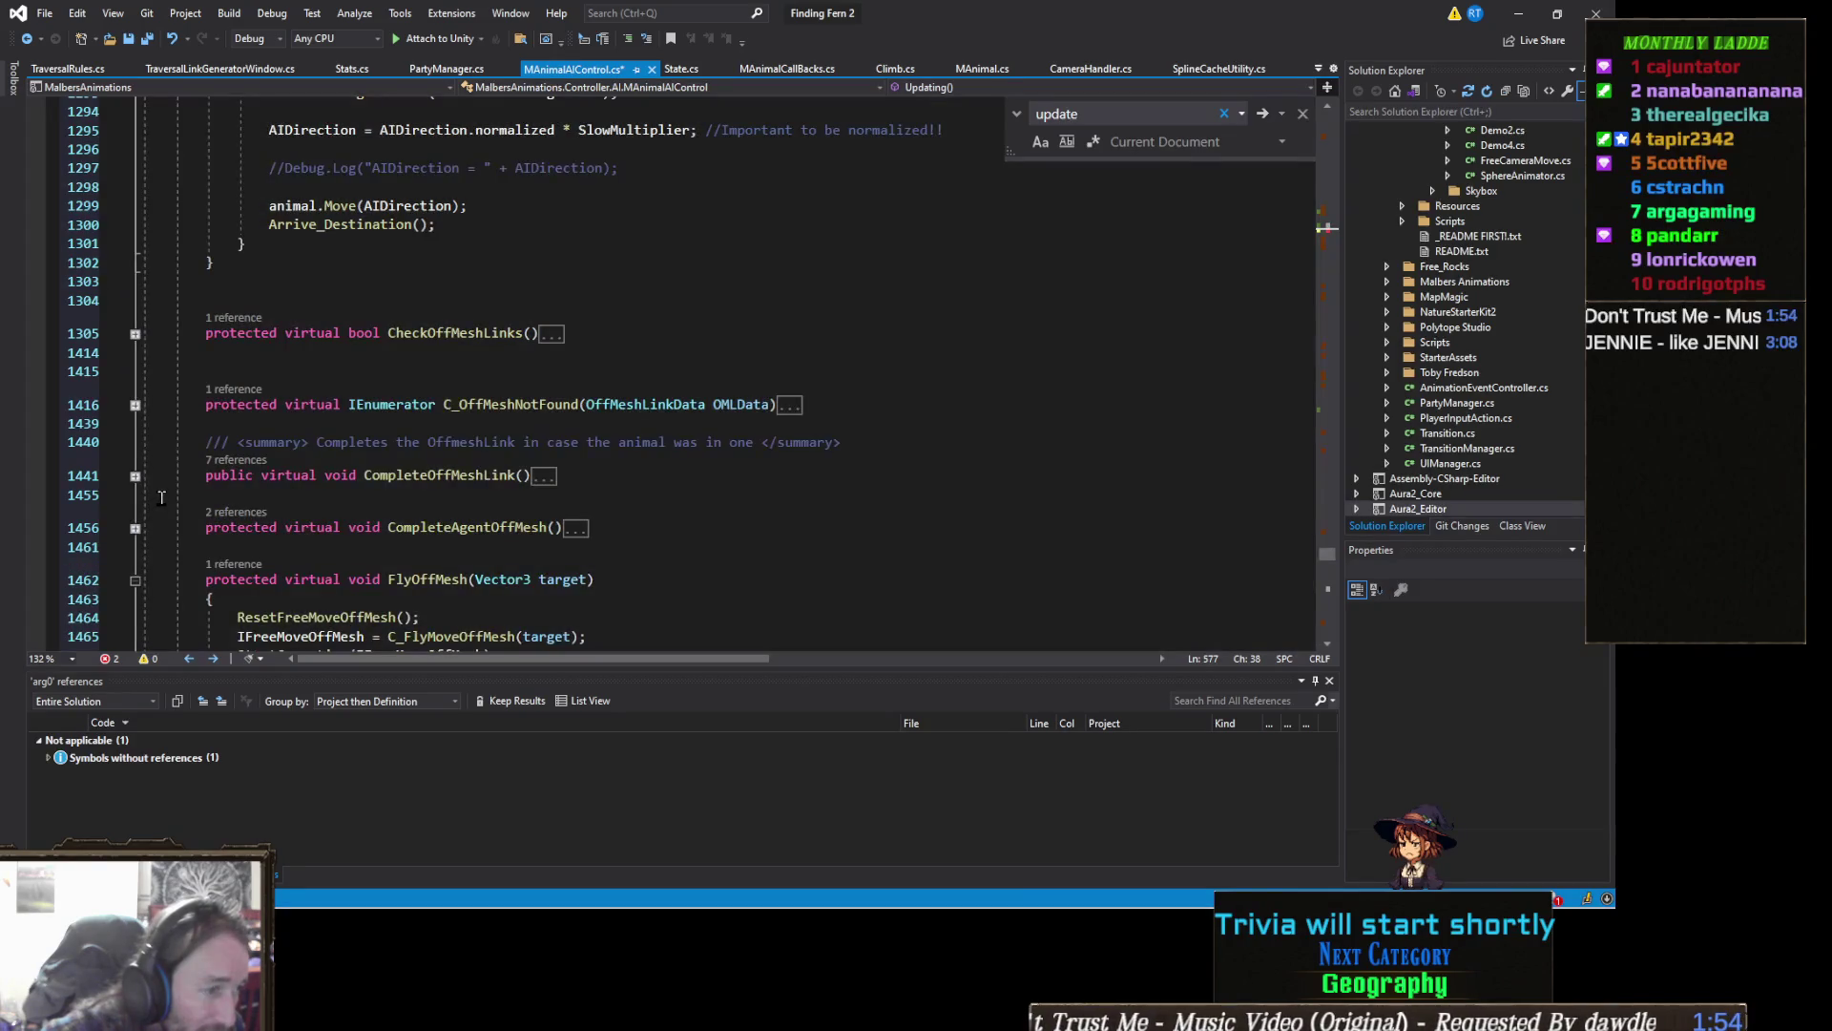
scroll(210, 482, "down", 2)
left_click(135, 467)
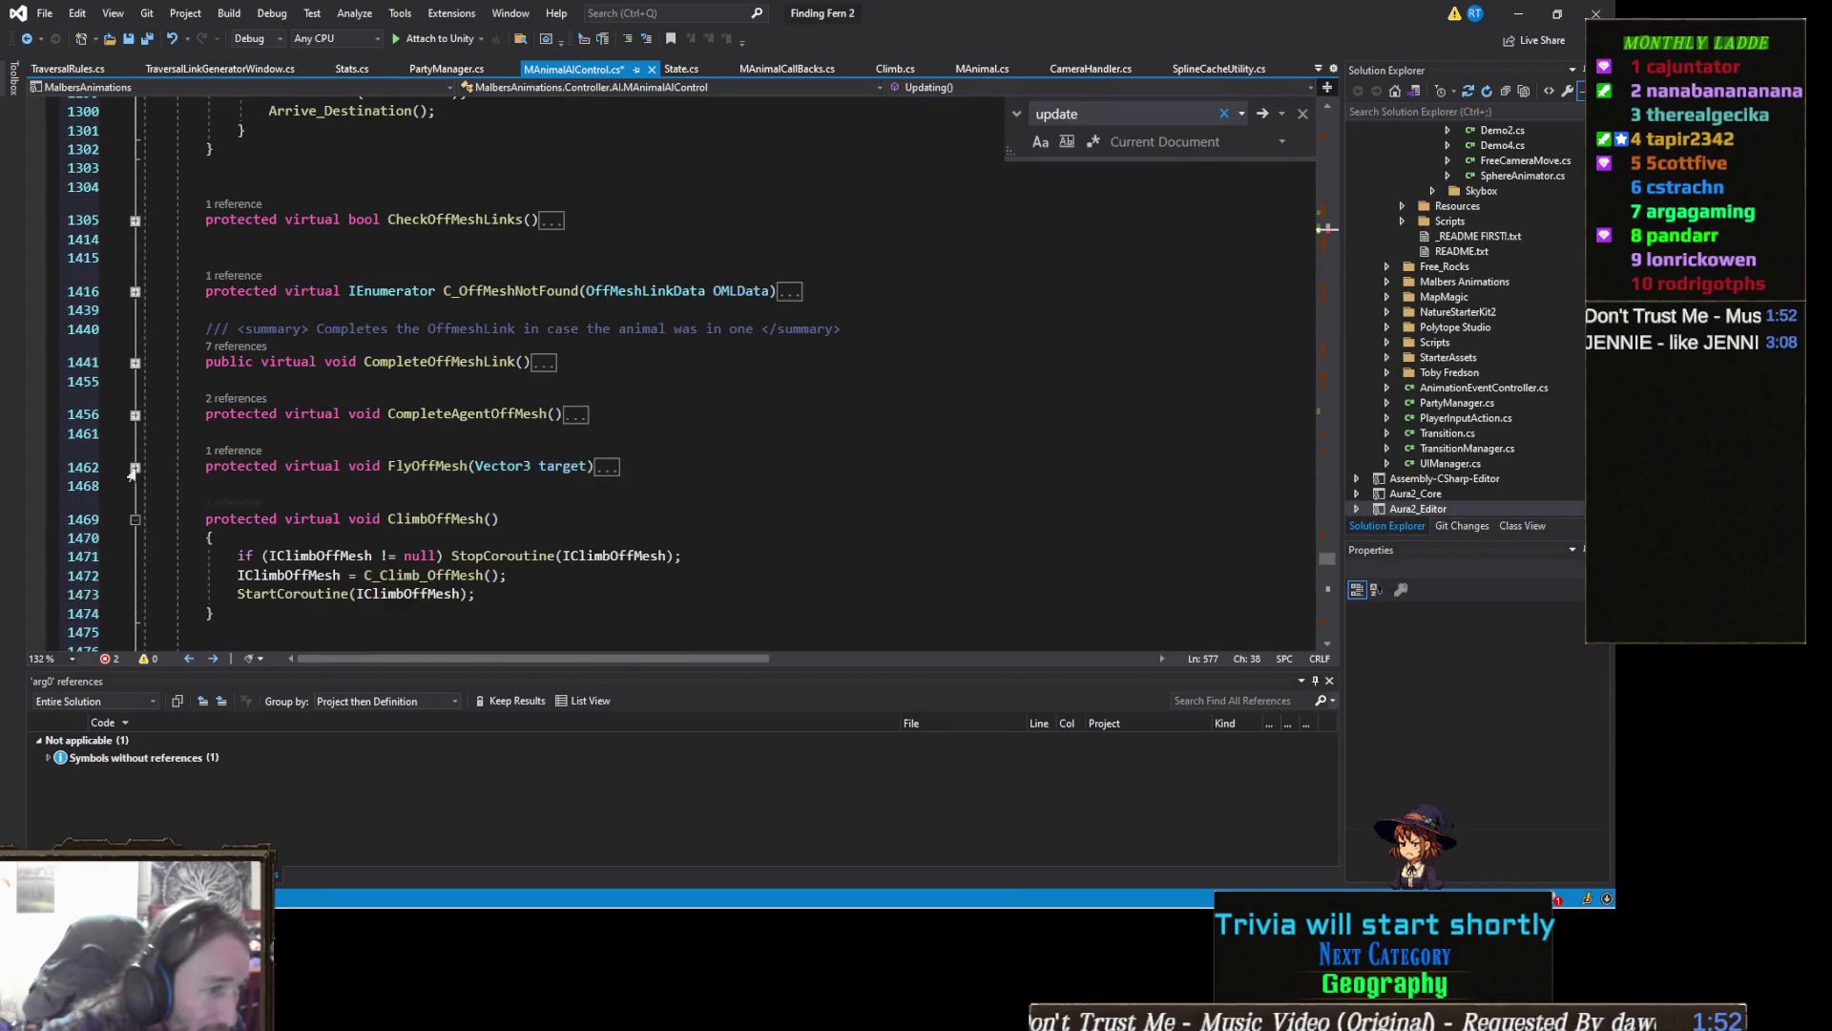
scroll(132, 473, "down", 3)
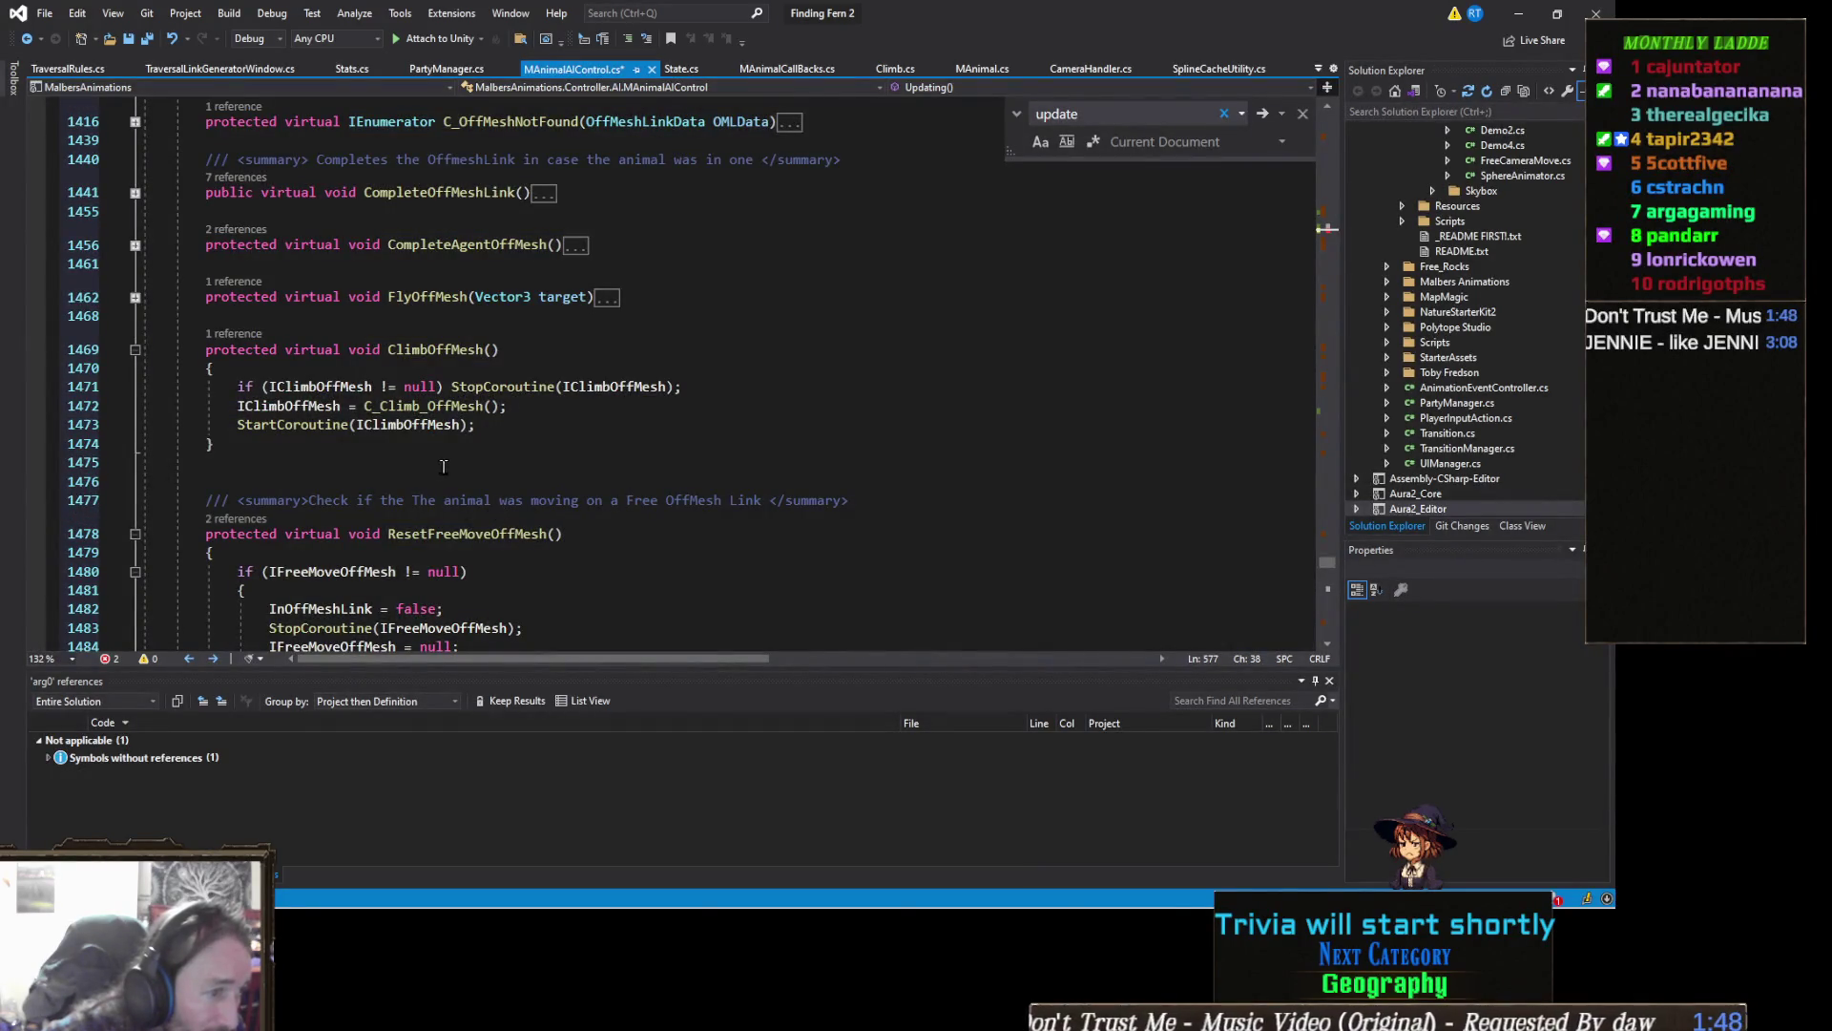
scroll(448, 465, "down", 1)
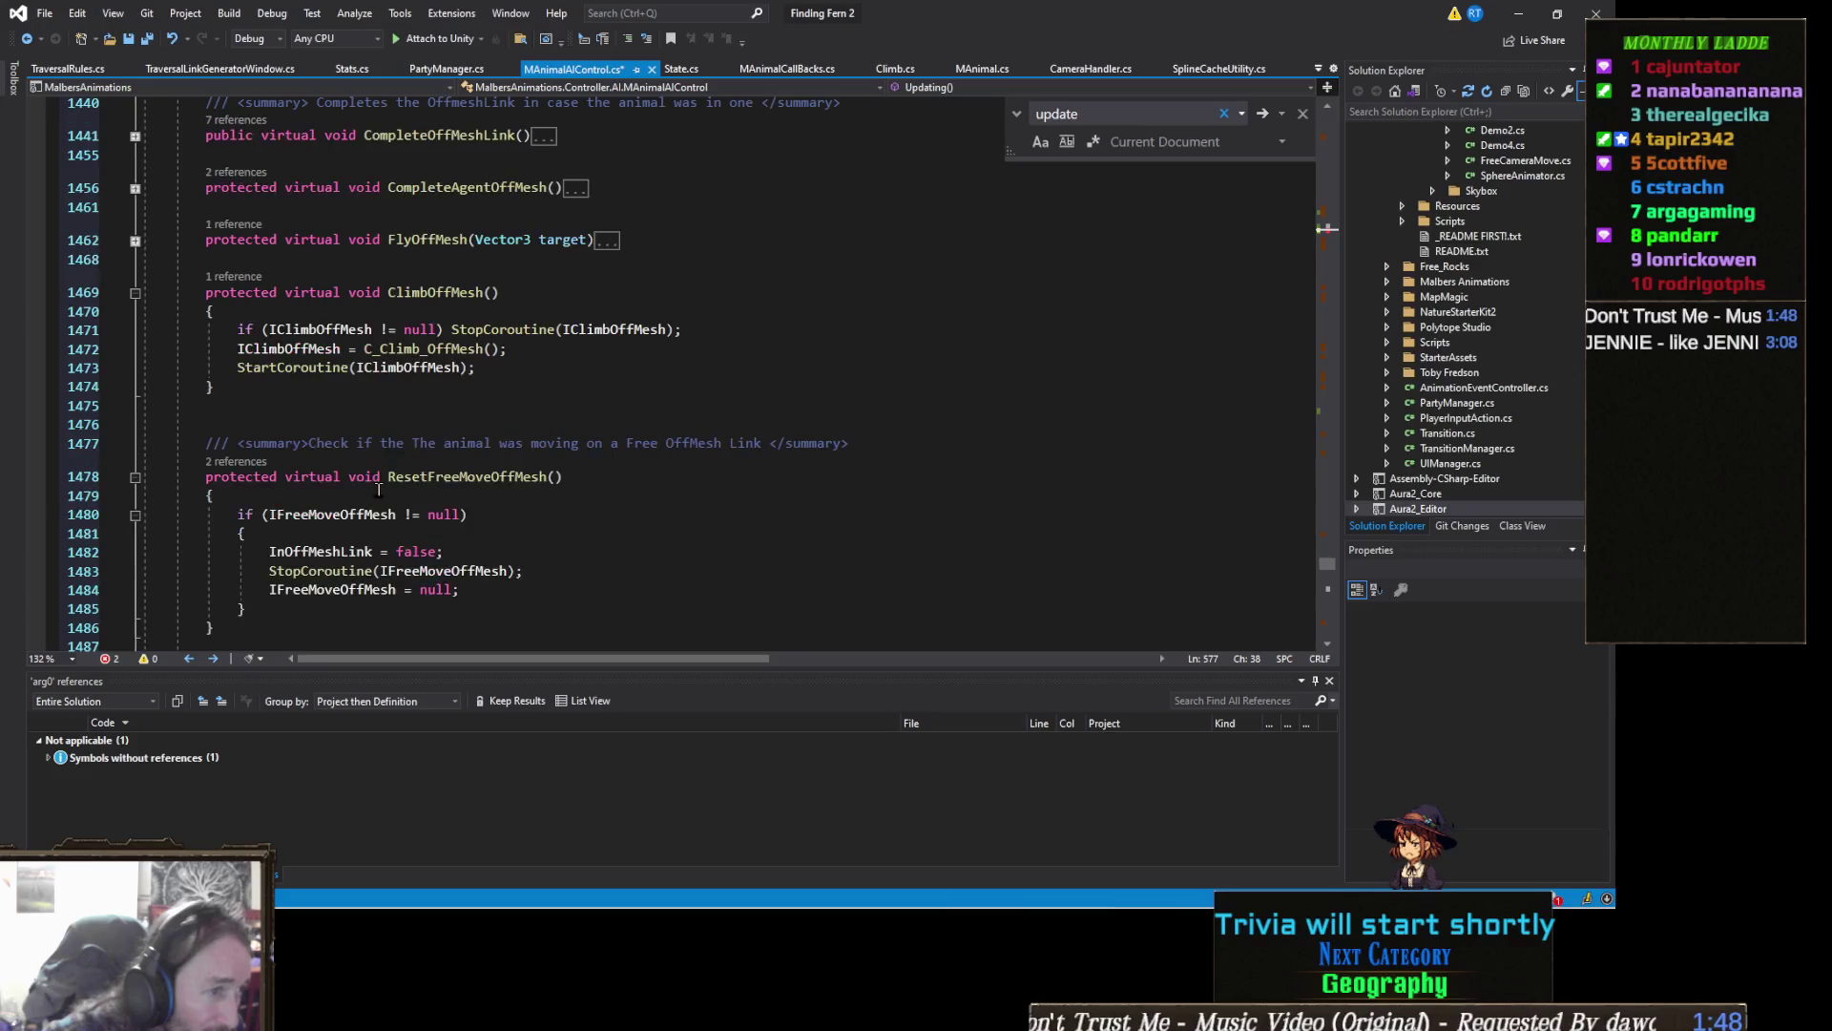
Step: Inspect ClimbOffMesh, then fold ResetFreeMoveOffMesh, C_WaitToNextTarget and C_FlyMoveOffMesh
left_click(430, 368)
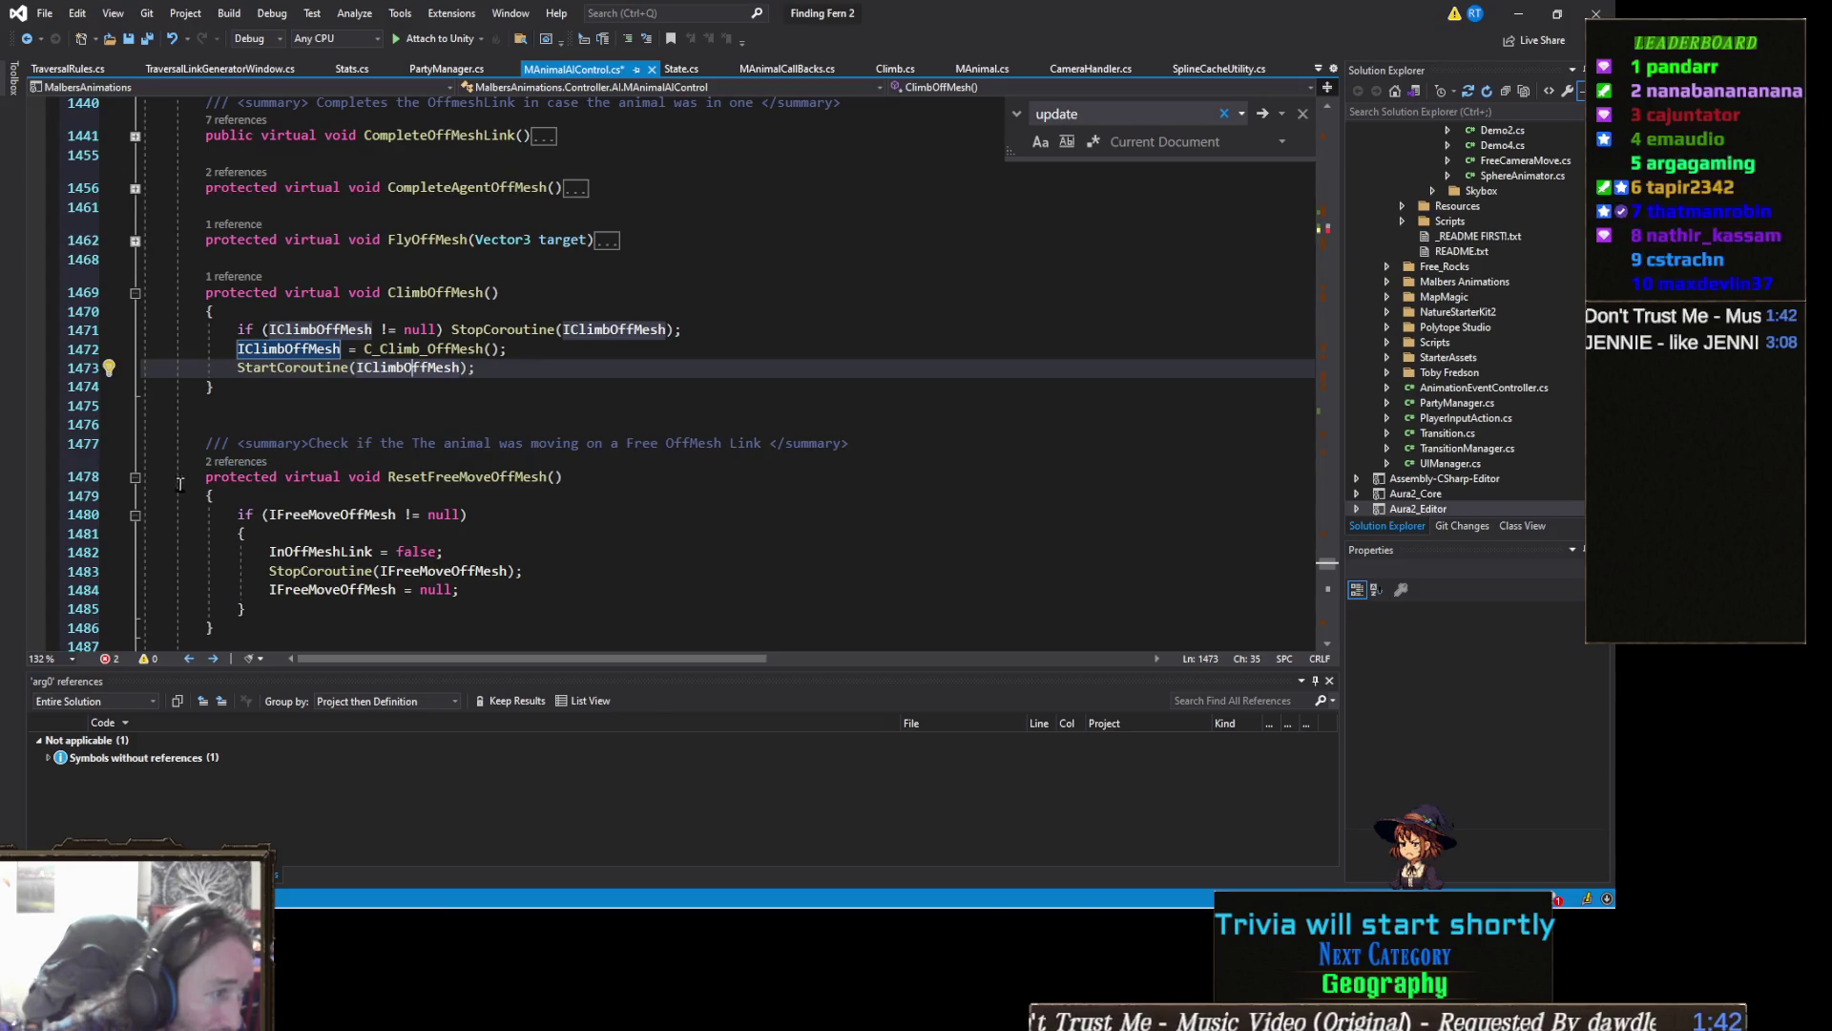
left_click(134, 477)
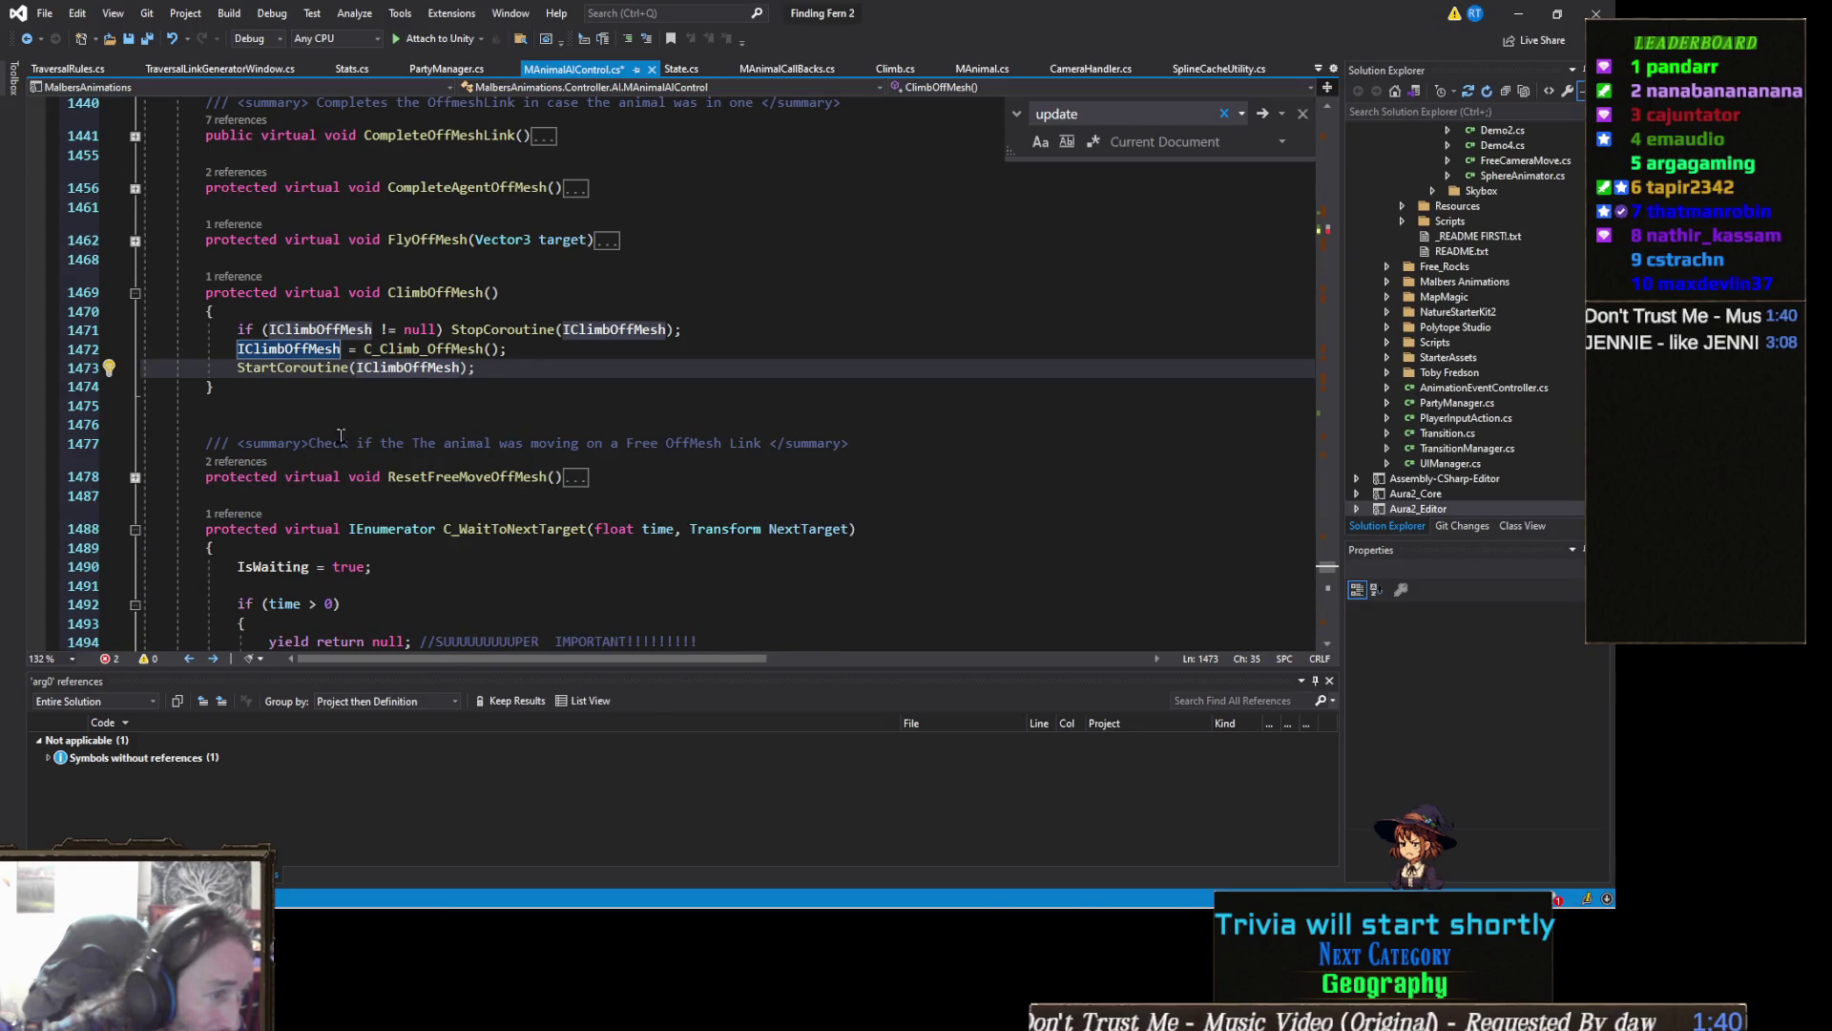
scroll(537, 443, "down", 3)
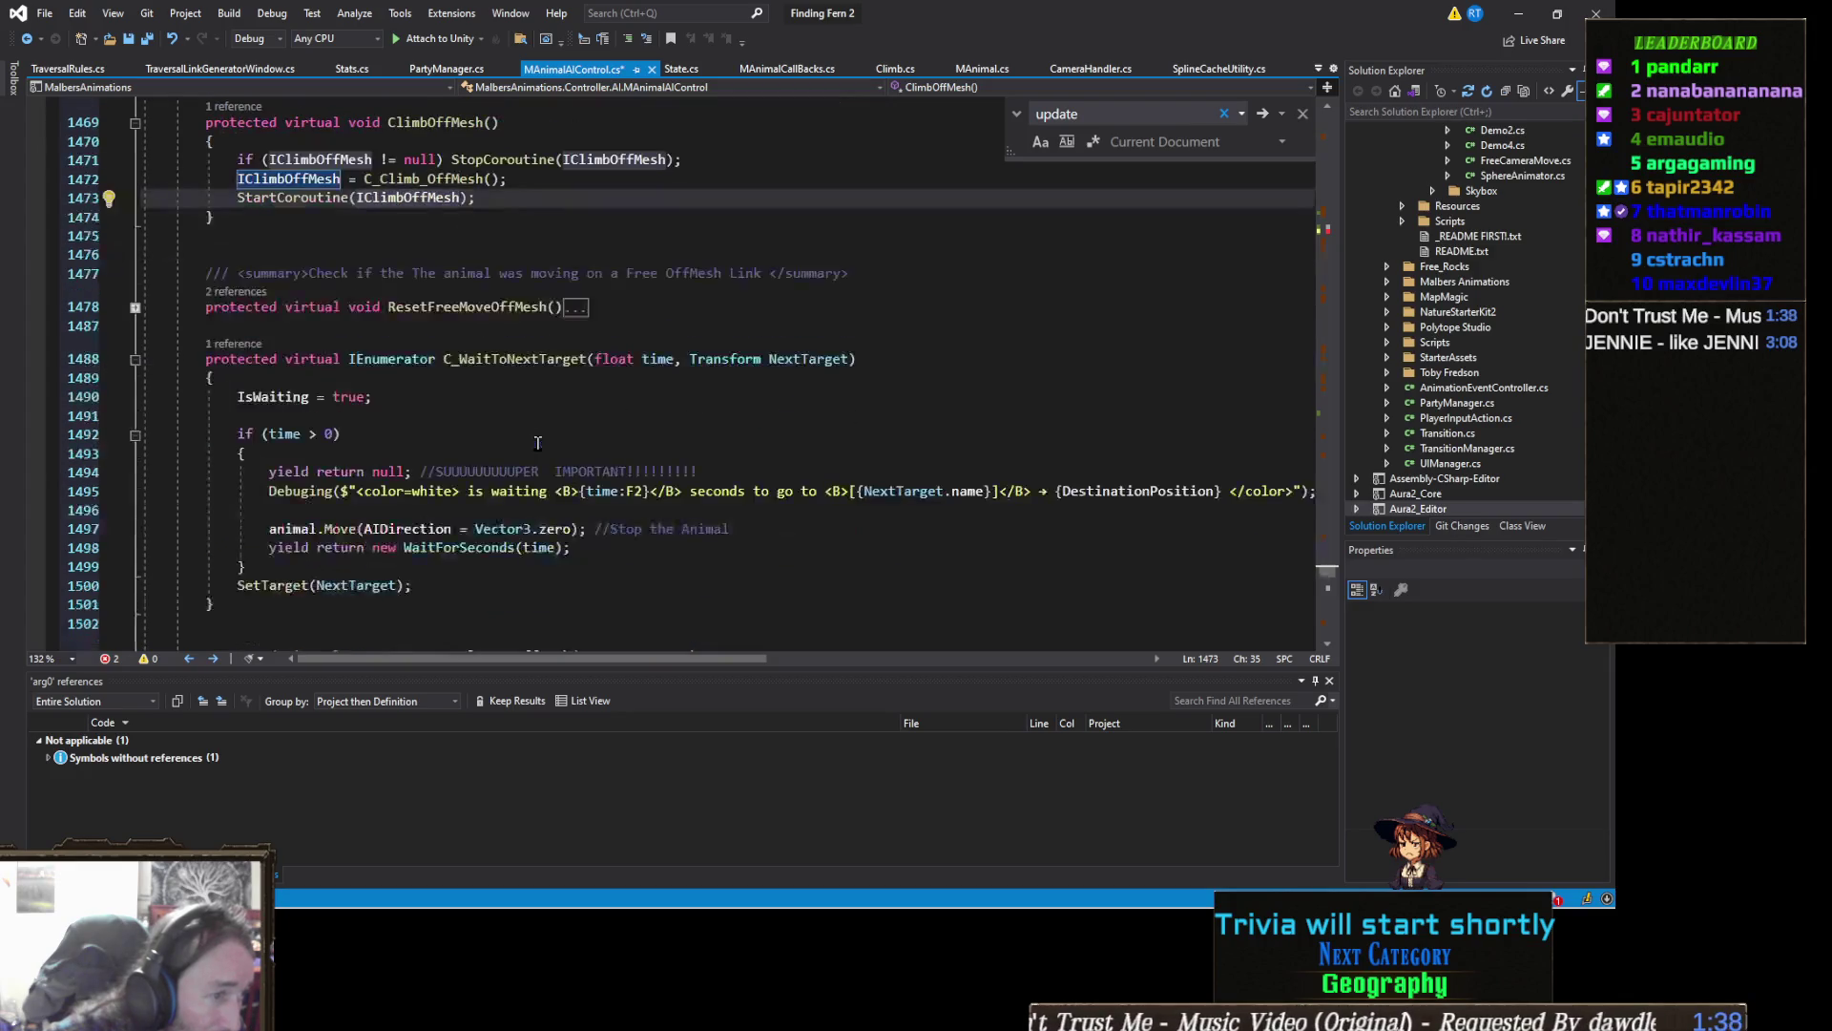
left_click(124, 374)
left_click(134, 360)
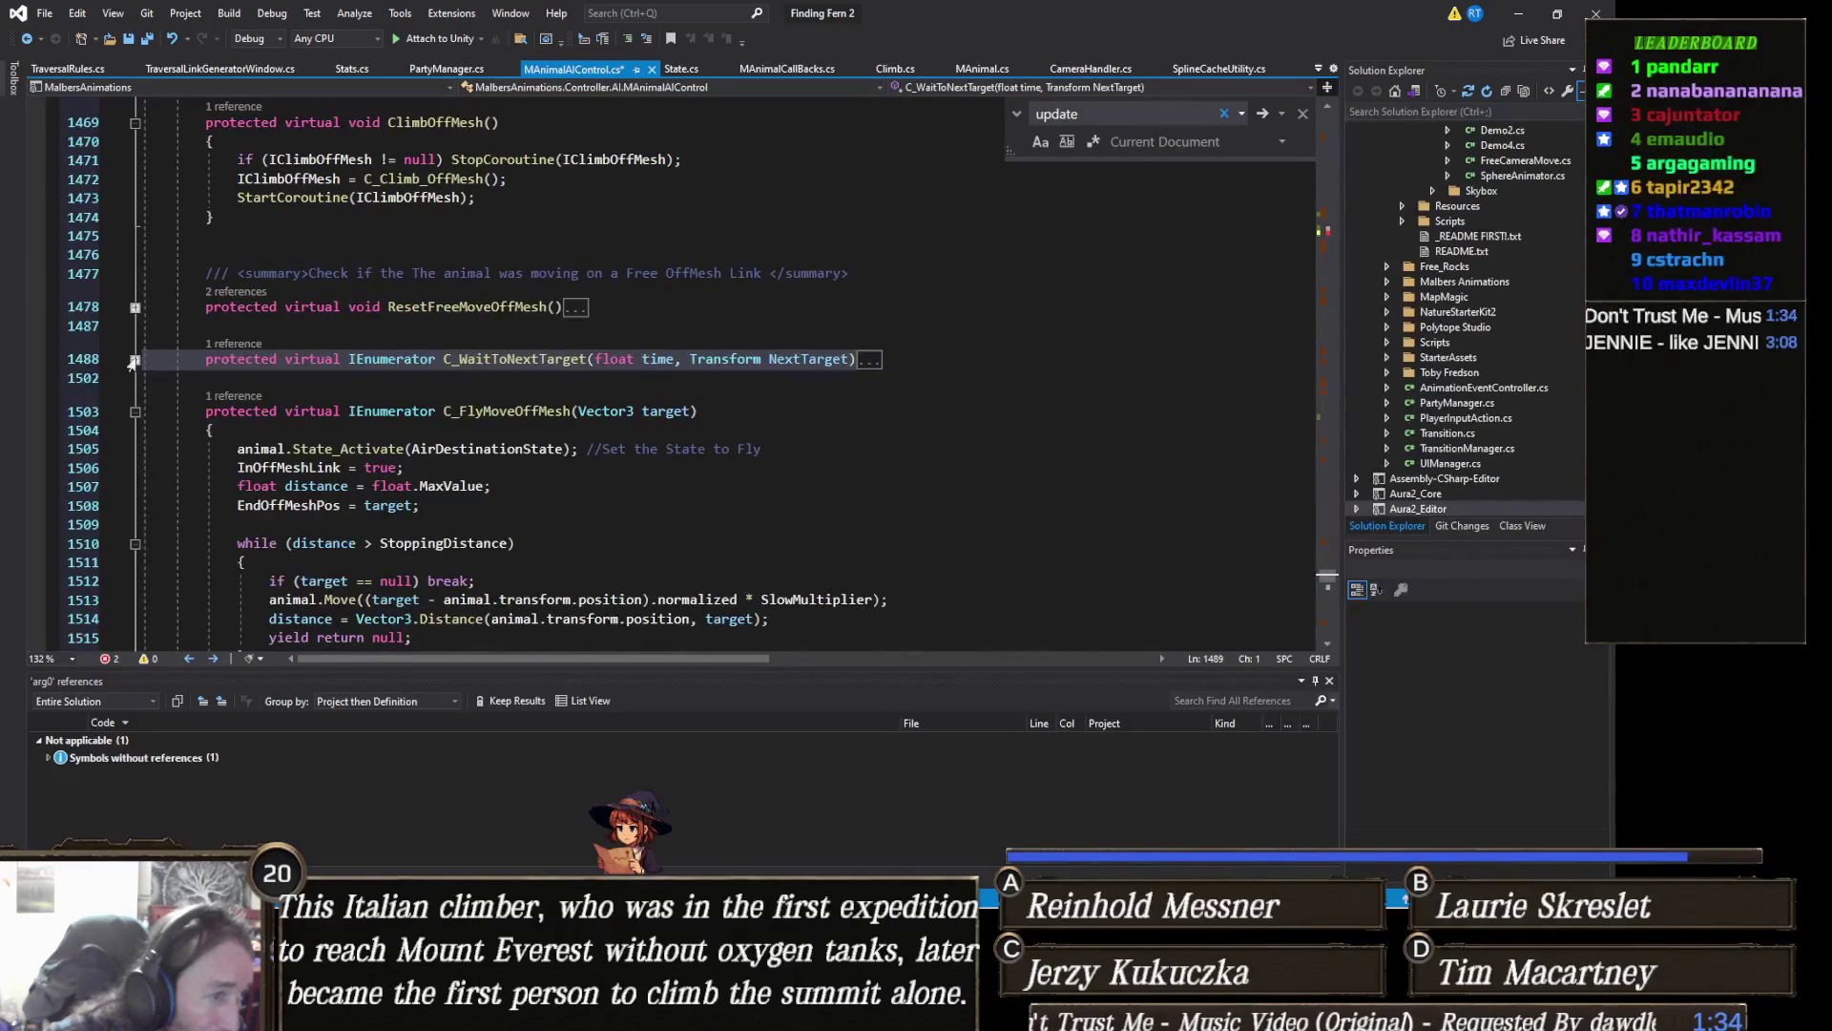
left_click(135, 411)
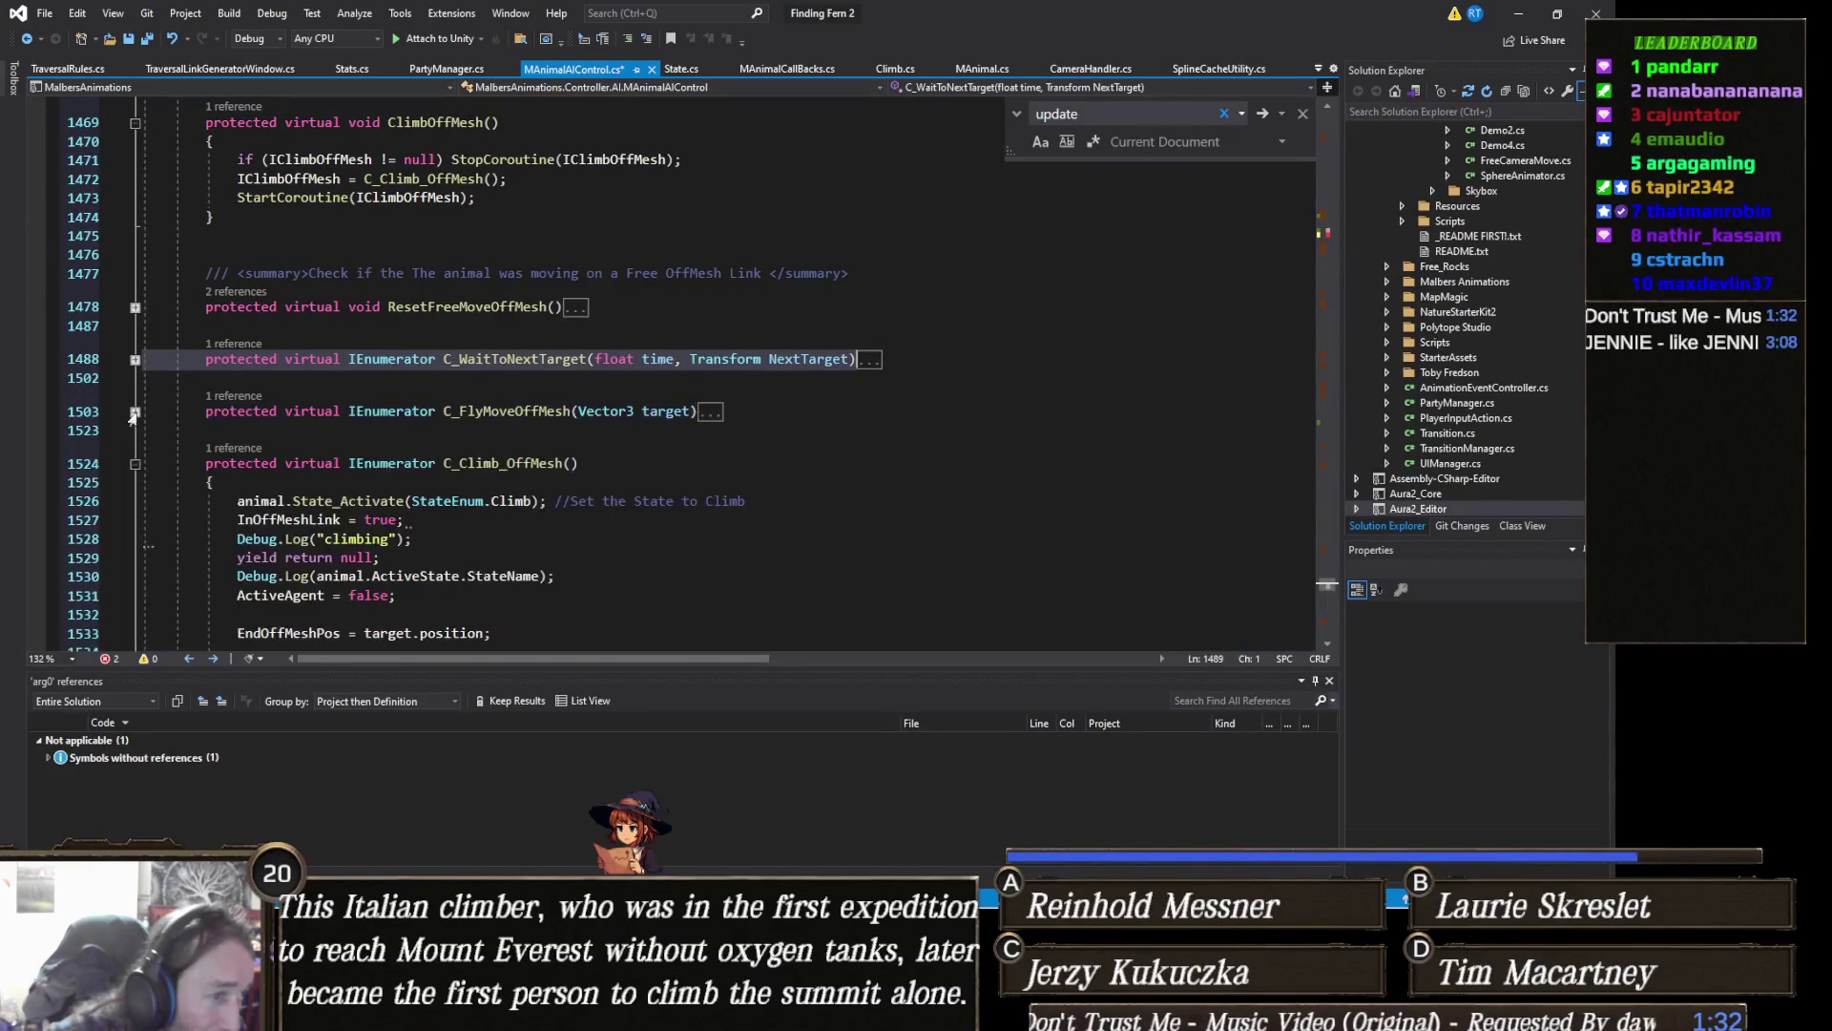
scroll(394, 462, "down", 3)
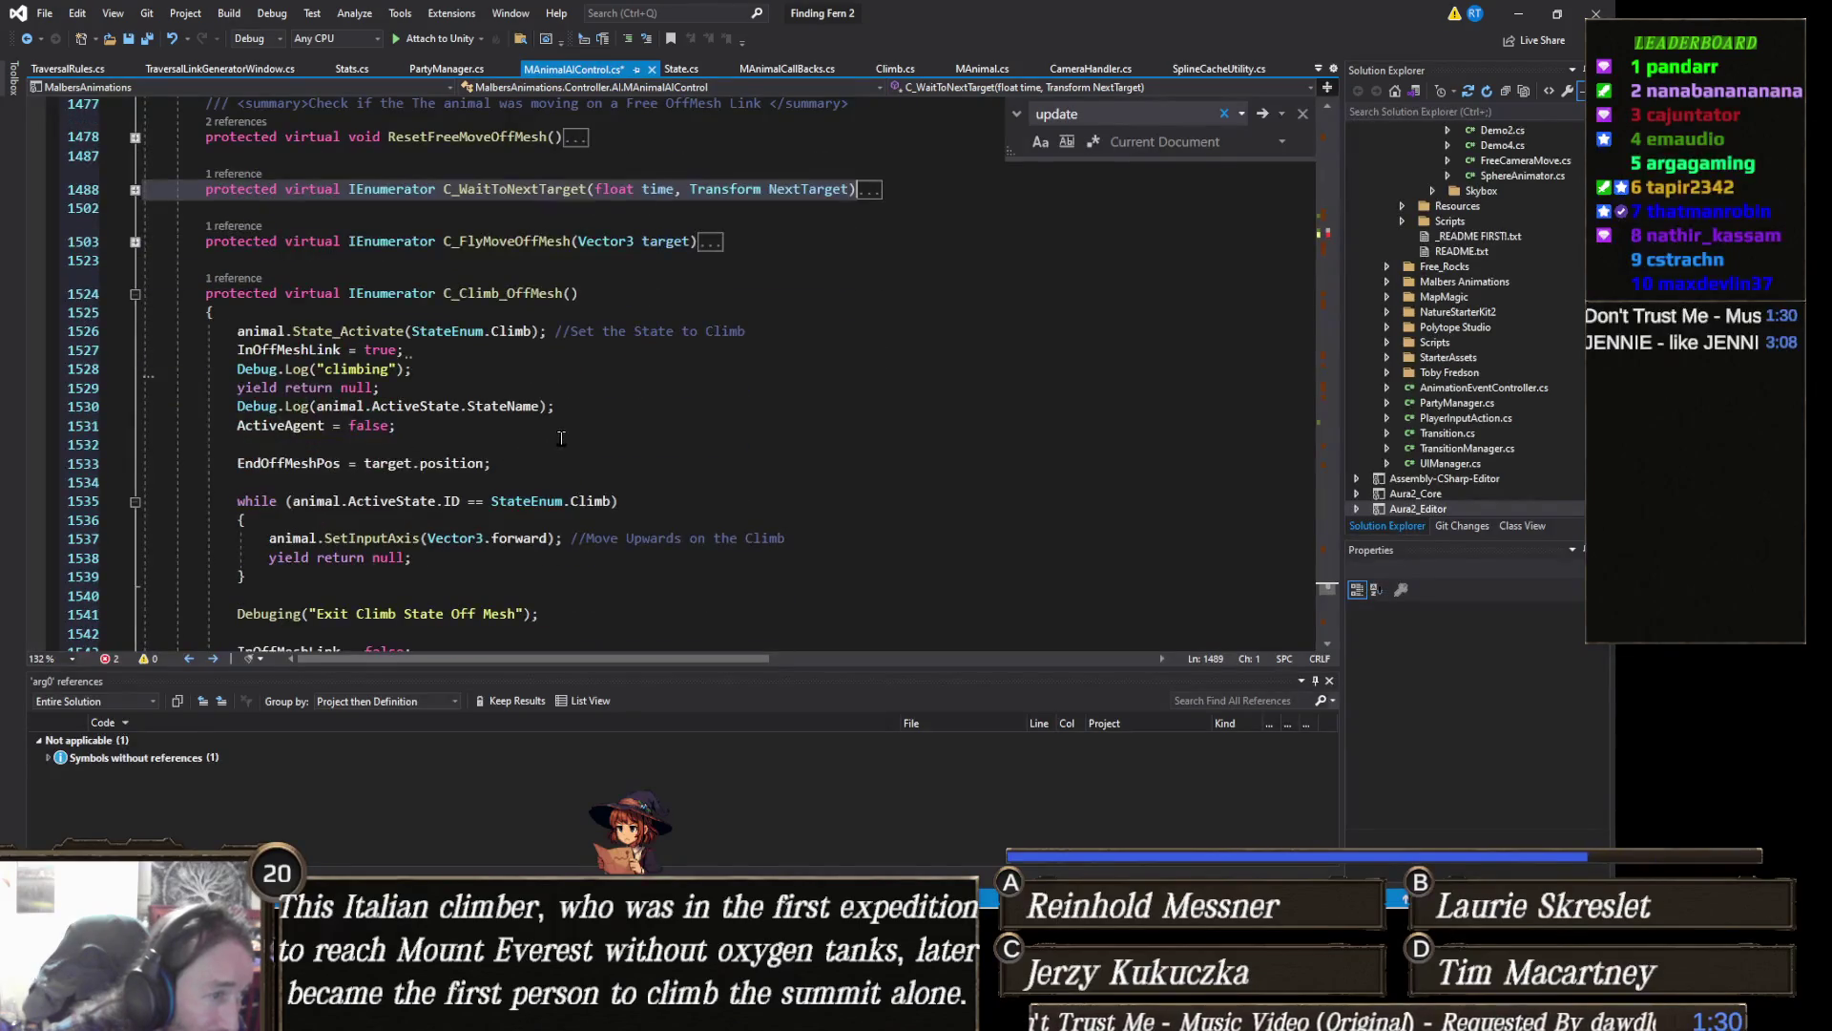
scroll(577, 435, "down", 2)
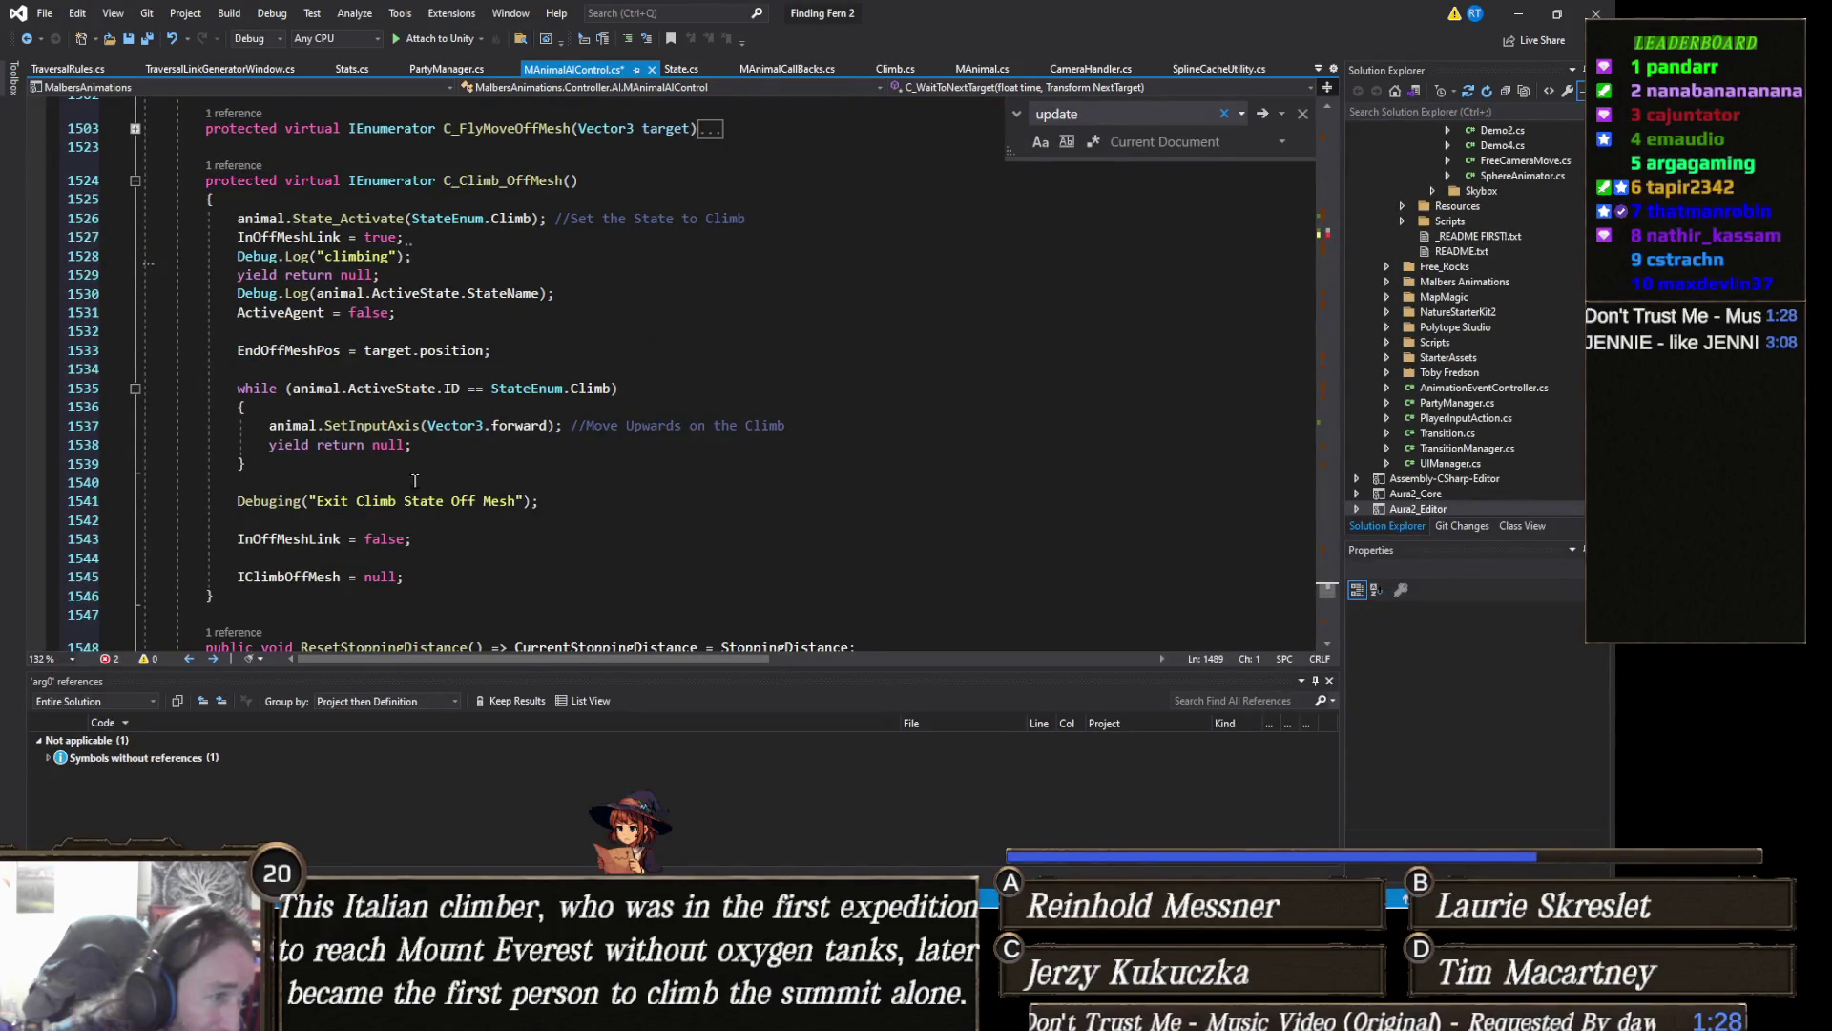
scroll(541, 447, "up", 5)
scroll(545, 448, "up", 20)
scroll(551, 450, "up", 20)
scroll(558, 448, "up", 15)
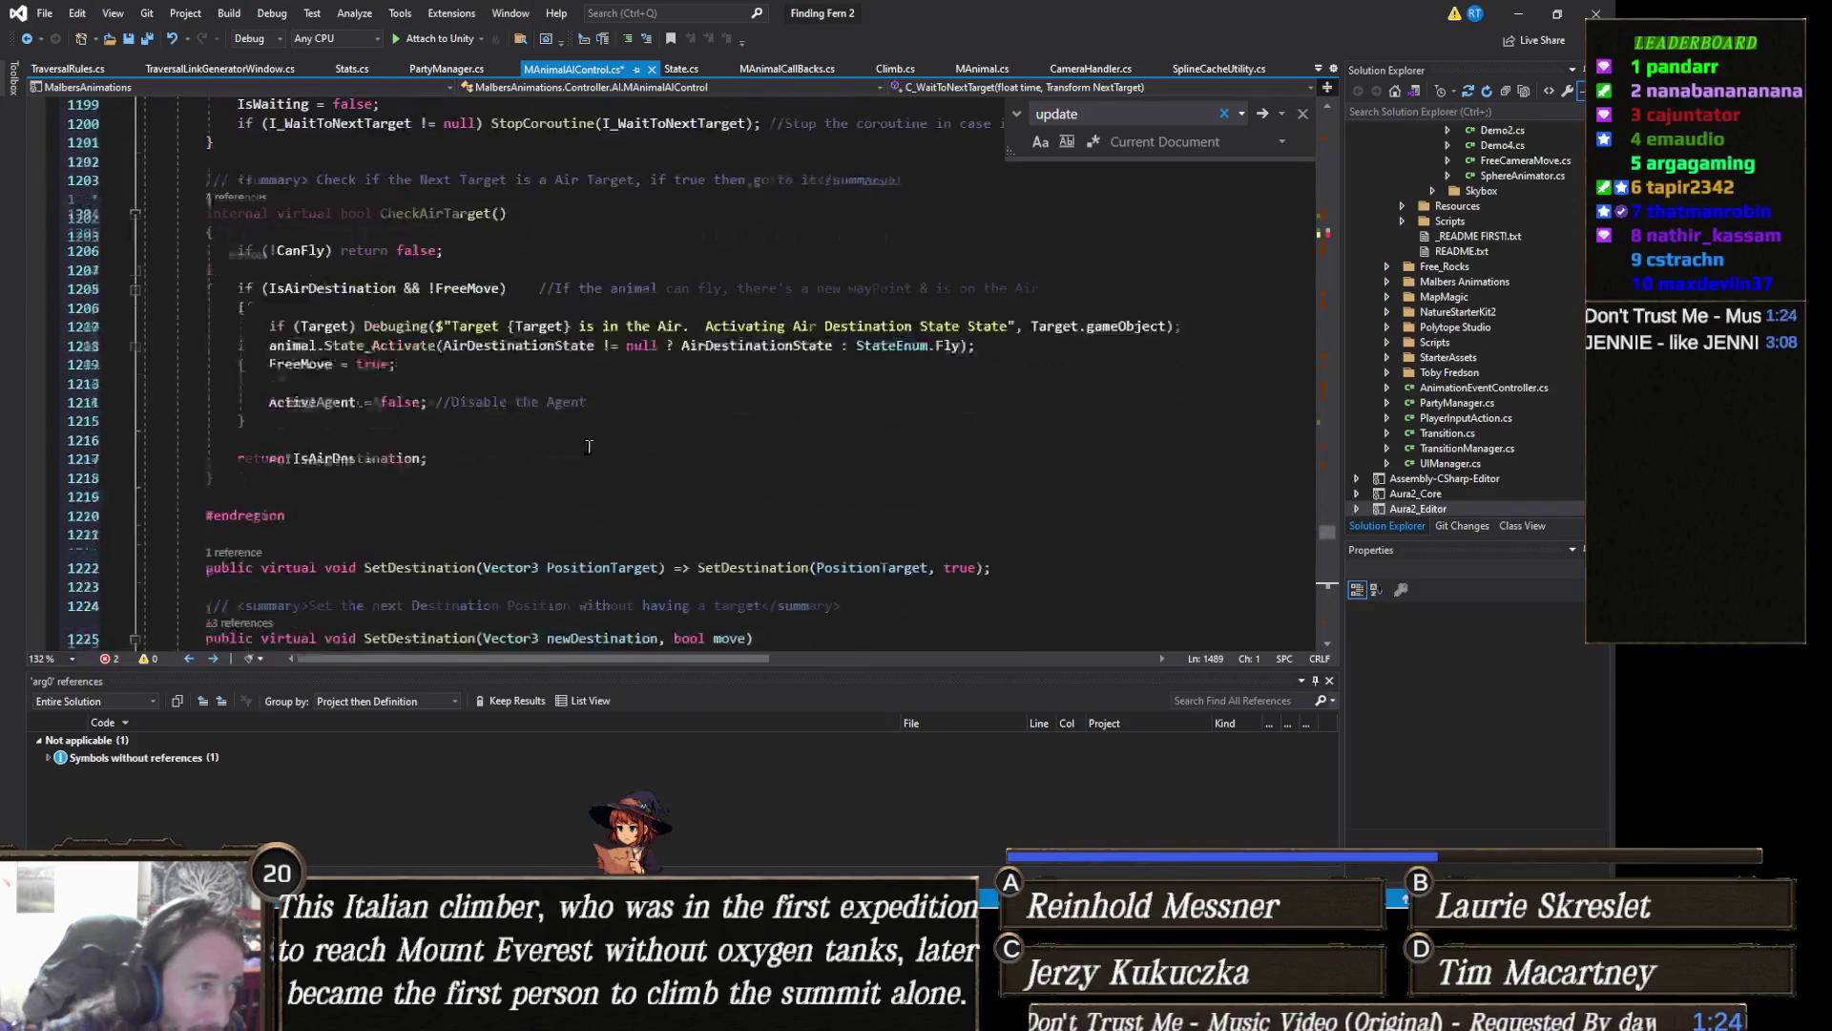
scroll(573, 448, "up", 15)
scroll(584, 446, "up", 12)
scroll(585, 448, "up", 17)
scroll(585, 447, "up", 17)
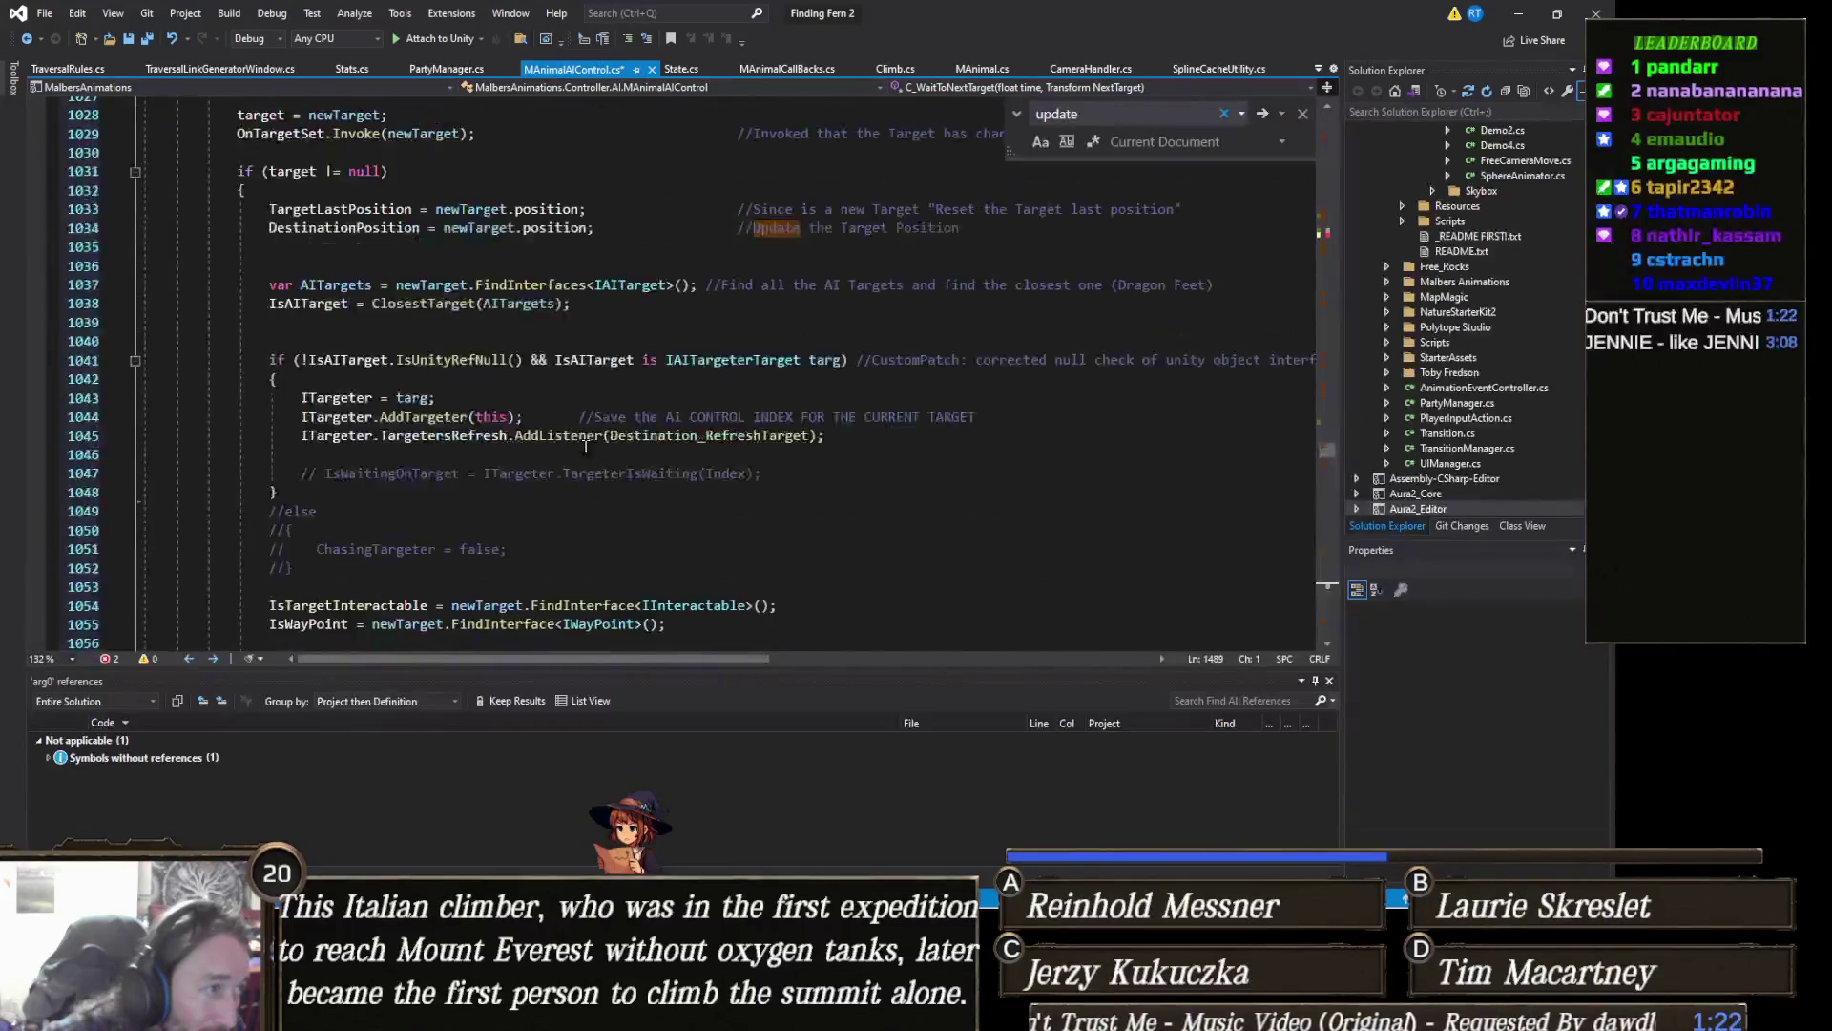
scroll(584, 448, "up", 17)
scroll(584, 448, "up", 17)
scroll(585, 446, "up", 12)
scroll(585, 447, "up", 11)
scroll(584, 447, "up", 12)
scroll(584, 446, "up", 11)
scroll(584, 446, "up", 11)
scroll(585, 446, "up", 11)
scroll(584, 448, "up", 11)
scroll(585, 447, "up", 11)
scroll(584, 446, "up", 9)
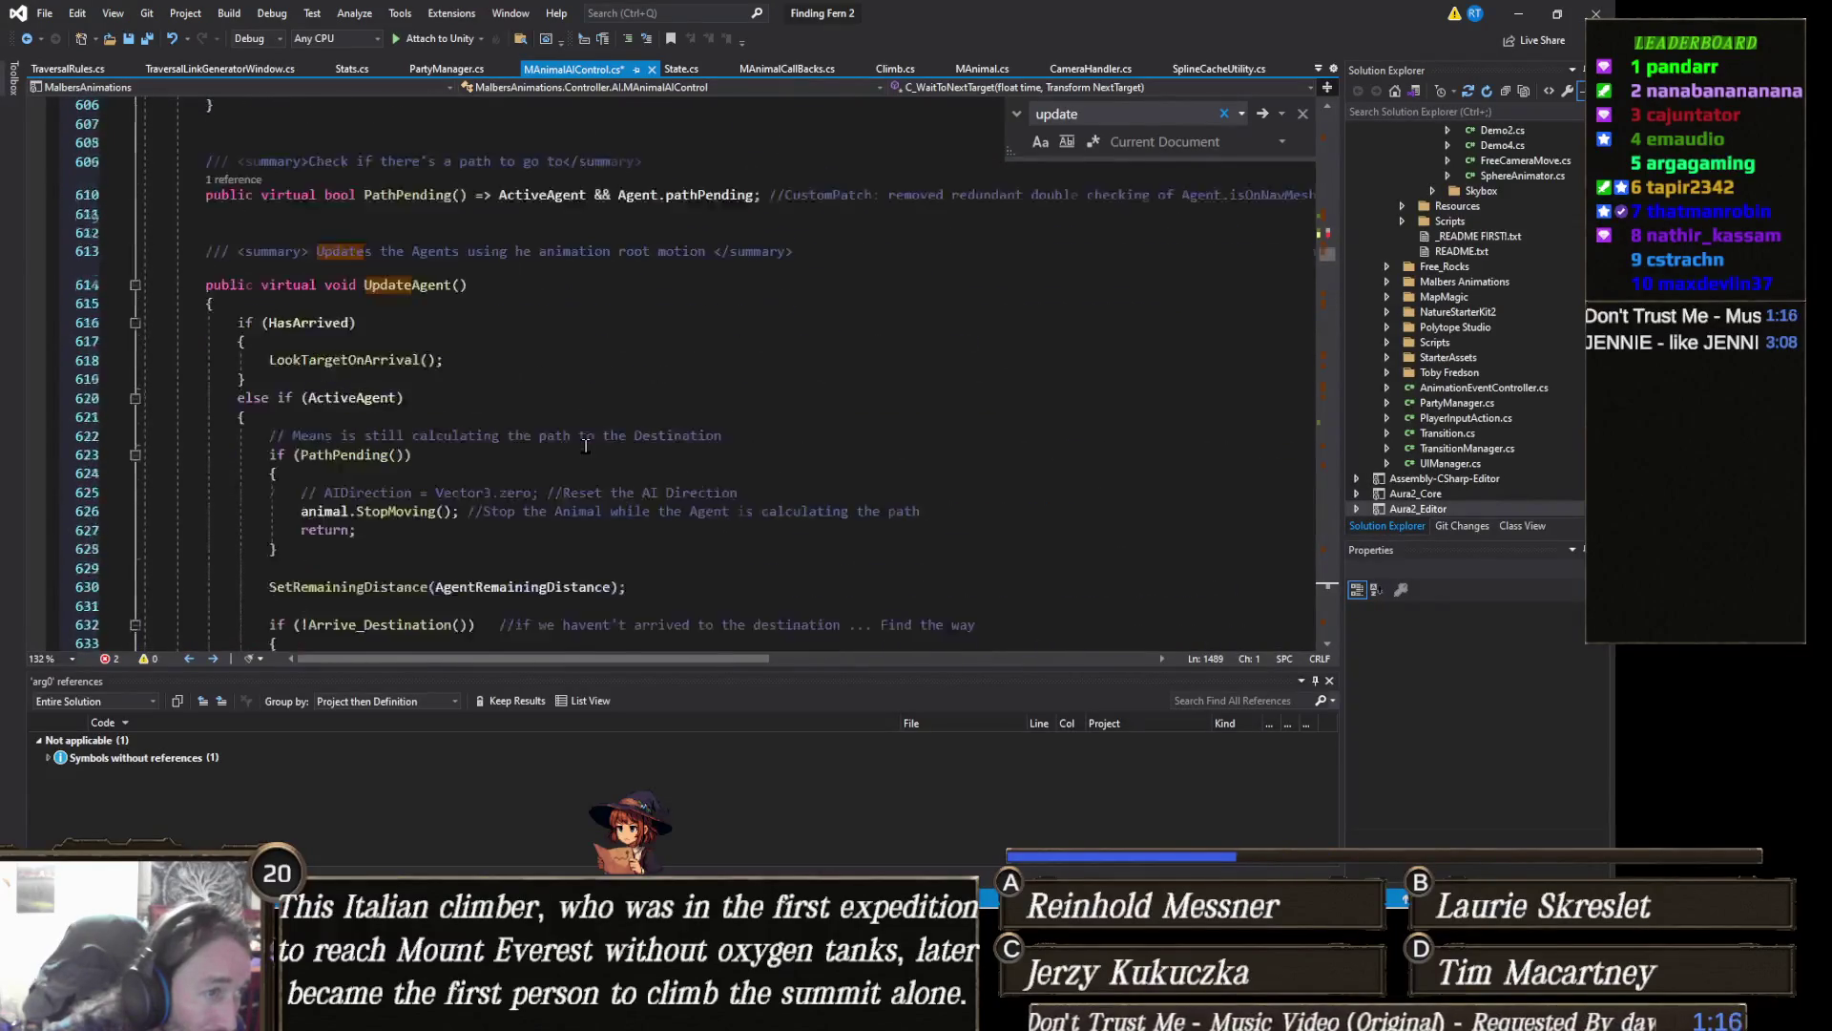
scroll(584, 446, "up", 9)
scroll(584, 447, "up", 4)
scroll(584, 447, "up", 4)
scroll(585, 447, "up", 3)
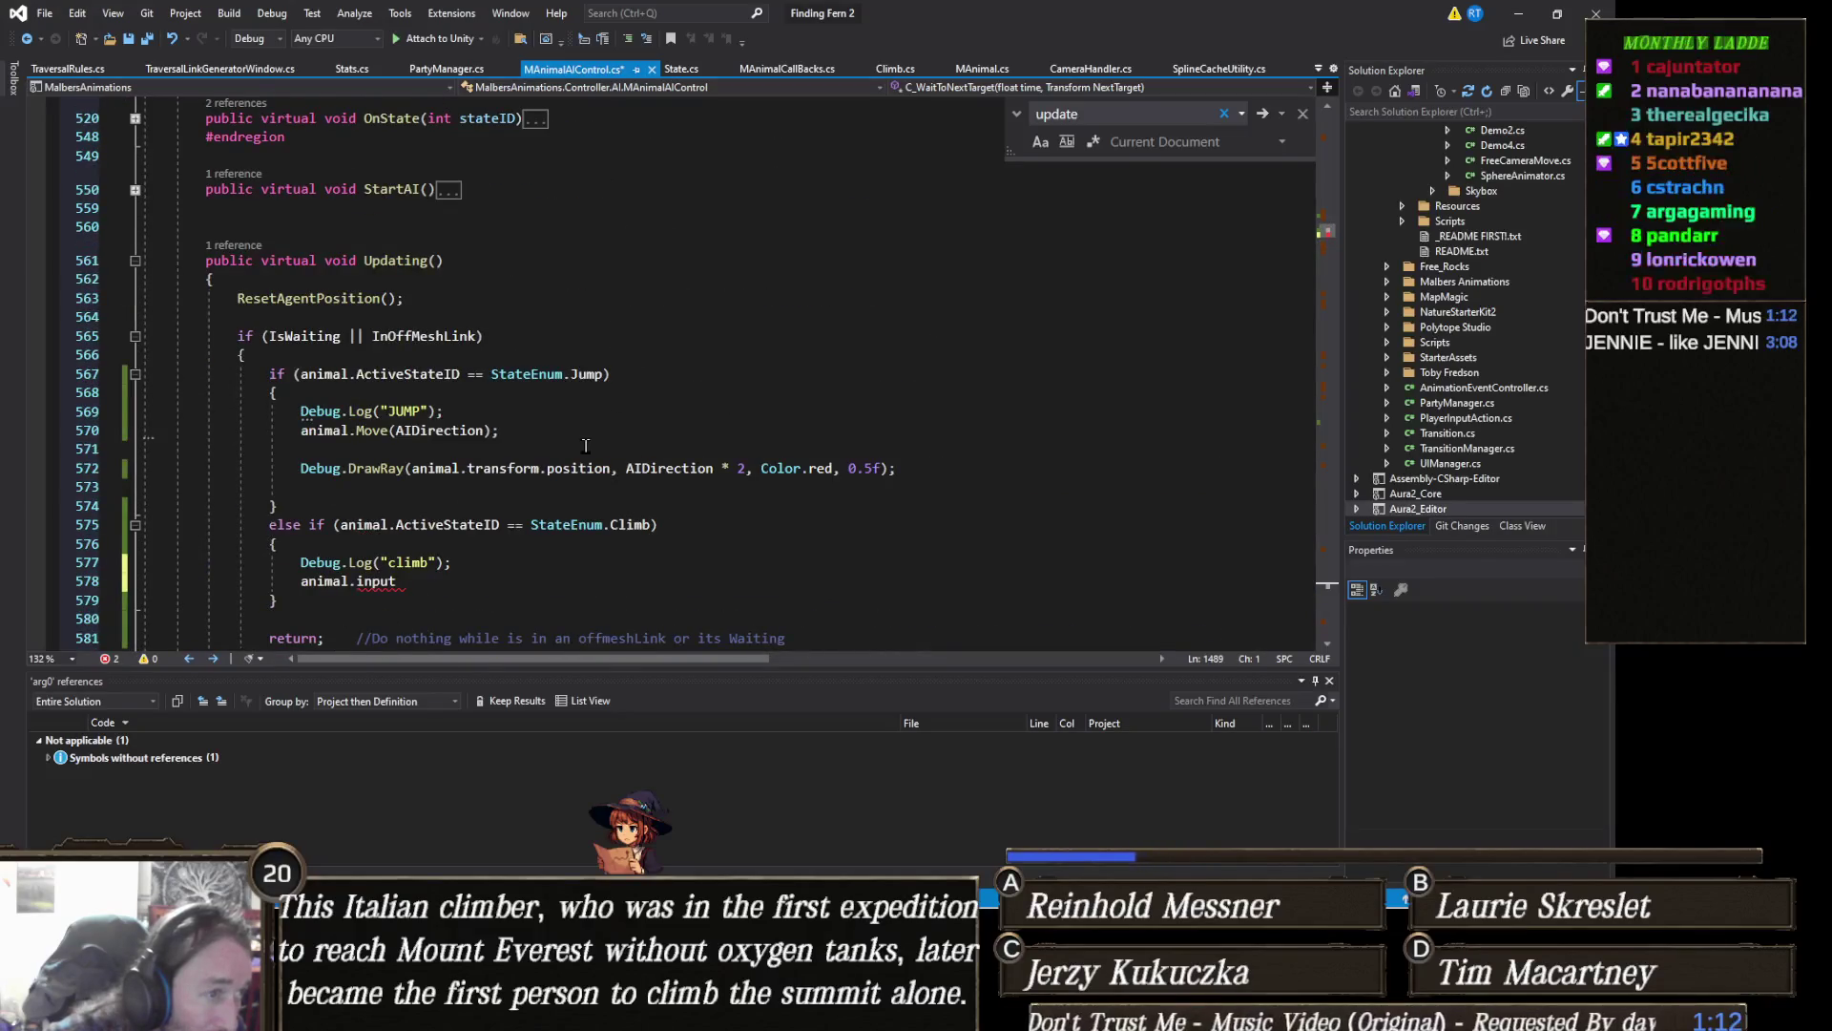
scroll(445, 469, "down", 2)
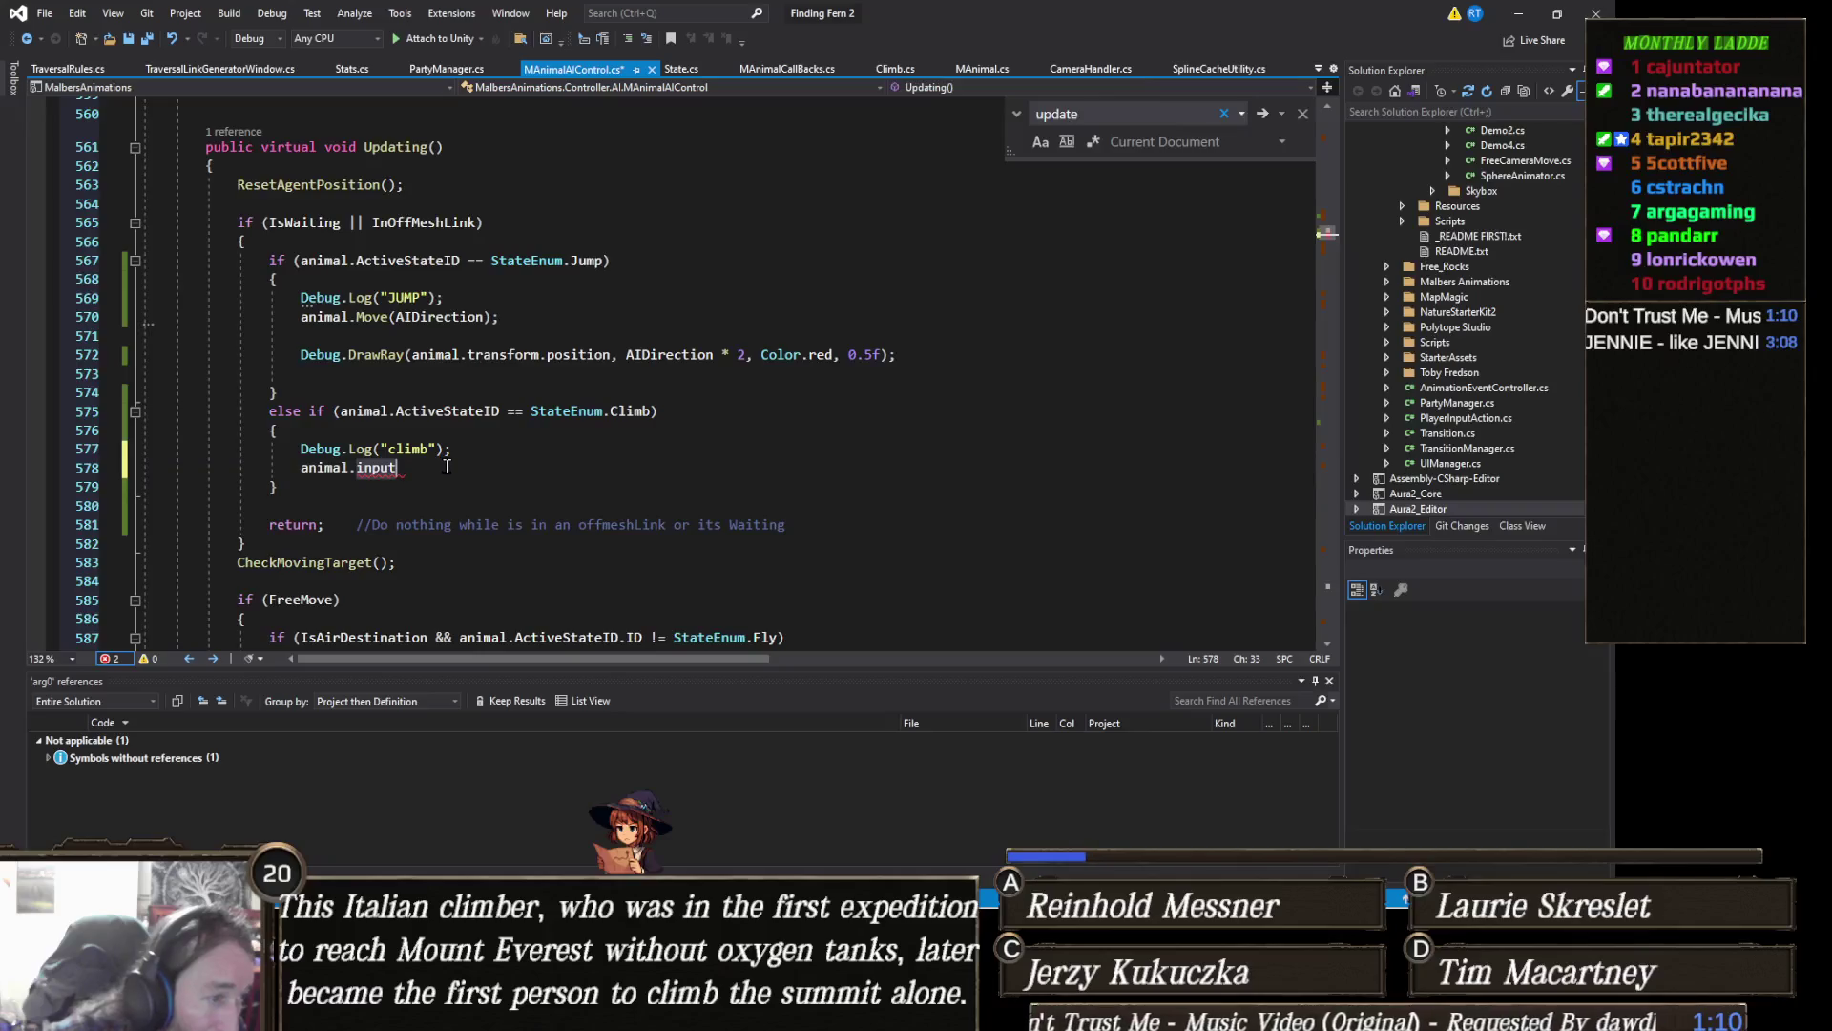
Step: Replace animal.input with animal.SetInputAxis(transform.forward); and save MAnimalAIControl.cs
key("BackSpace")
key("BackSpace")
key("BackSpace")
type("SetInputAxis")
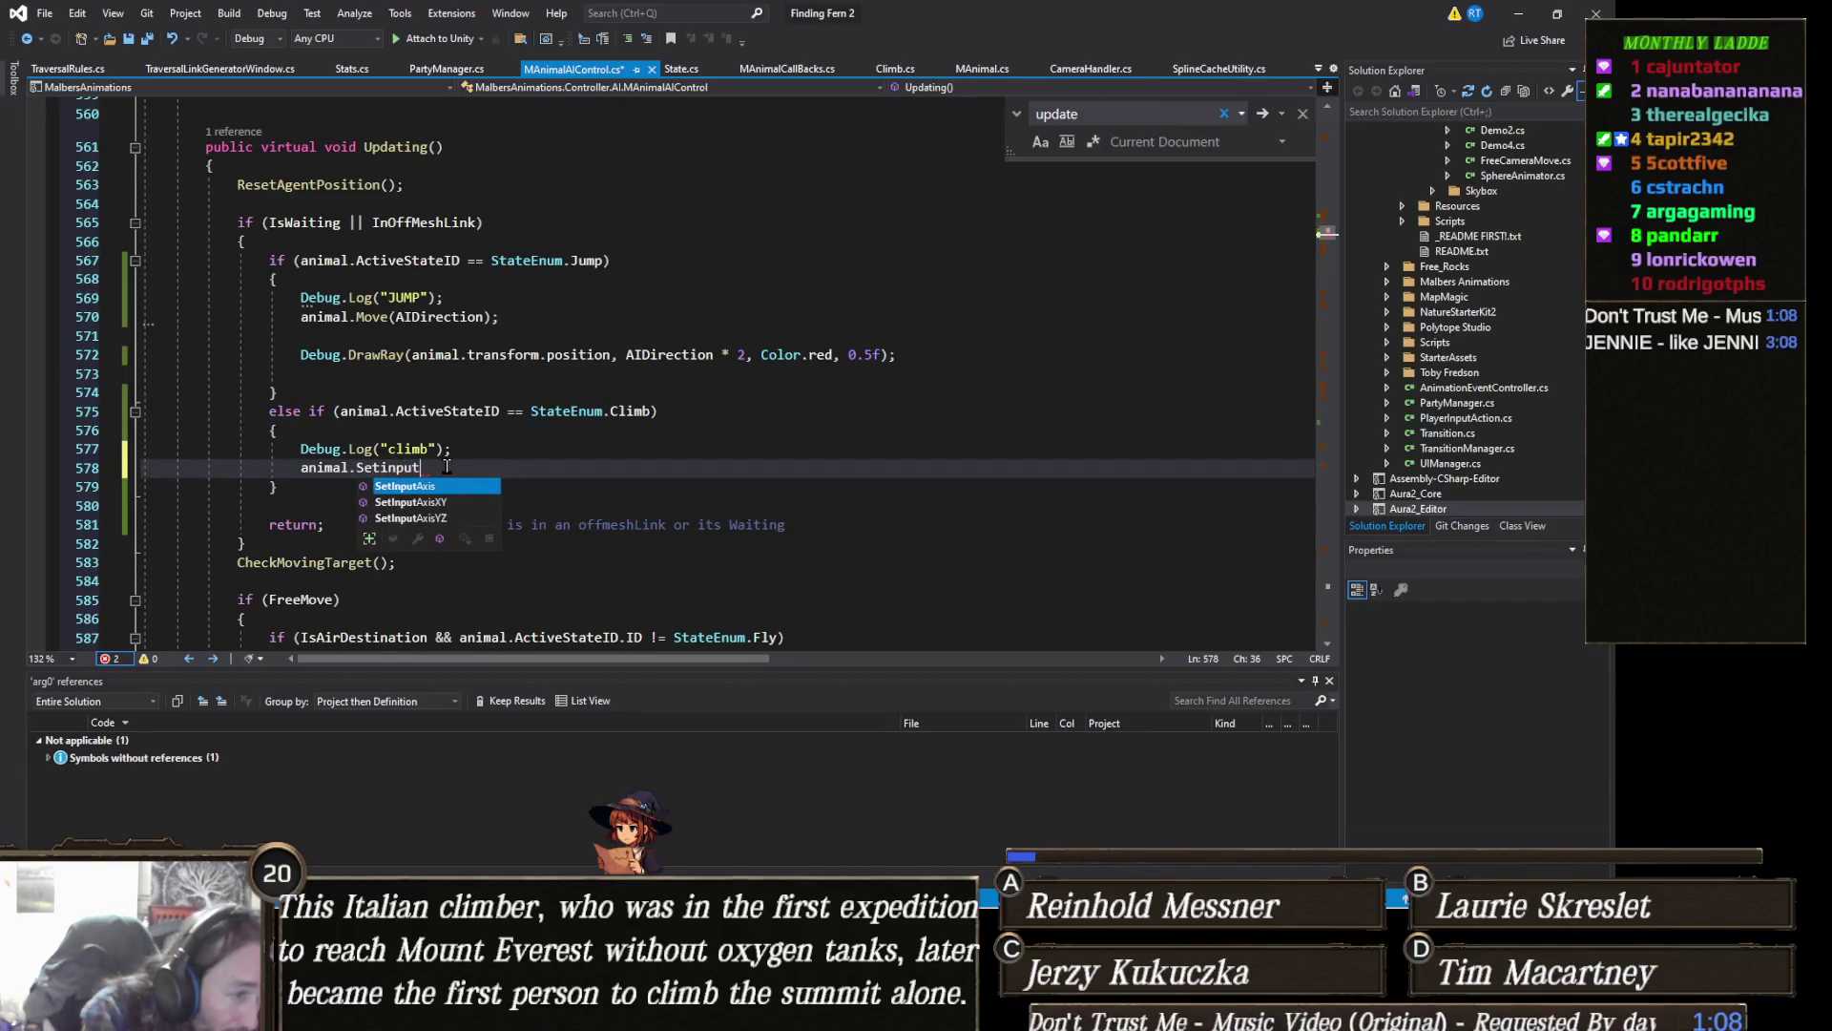
type("(transform.forward);")
key("ctrl+s")
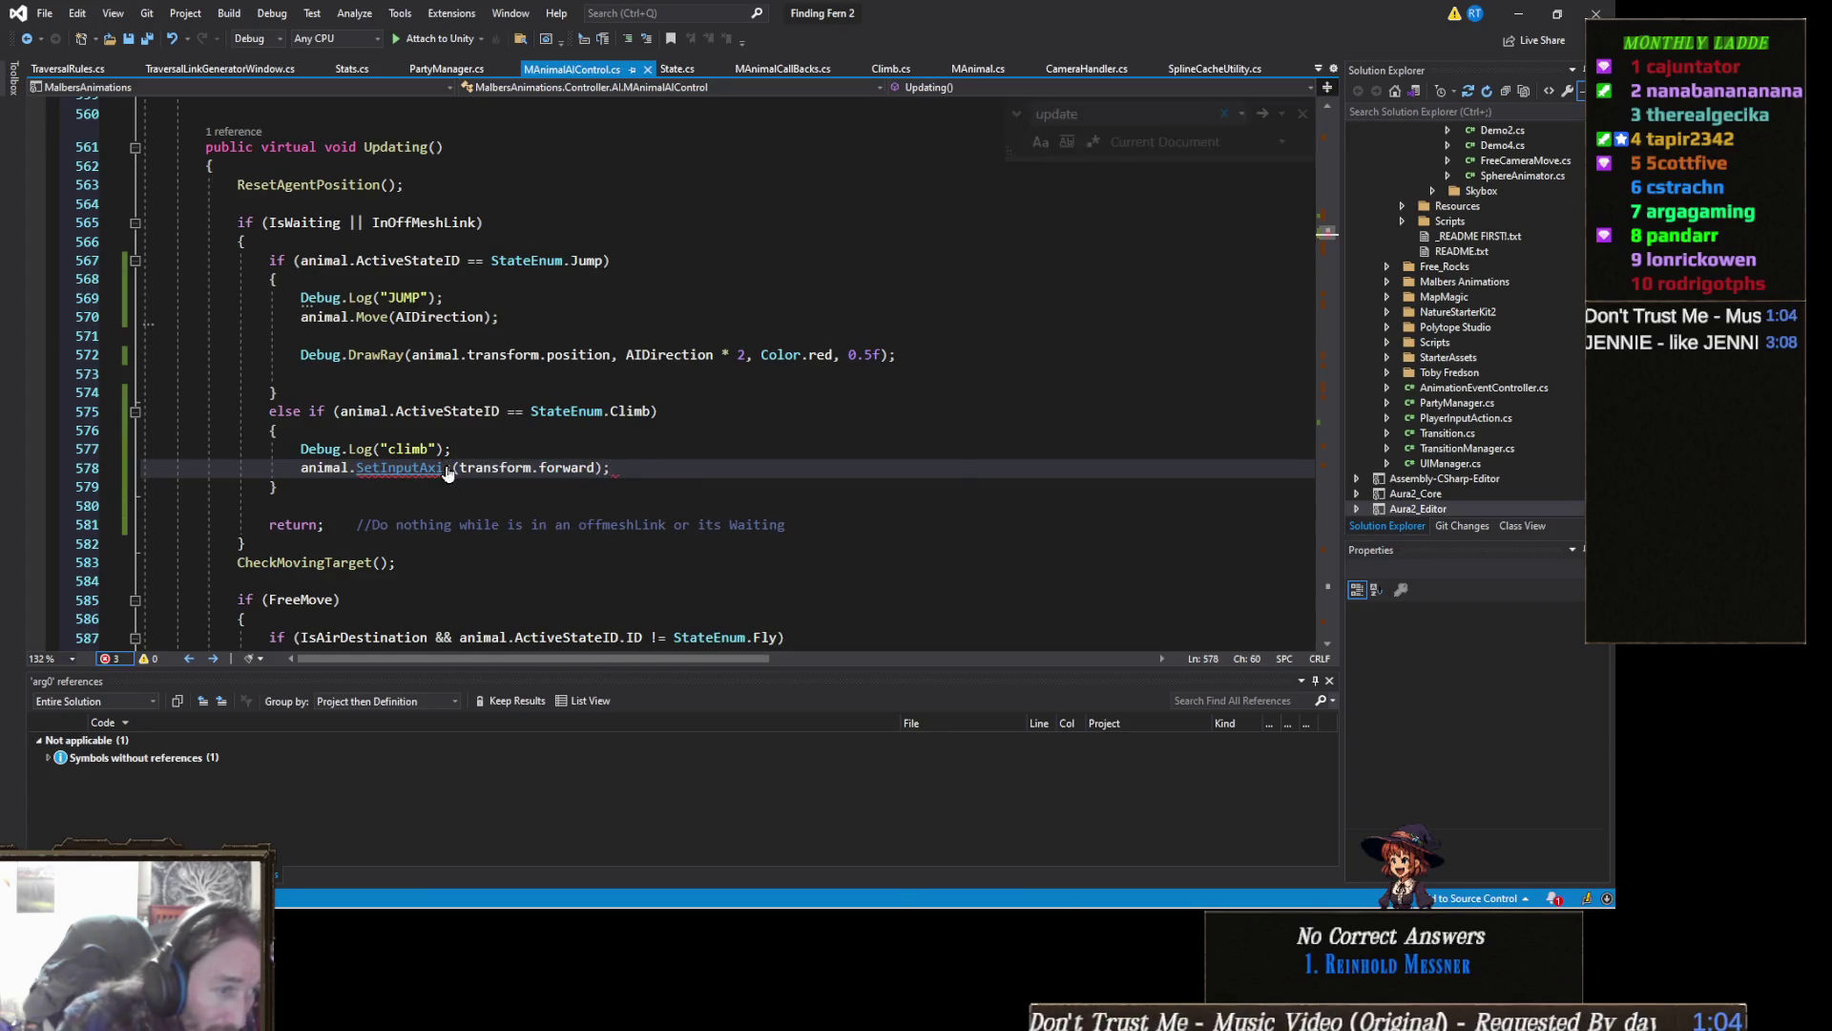
left_click(1517, 13)
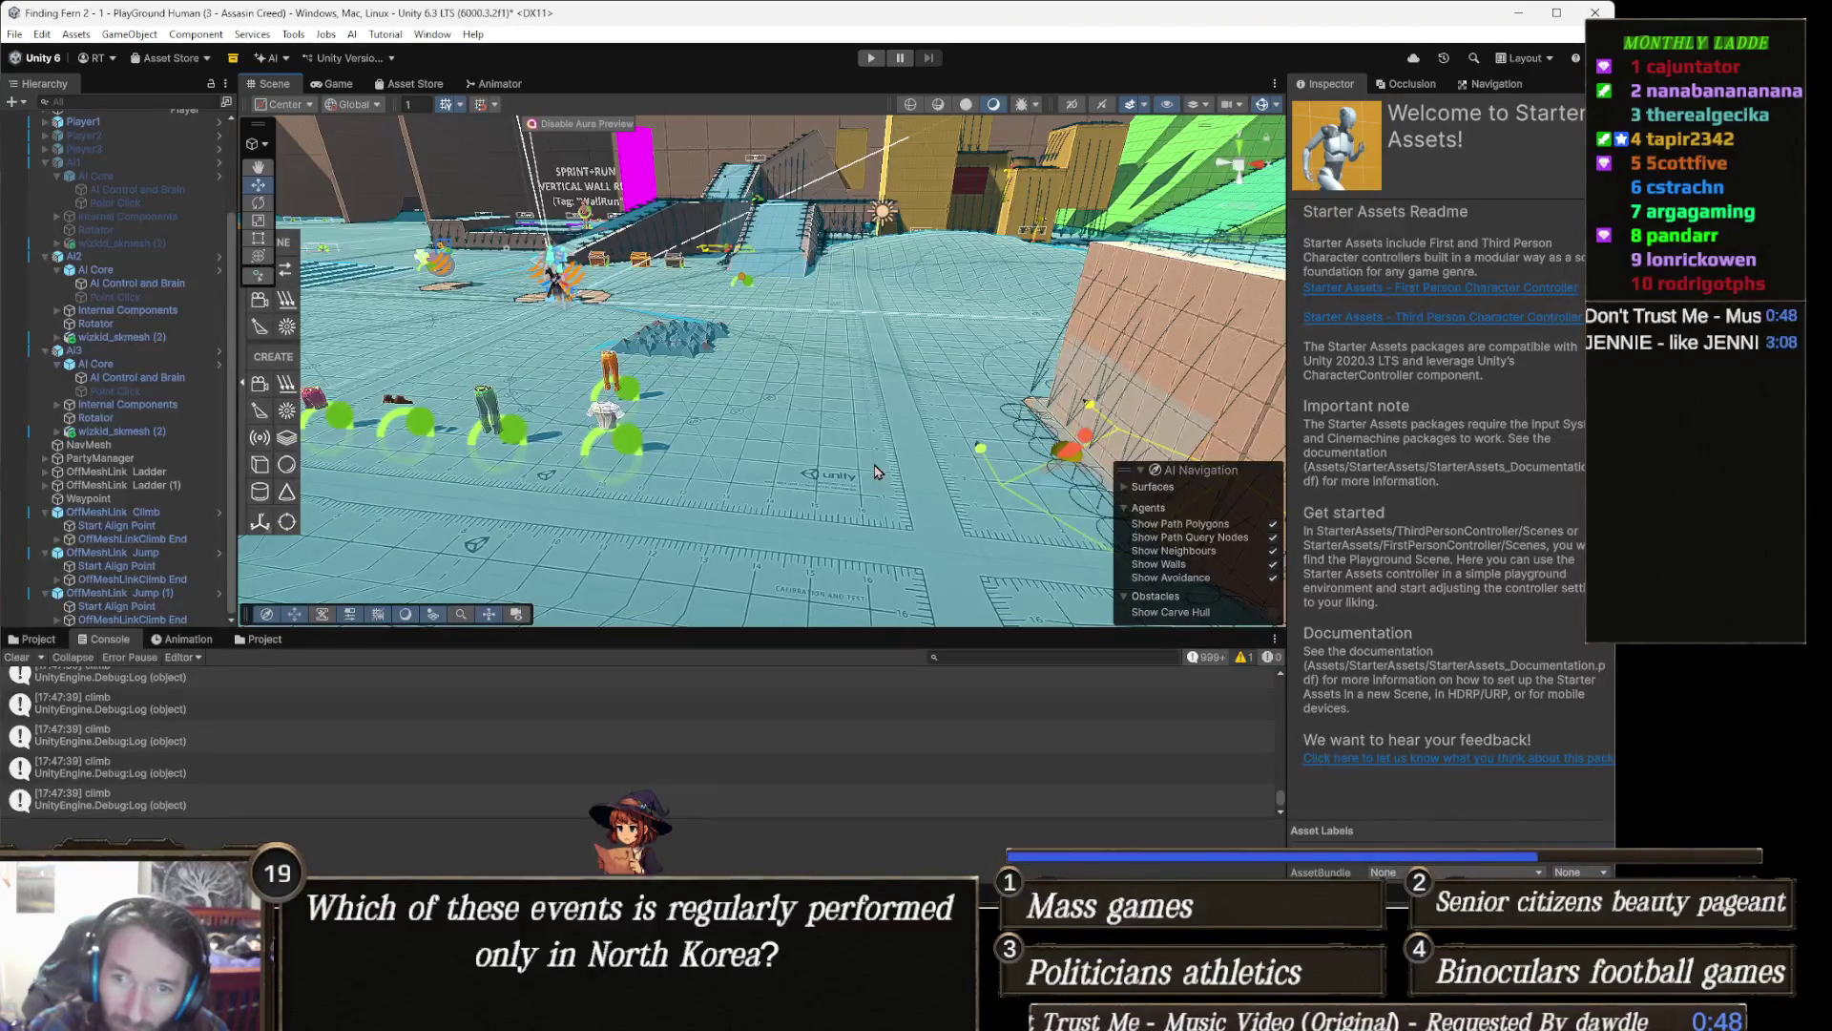
Step: Enter Play mode in Unity to test the climbing change
left_click(871, 58)
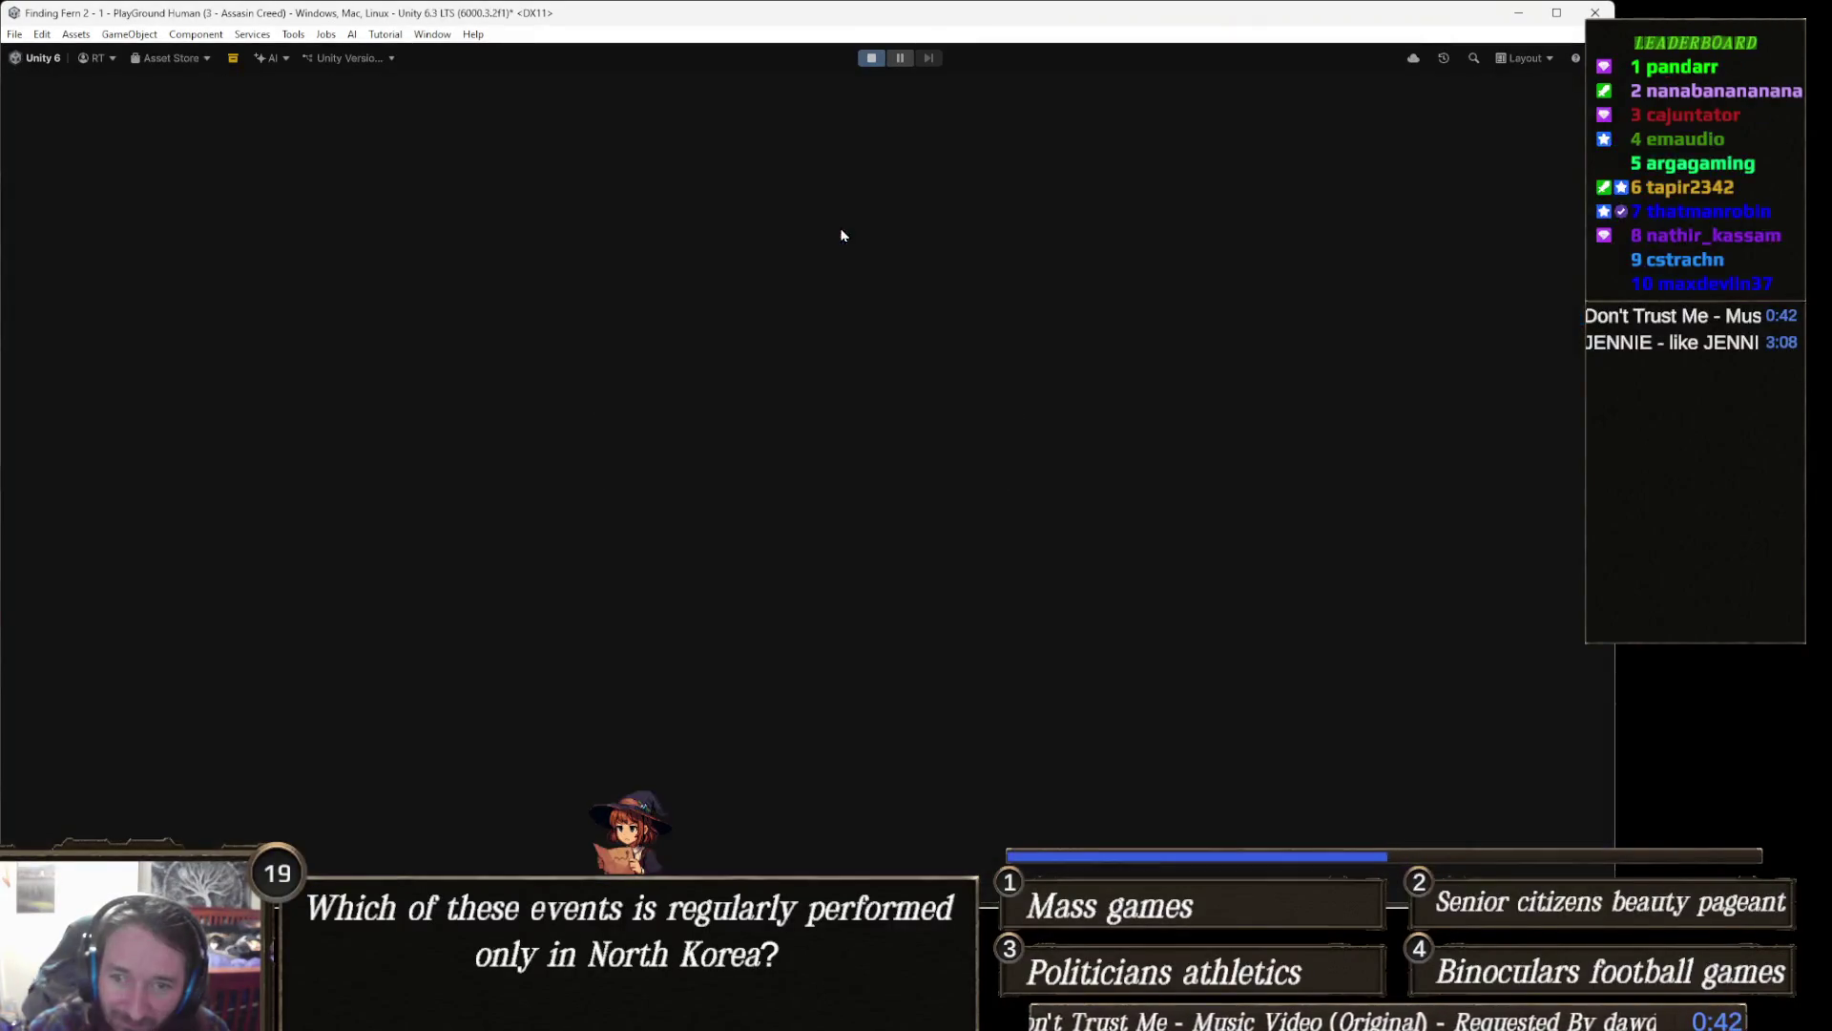
key("w")
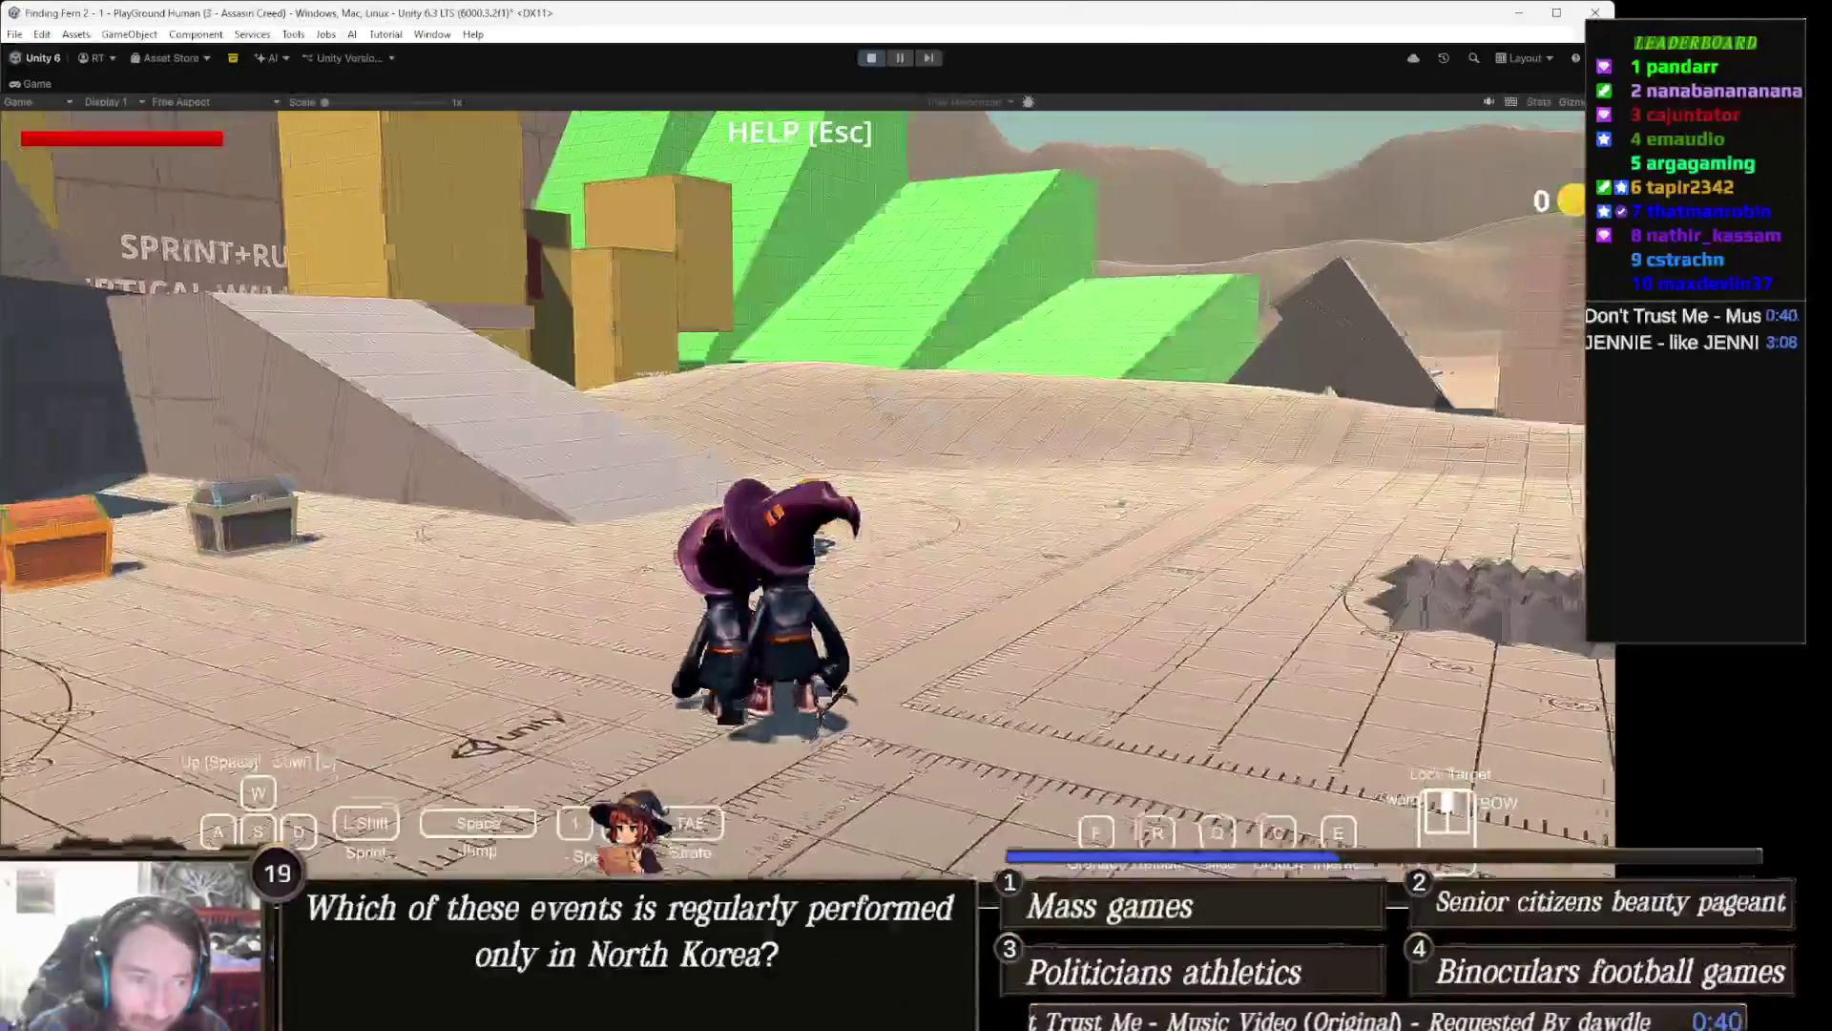
key("w")
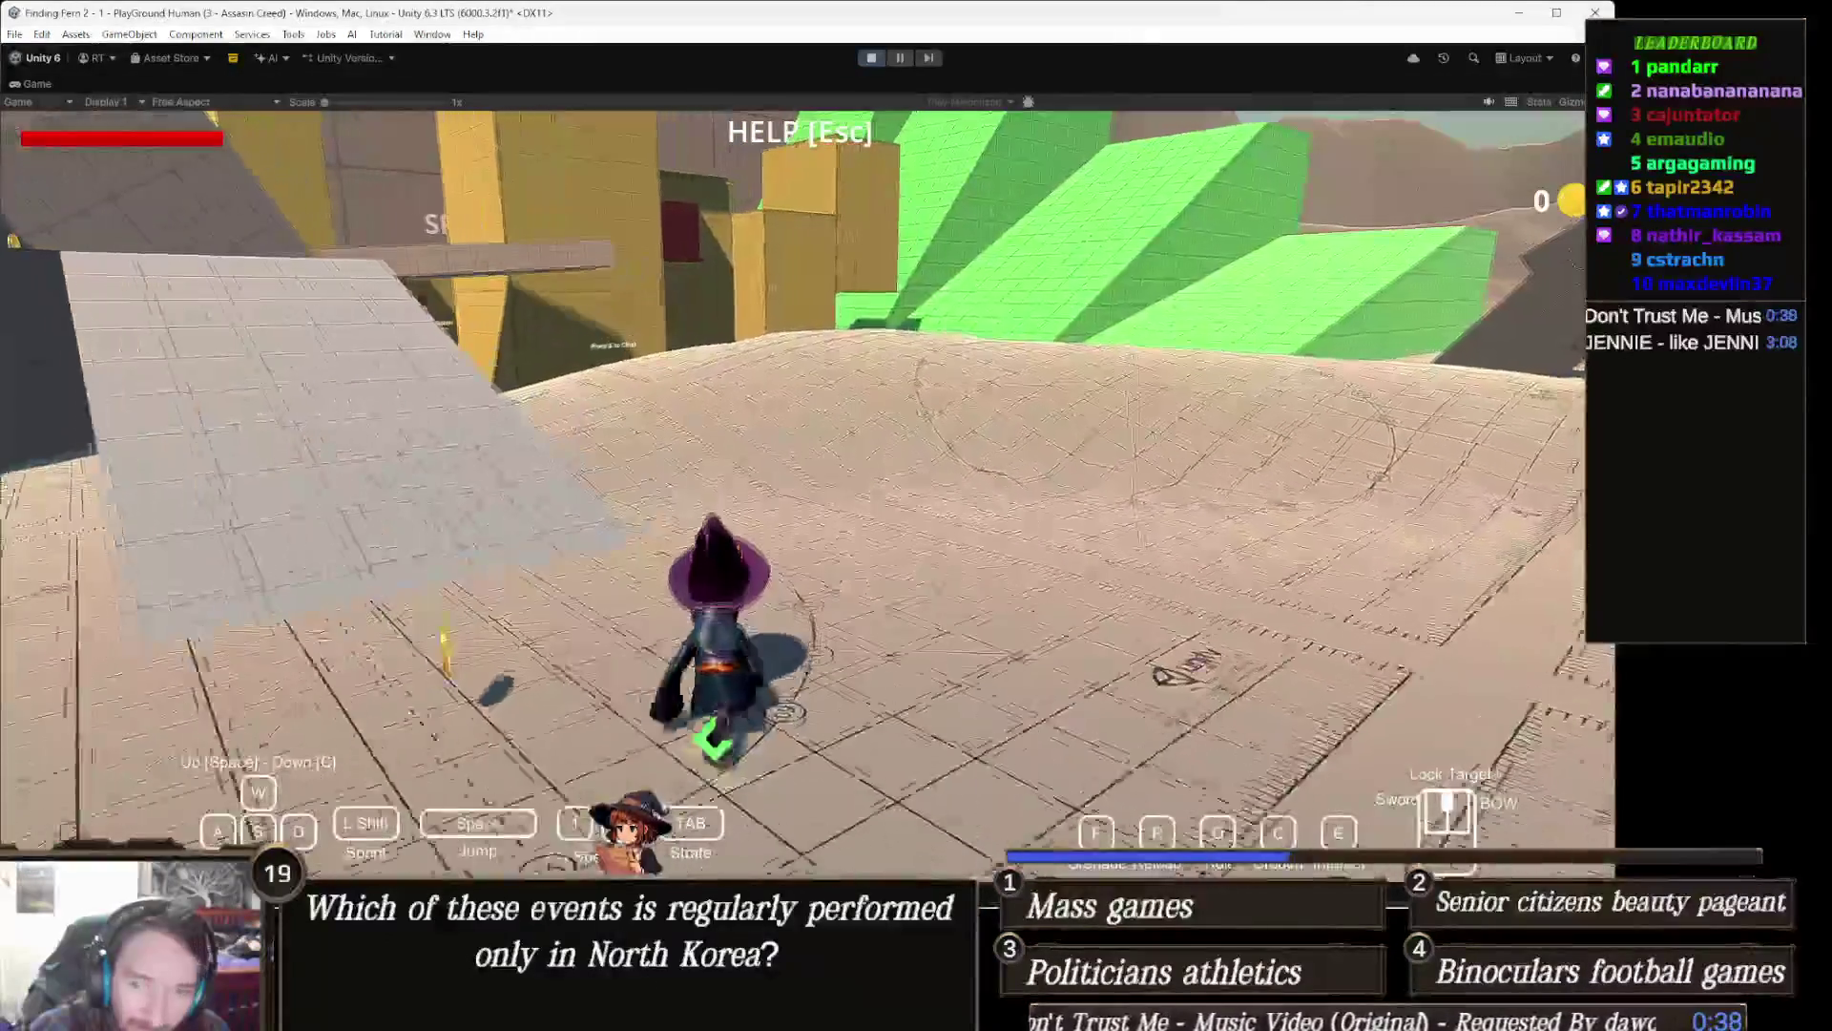
key("w")
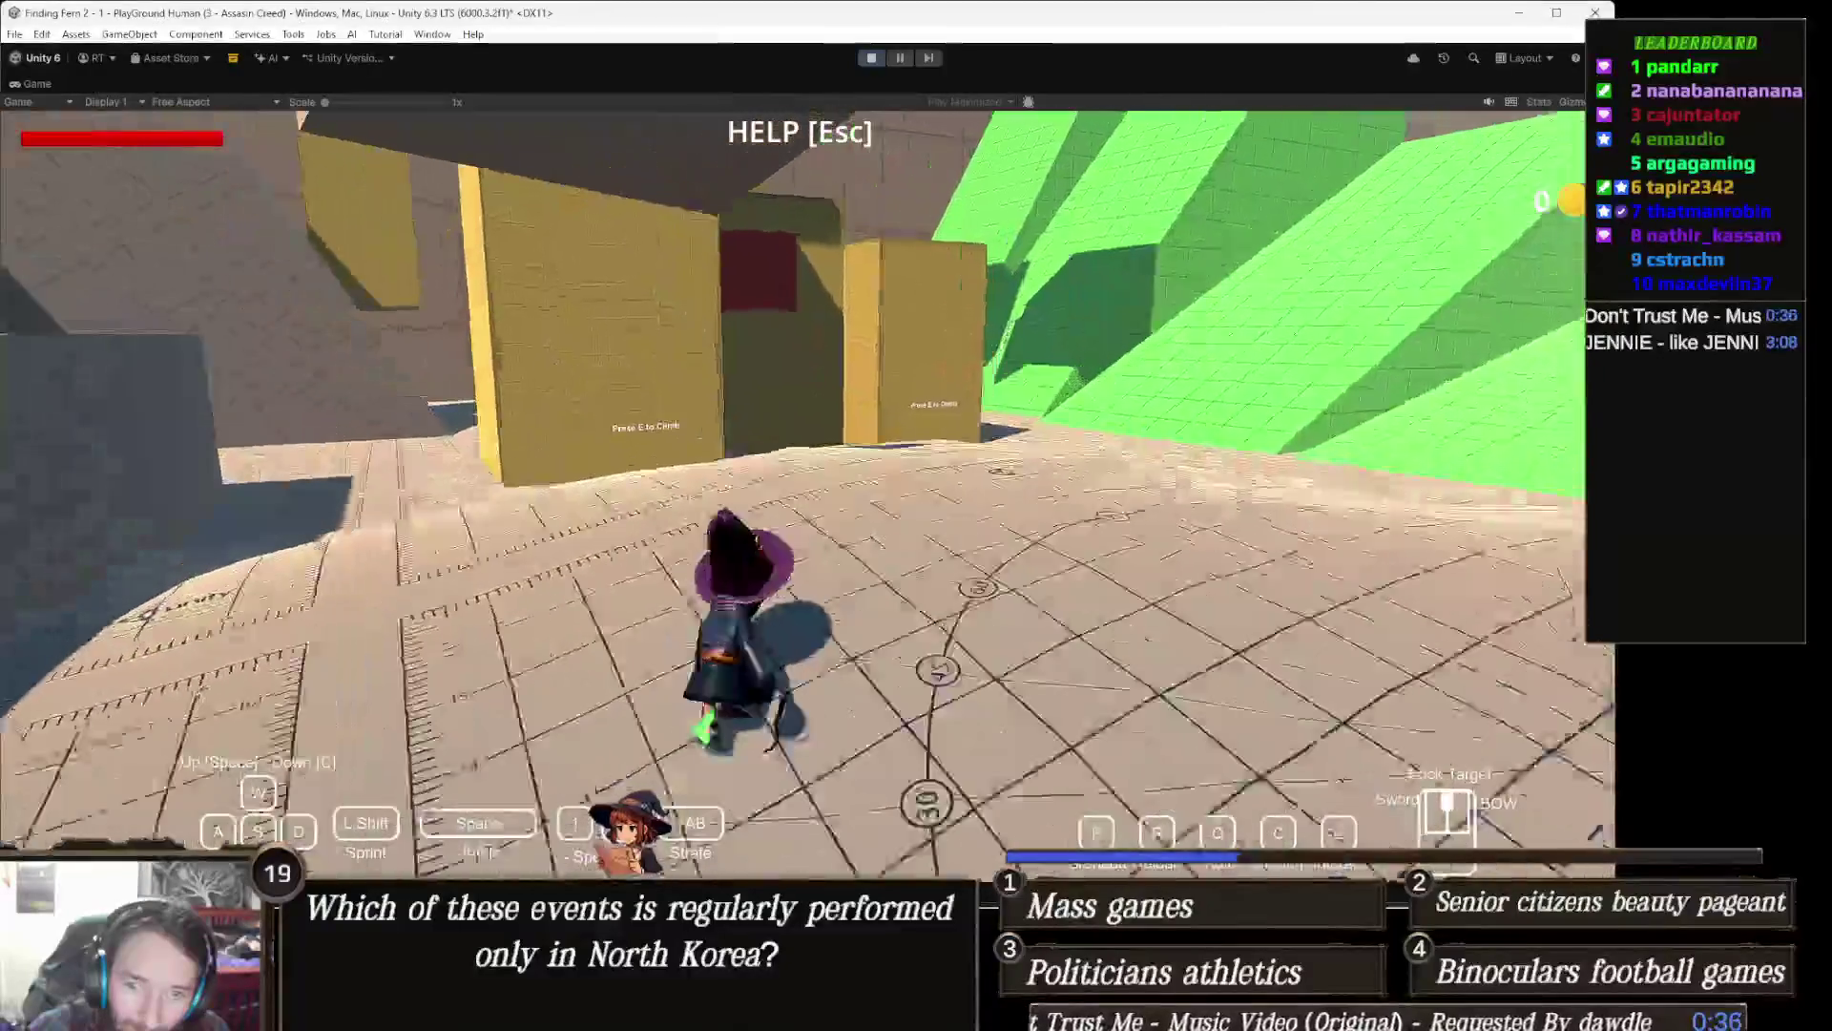
key("w")
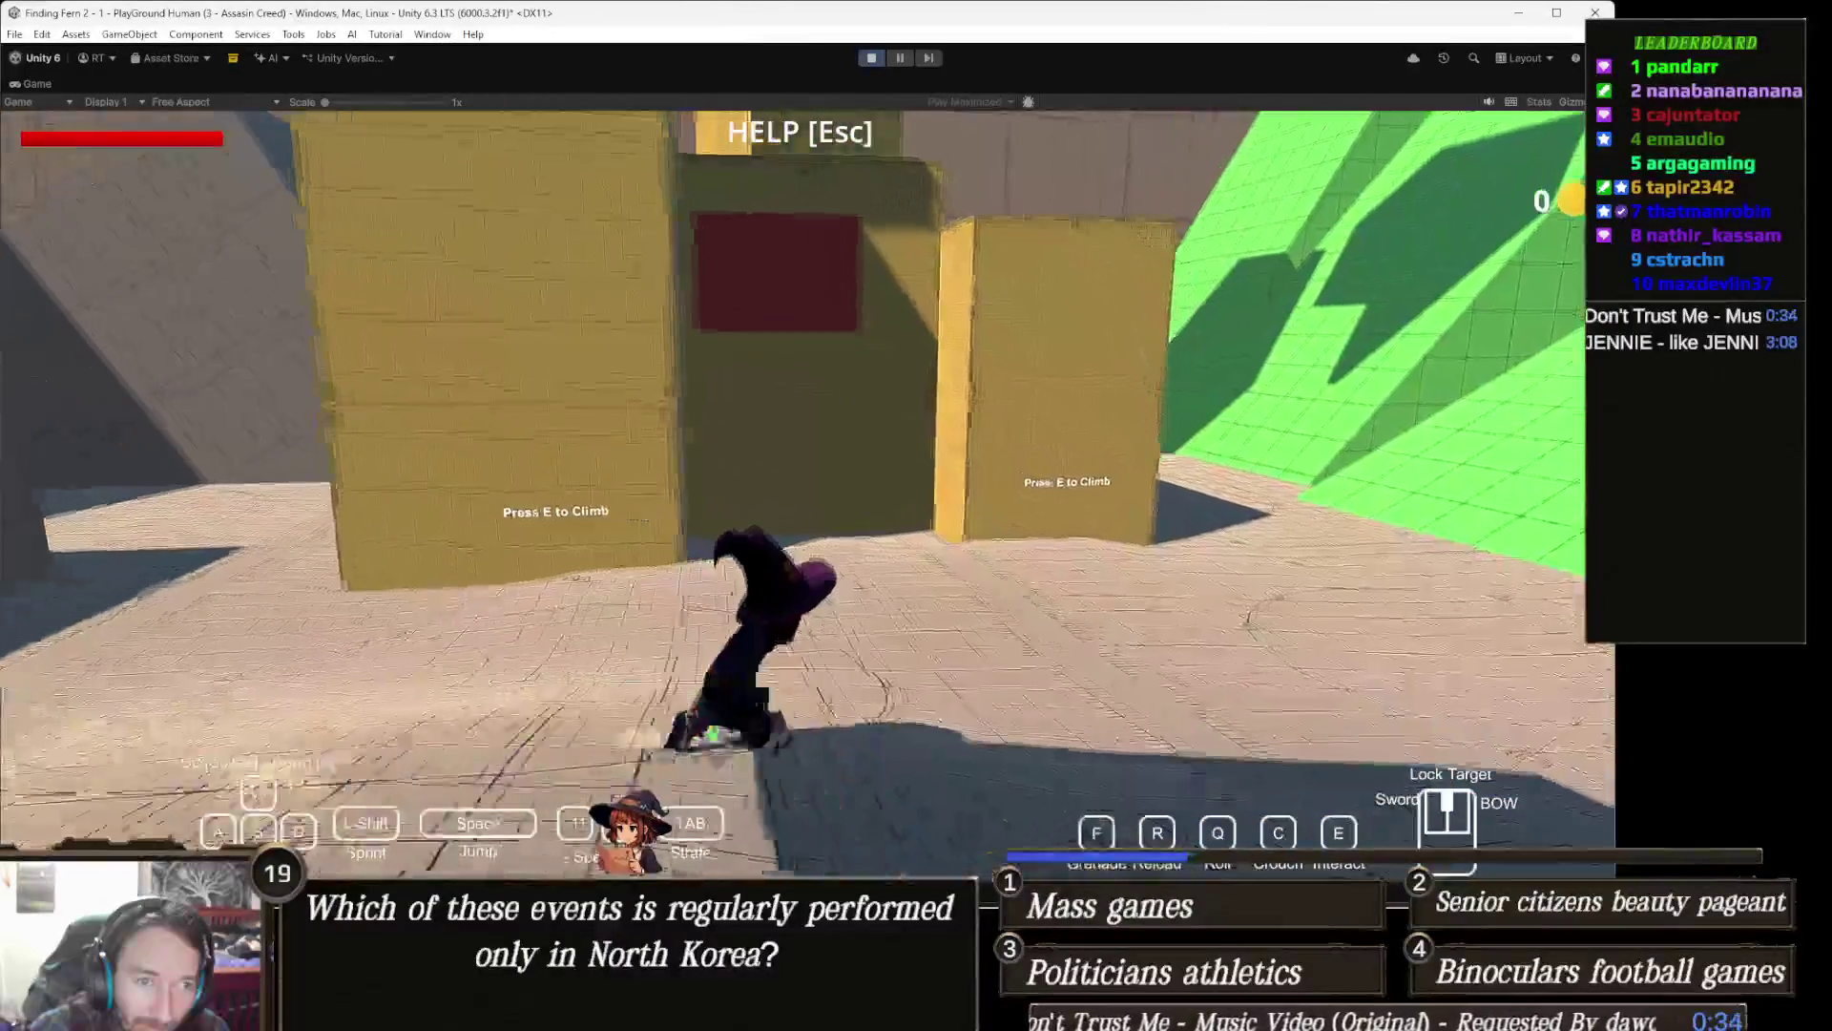
key("w")
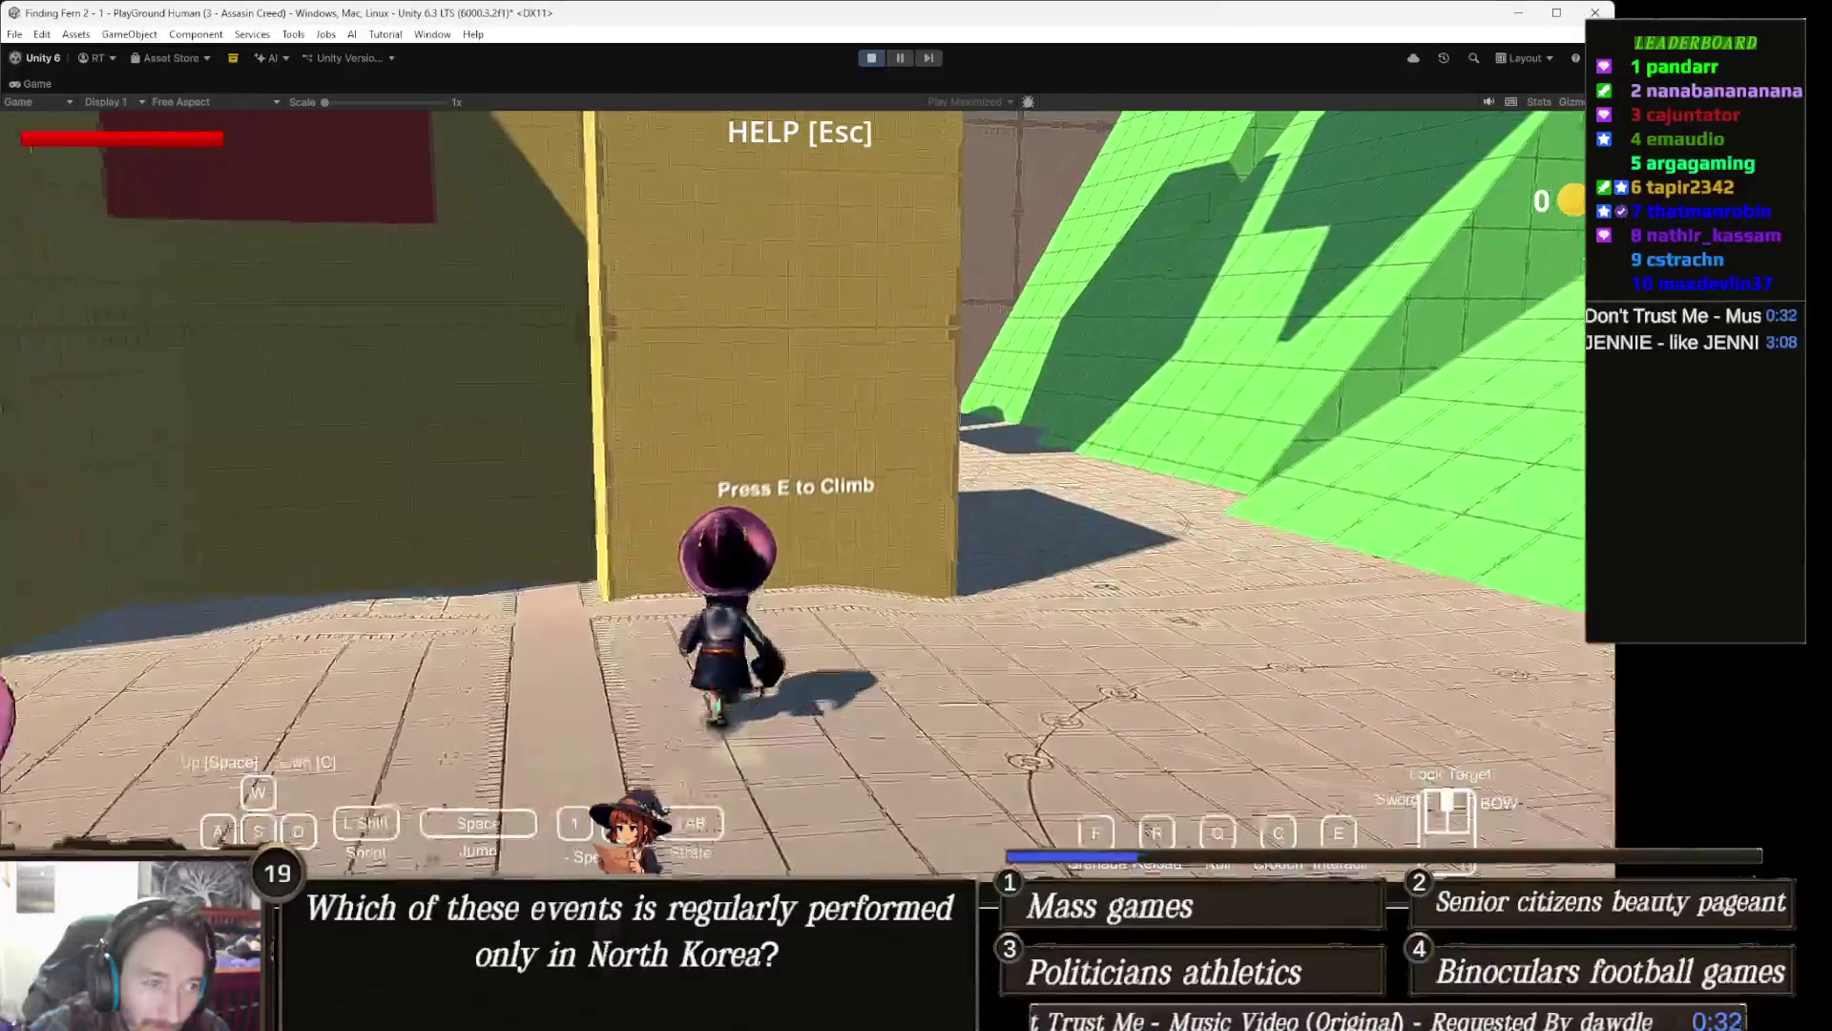
key("e")
key("w")
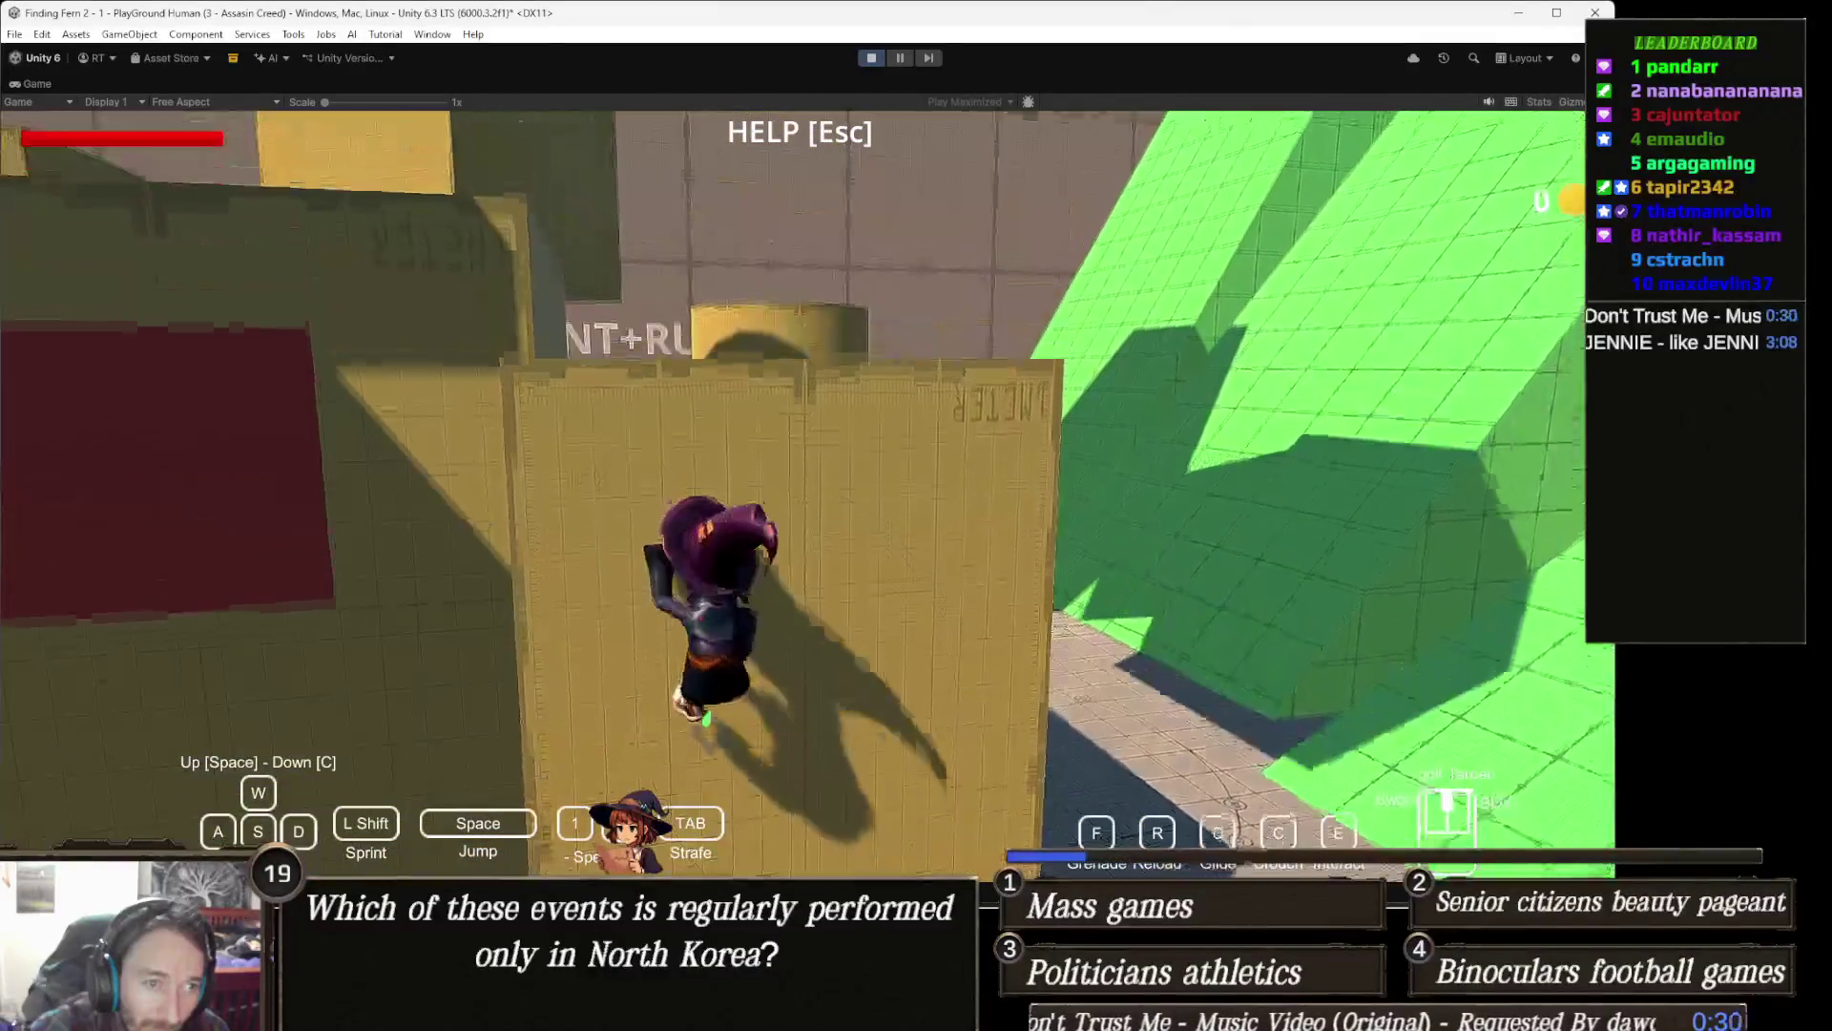
key("w")
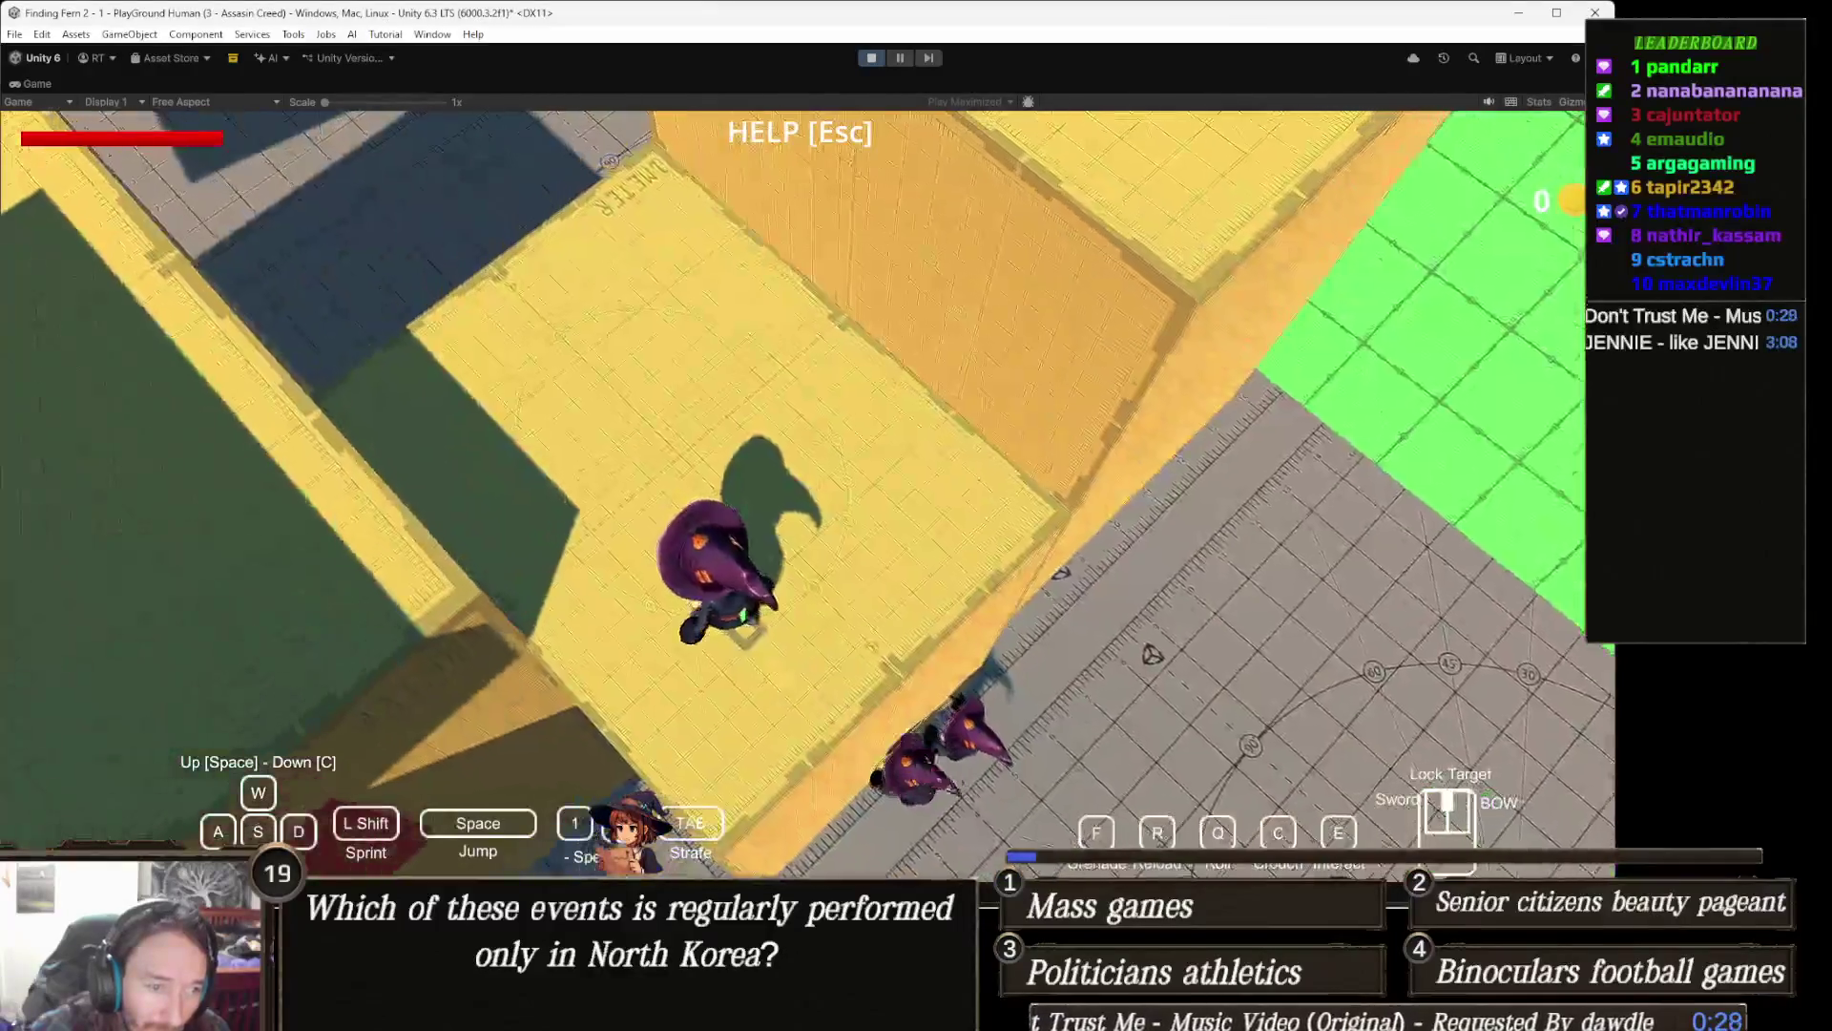
key("w")
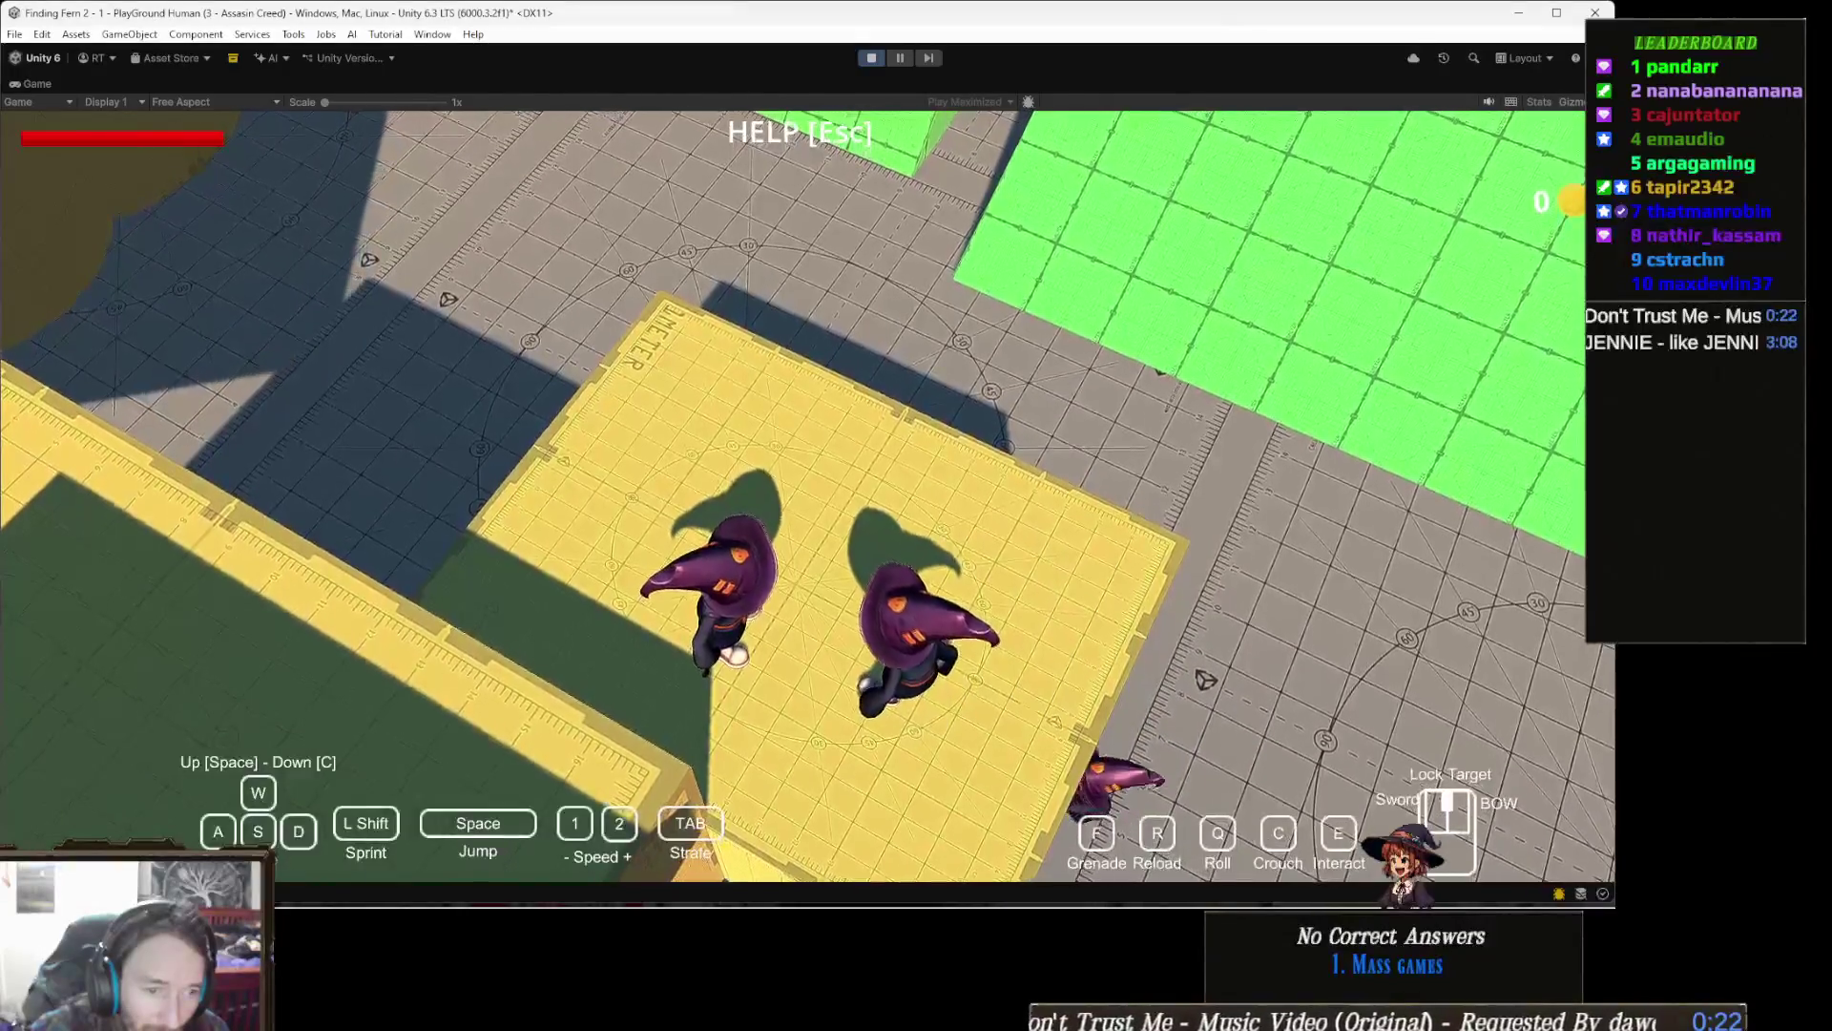
key("w")
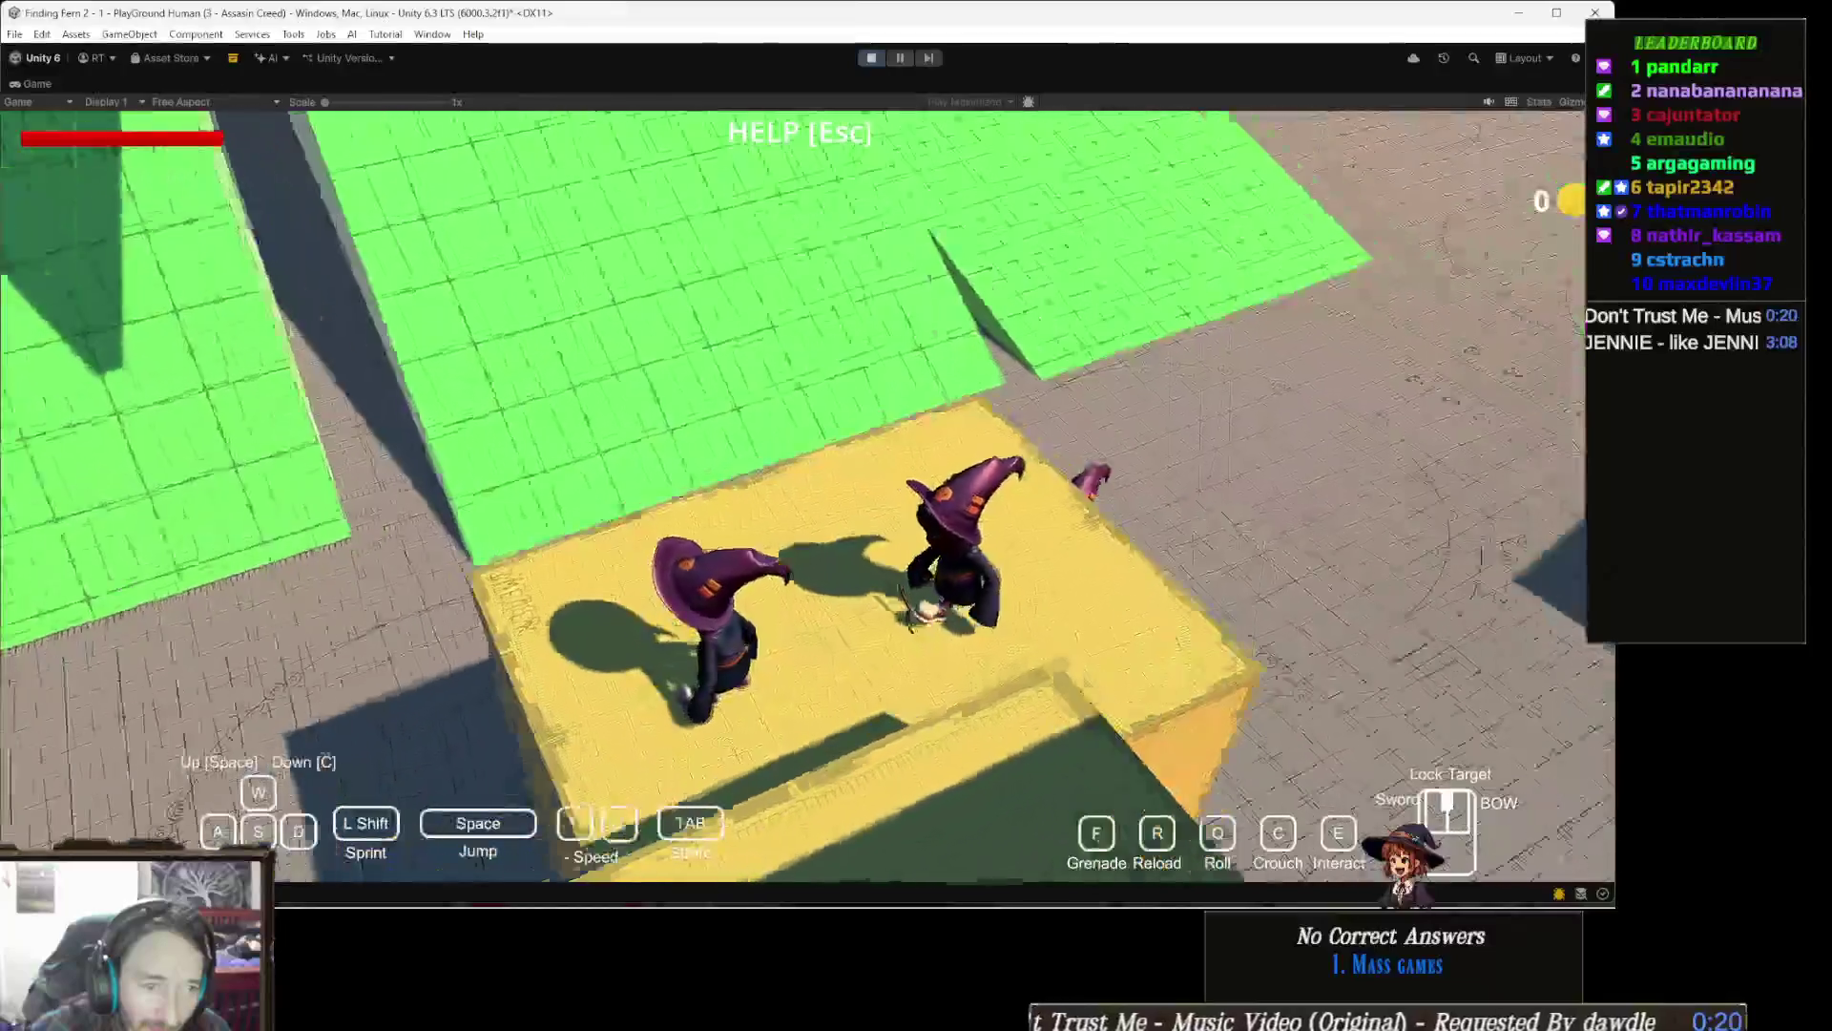
key("w")
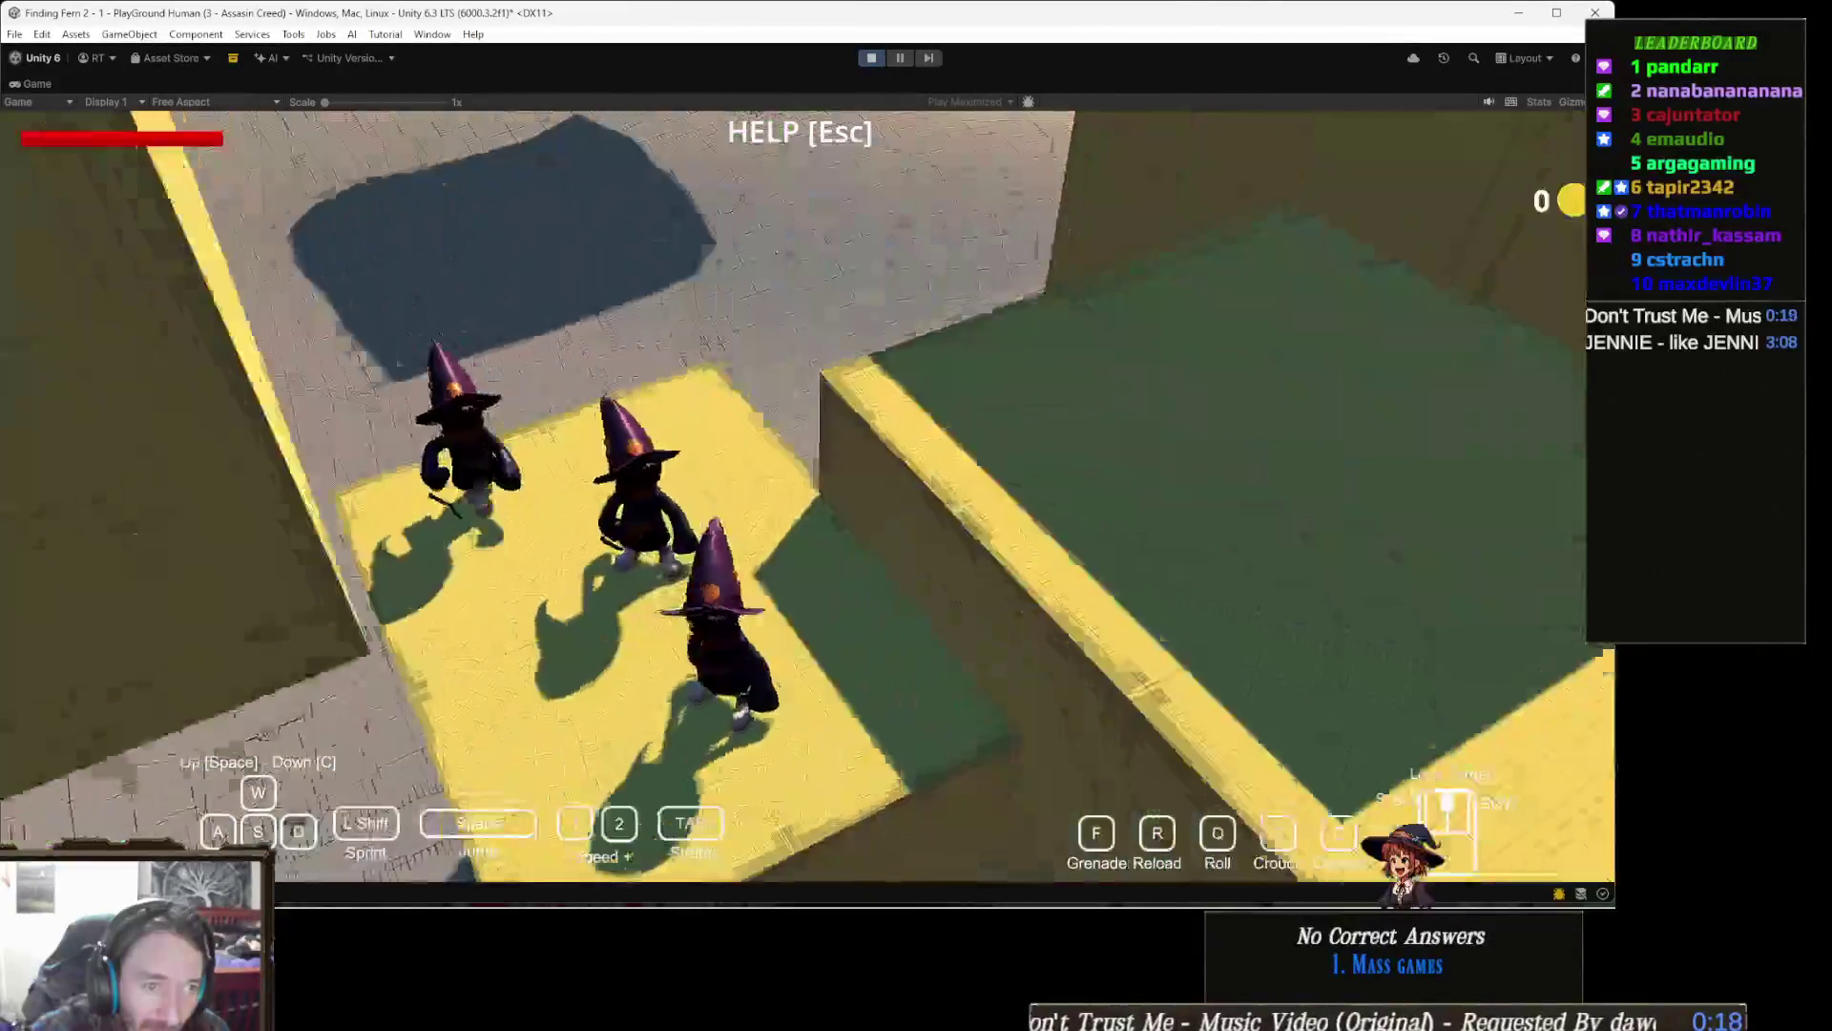
key("w")
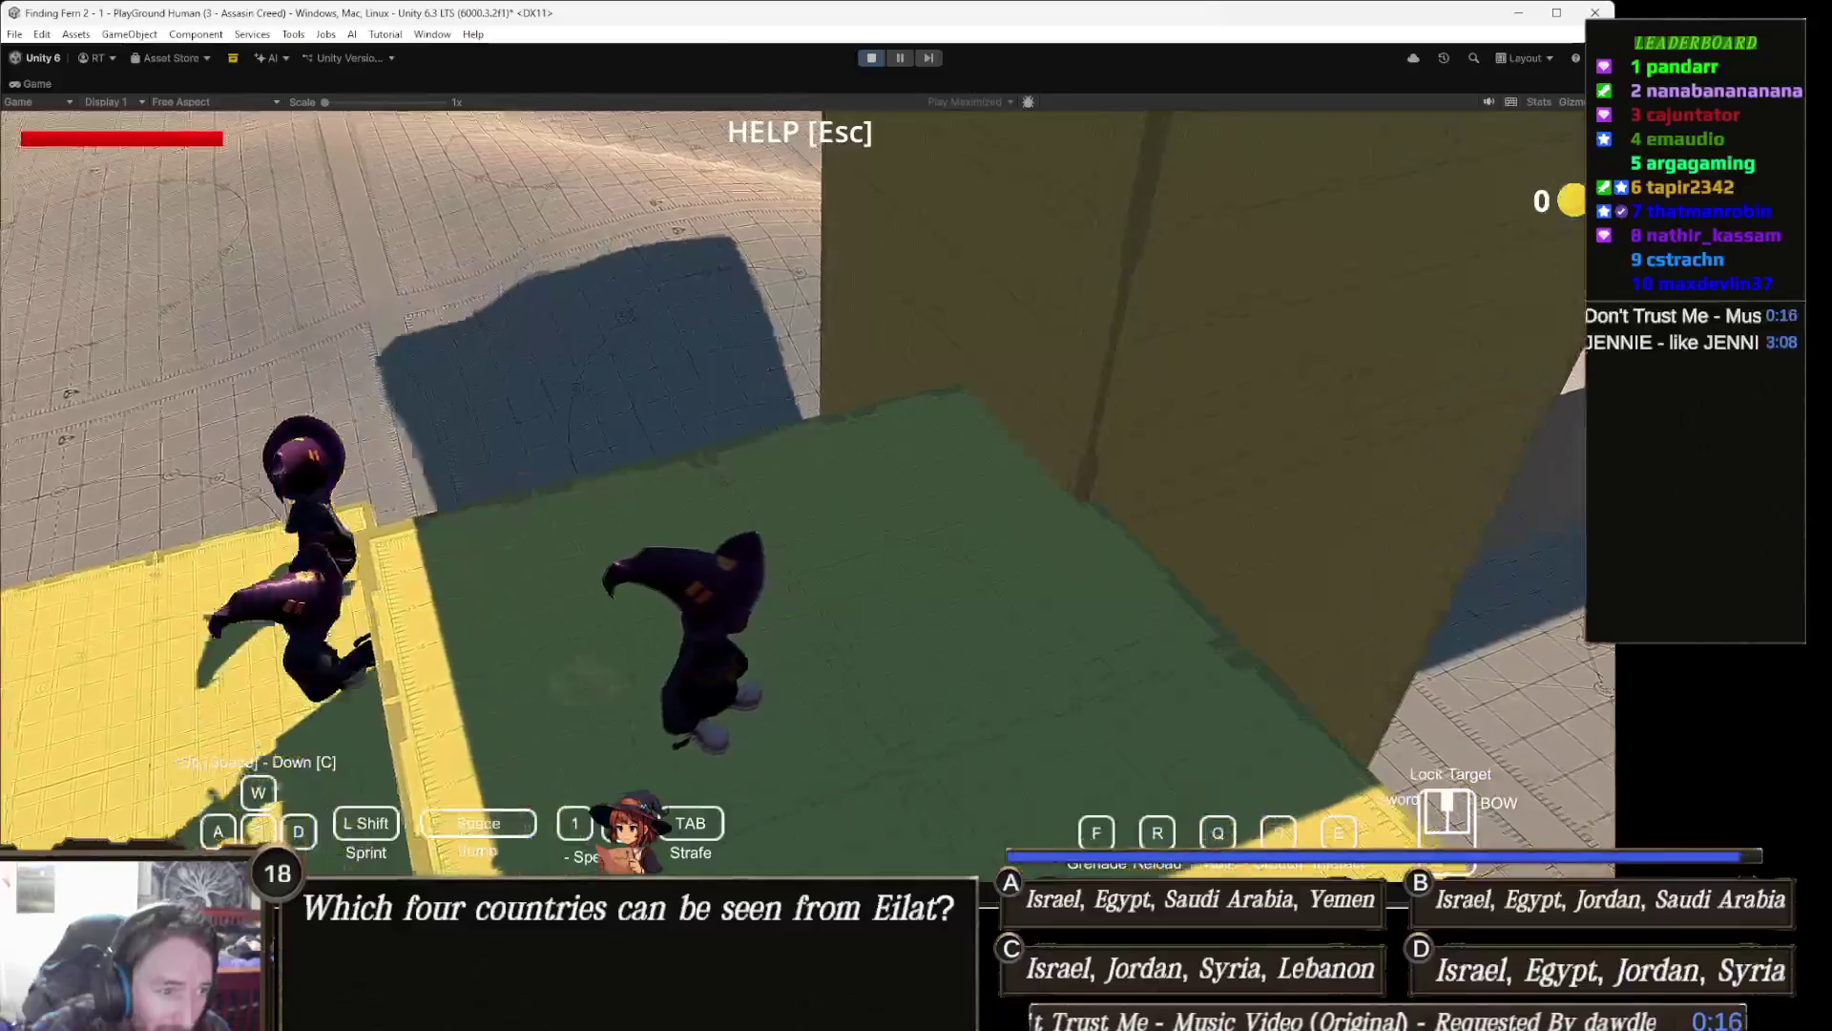
key("w")
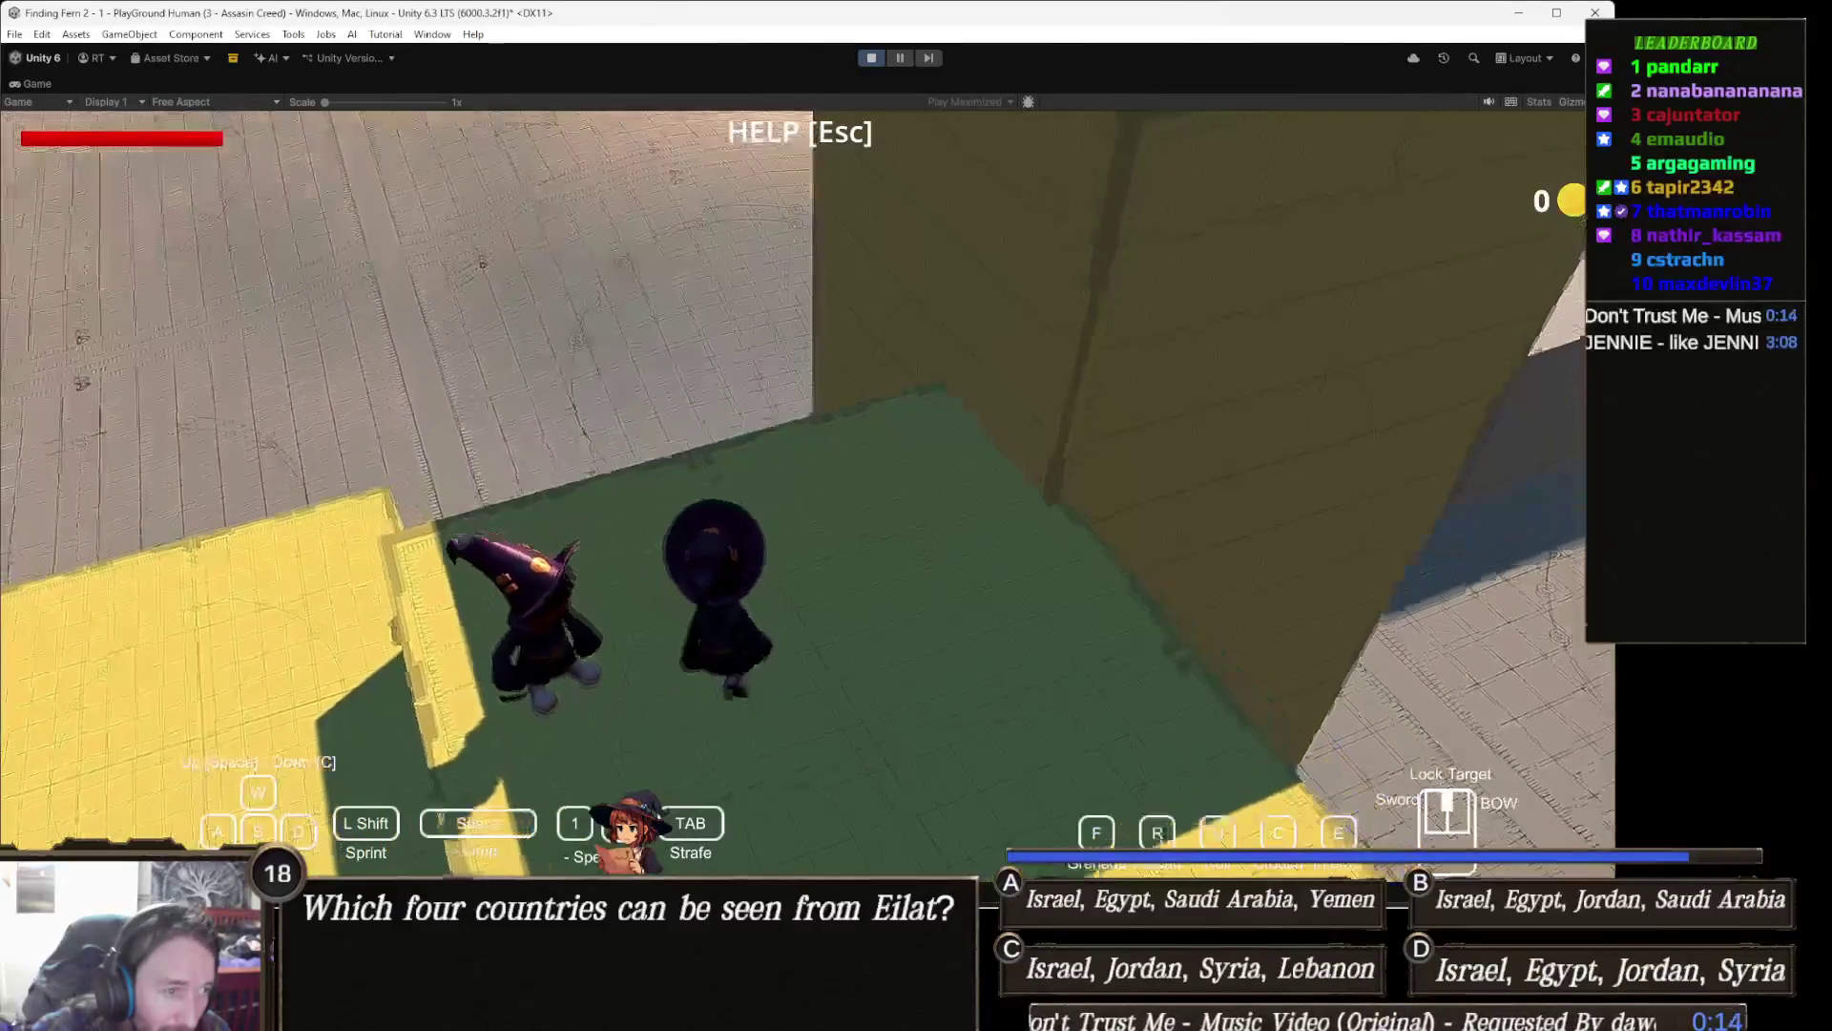
key("w")
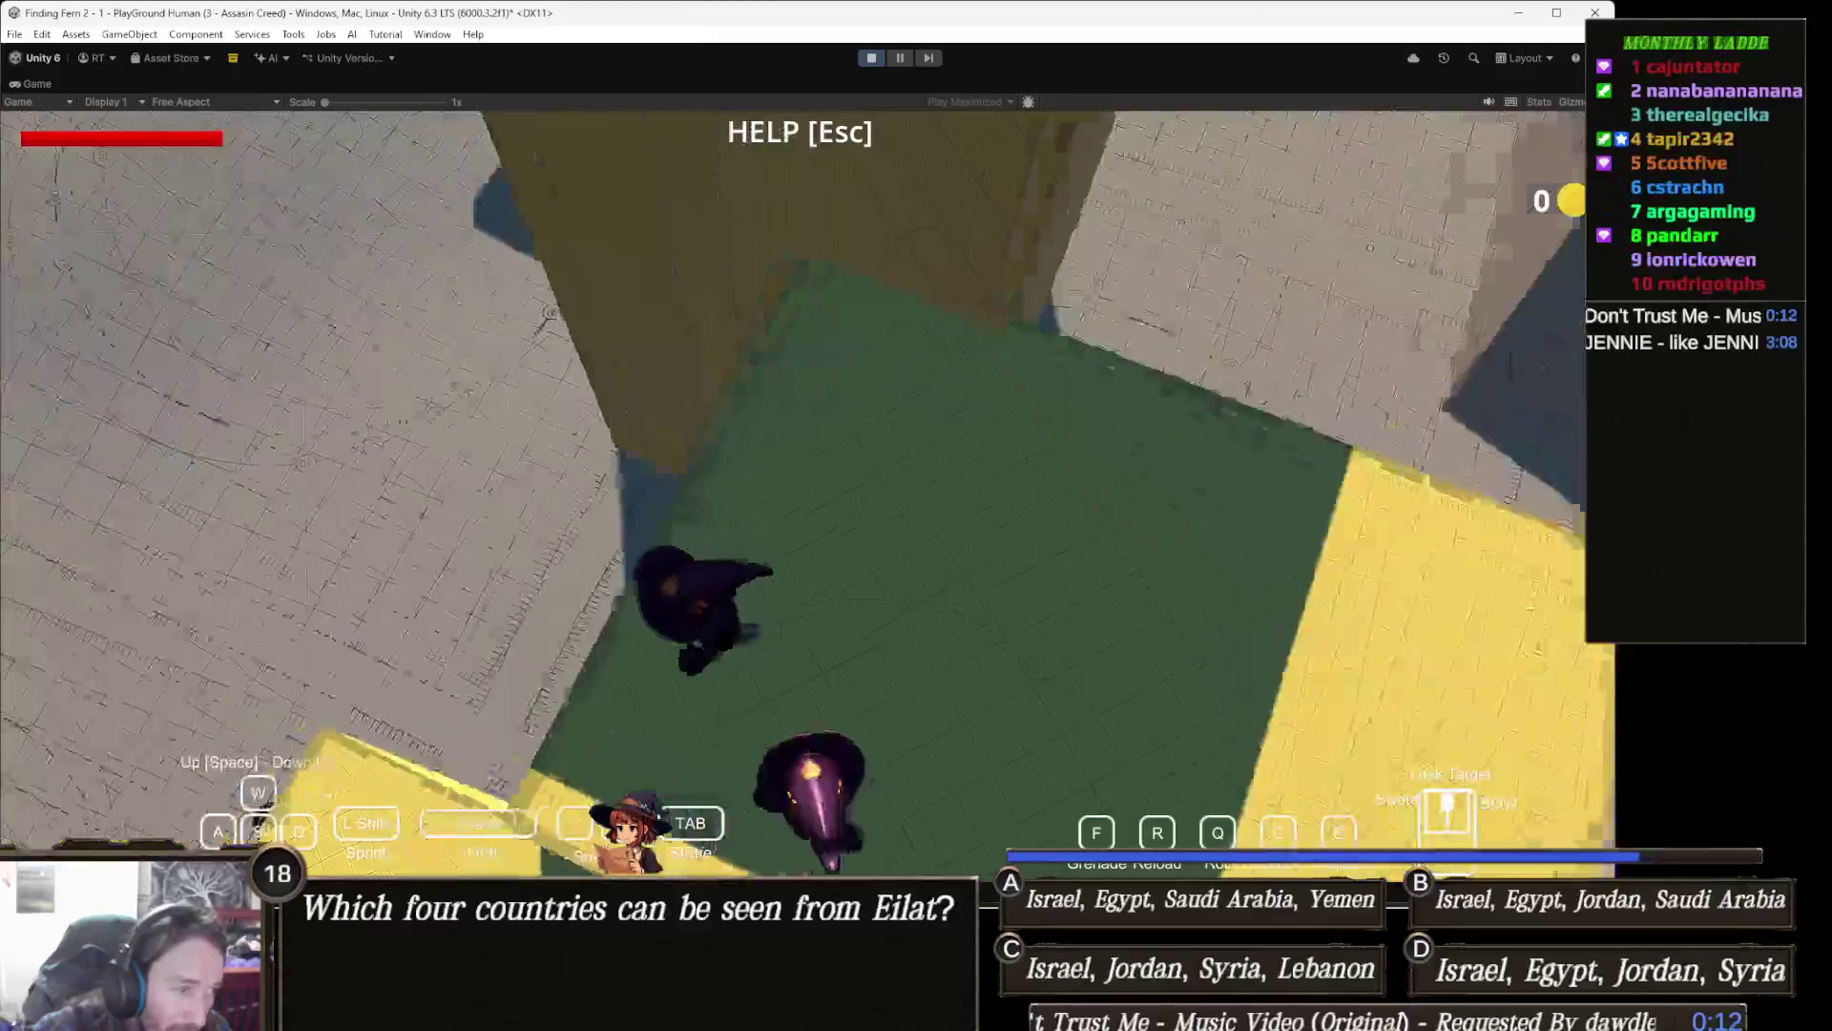
key("w")
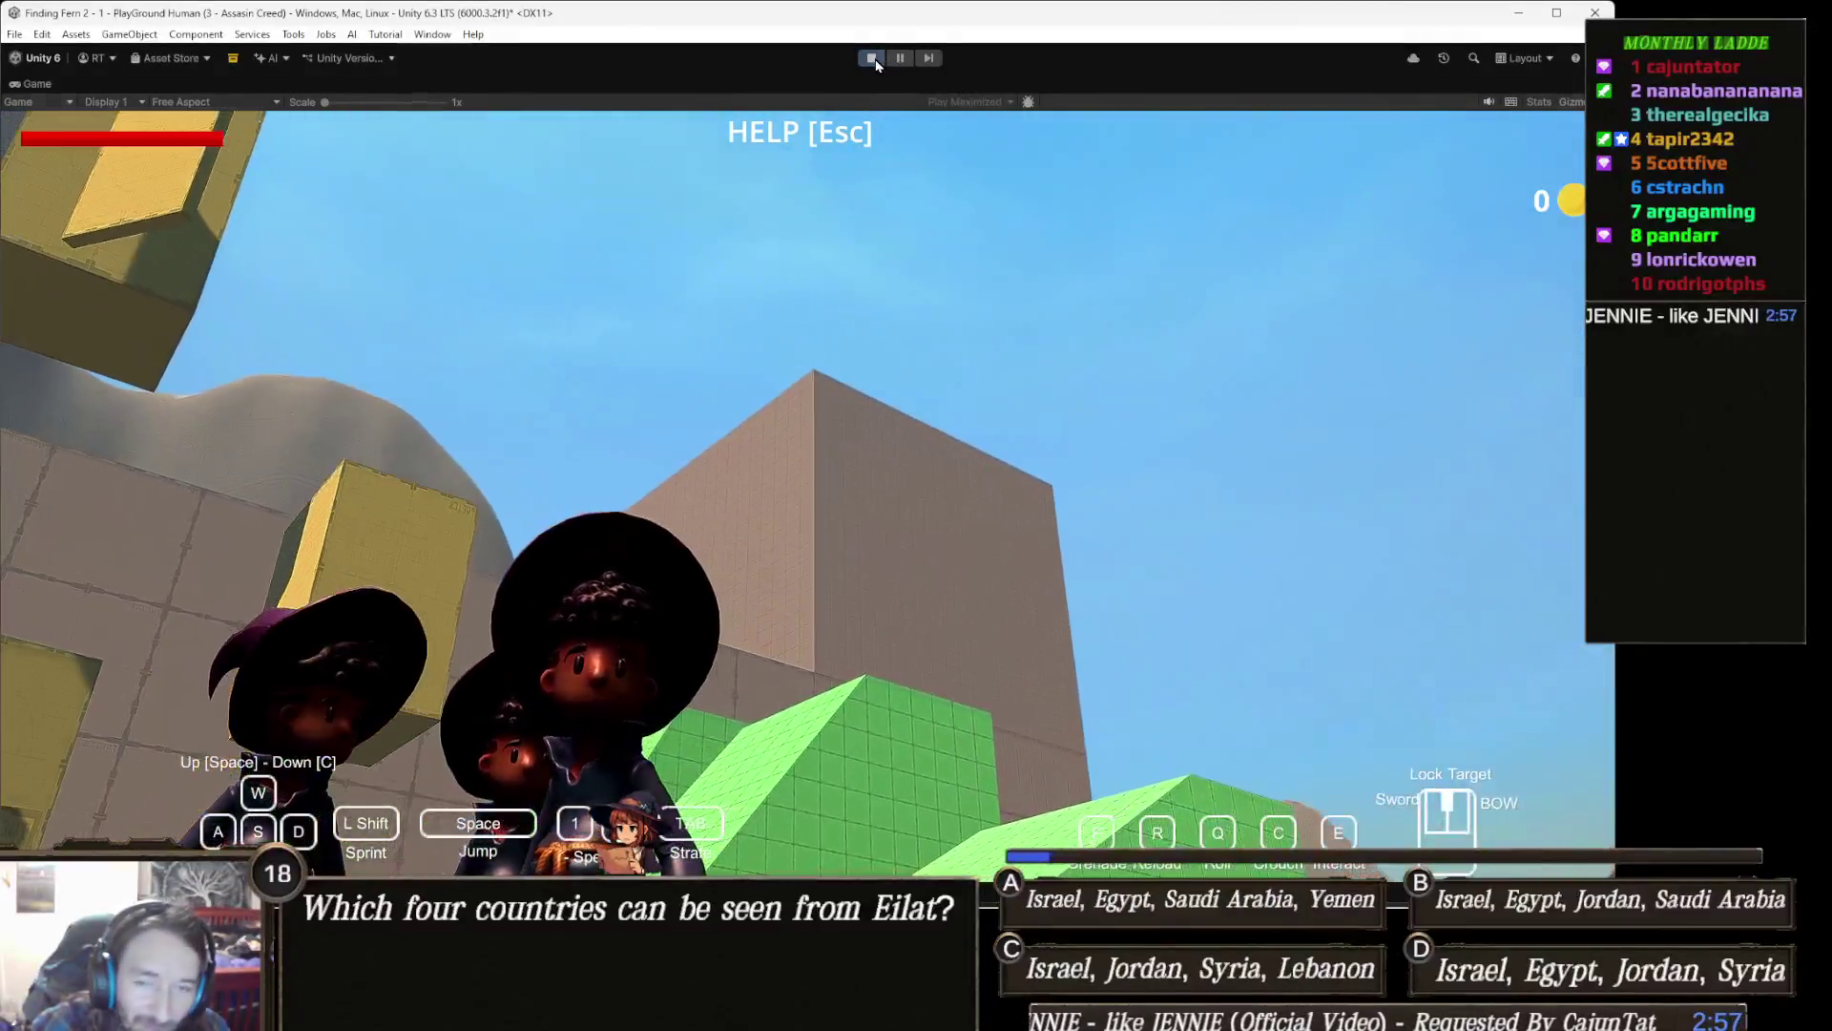
left_click(872, 59)
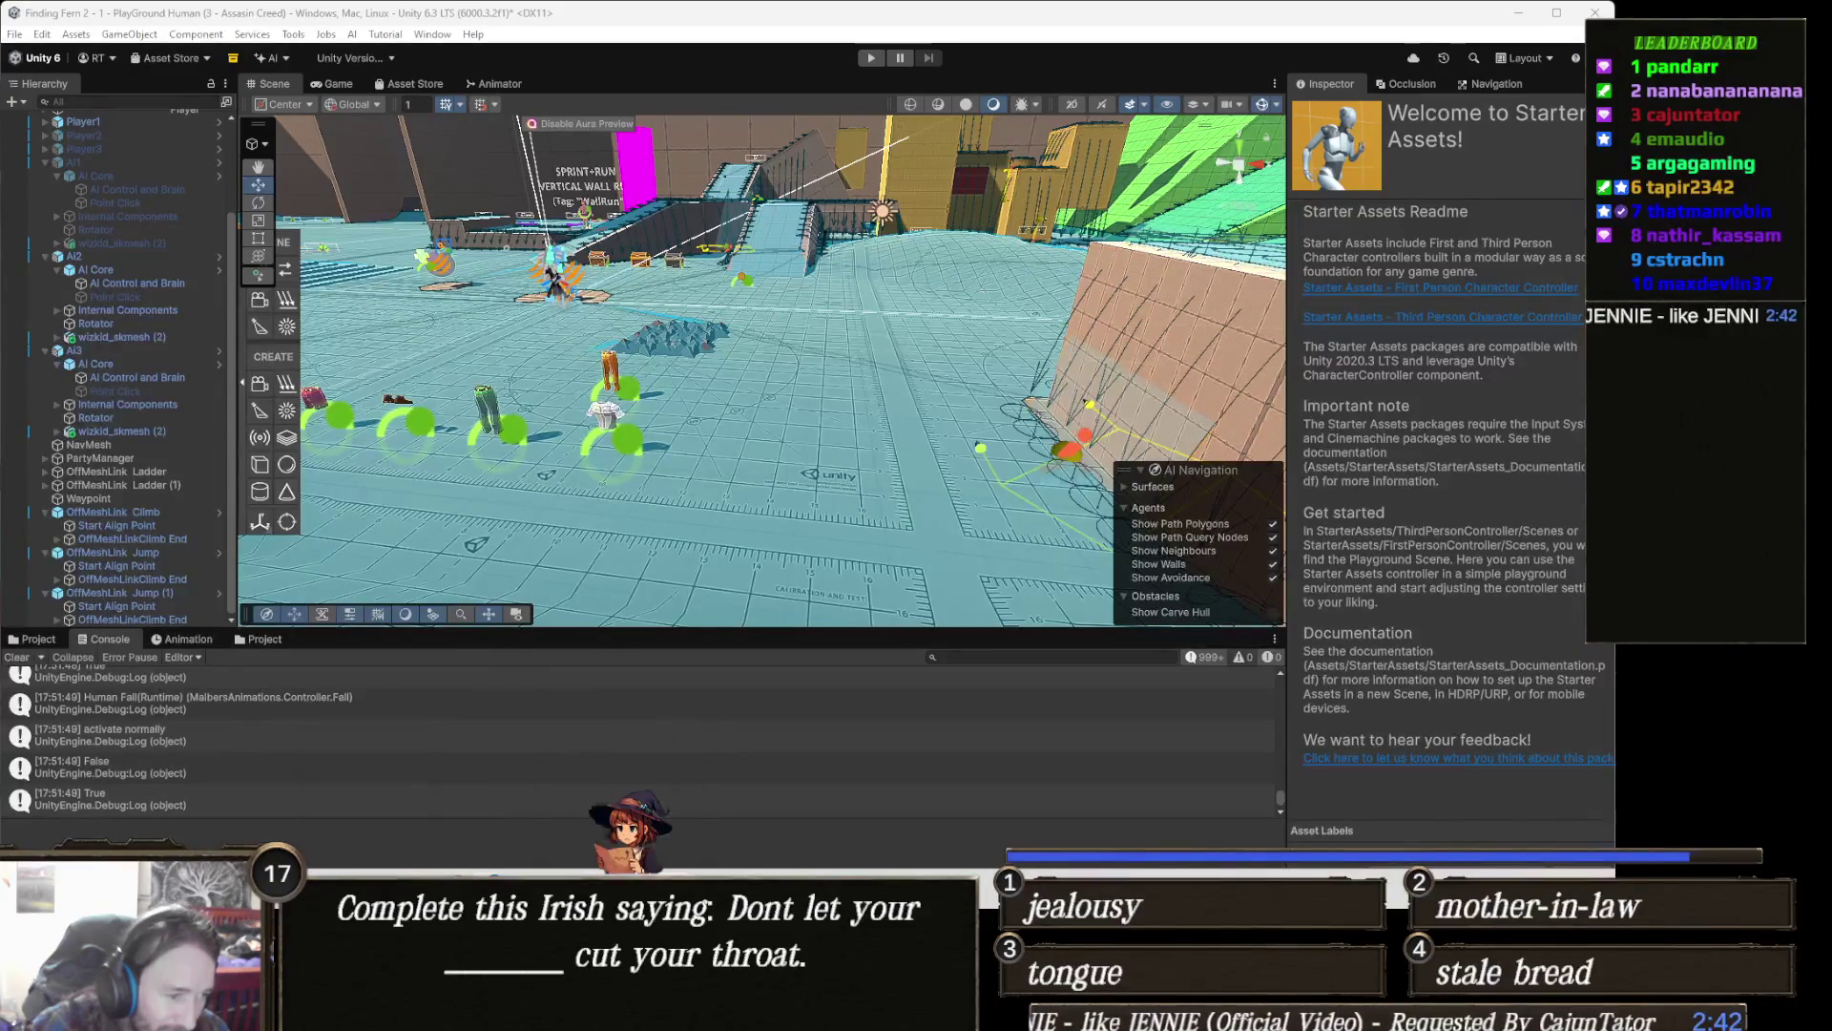
Step: Start a new Gamedle round and guess Dishonored 2
left_click(581, 811)
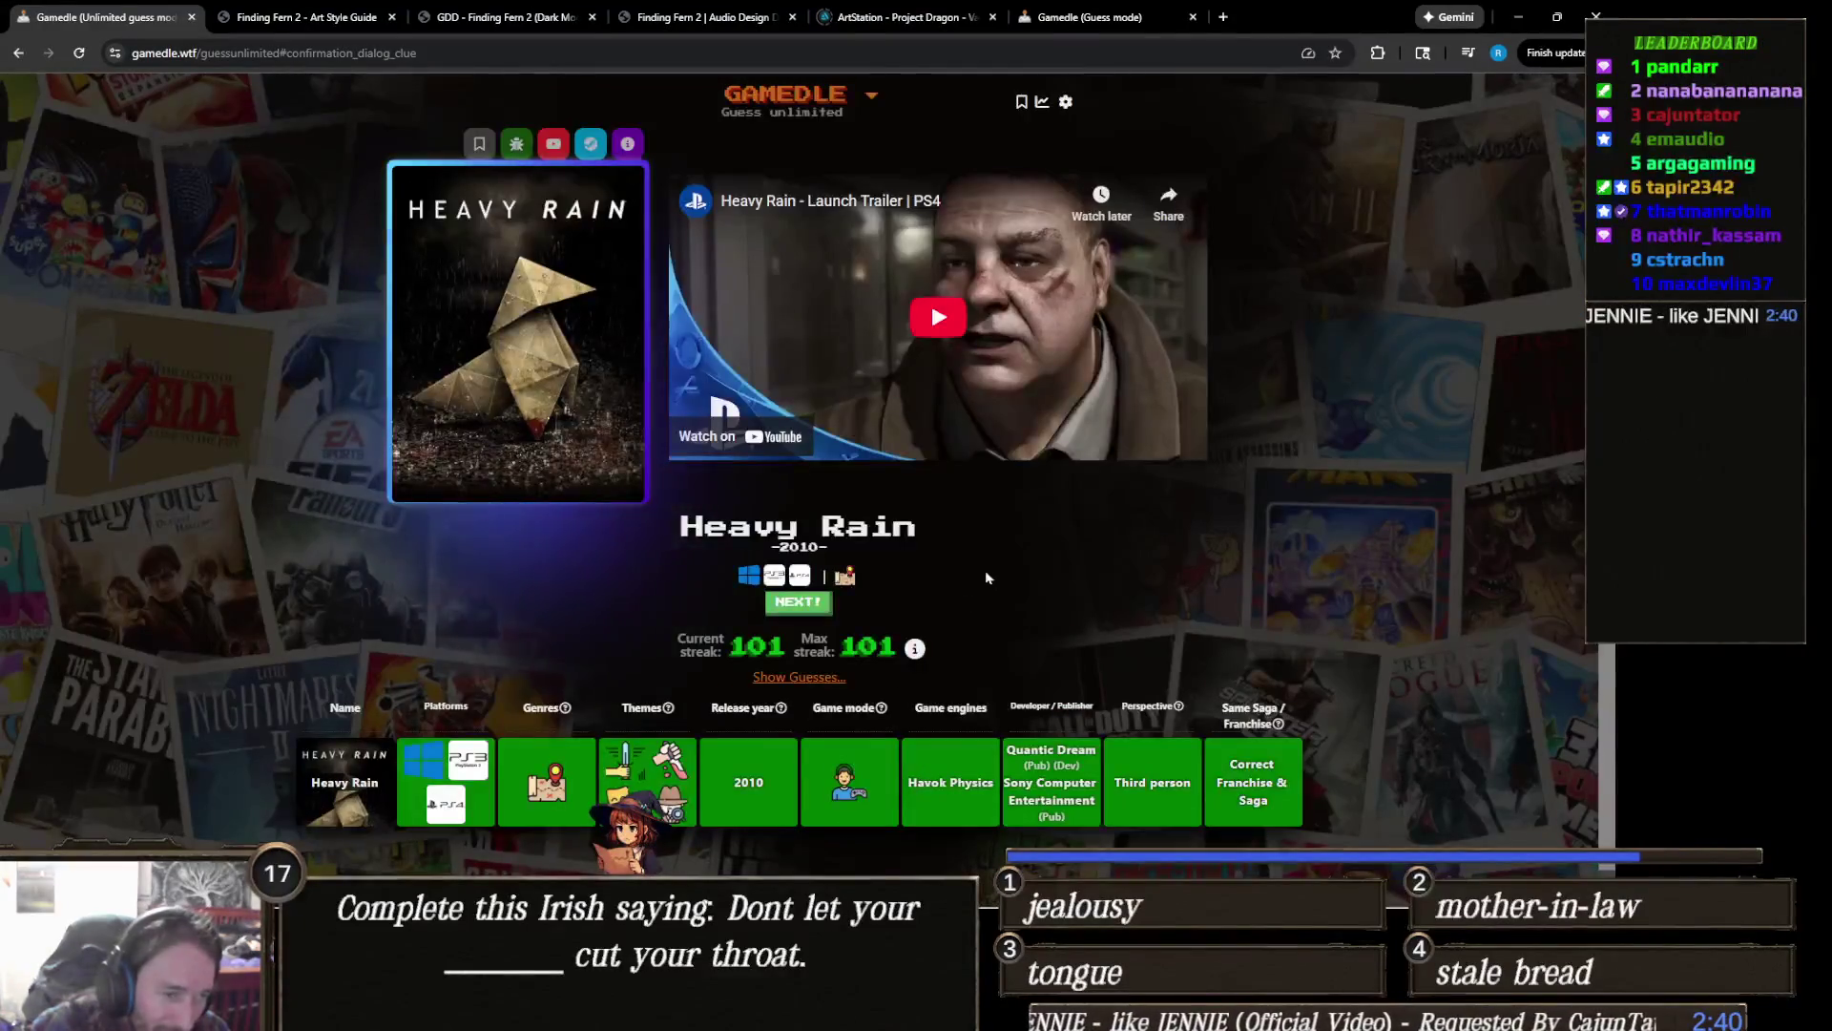
left_click(806, 604)
left_click(851, 312)
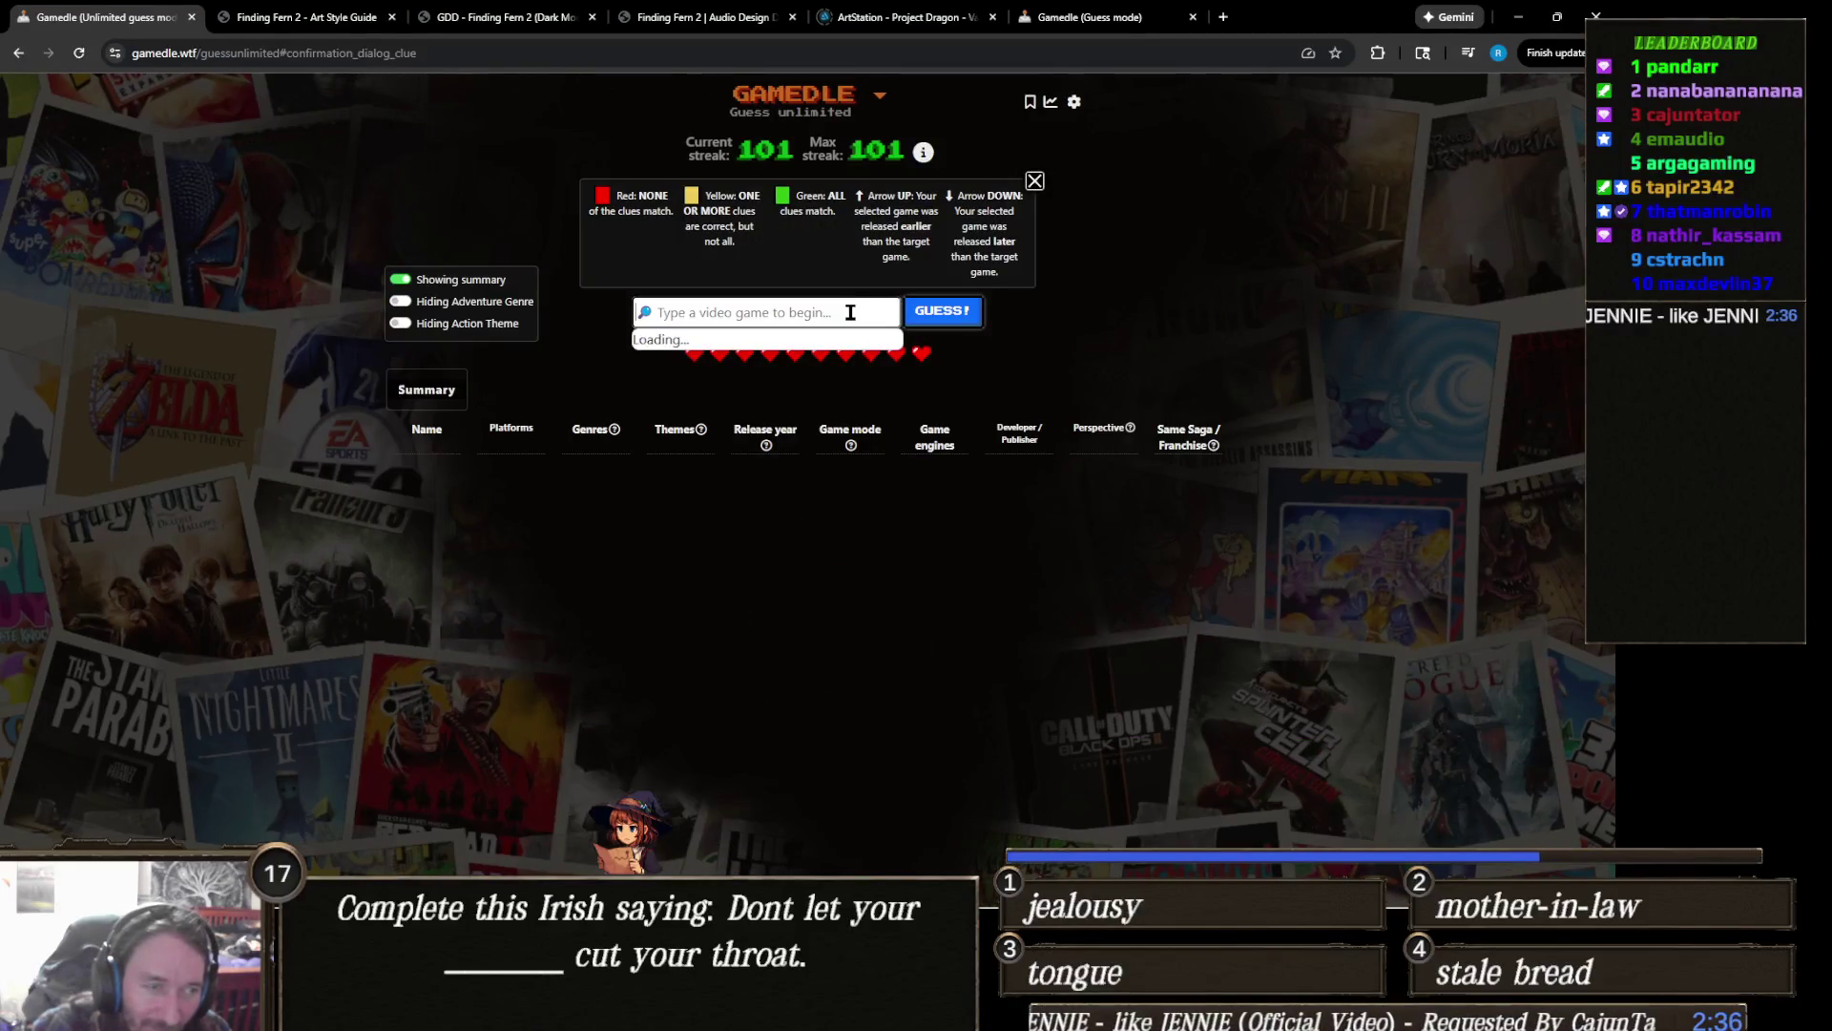
type("Disho")
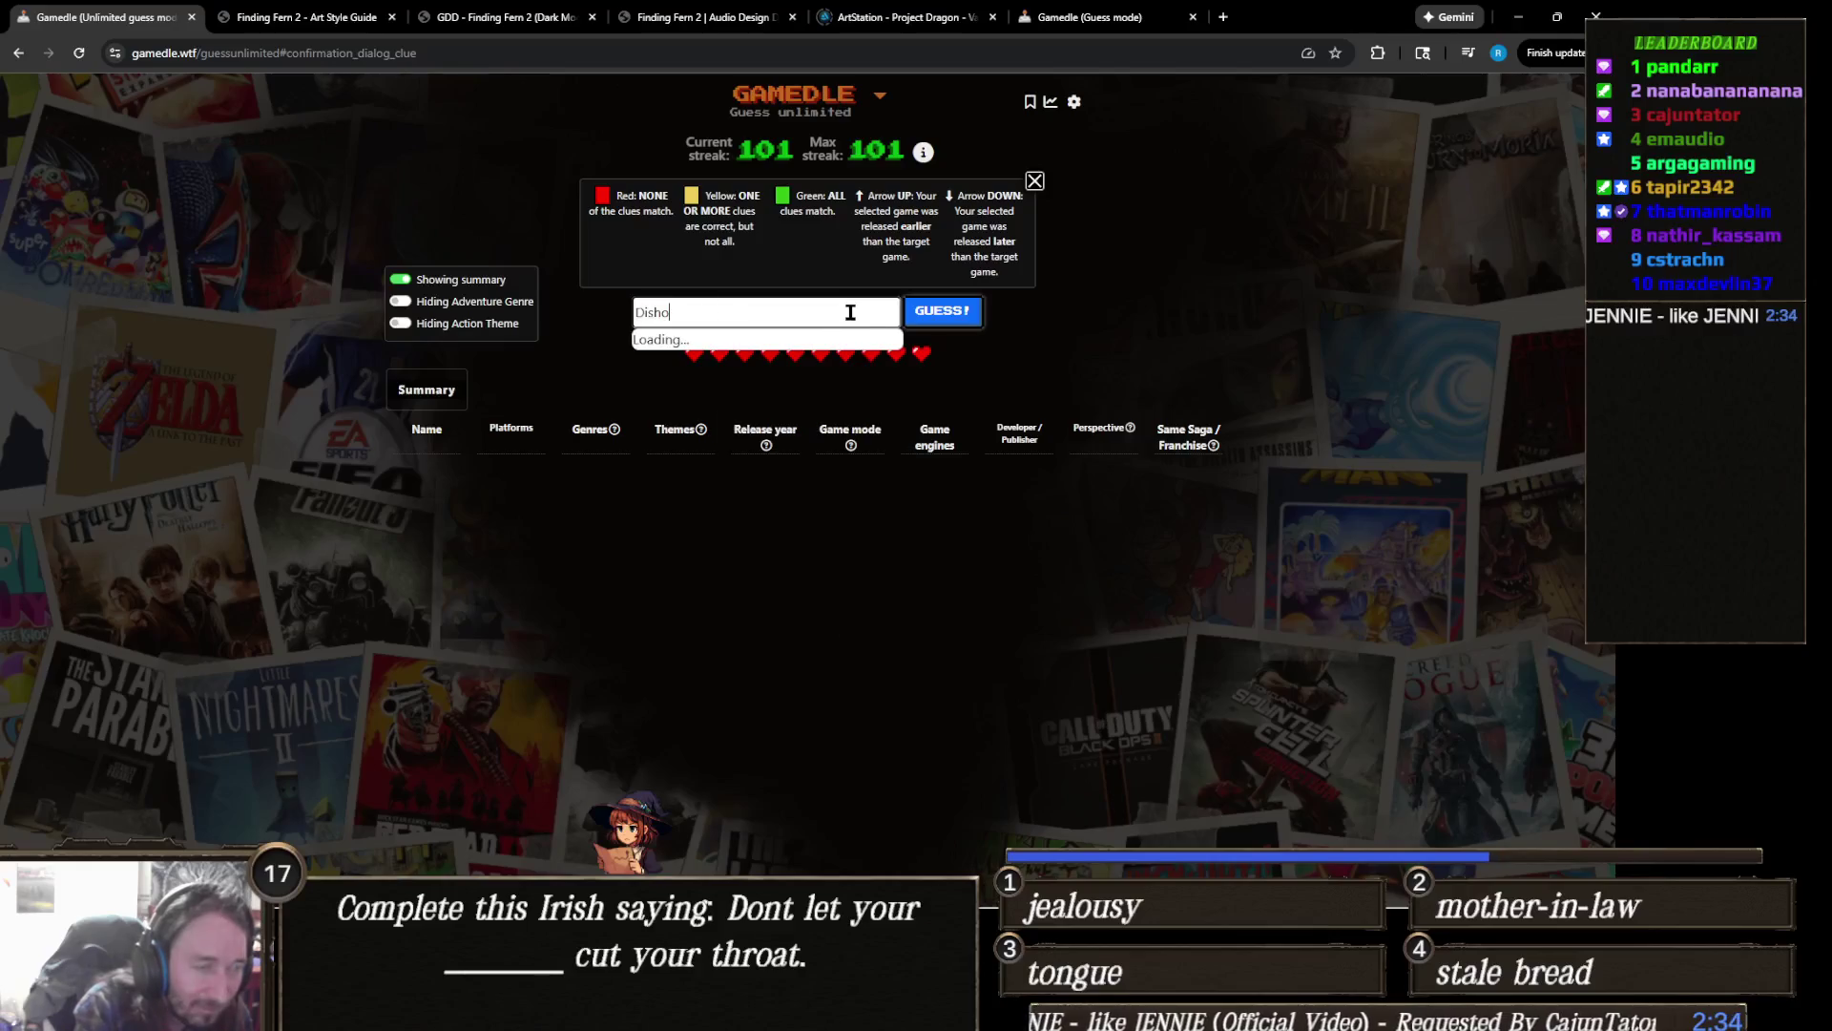
type("no")
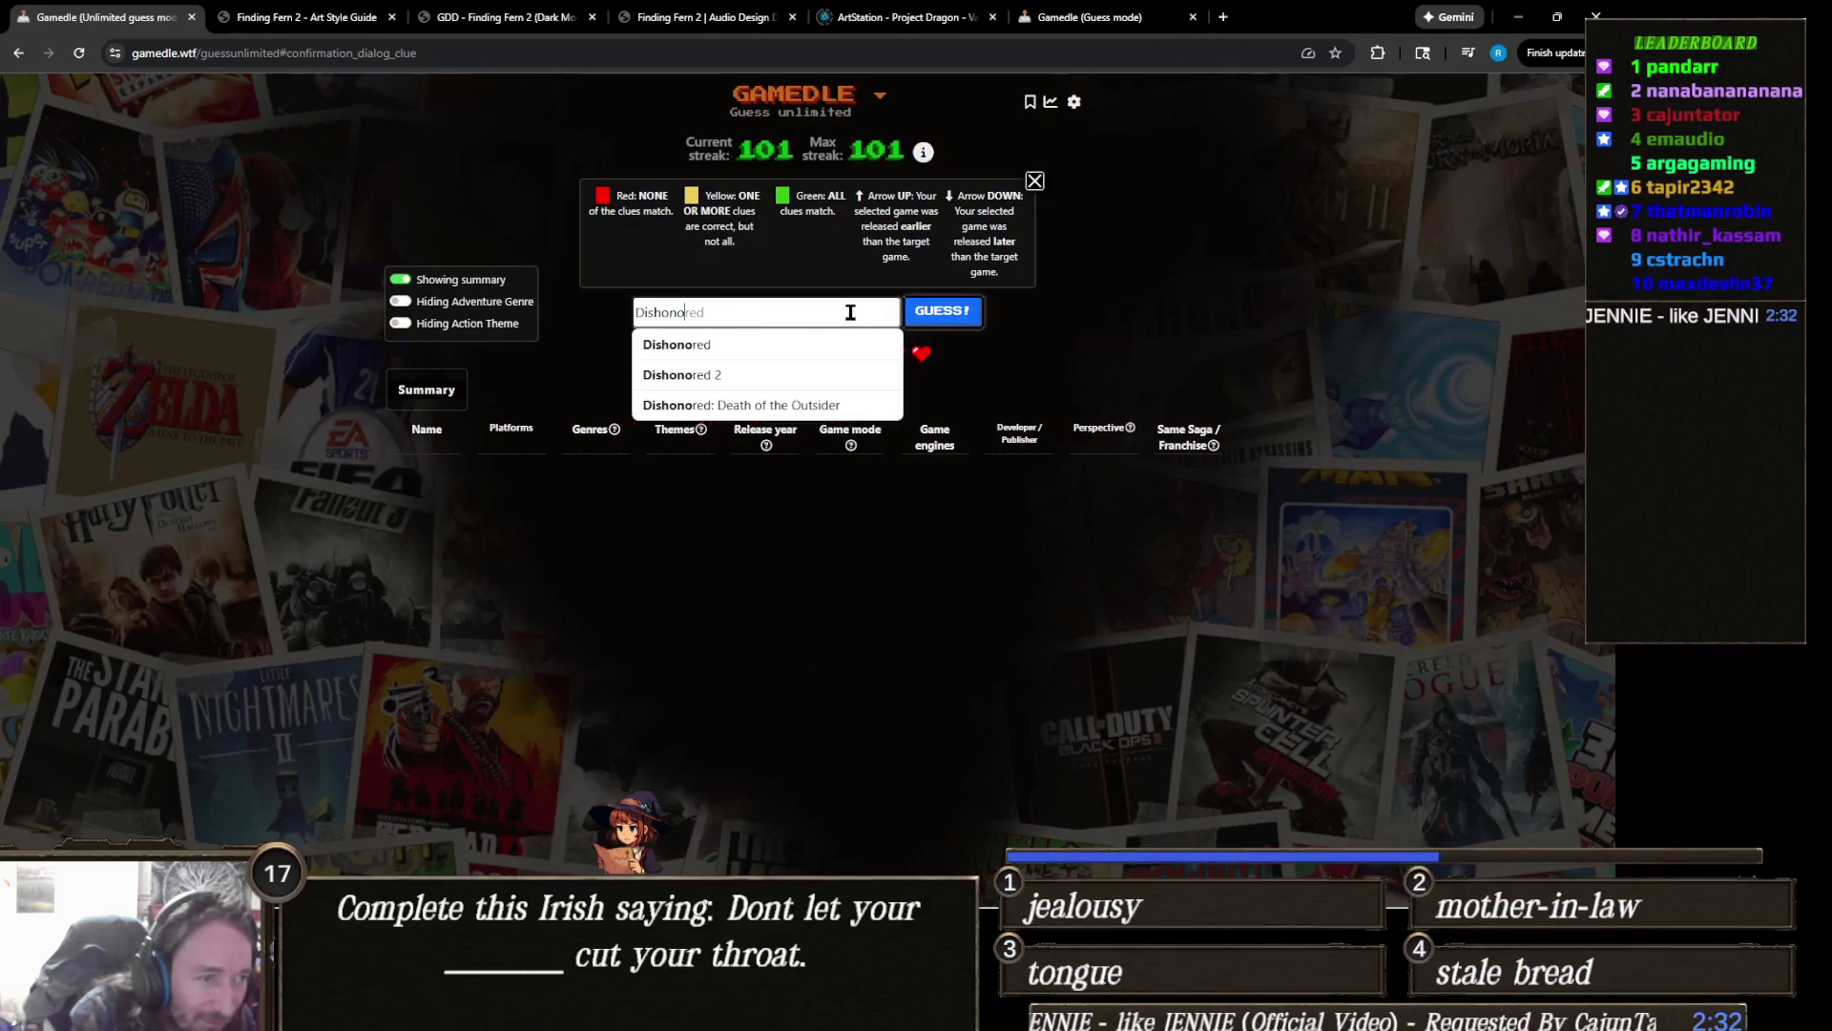
left_click(742, 376)
left_click(939, 311)
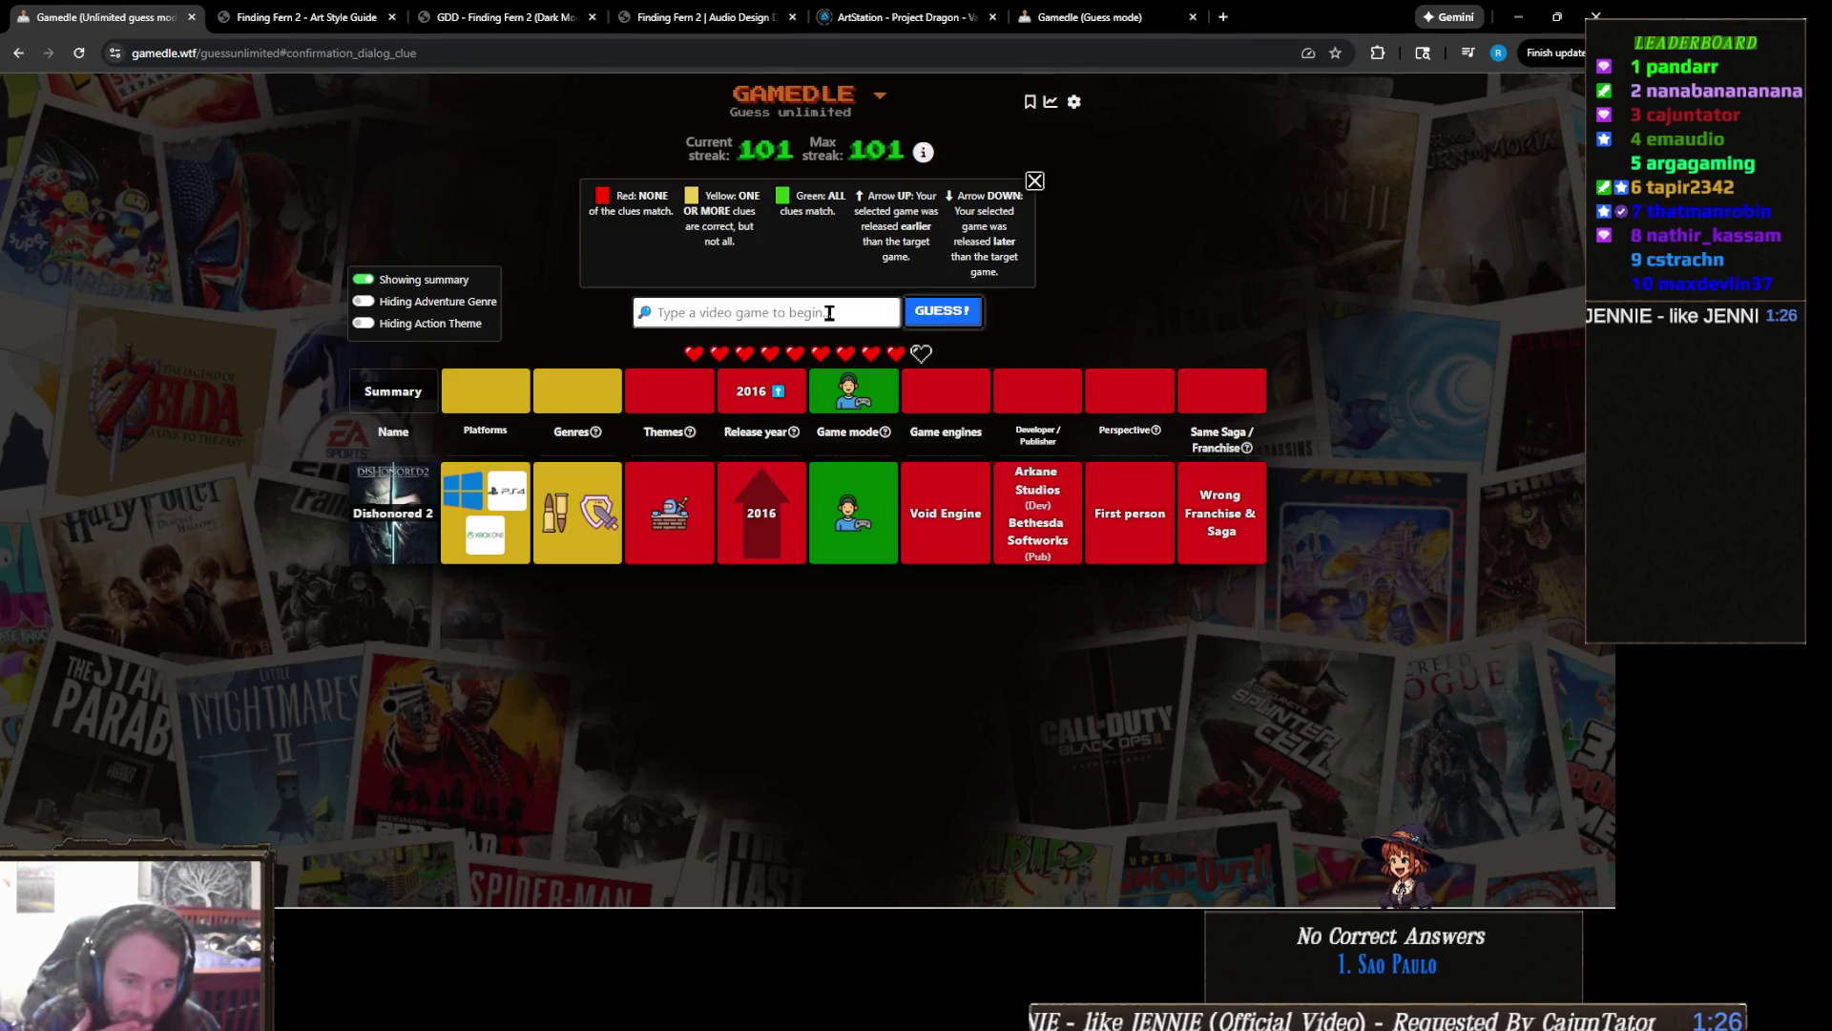
type("dr")
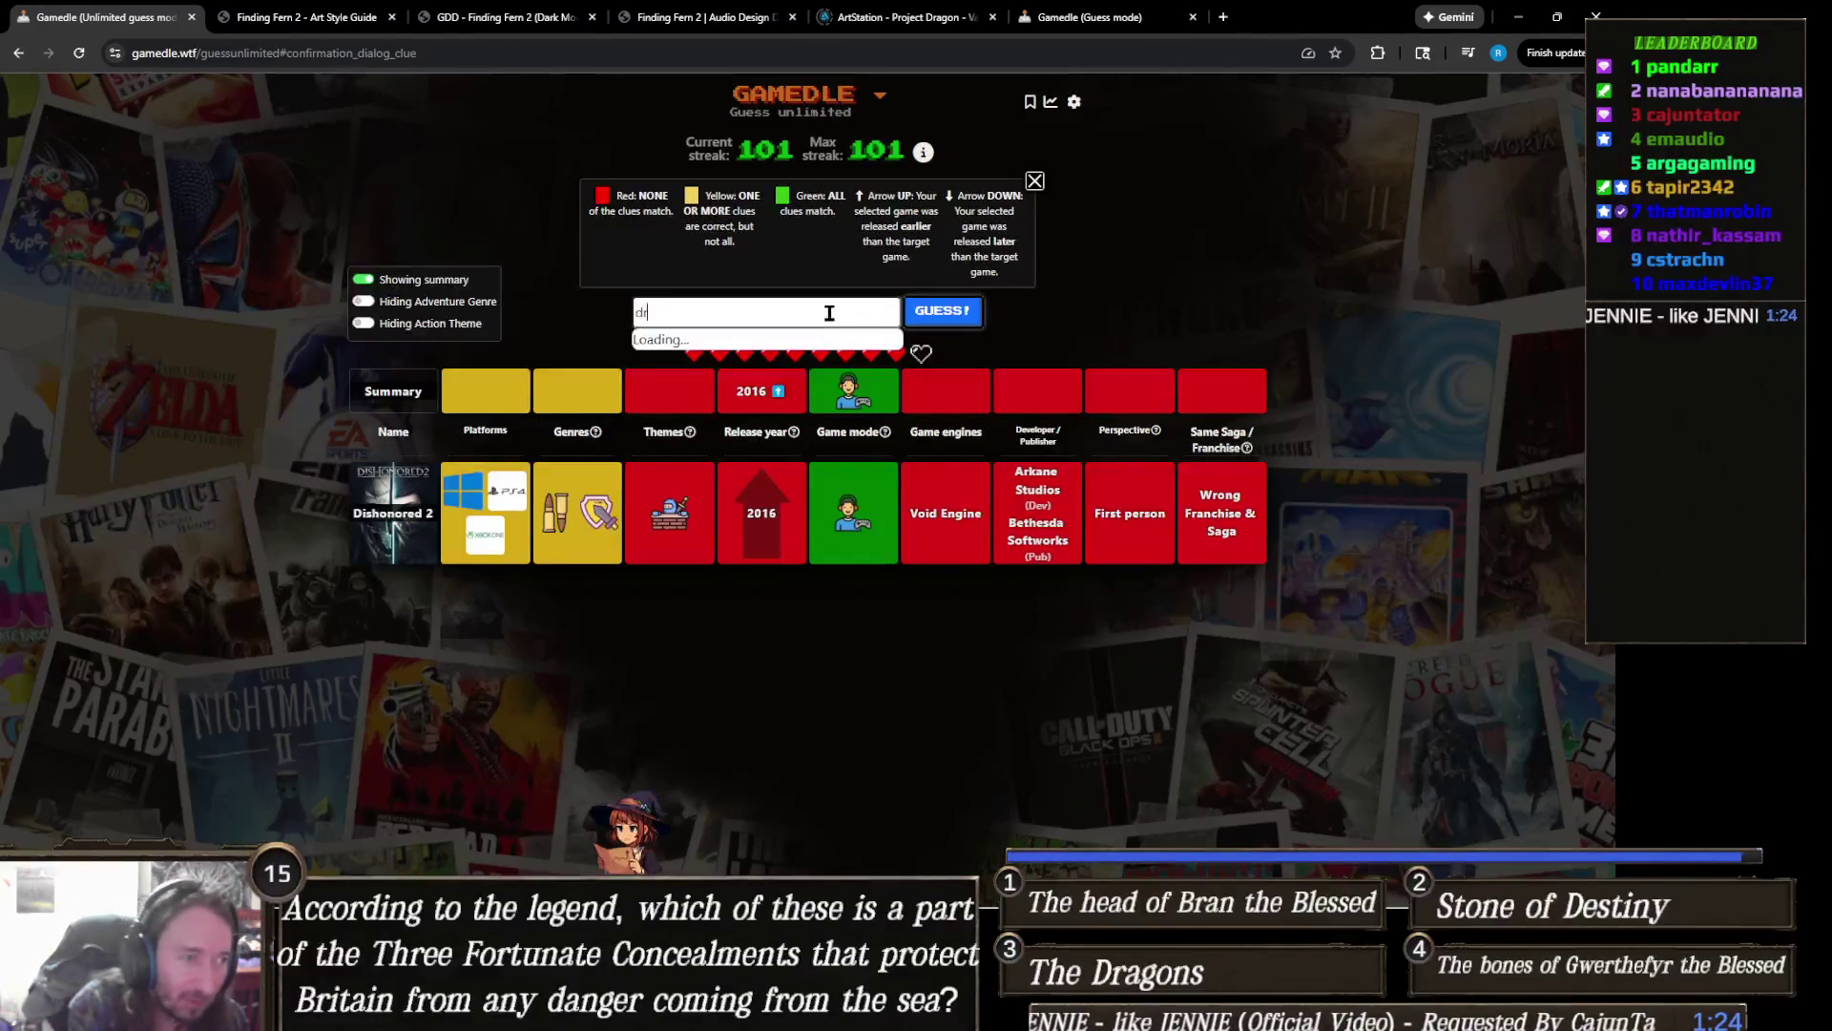
type("agon's dogma")
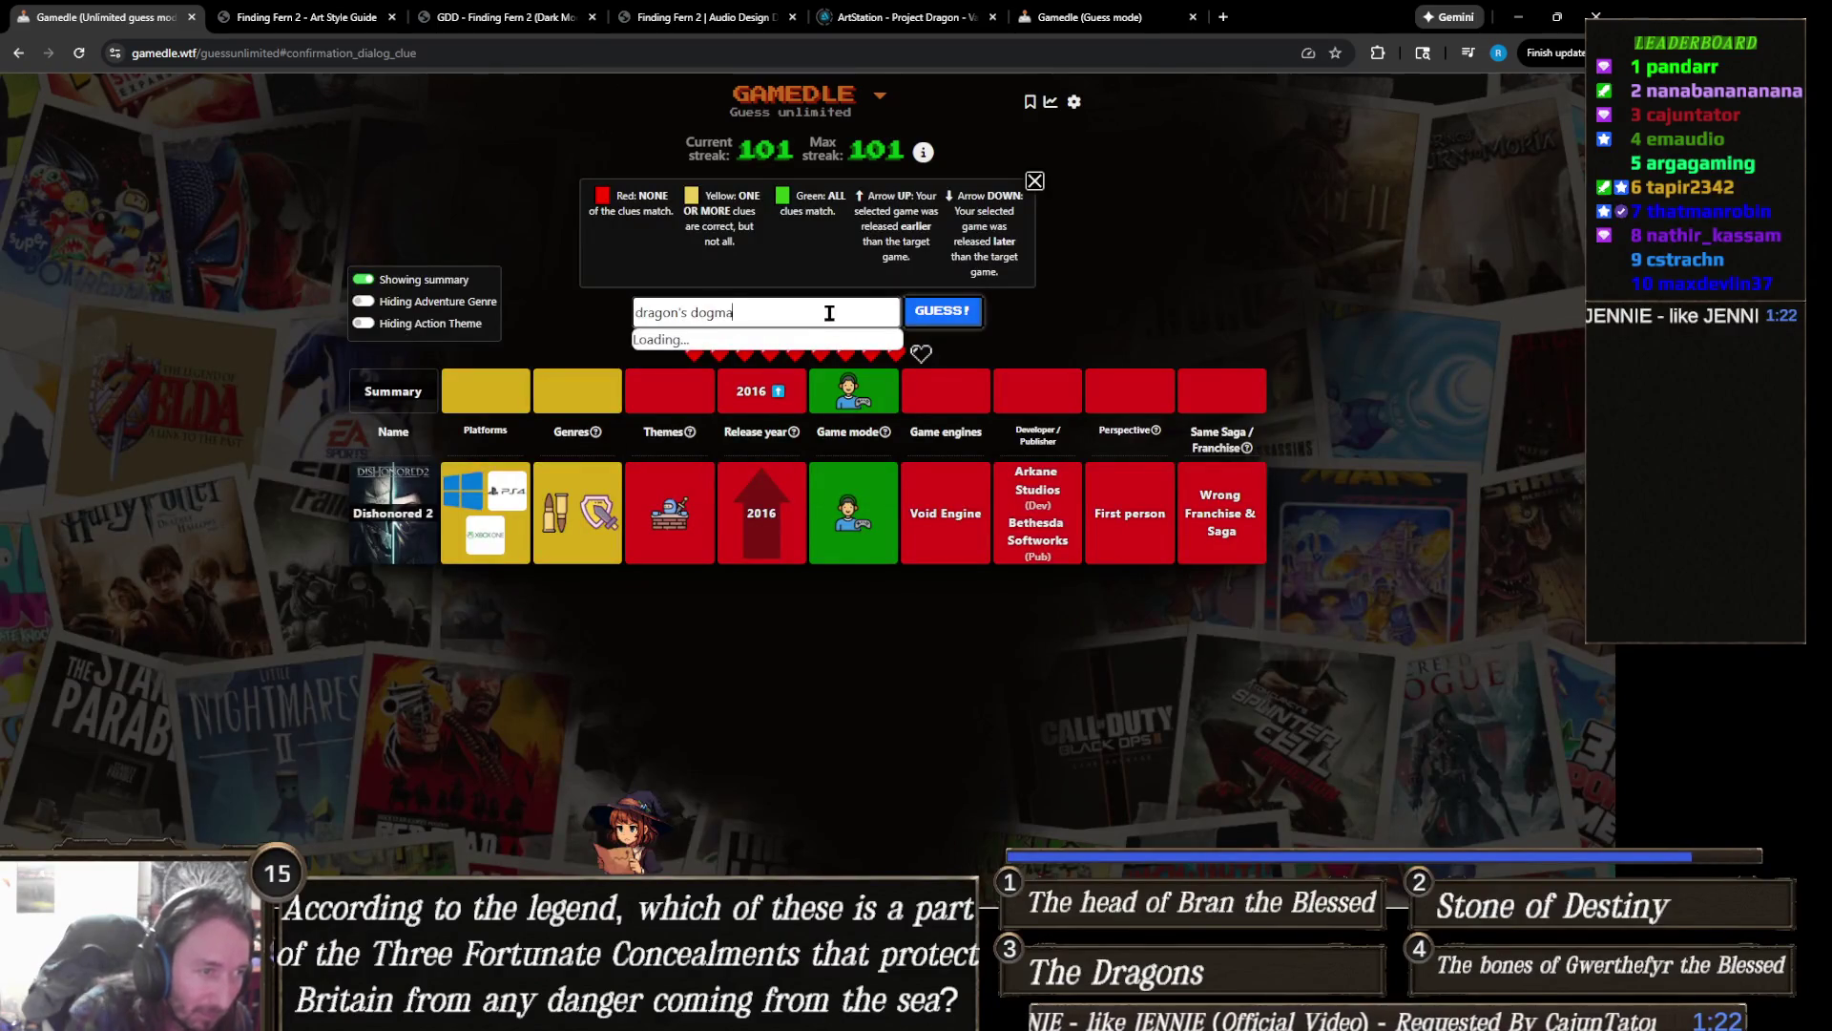
Step: Guess Dragon's Dogma II as the second Gamedle guess
left_click(801, 373)
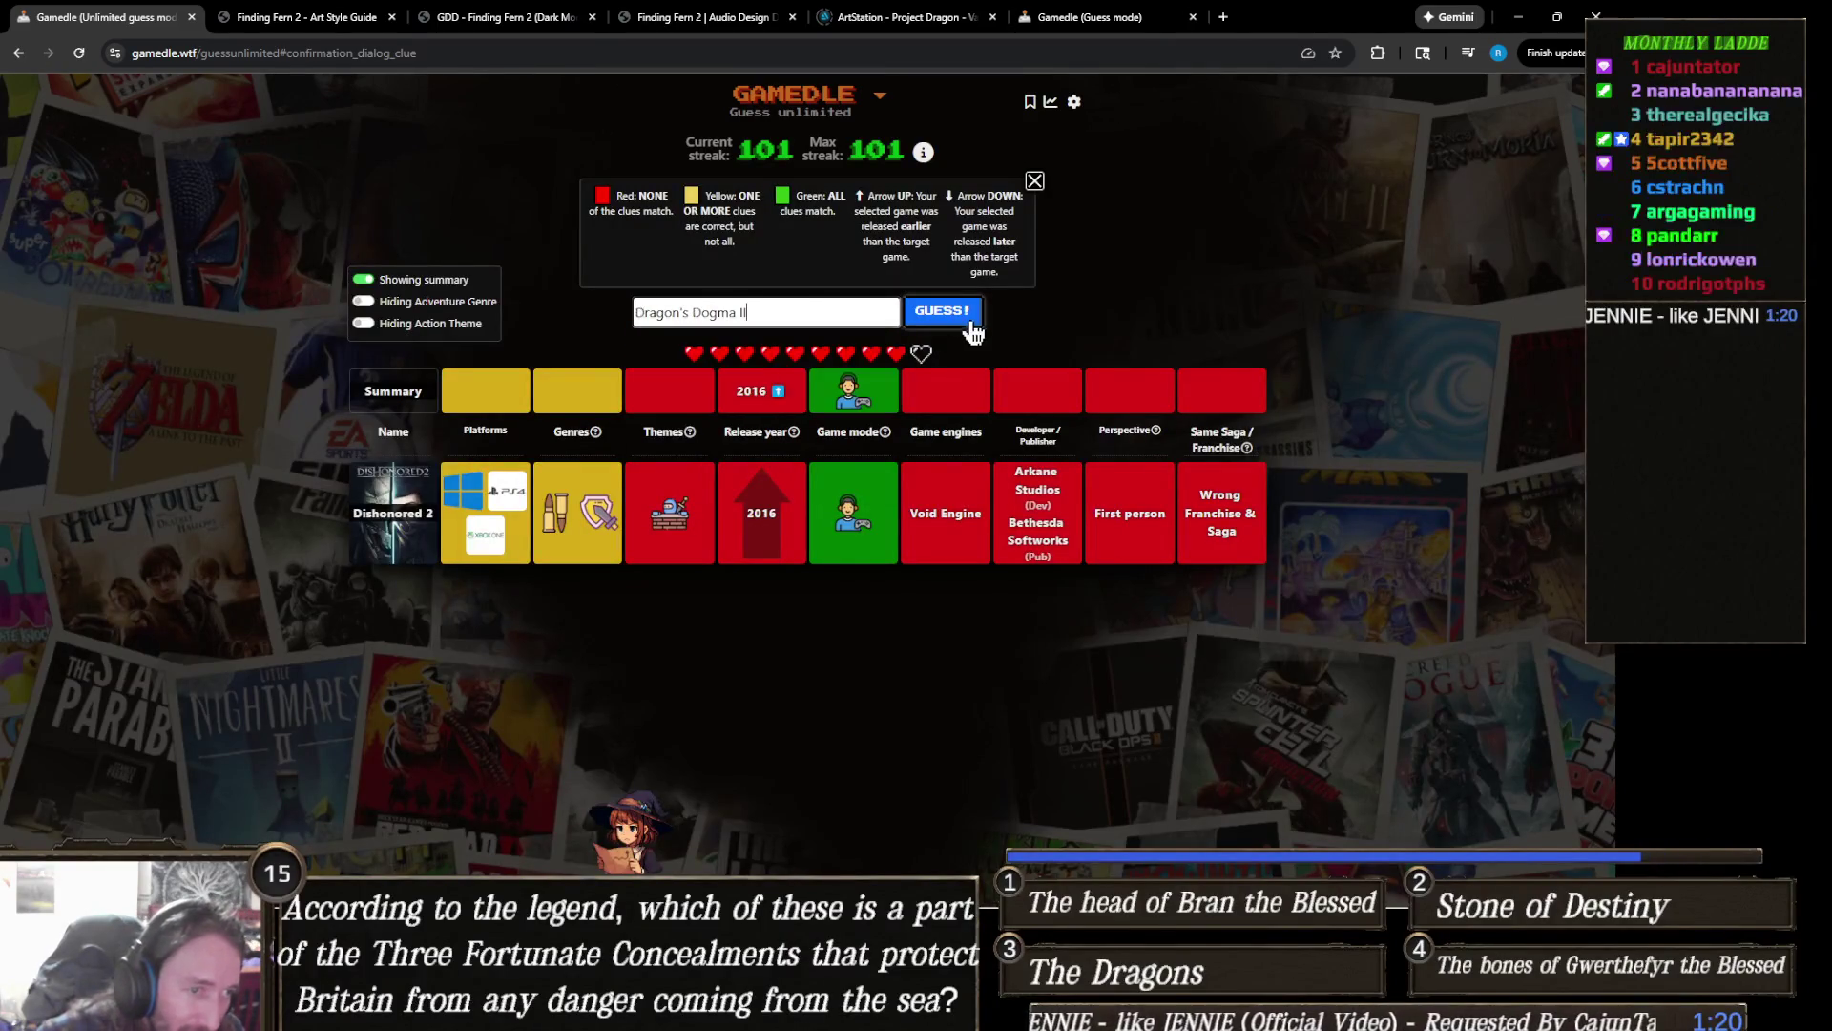
left_click(956, 316)
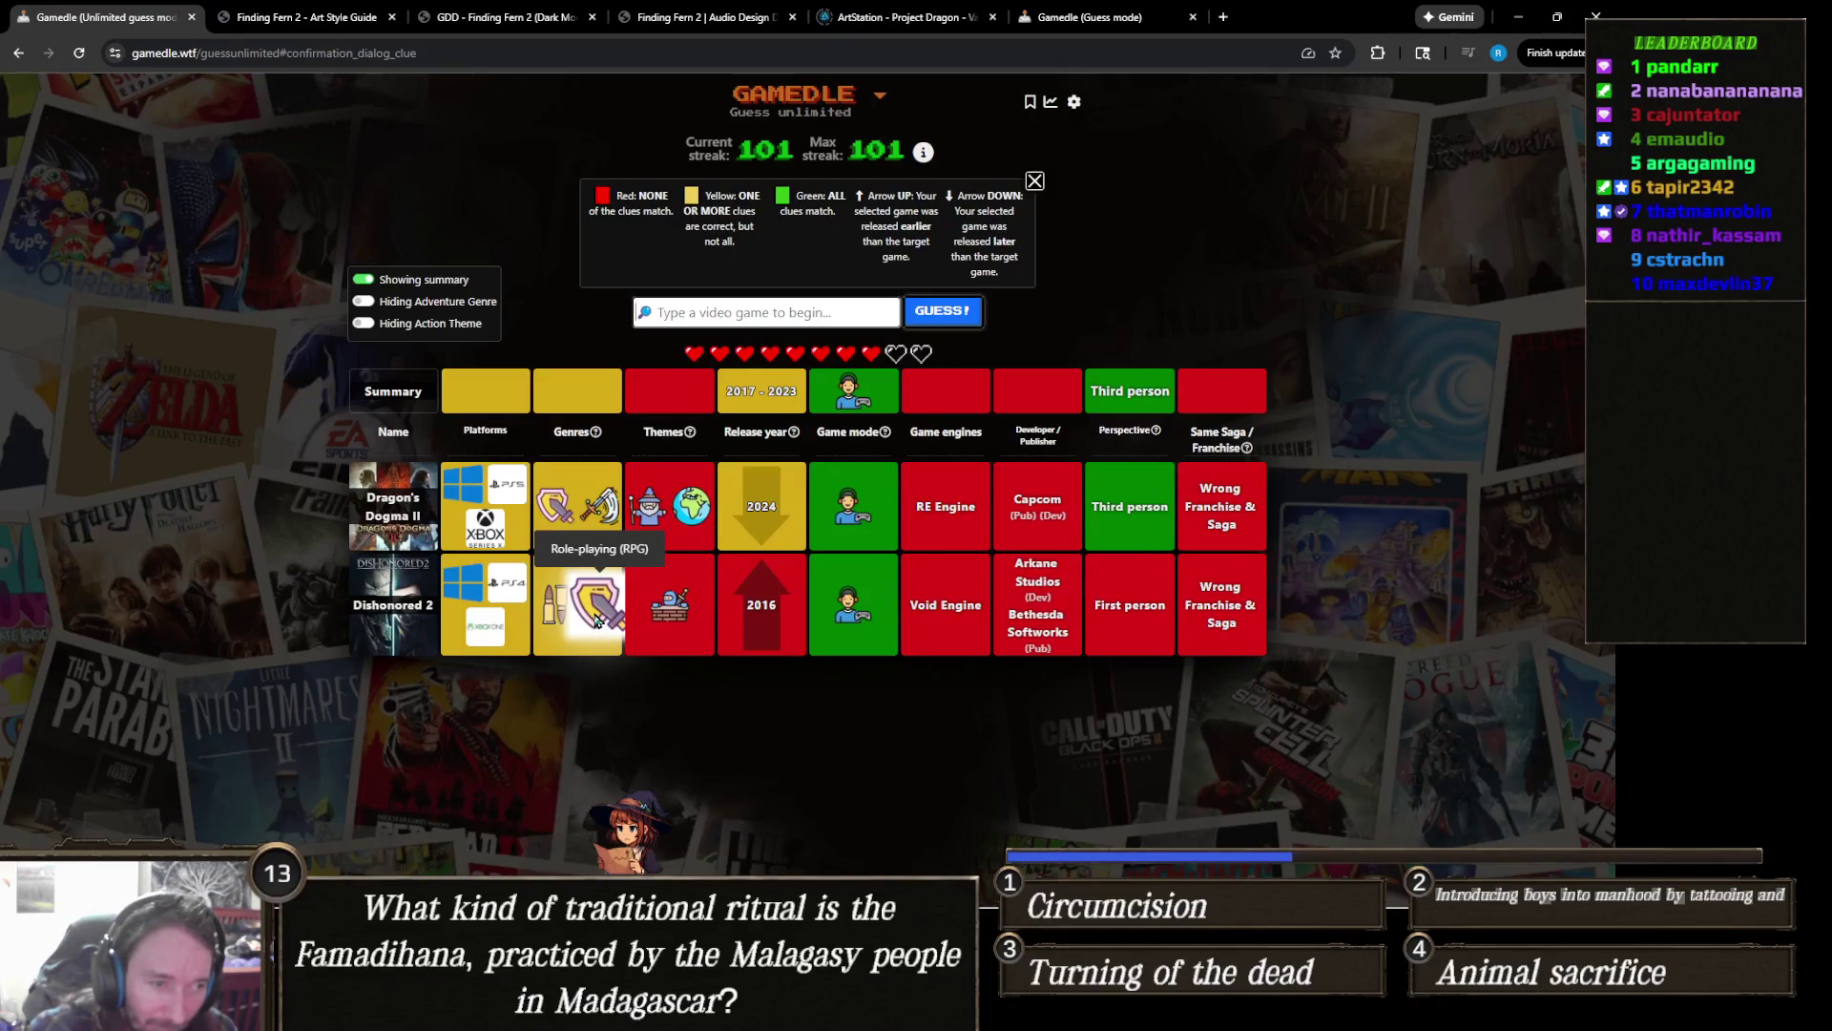
left_click(854, 317)
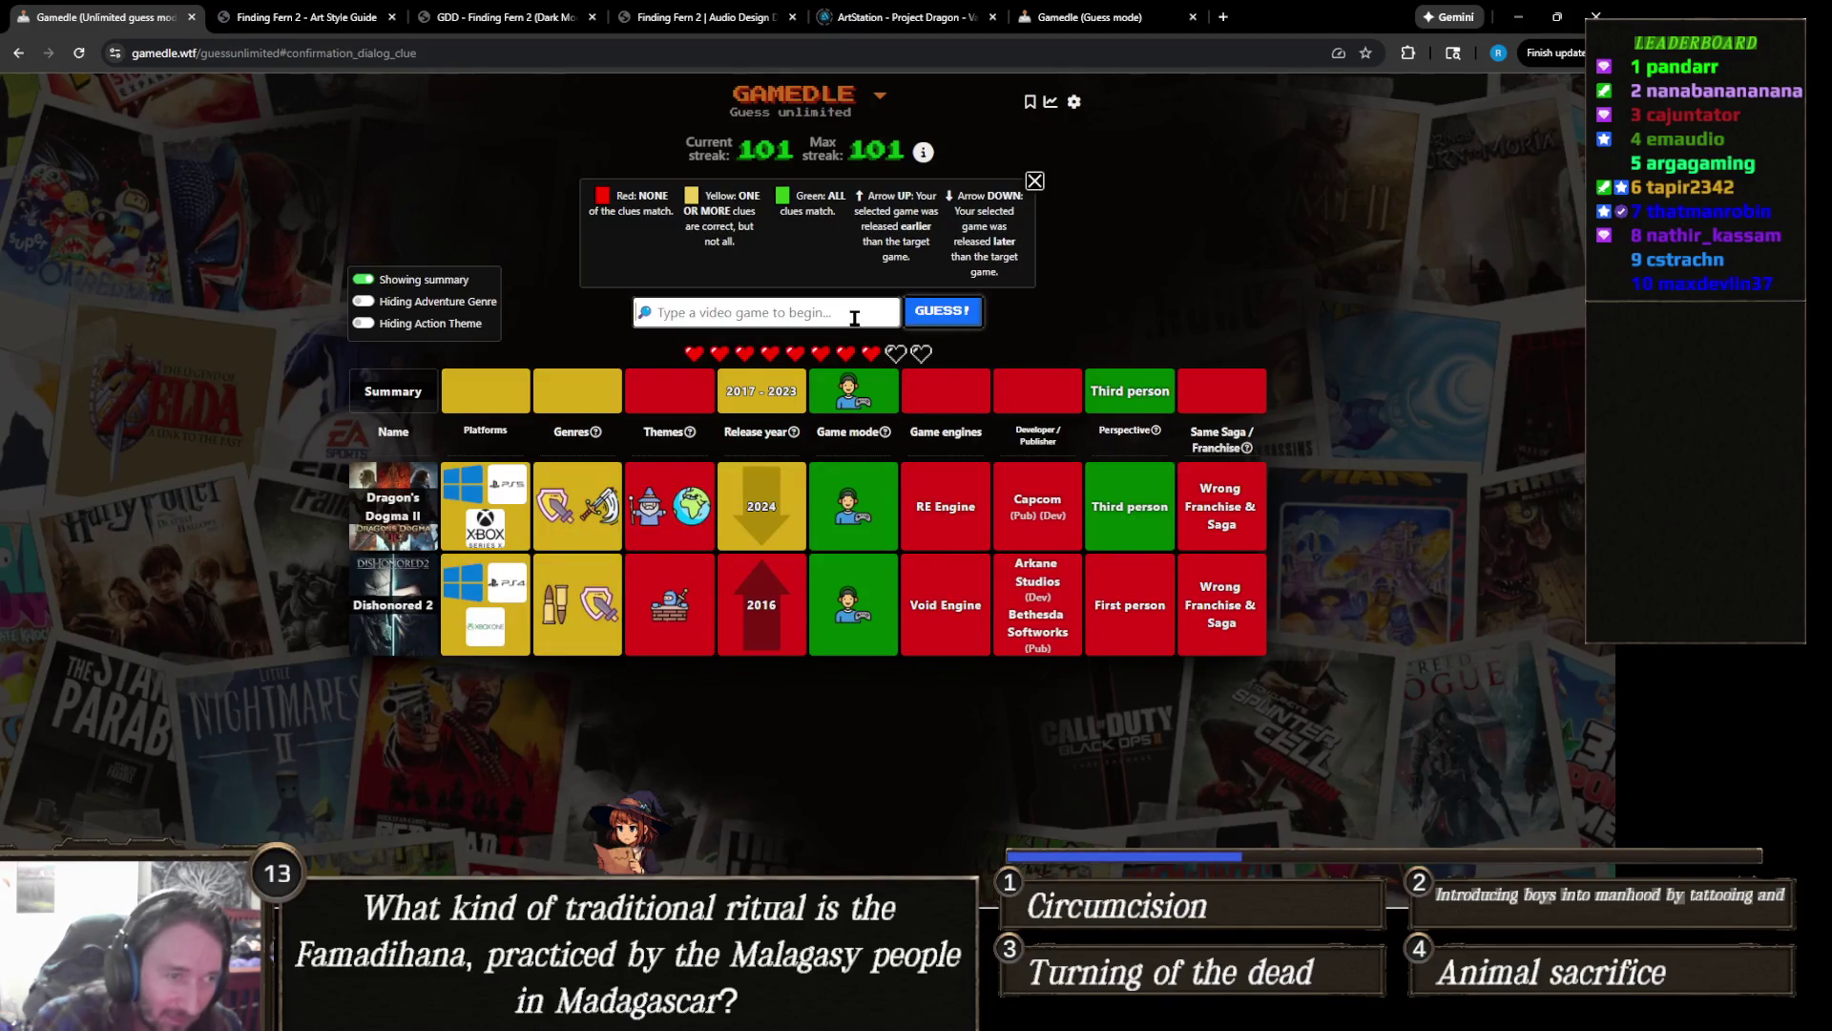
type("Mass effect")
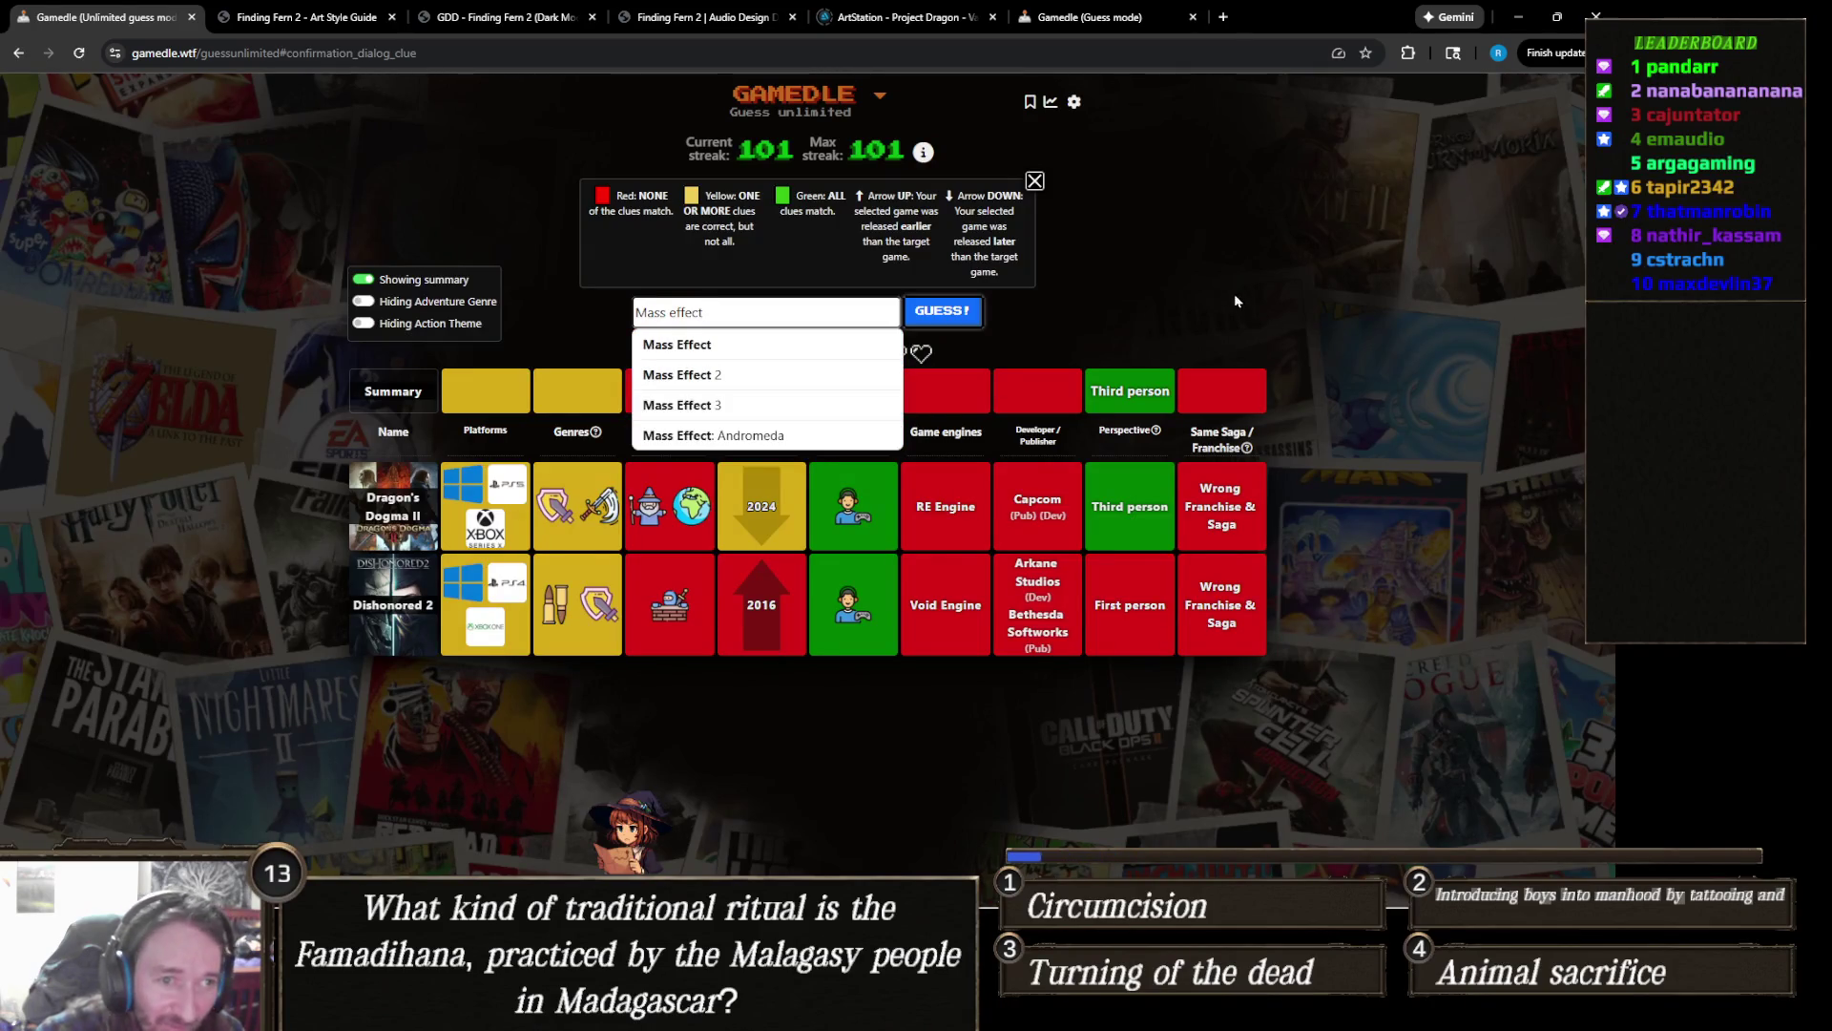
Step: Leave Mass effect unsubmitted in the guess box, toggling its suggestions and selecting the text
left_click(1349, 332)
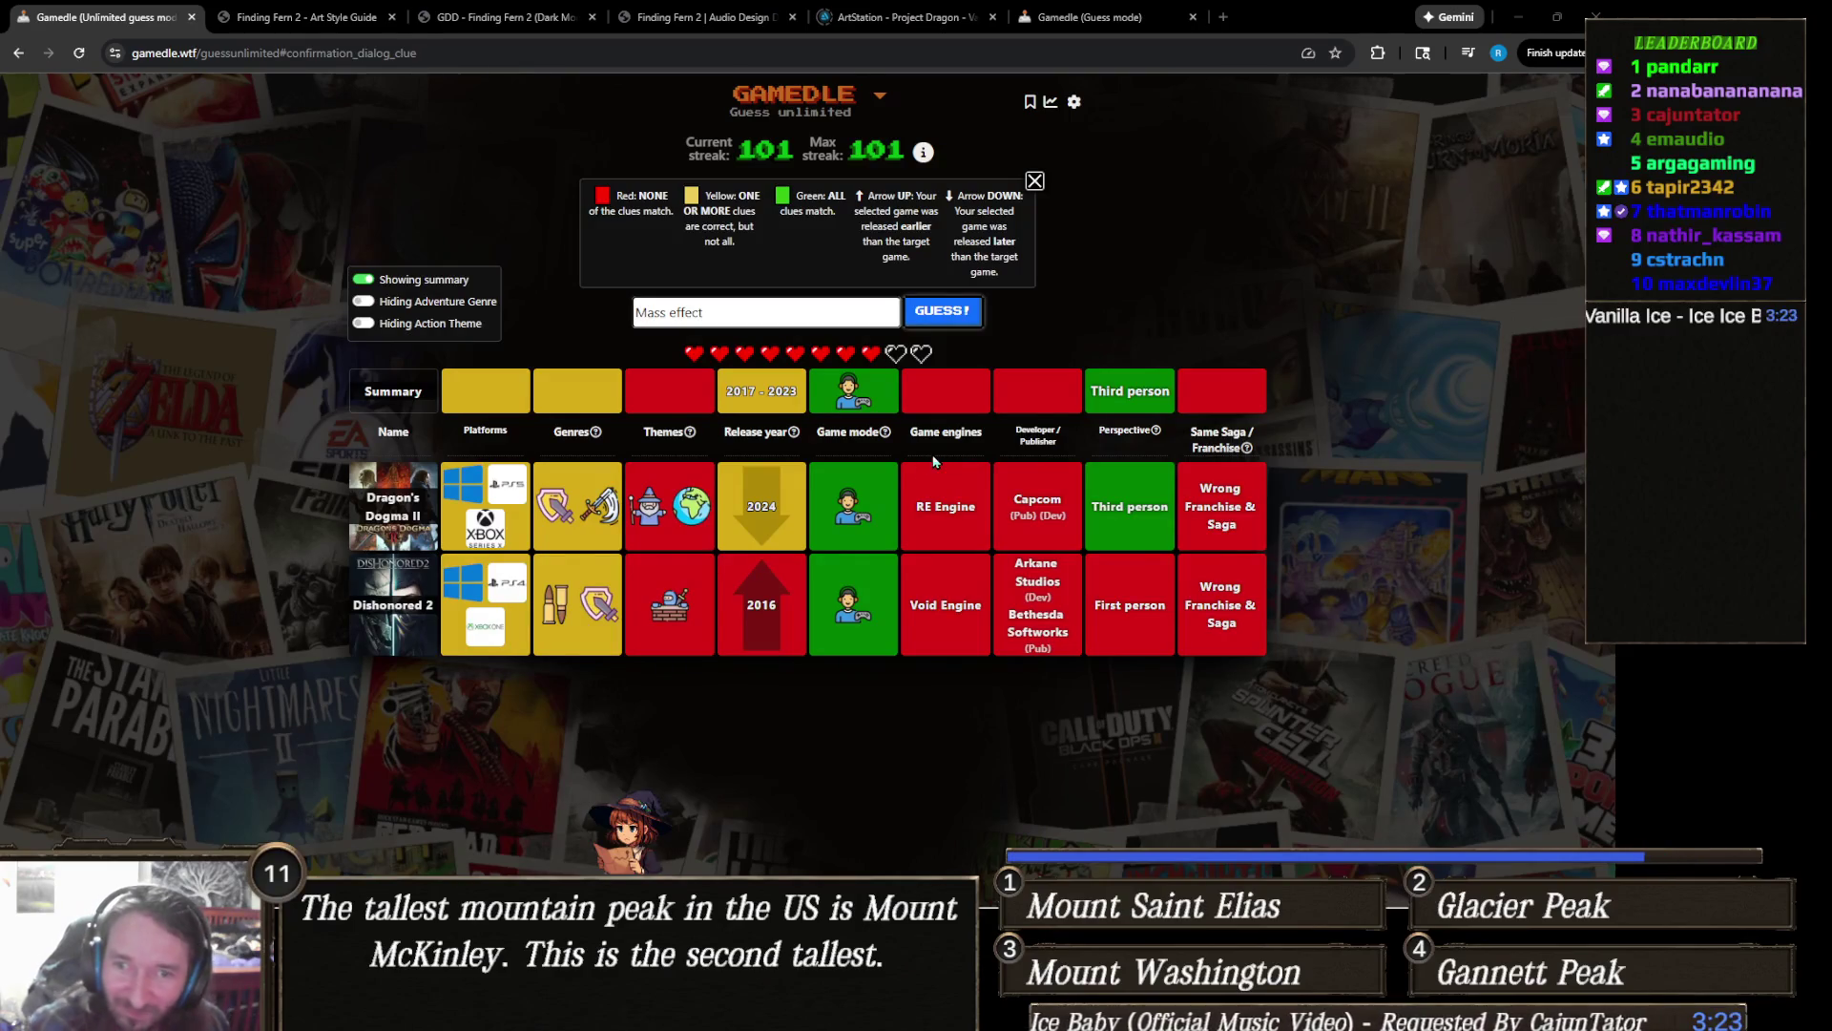
left_click(853, 309)
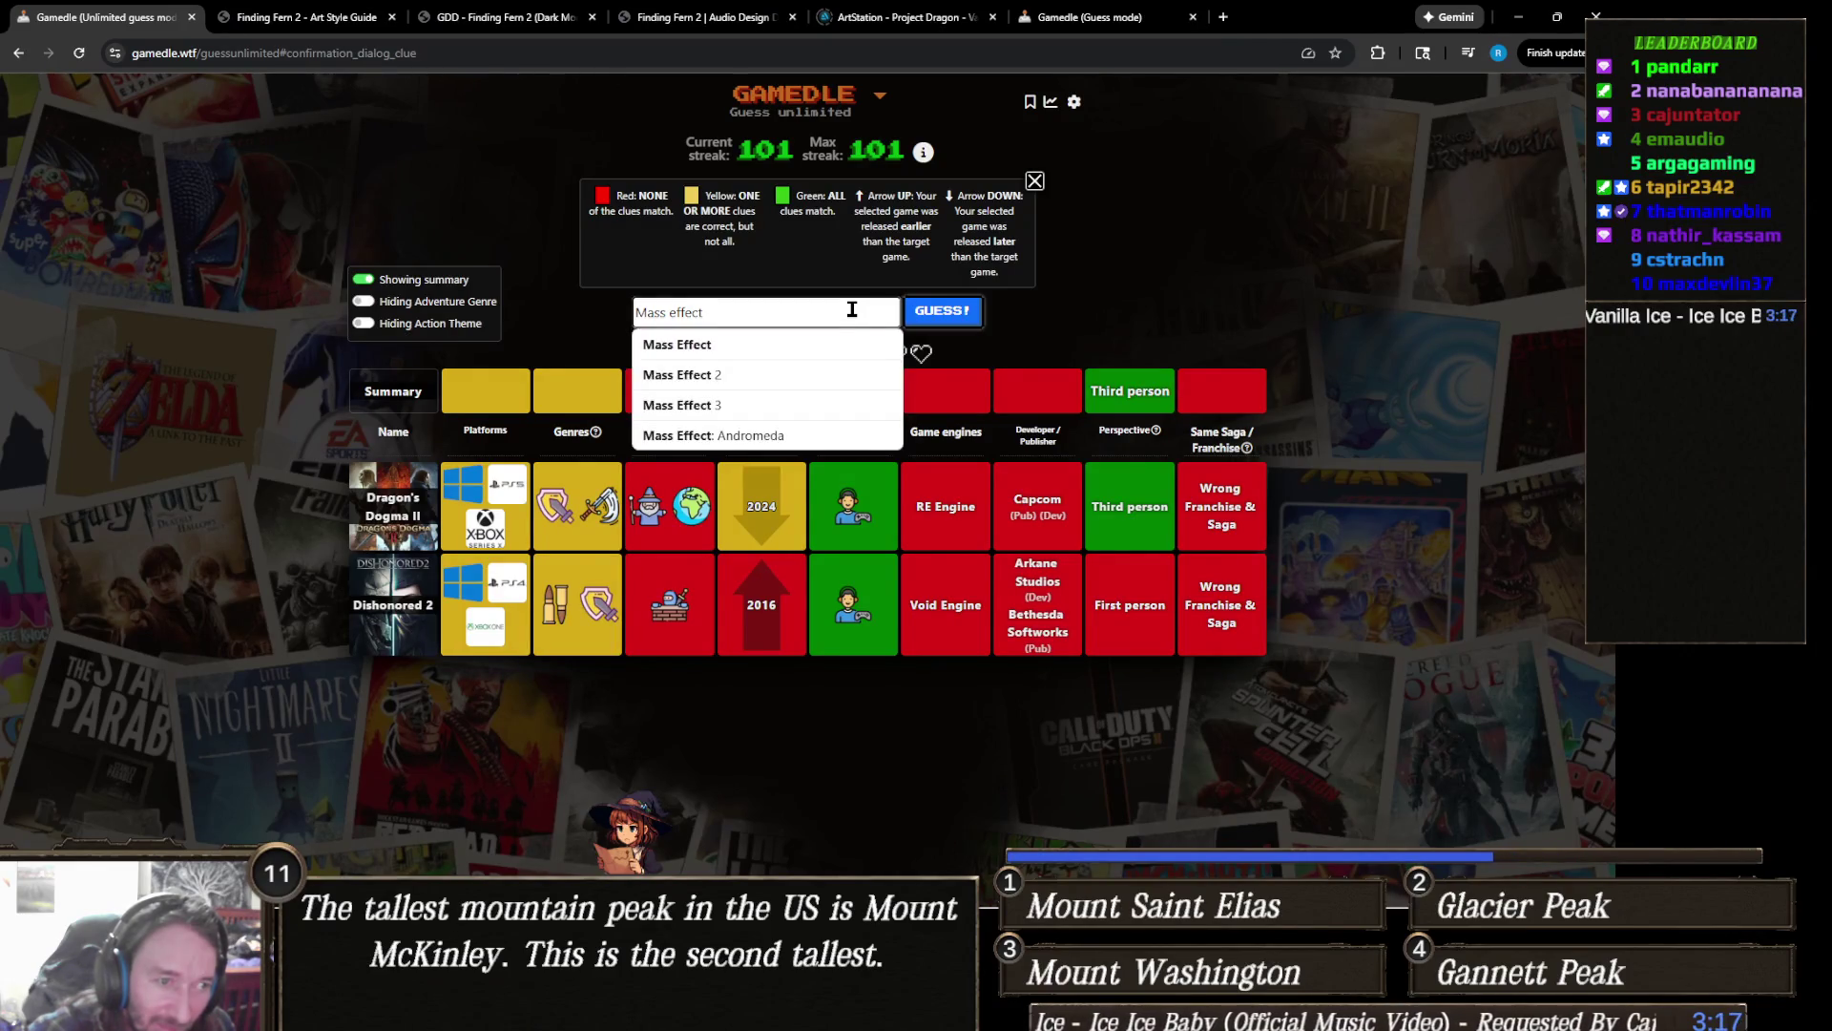
left_click(1036, 321)
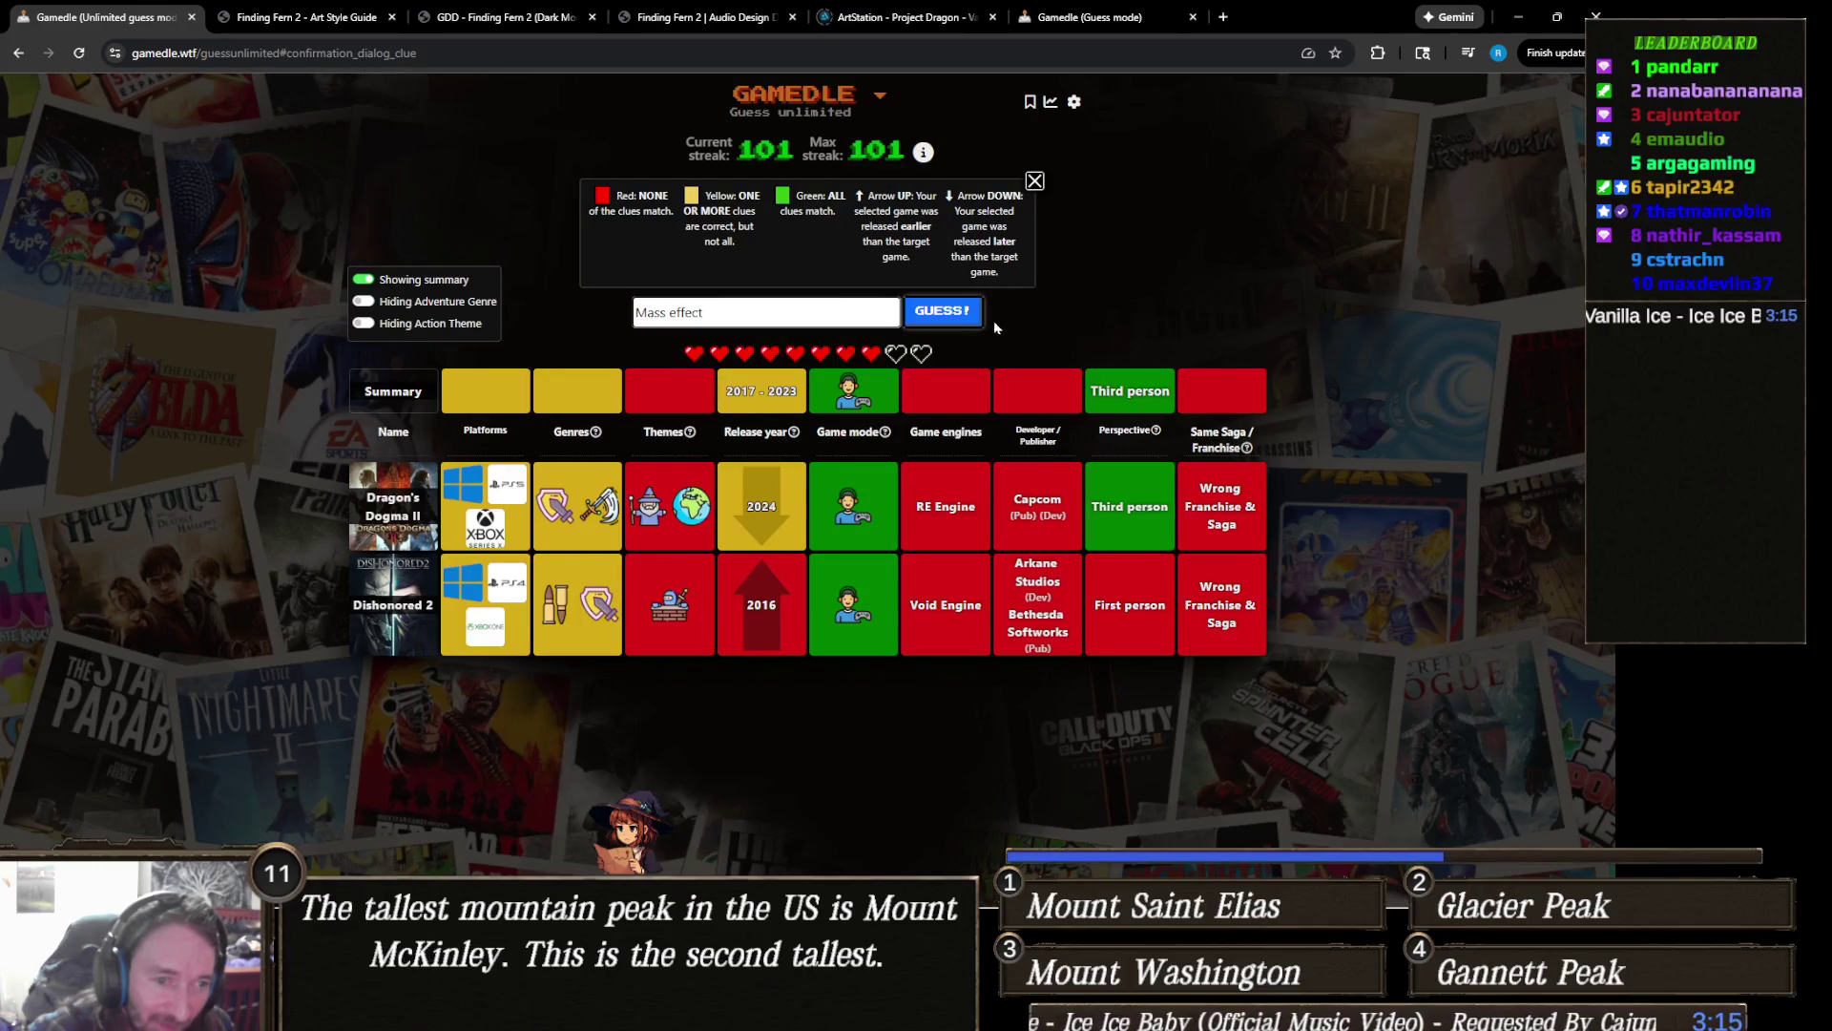
left_click(854, 314)
triple_click(854, 314)
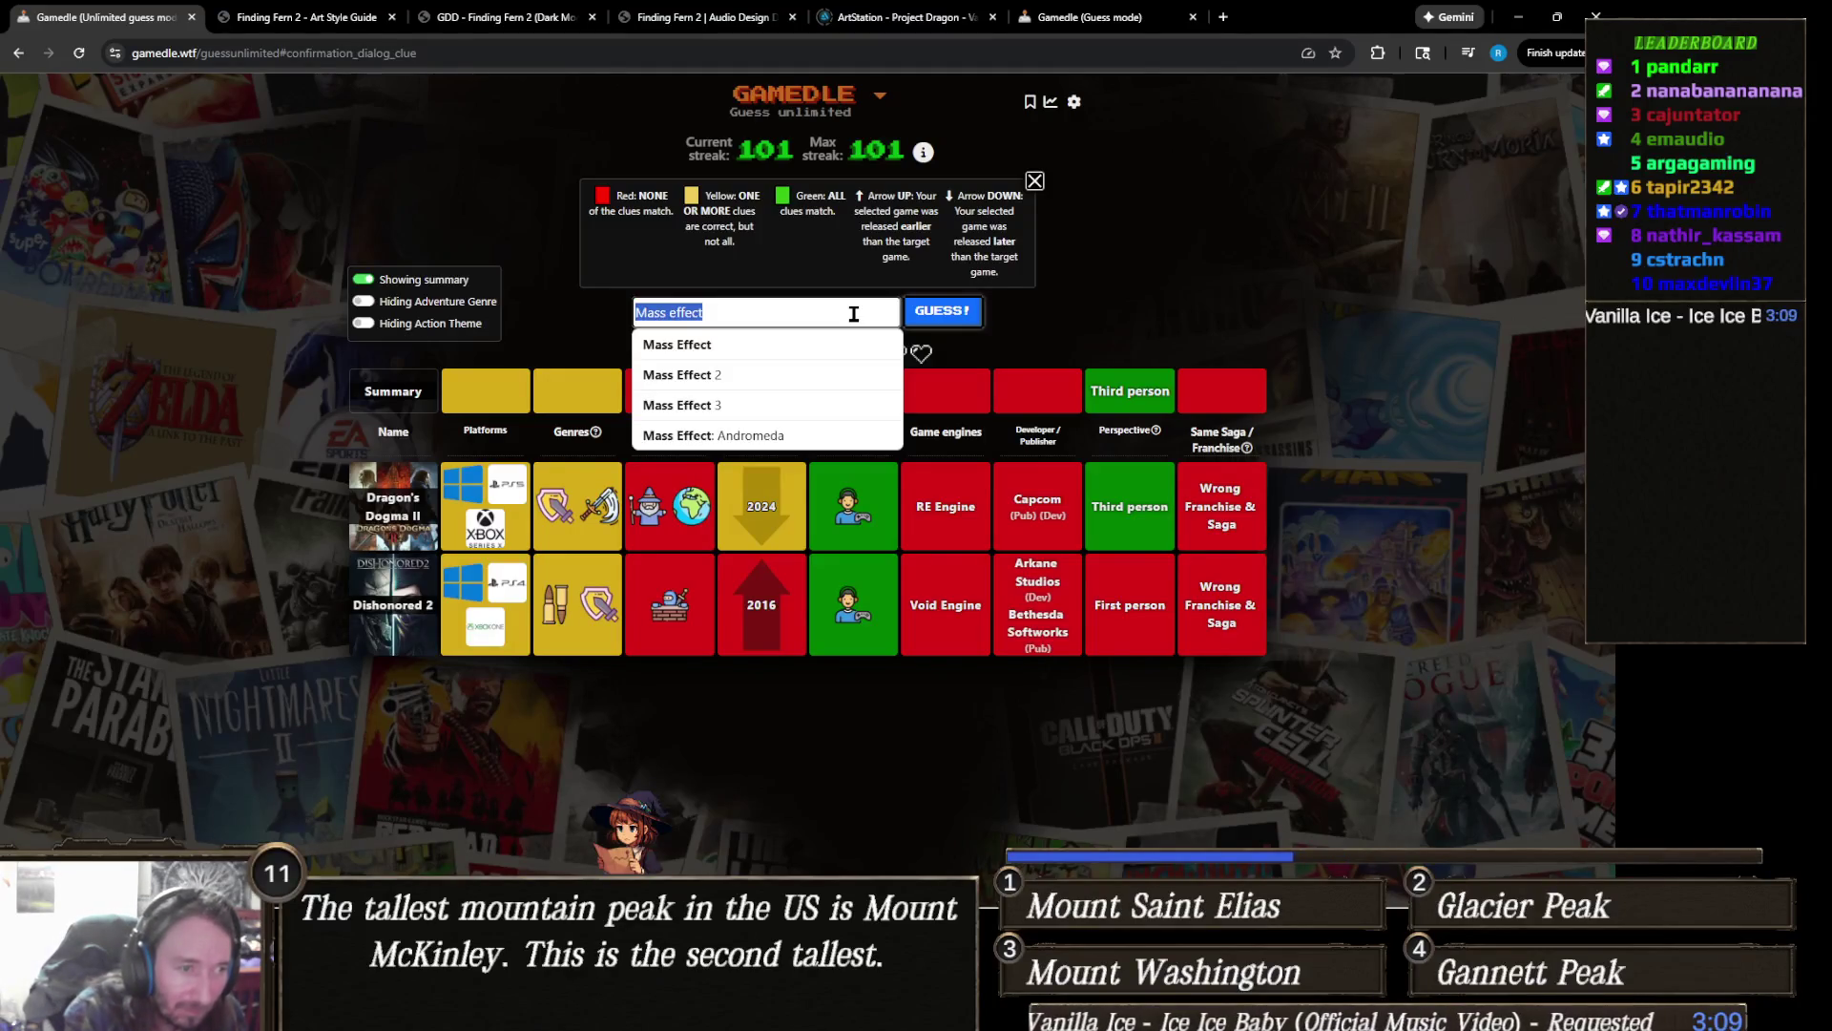
type("plague ta")
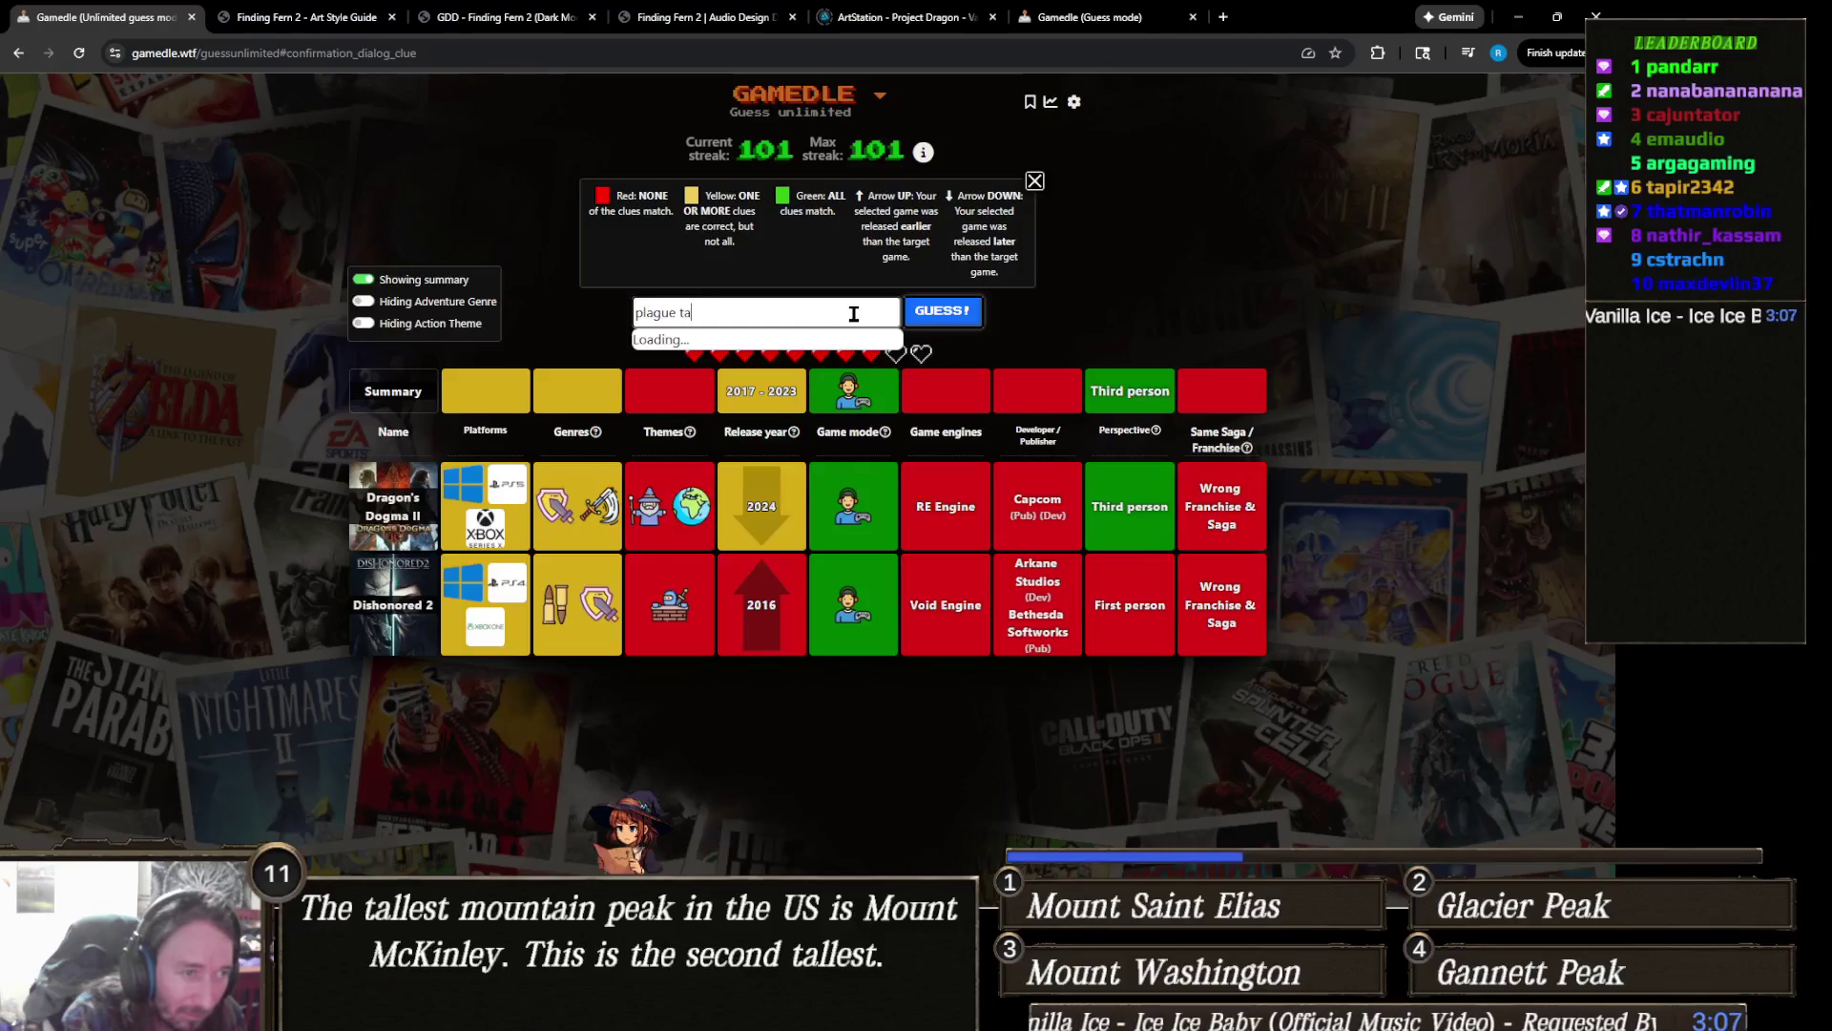
type("le")
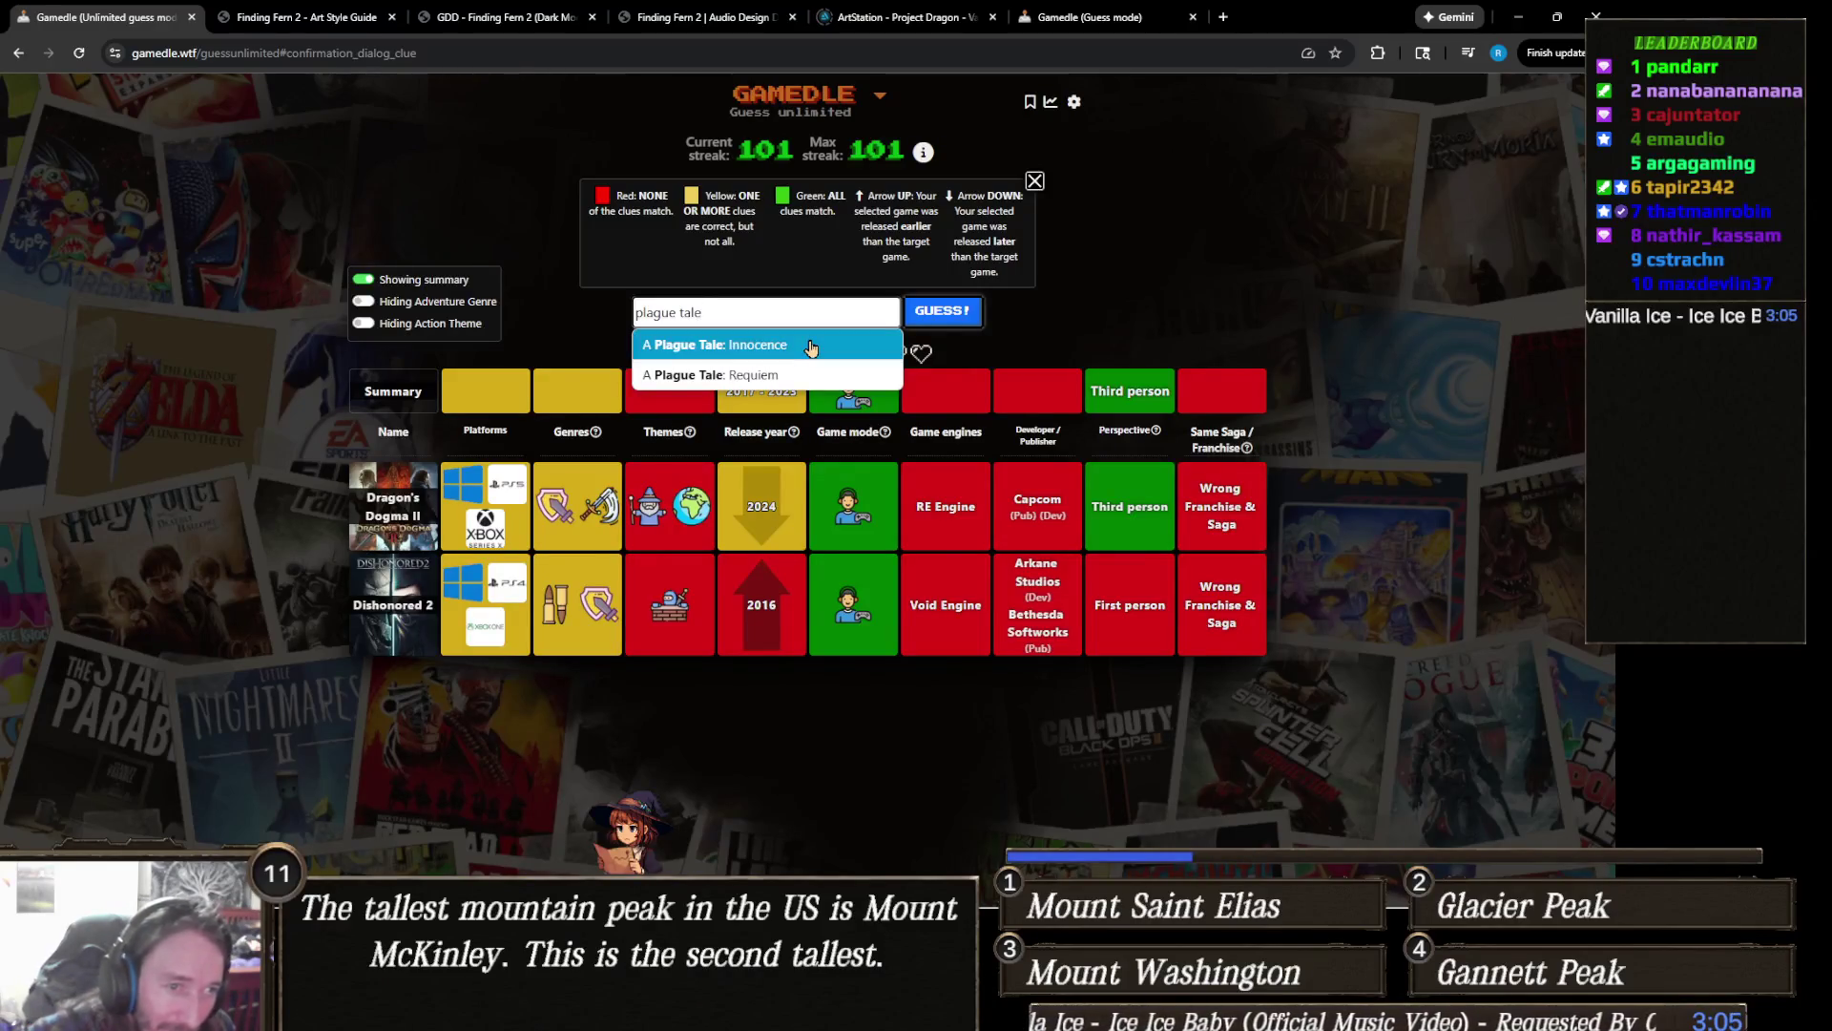
Step: Fill in A Plague Tale: Innocence, then clear the guess box without submitting
left_click(810, 347)
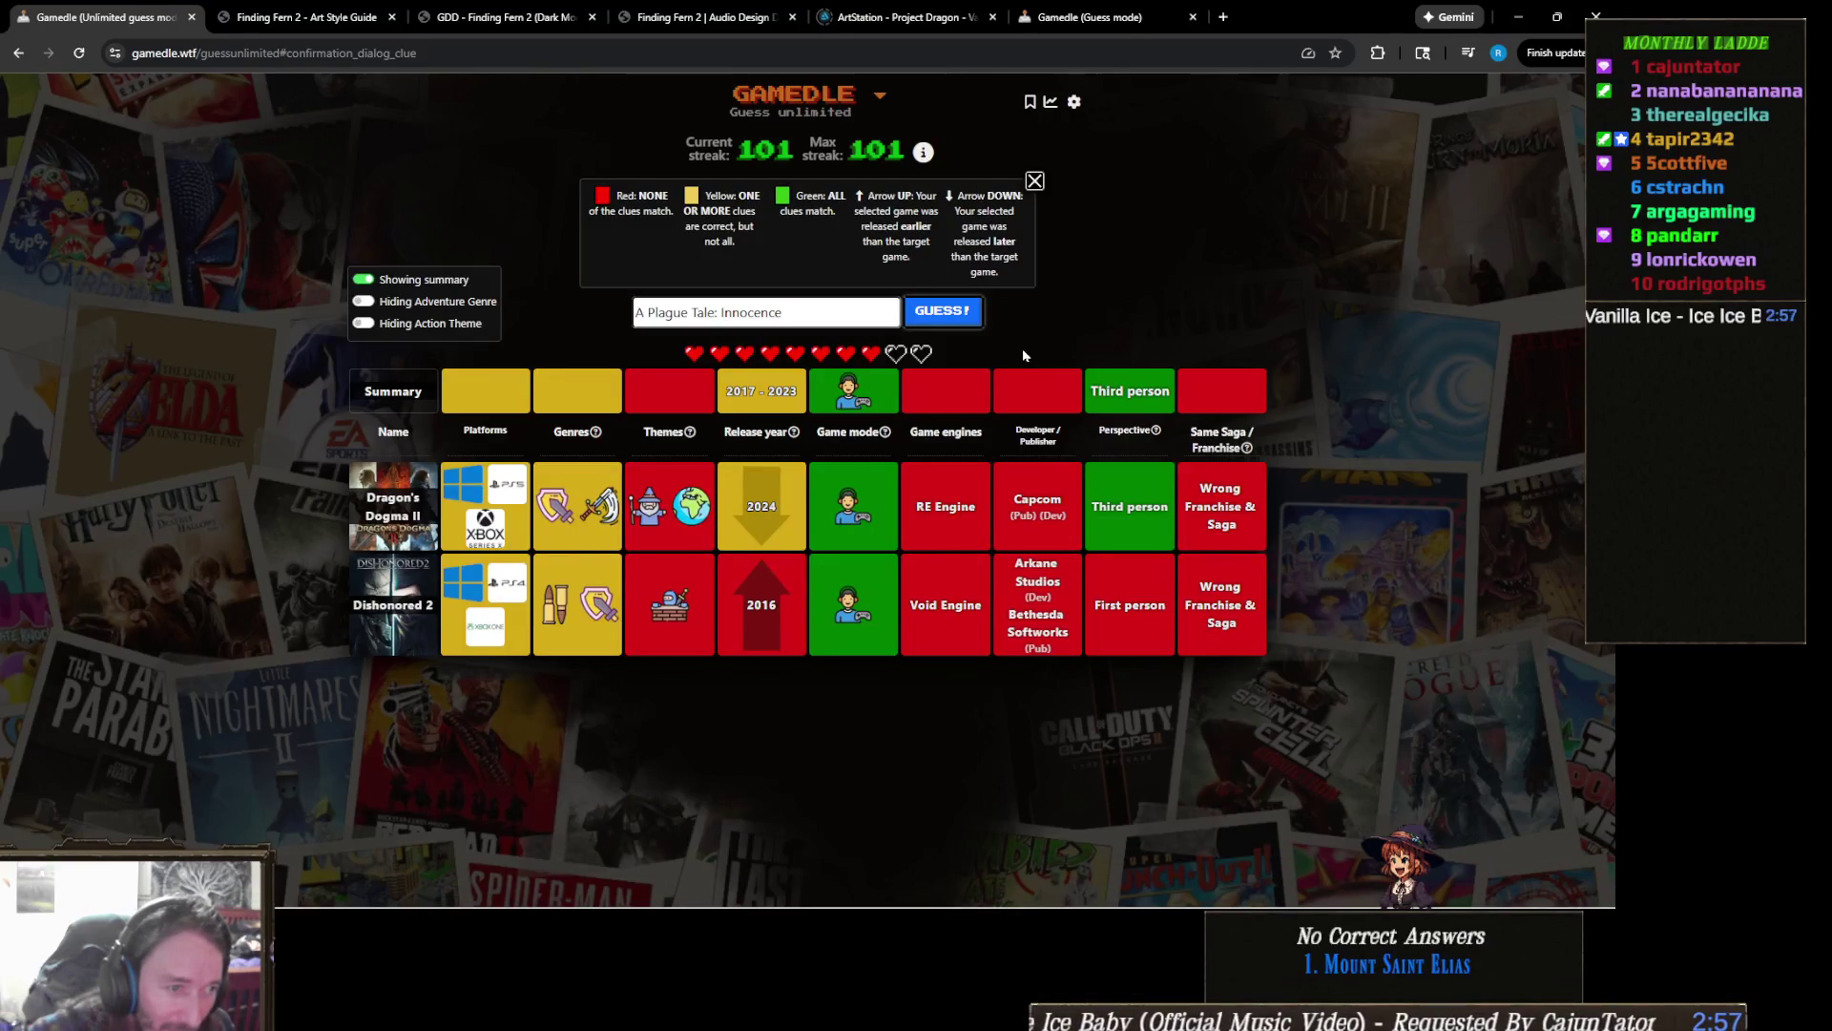
triple_click(796, 311)
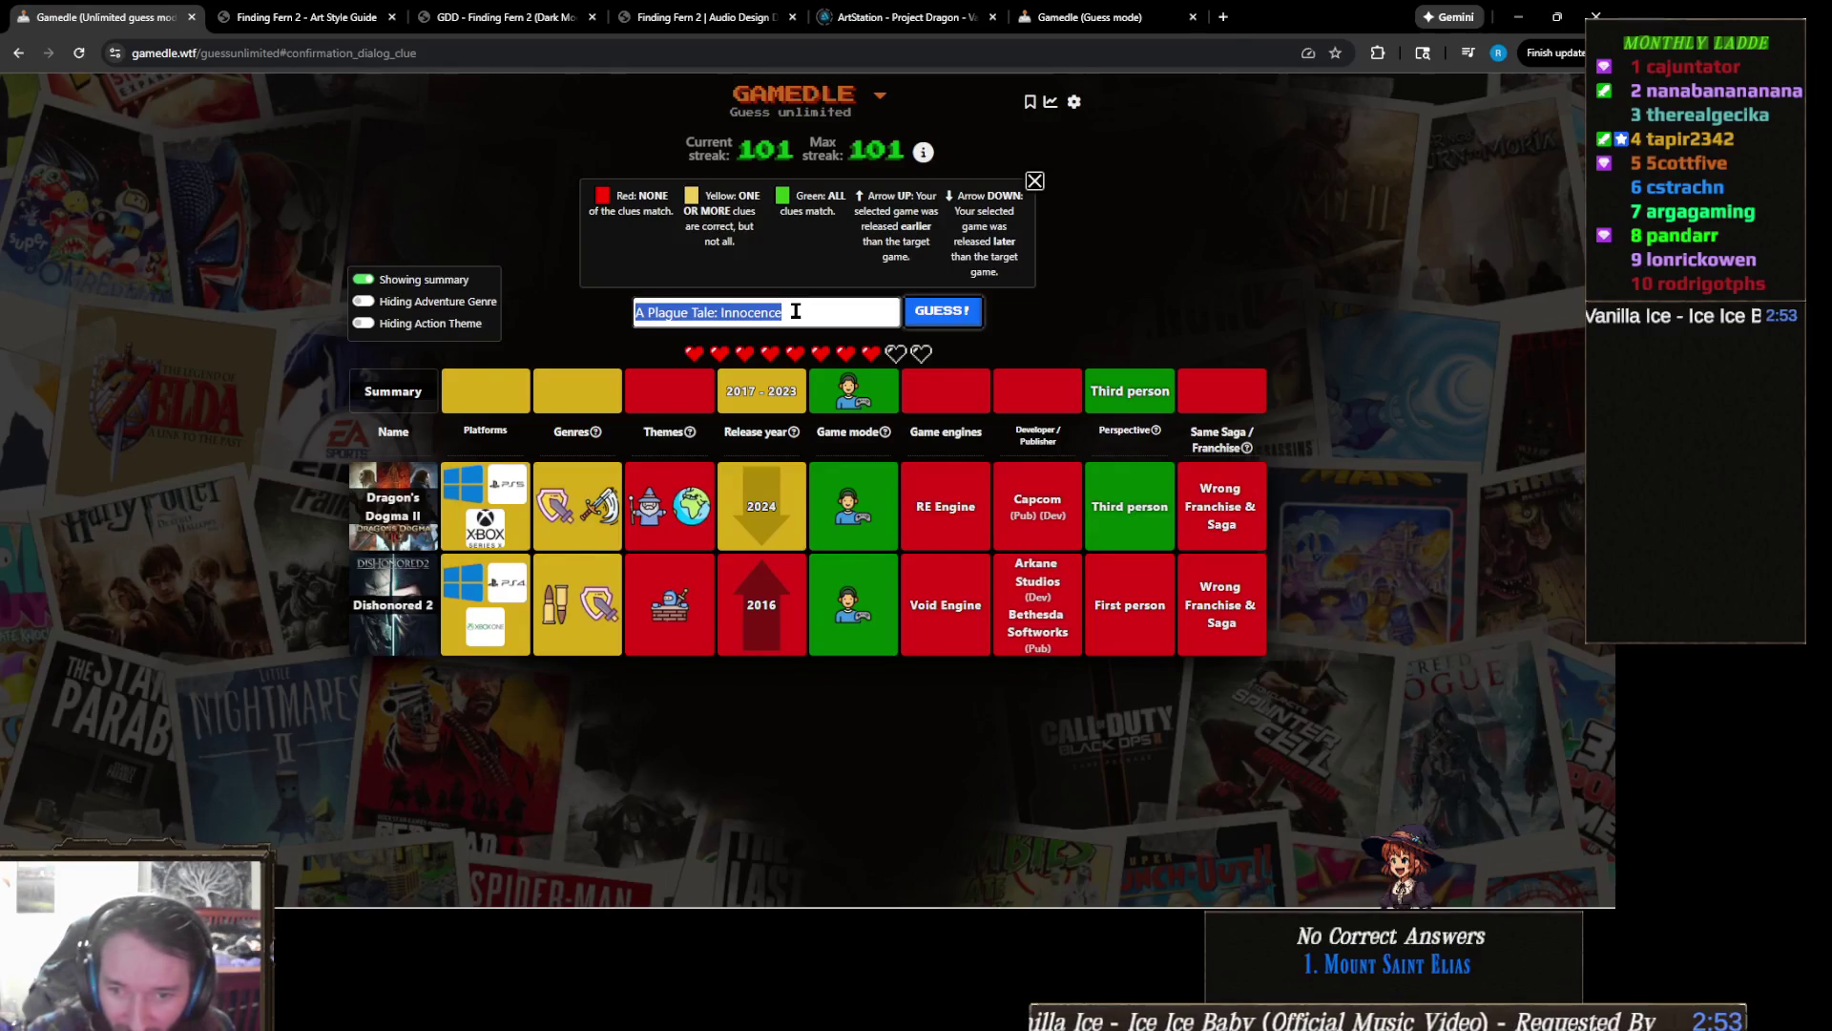
key("BackSpace")
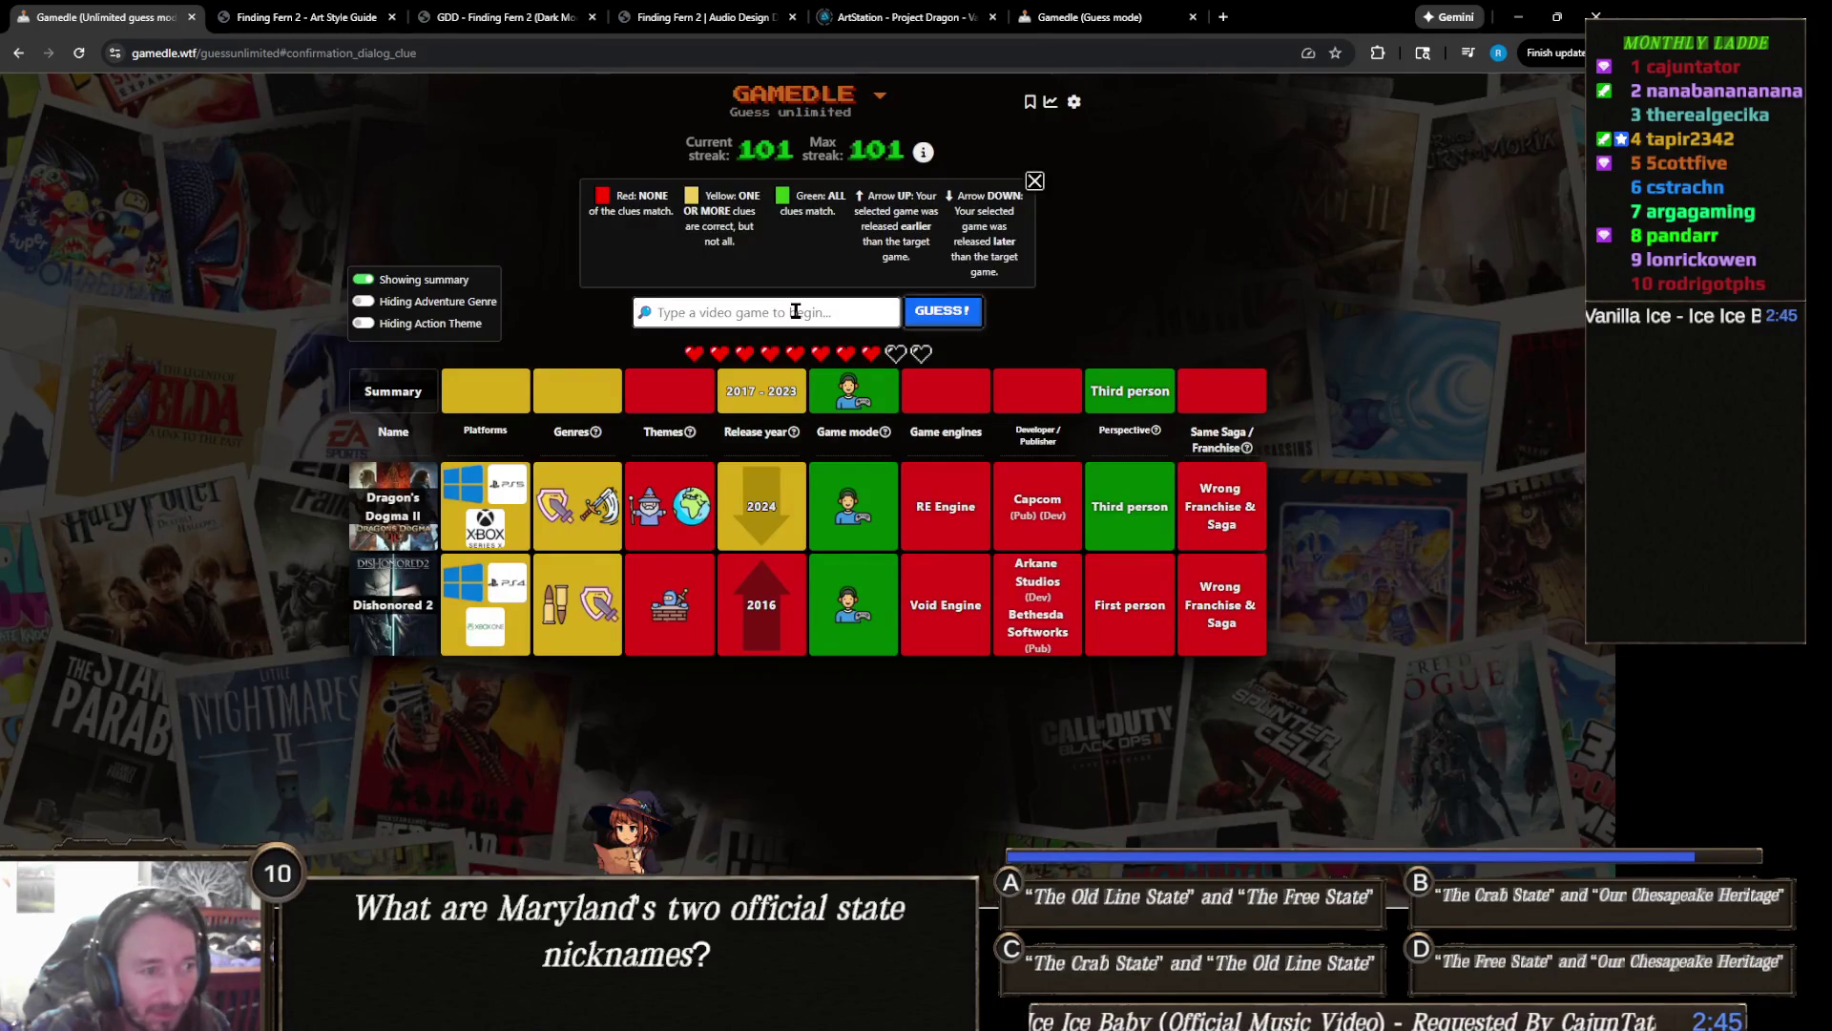
left_click(794, 311)
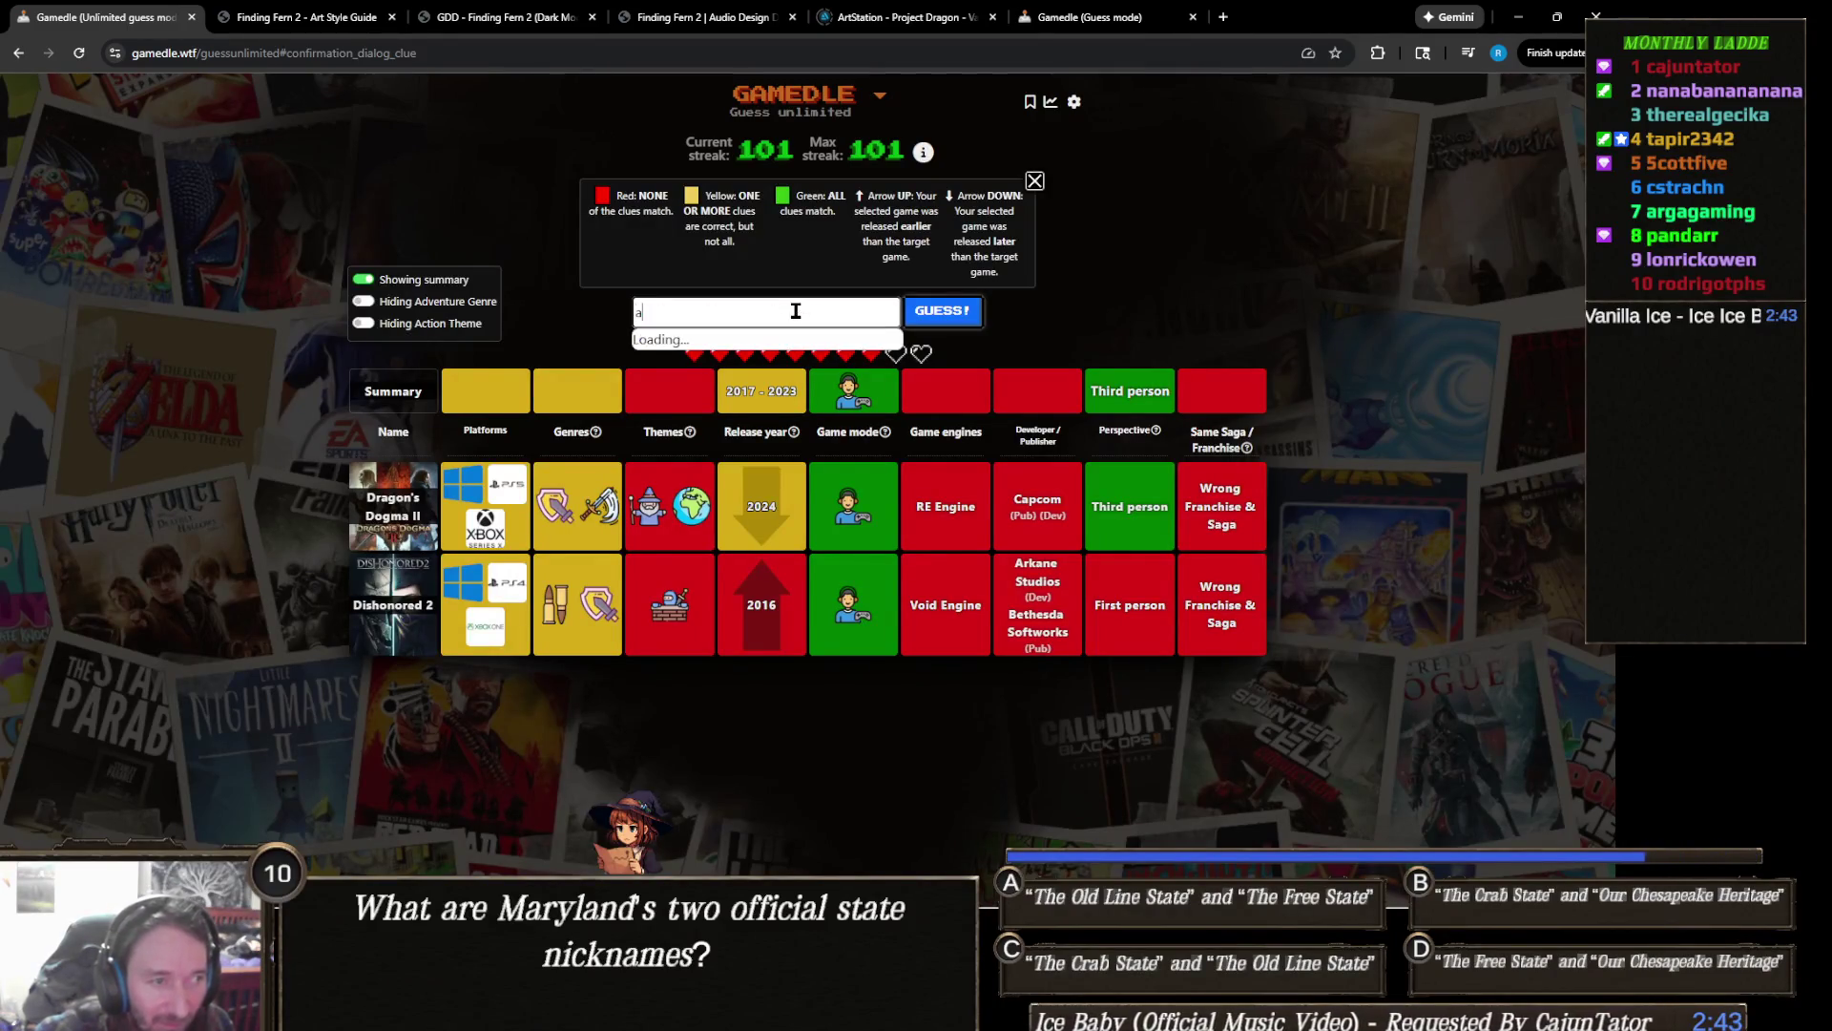
type("a")
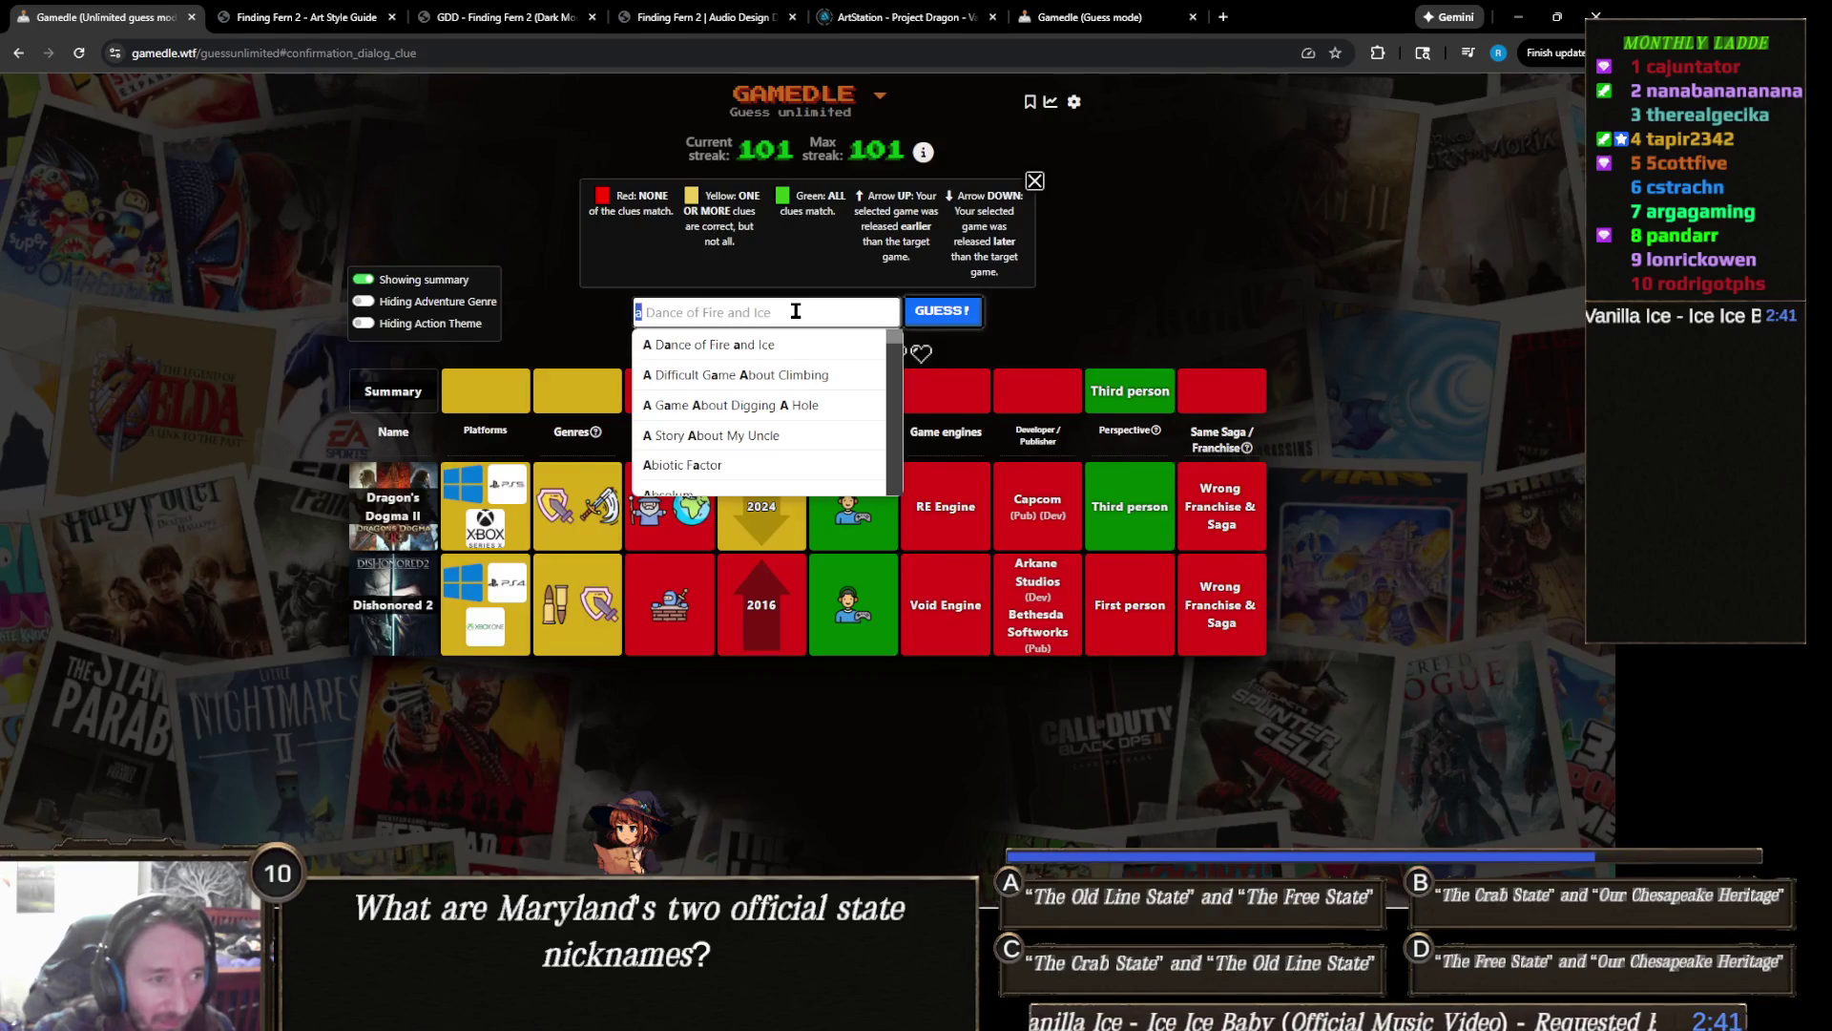
key("BackSpace")
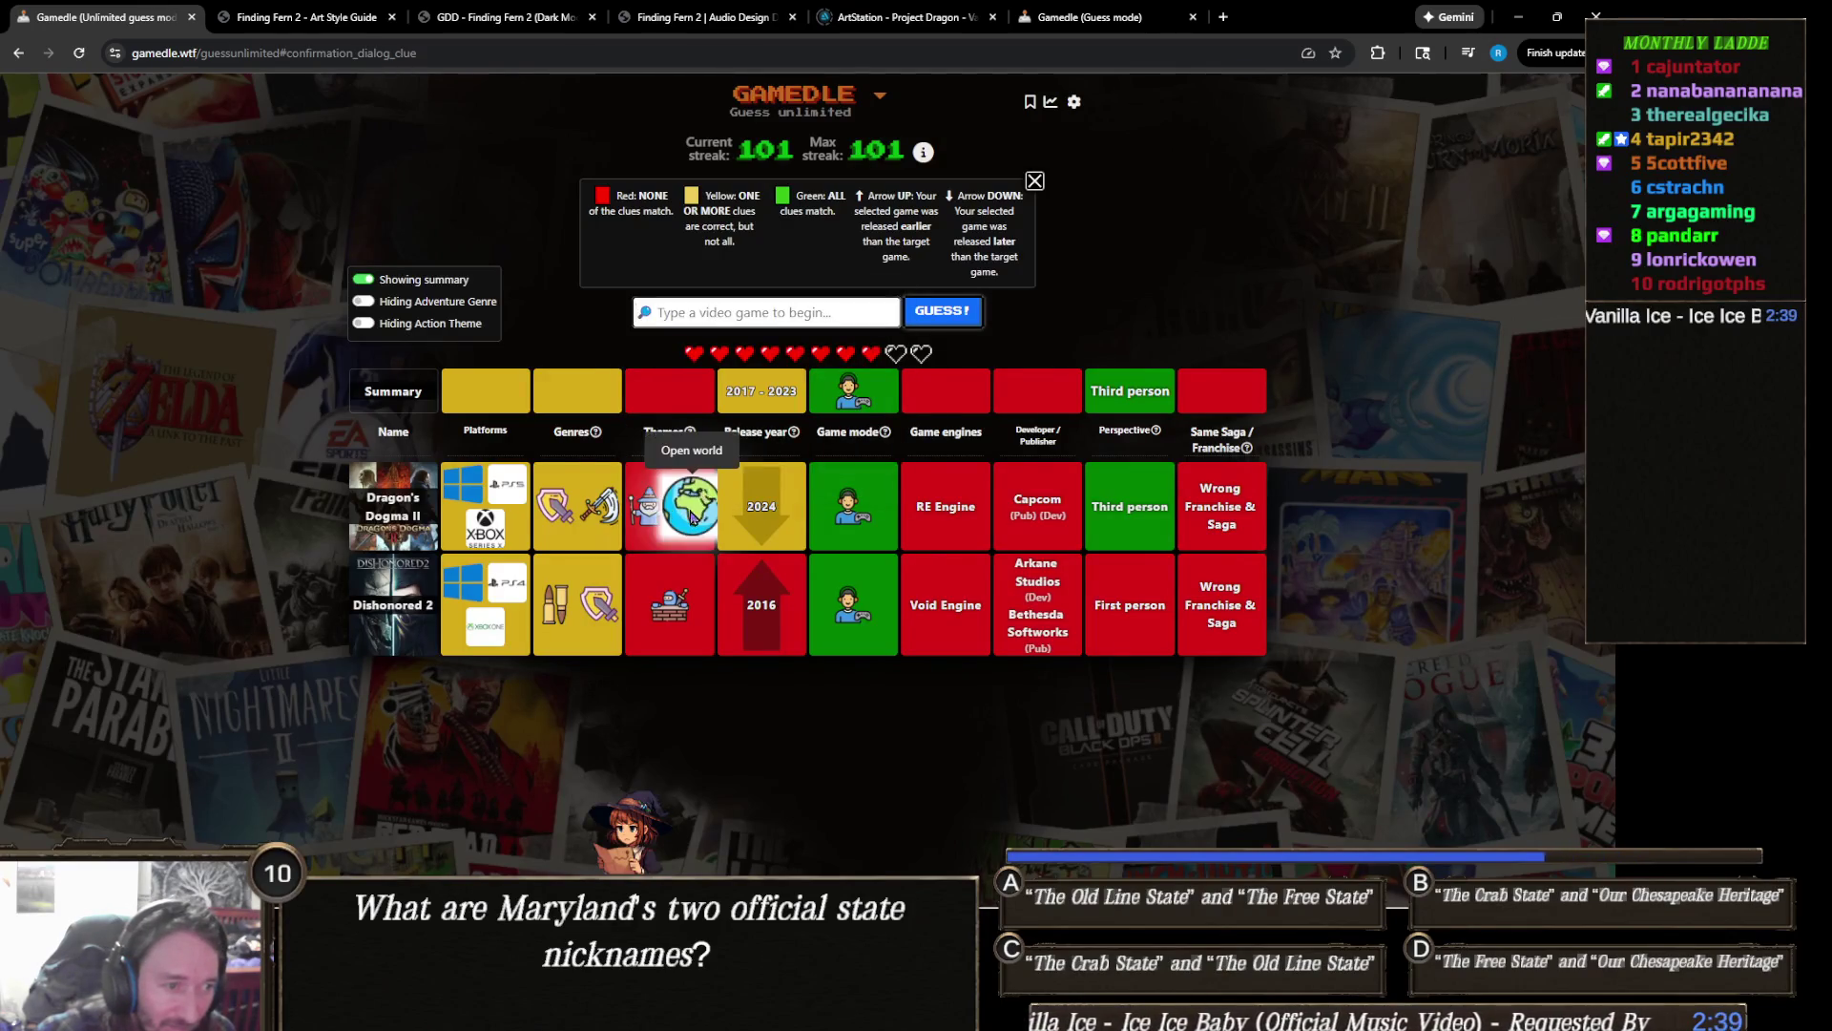
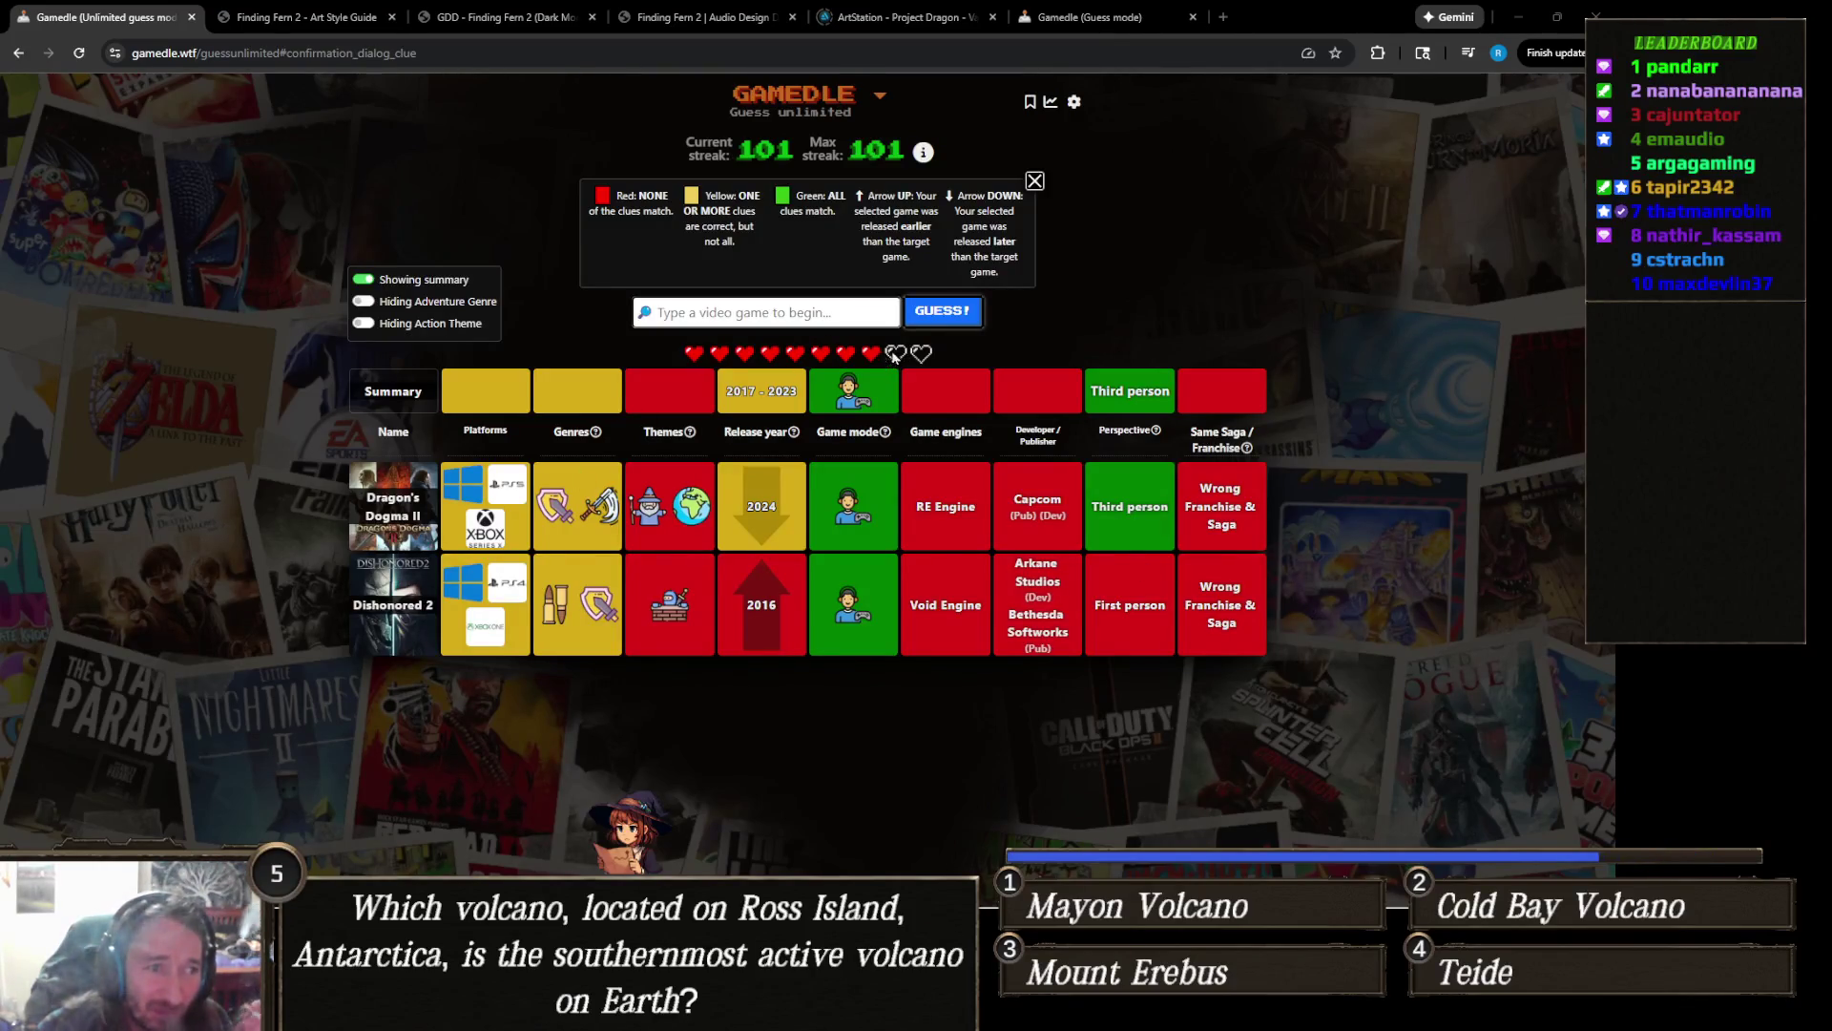
Step: Guess The Last of Us Part I (new), then ready the search field for the next guess
left_click(848, 311)
type("last of us")
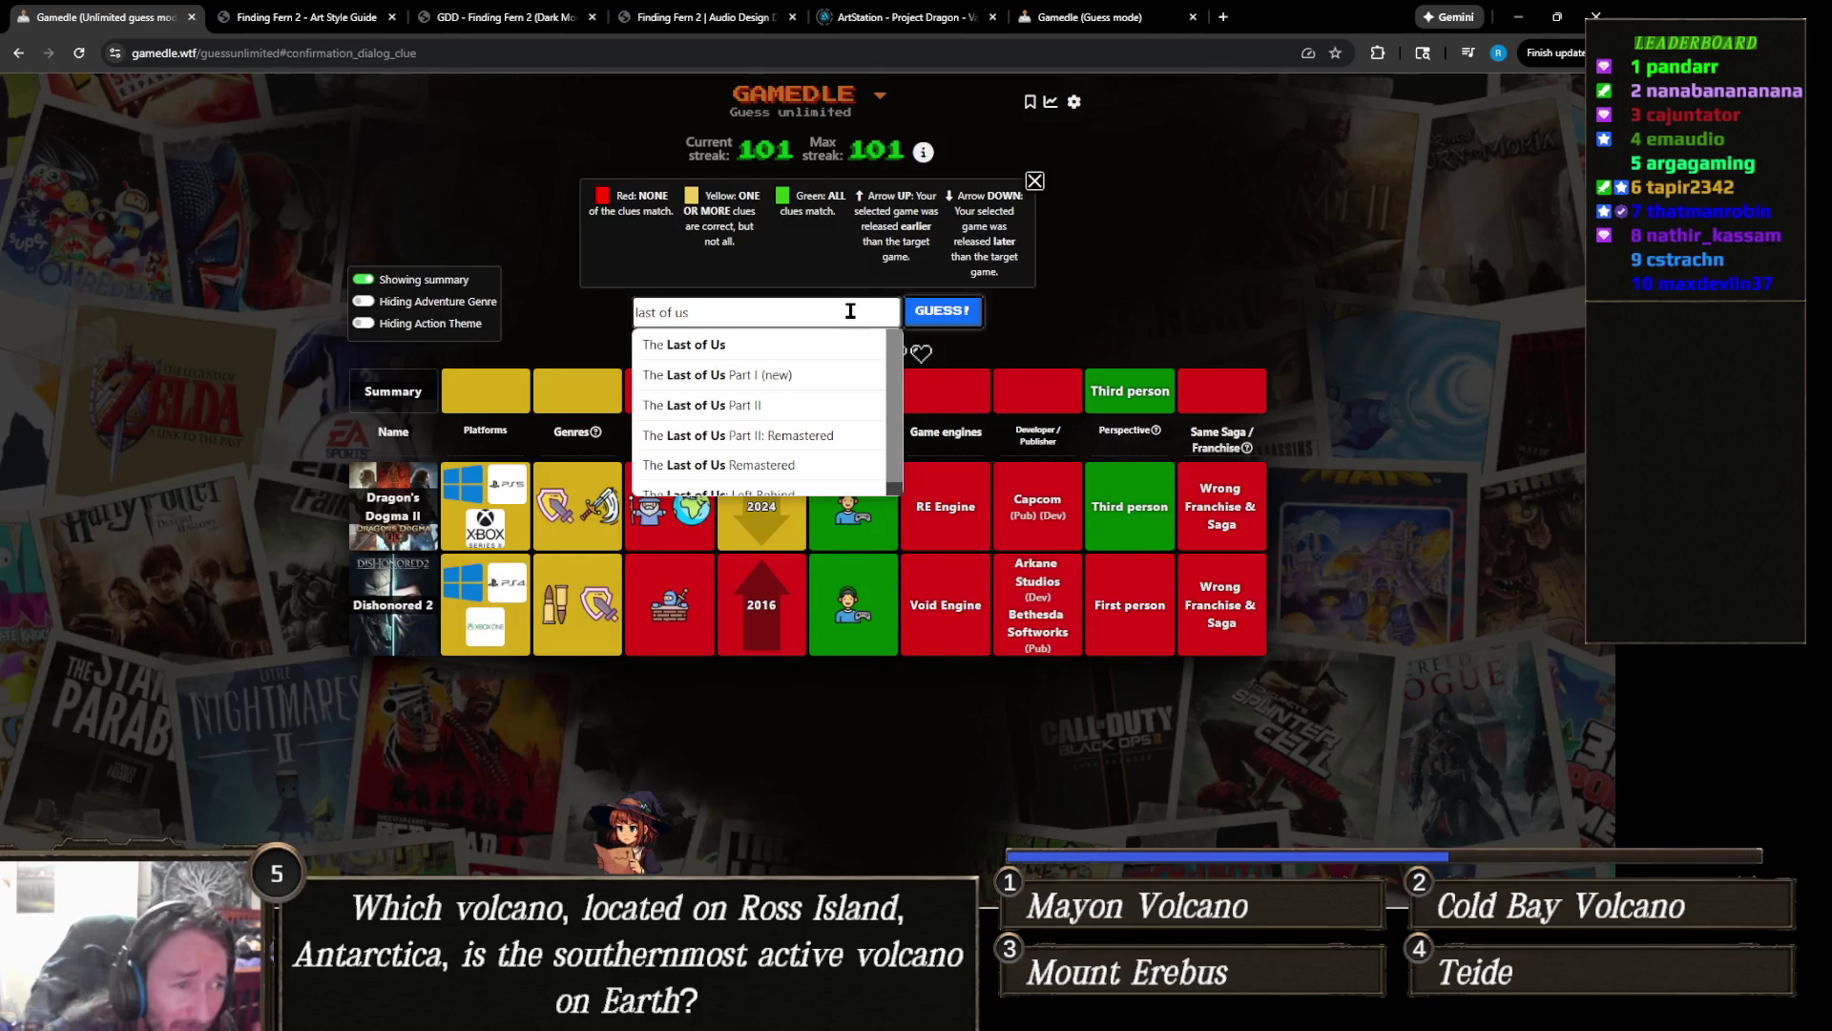
left_click(744, 373)
left_click(963, 321)
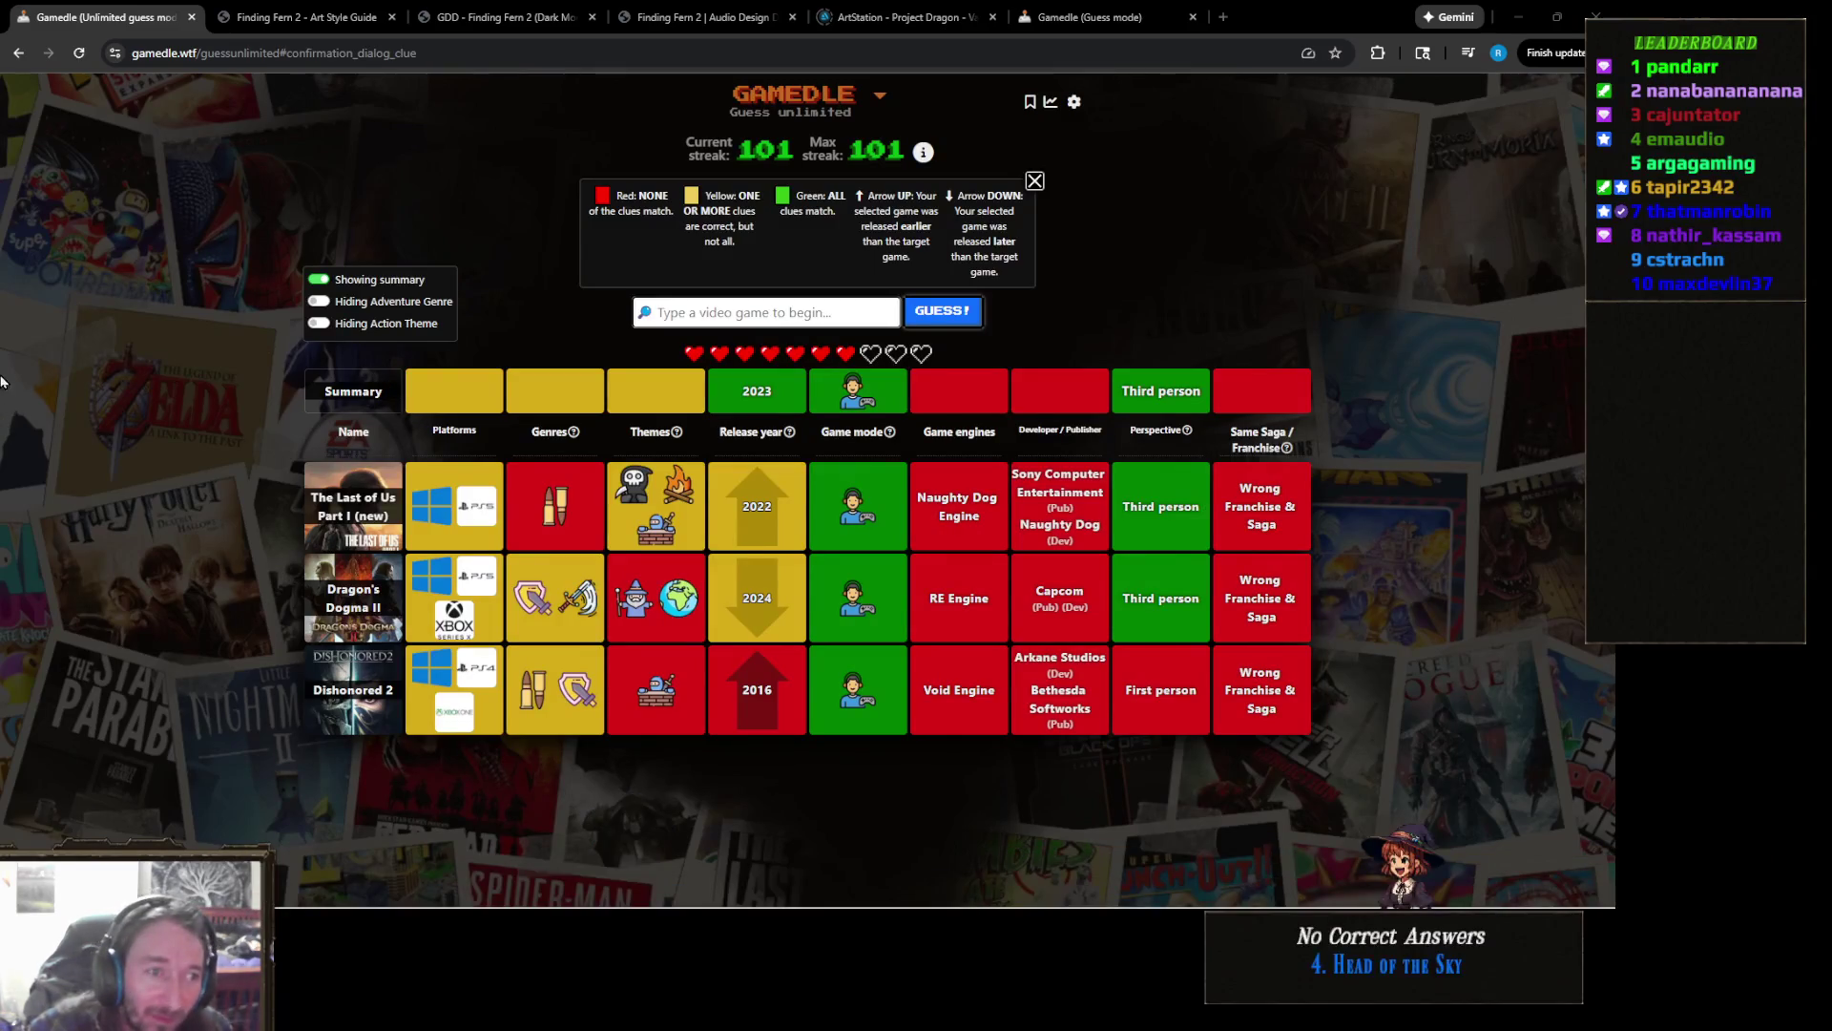
left_click(768, 312)
type("wit")
Step: Guess The Witcher 3: Wild Hunt from the 'witcher' suggestions
key("BackSpace")
key("BackSpace")
type("itcher")
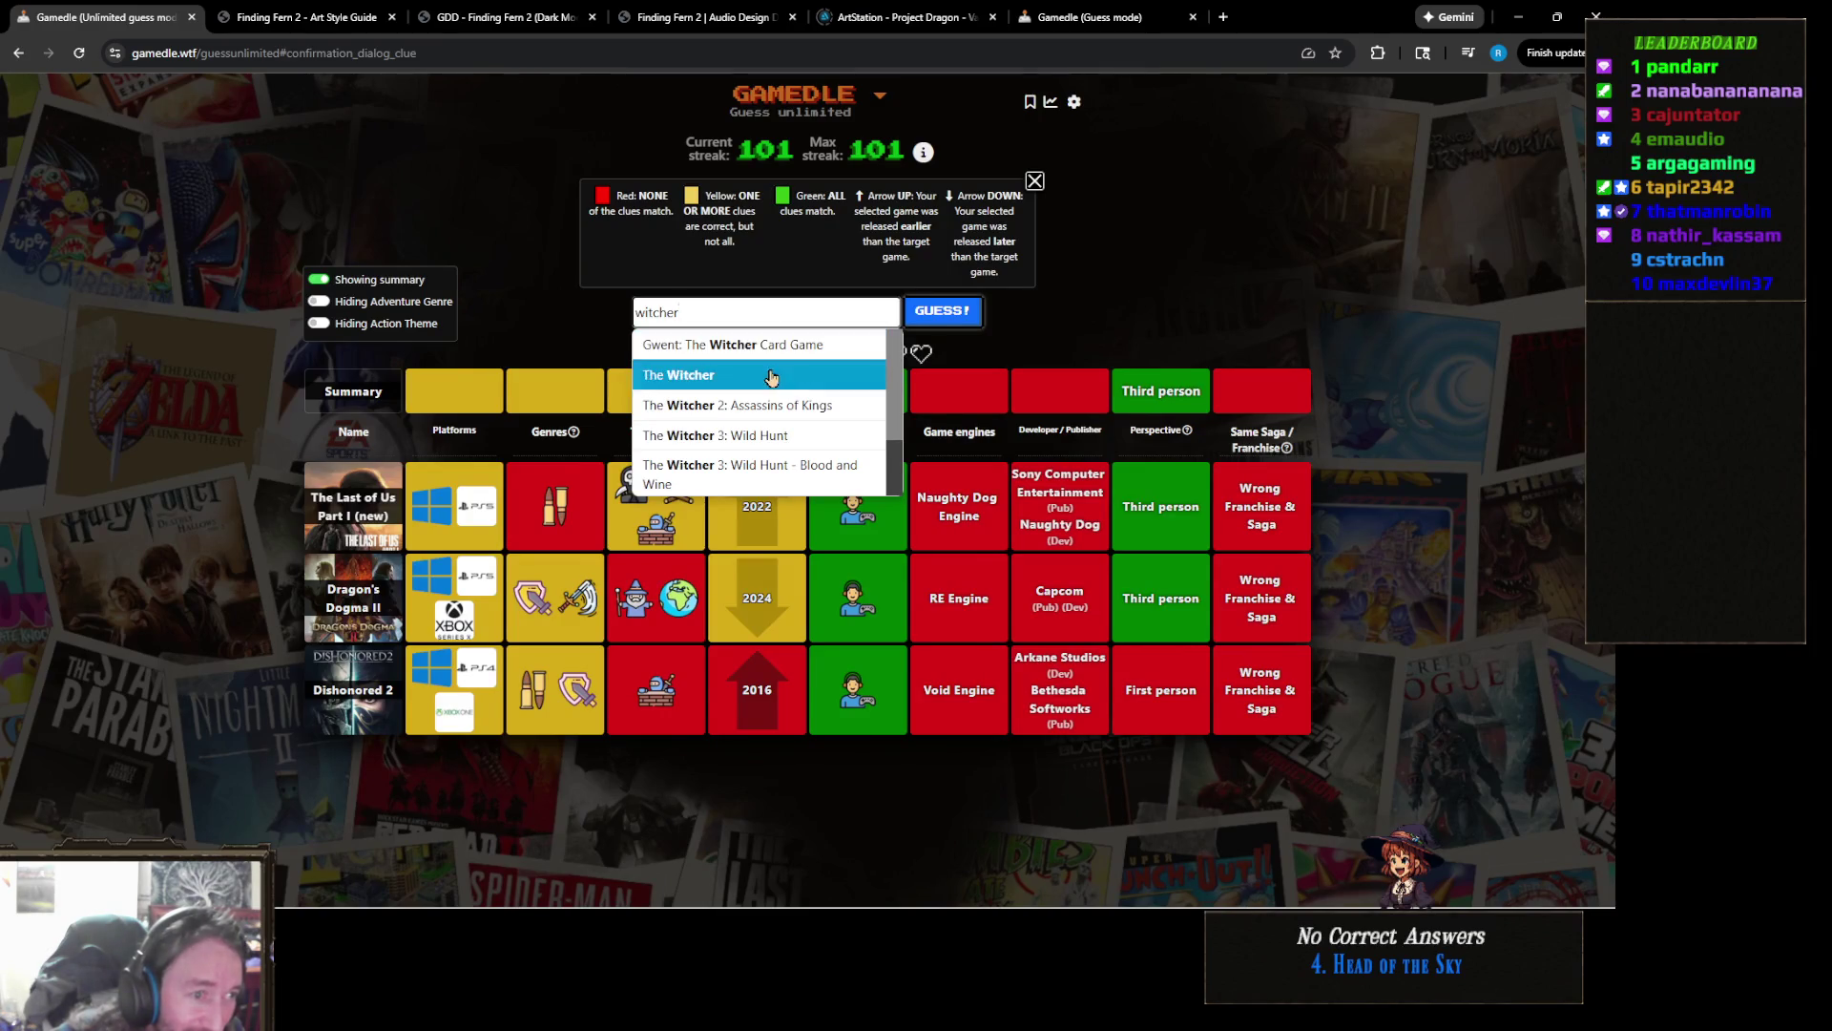
left_click(751, 435)
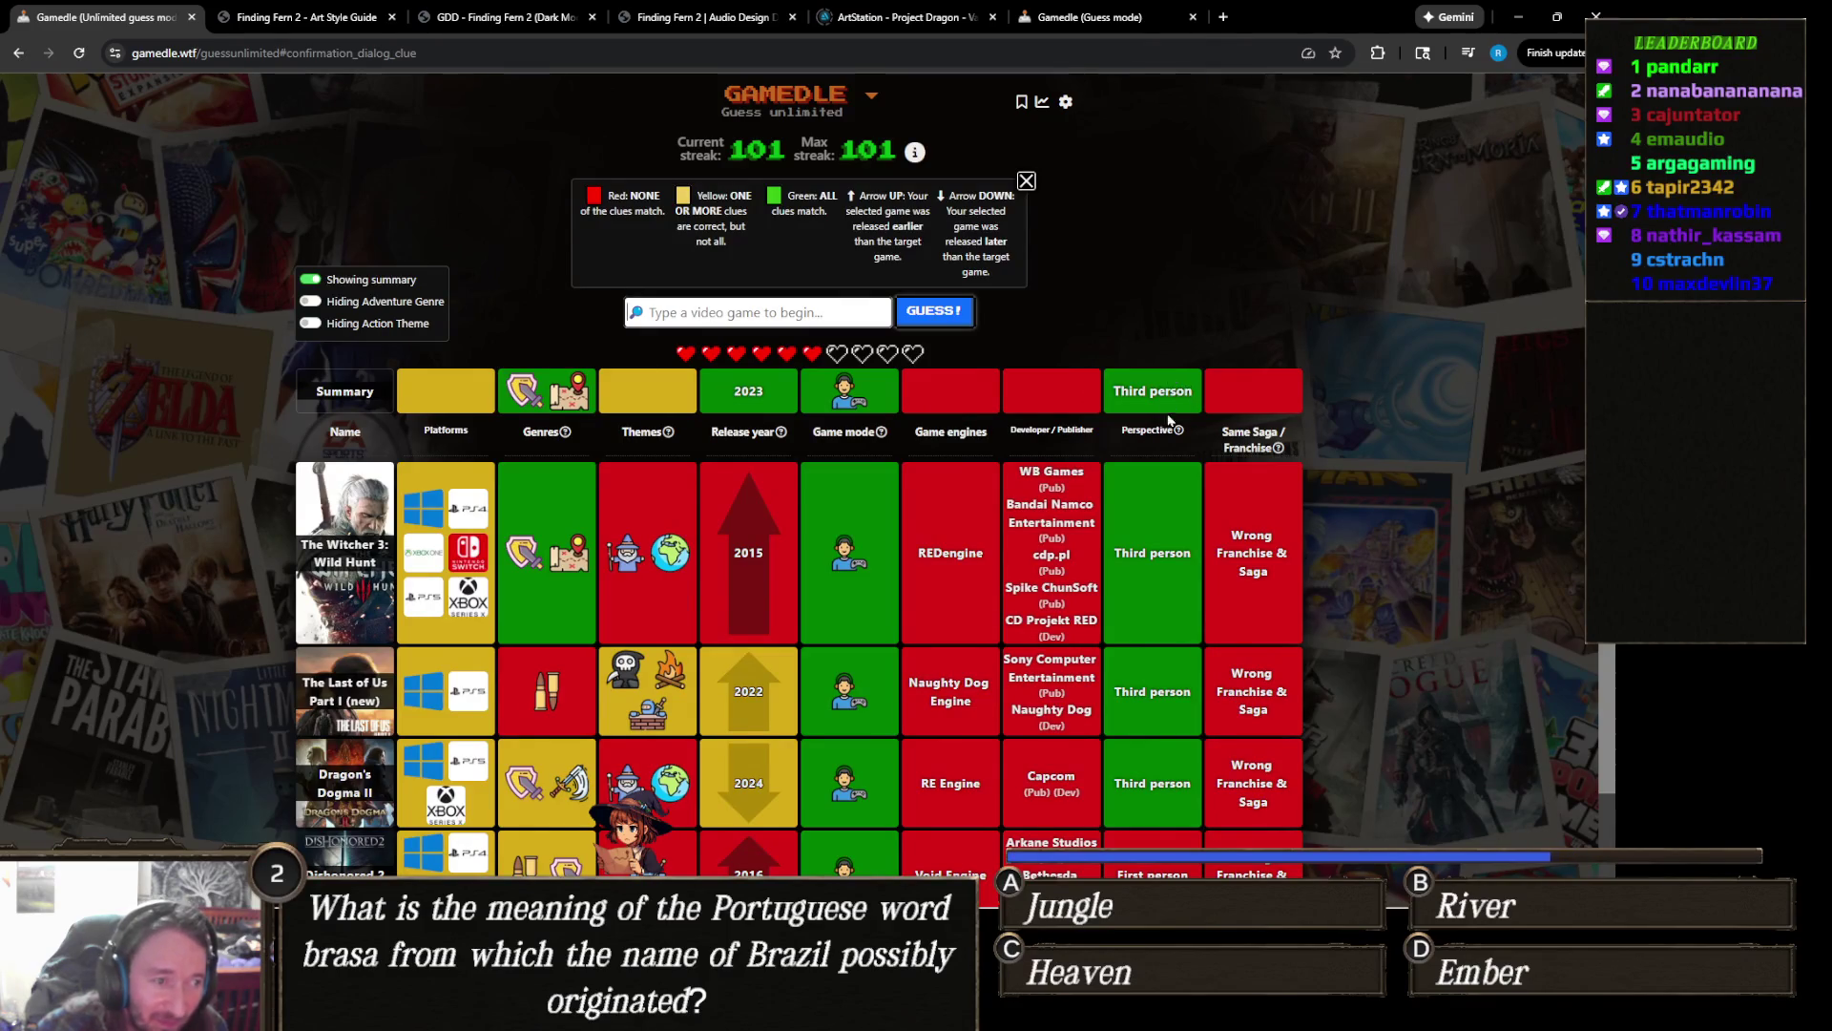
scroll(738, 572, "down", 1)
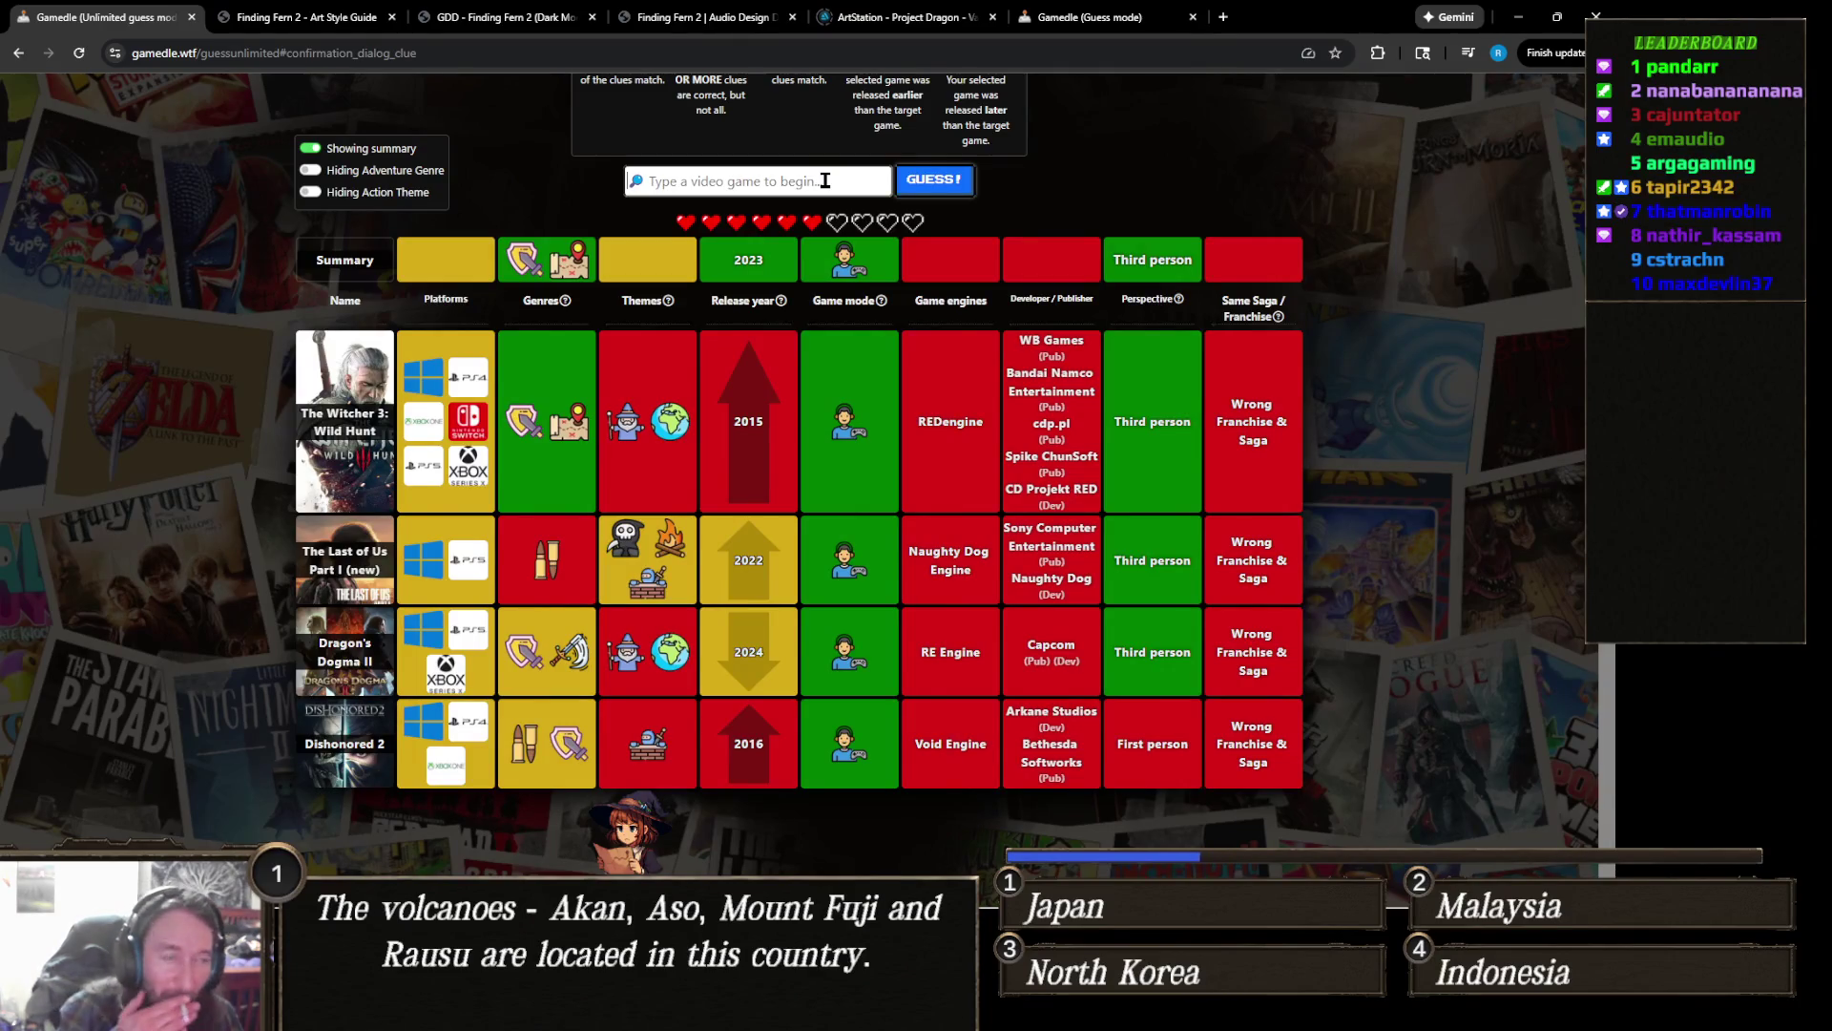
type("alan wake")
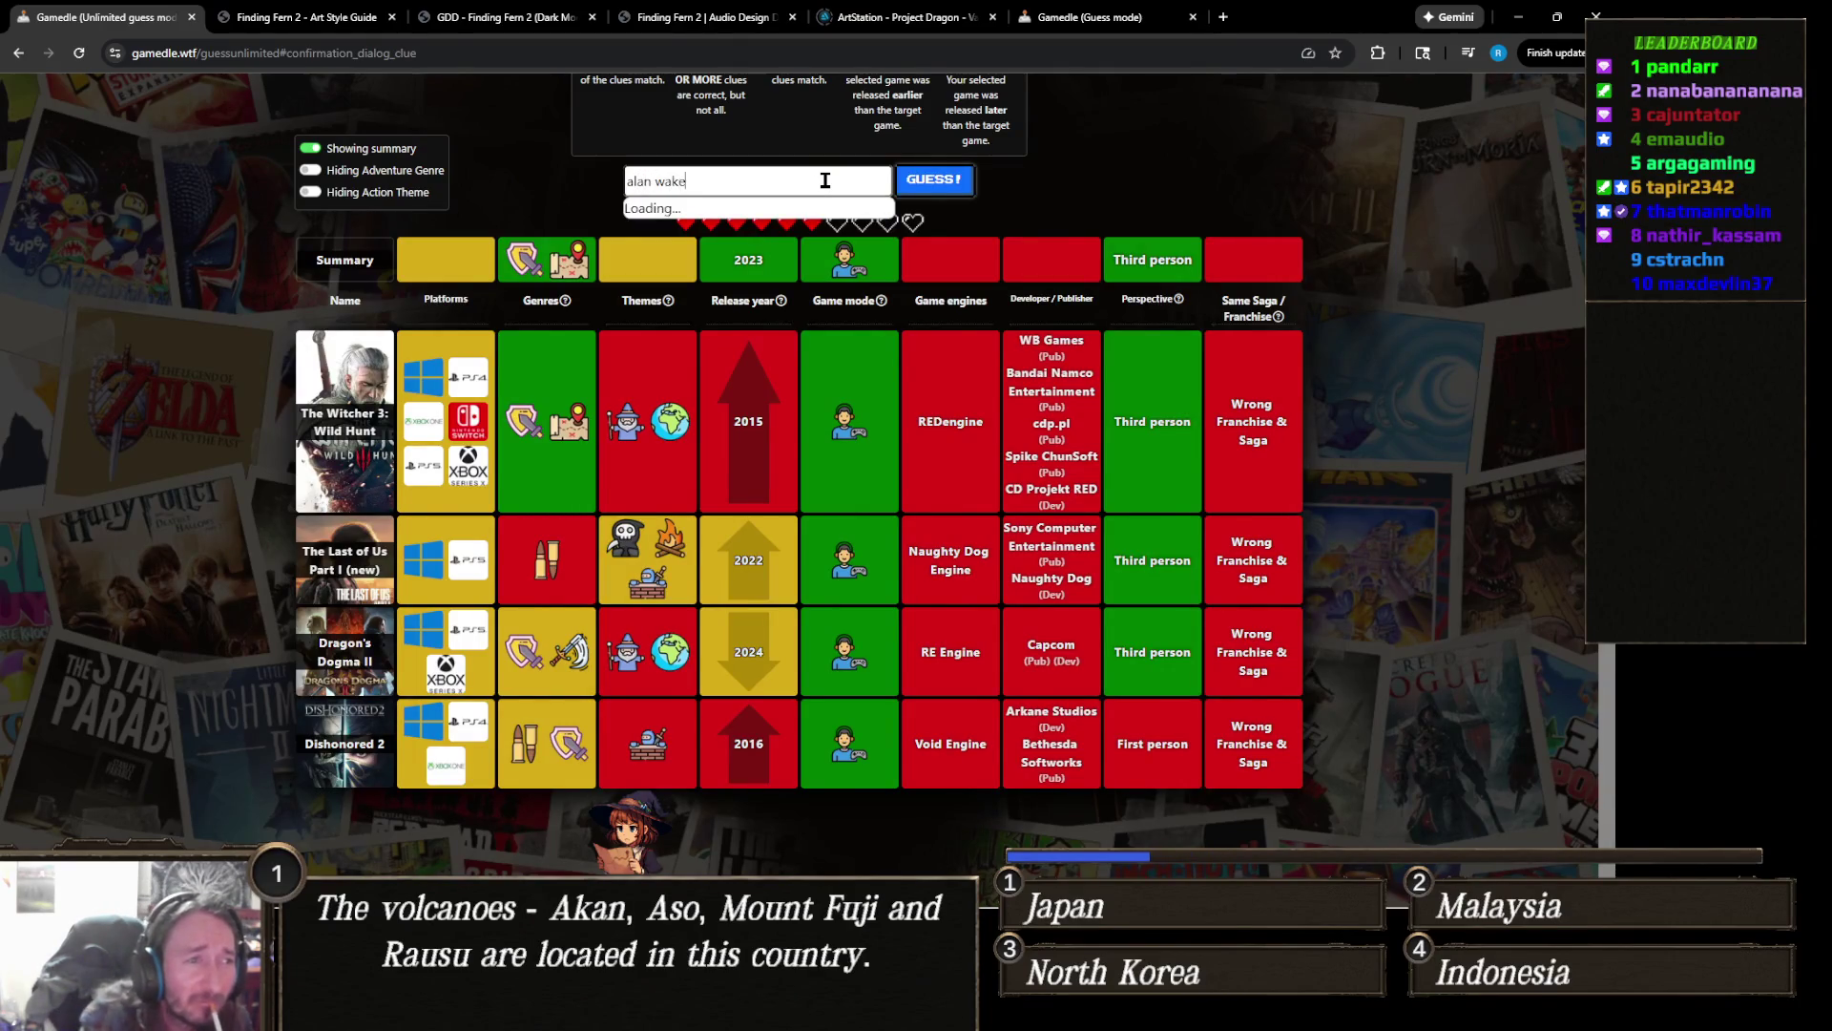
Step: Guess Alan Wake II from the 'alan wake' suggestions and confirm it
left_click(760, 246)
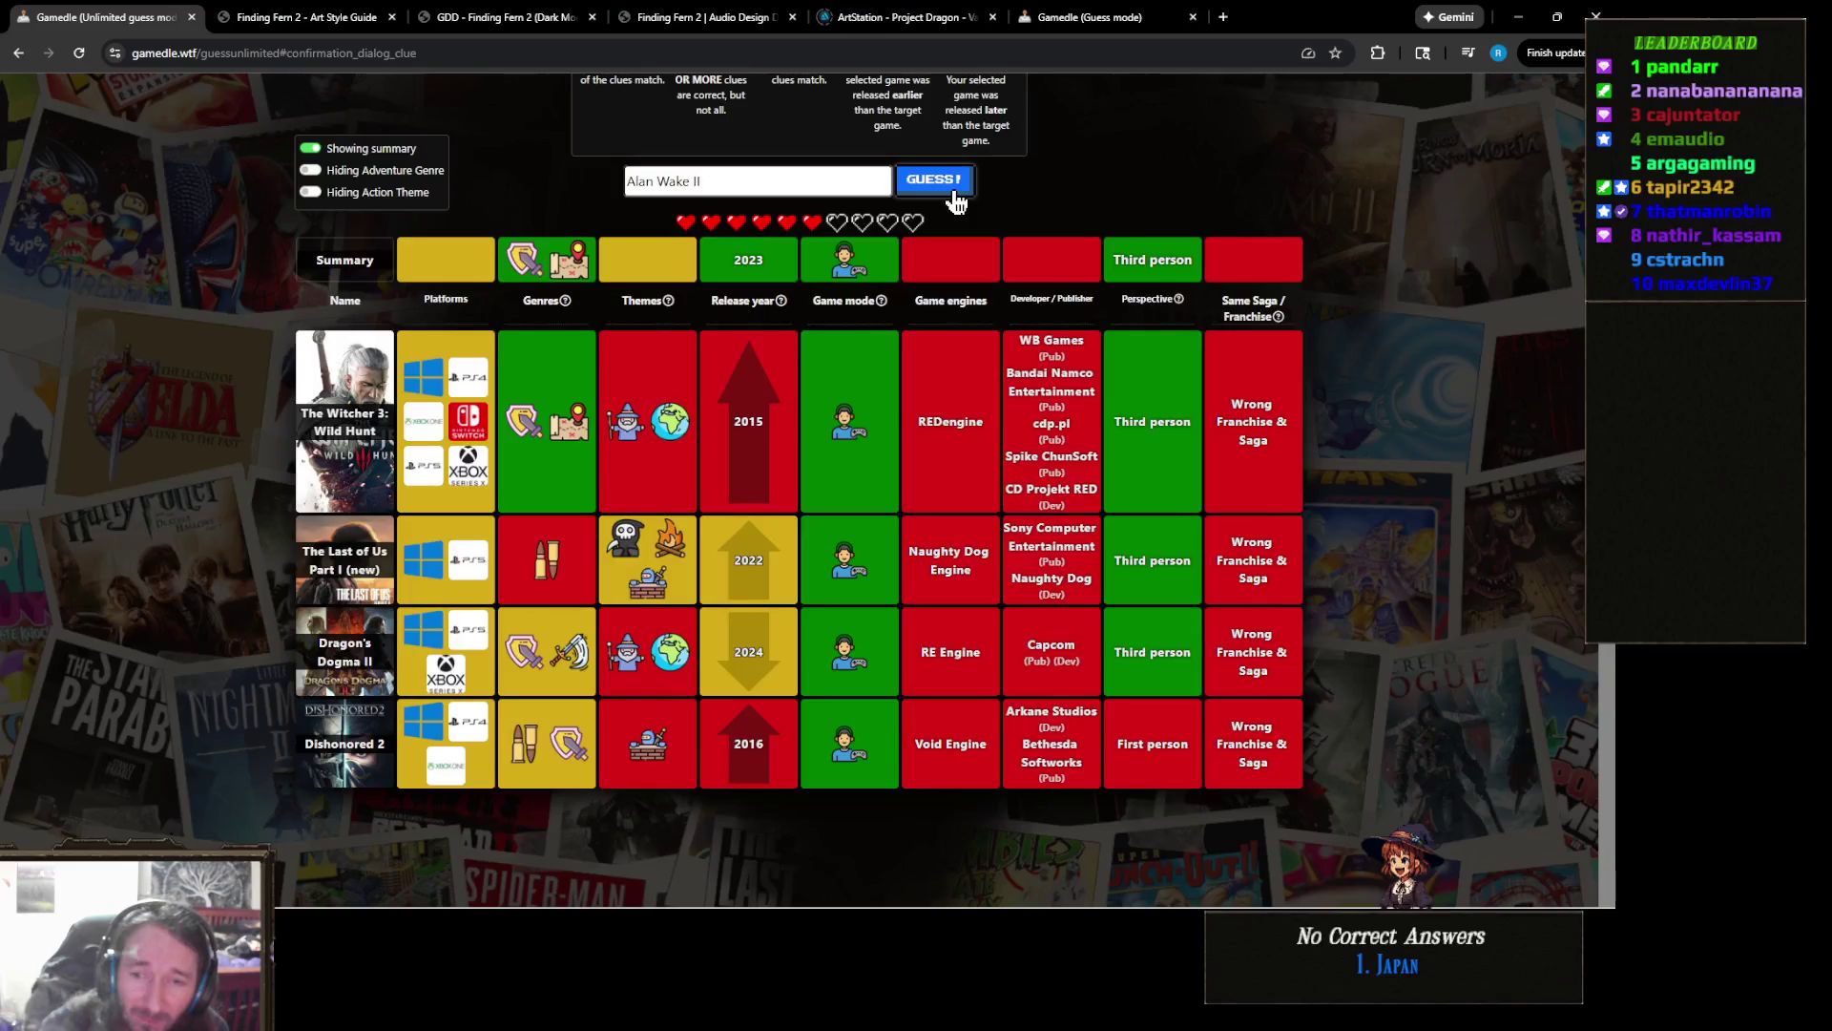
left_click(957, 204)
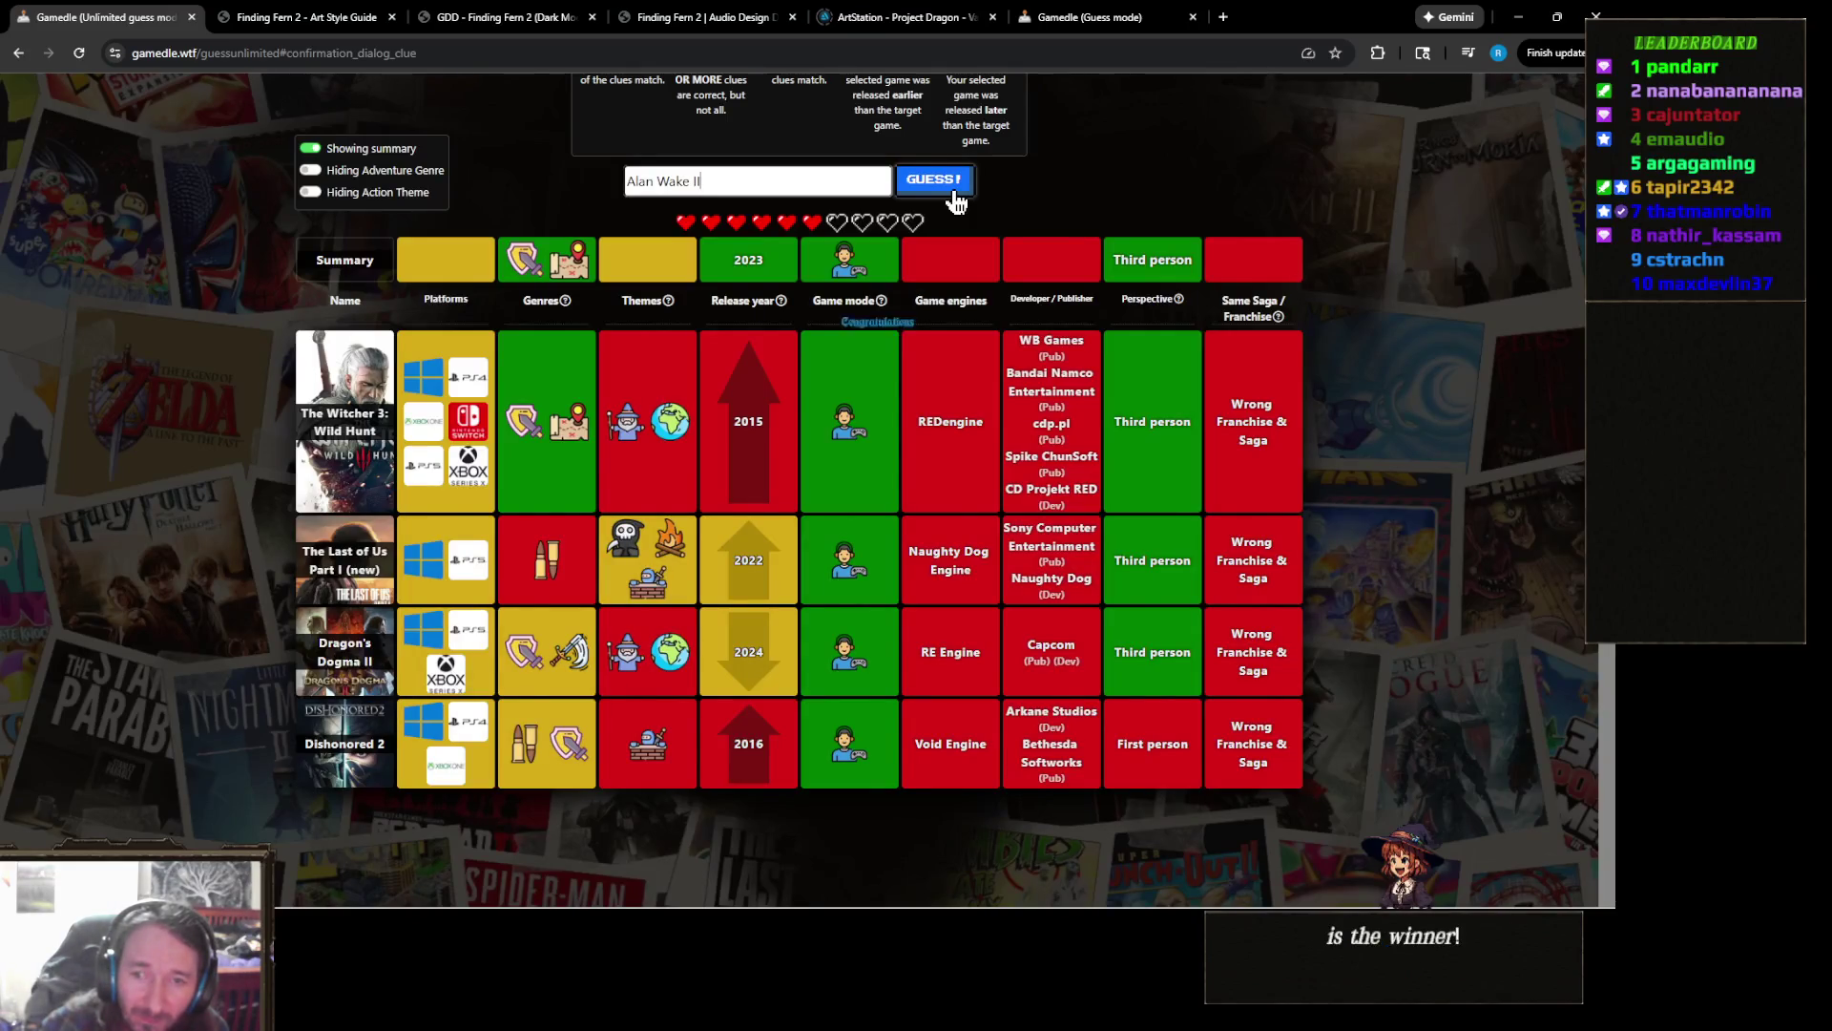
left_click(957, 204)
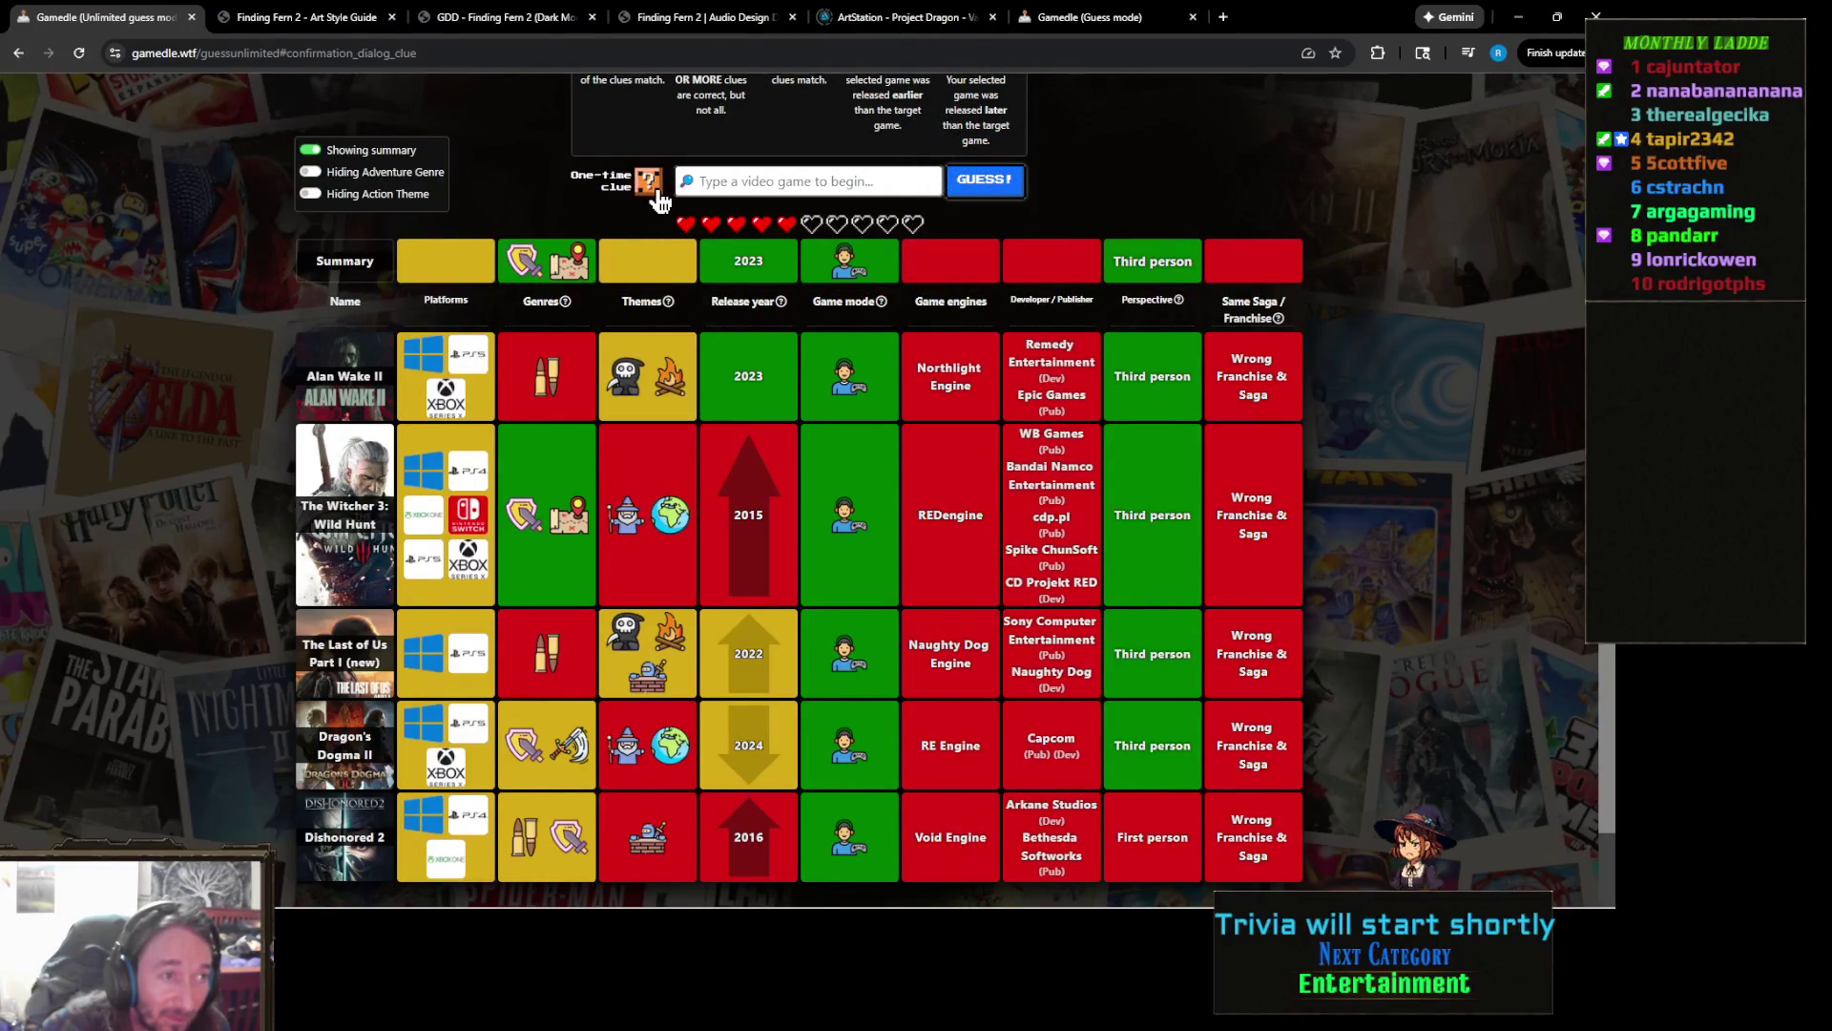
Step: Use the one-time clue to reveal the clue row
left_click(654, 193)
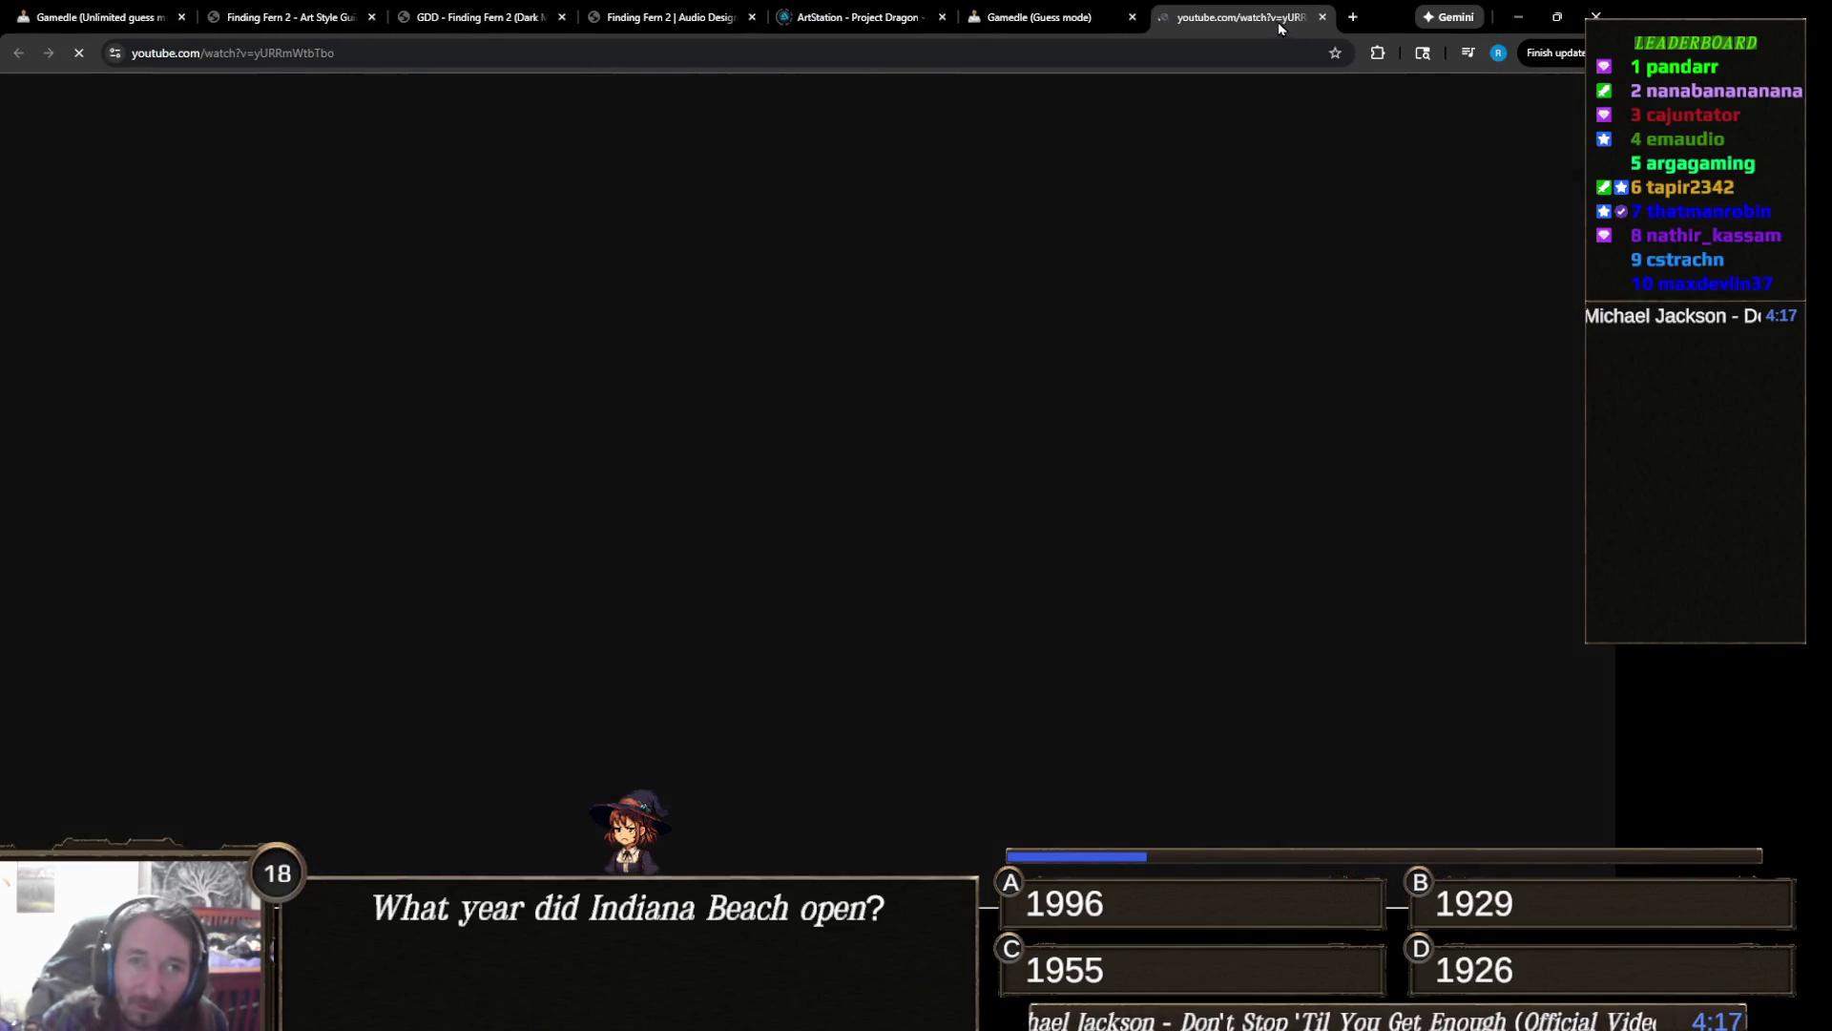
Step: Close the YouTube tab and return to the Gamedle unlimited-mode board
left_click(1322, 15)
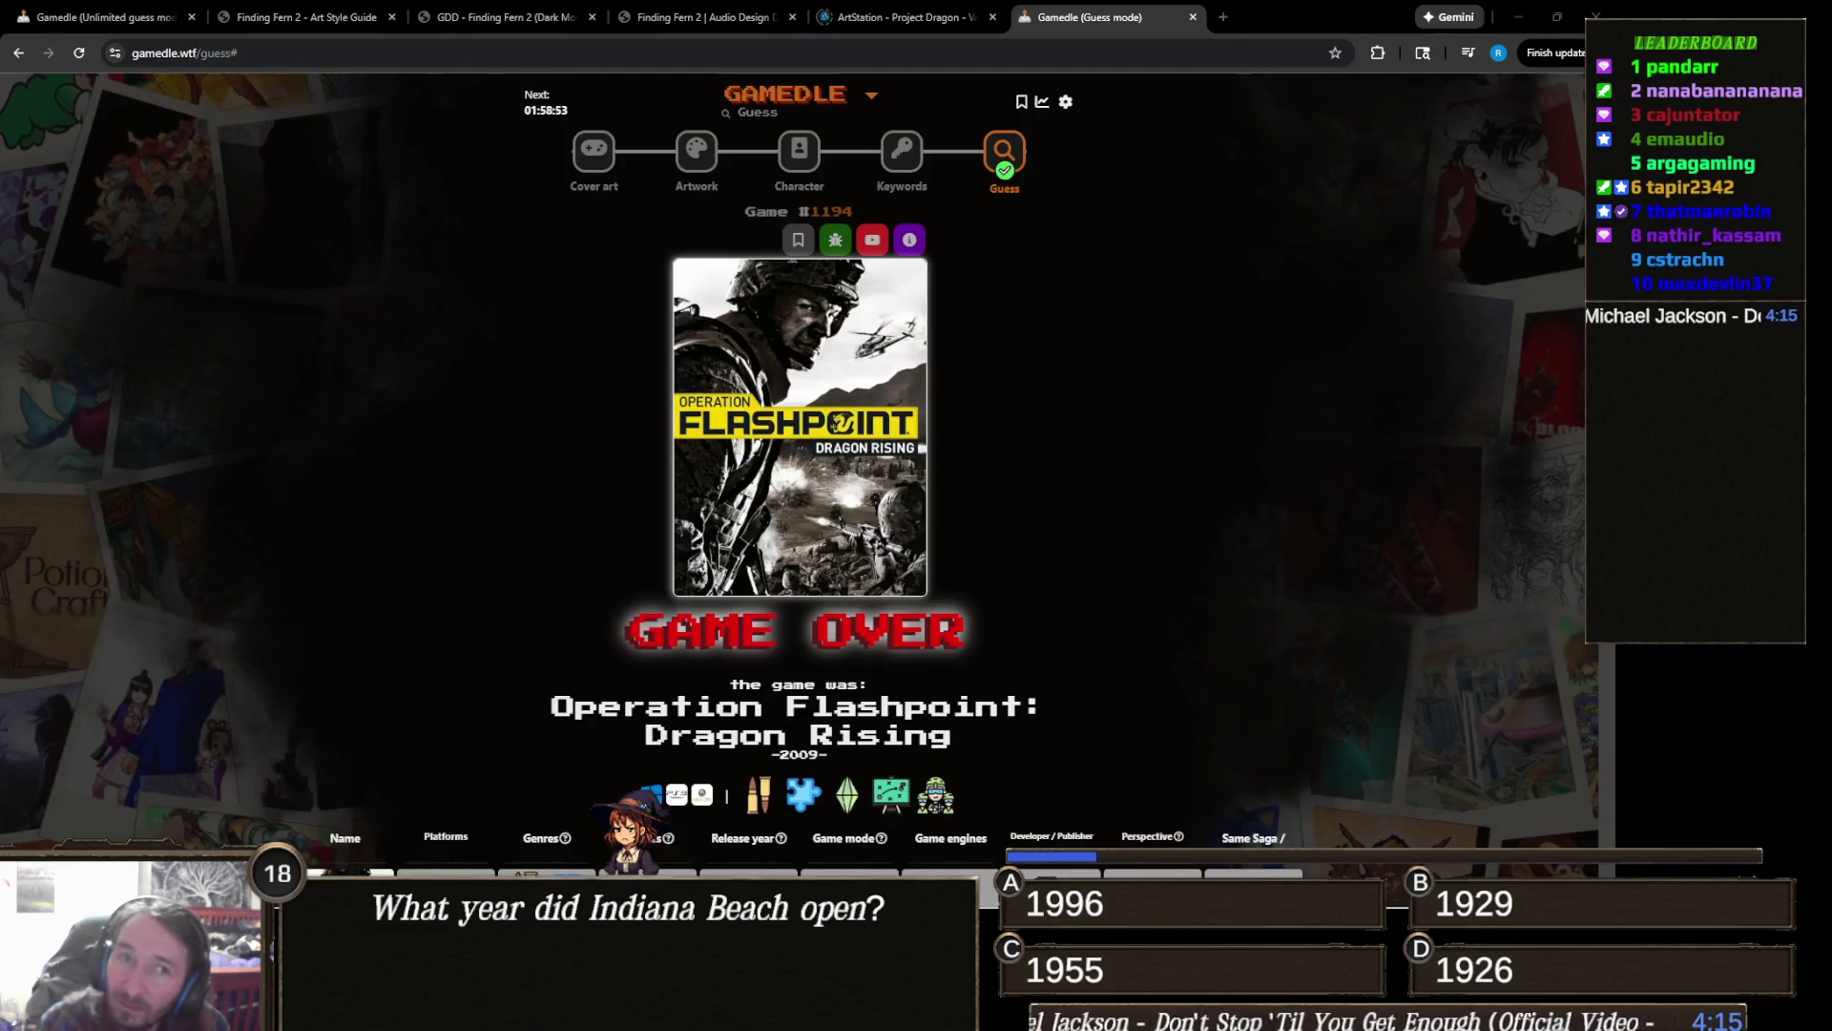
left_click(144, 18)
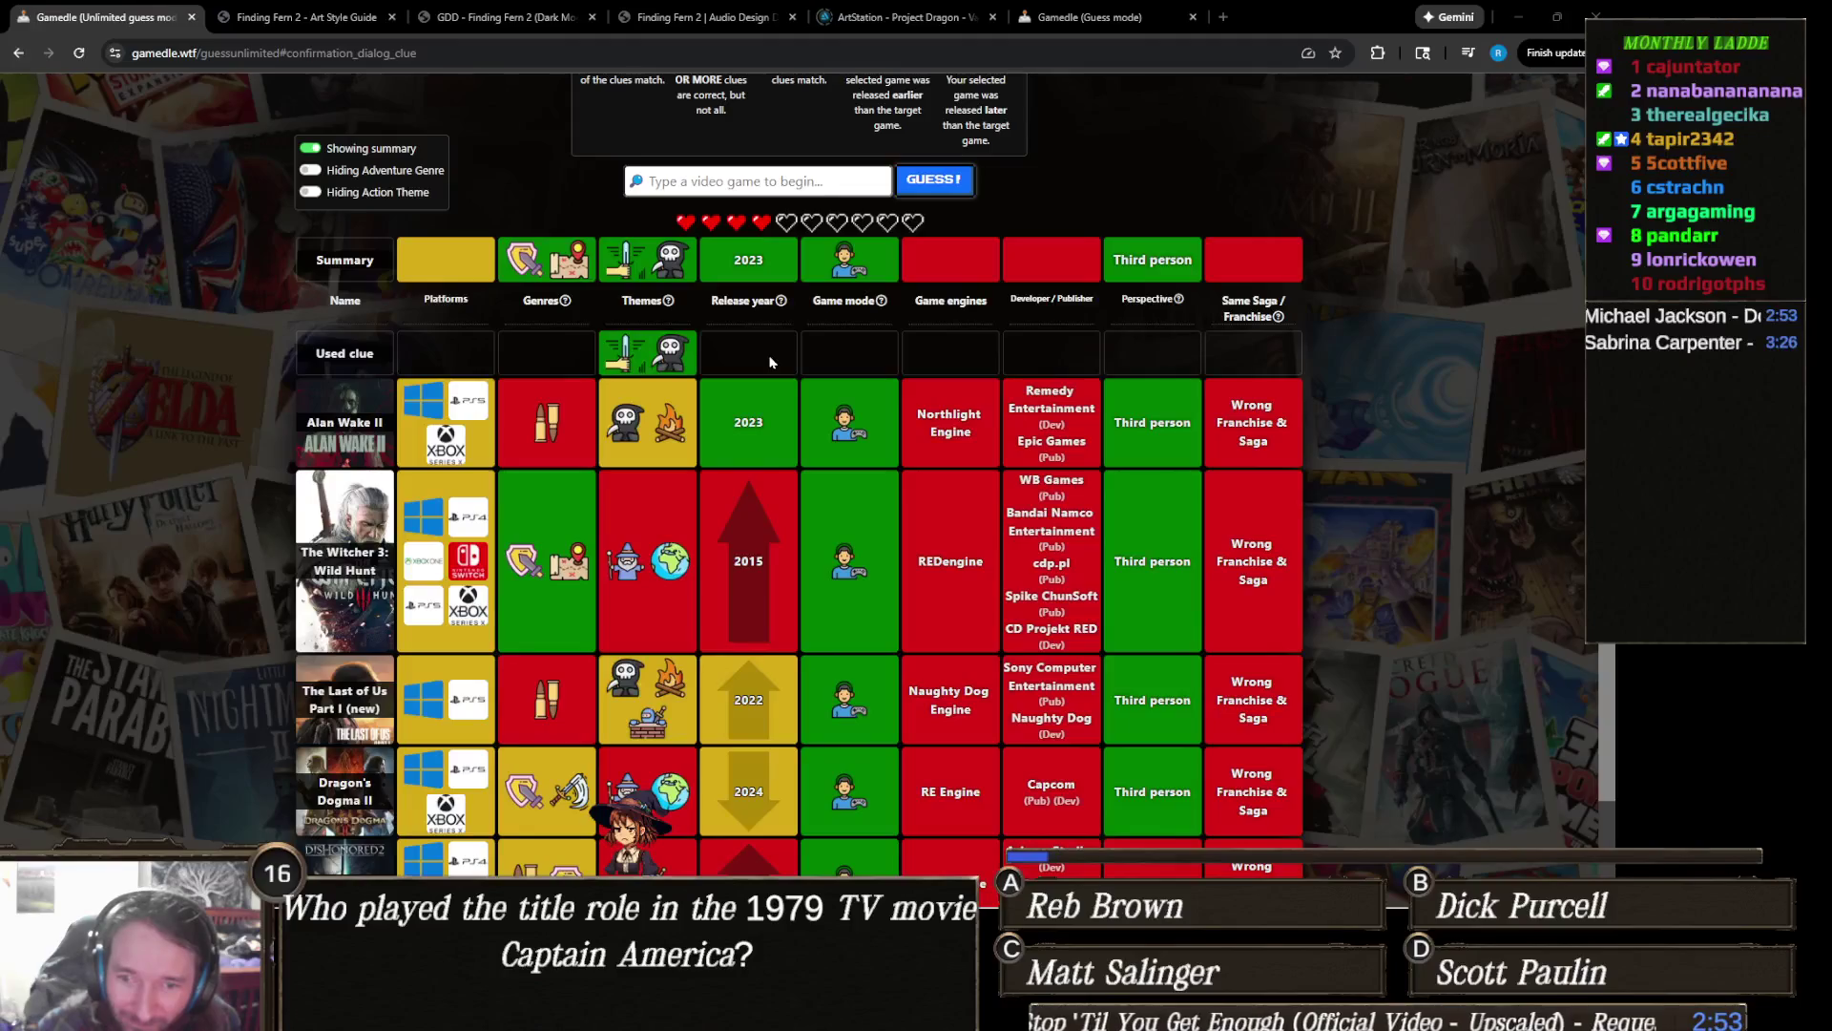
scroll(673, 572, "down", 1)
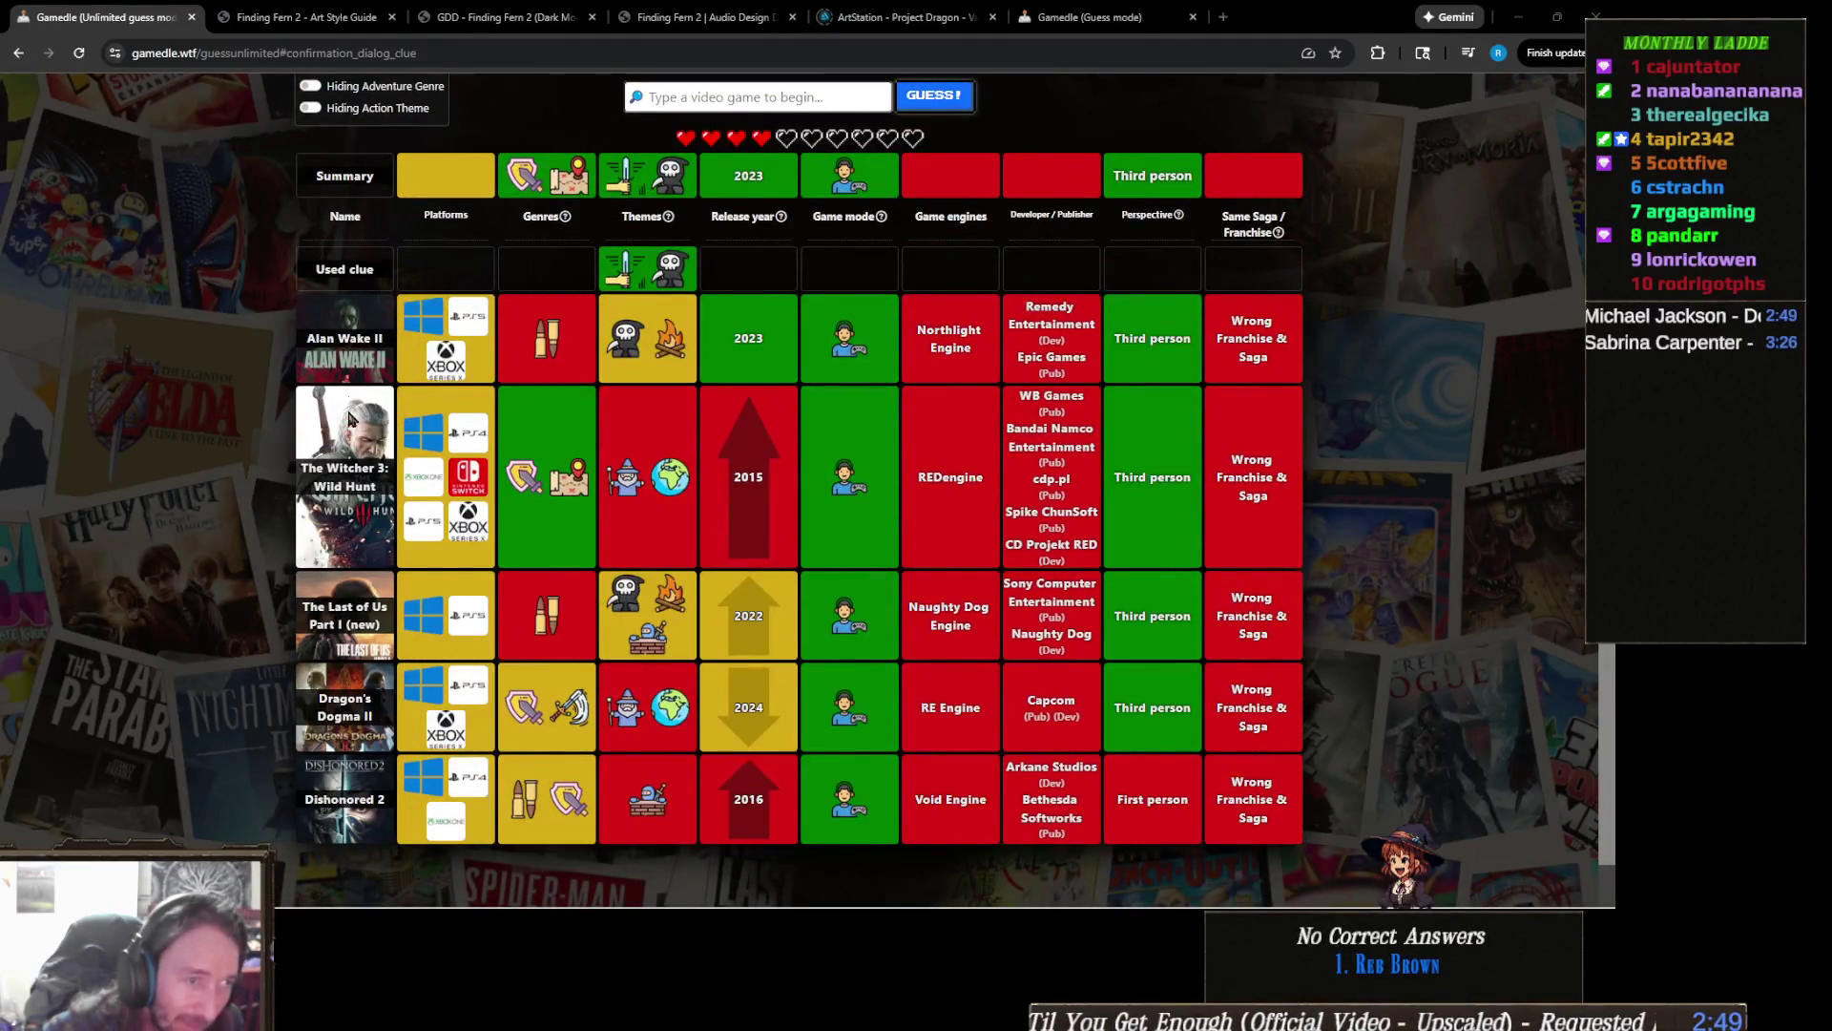
scroll(395, 640, "up", 1)
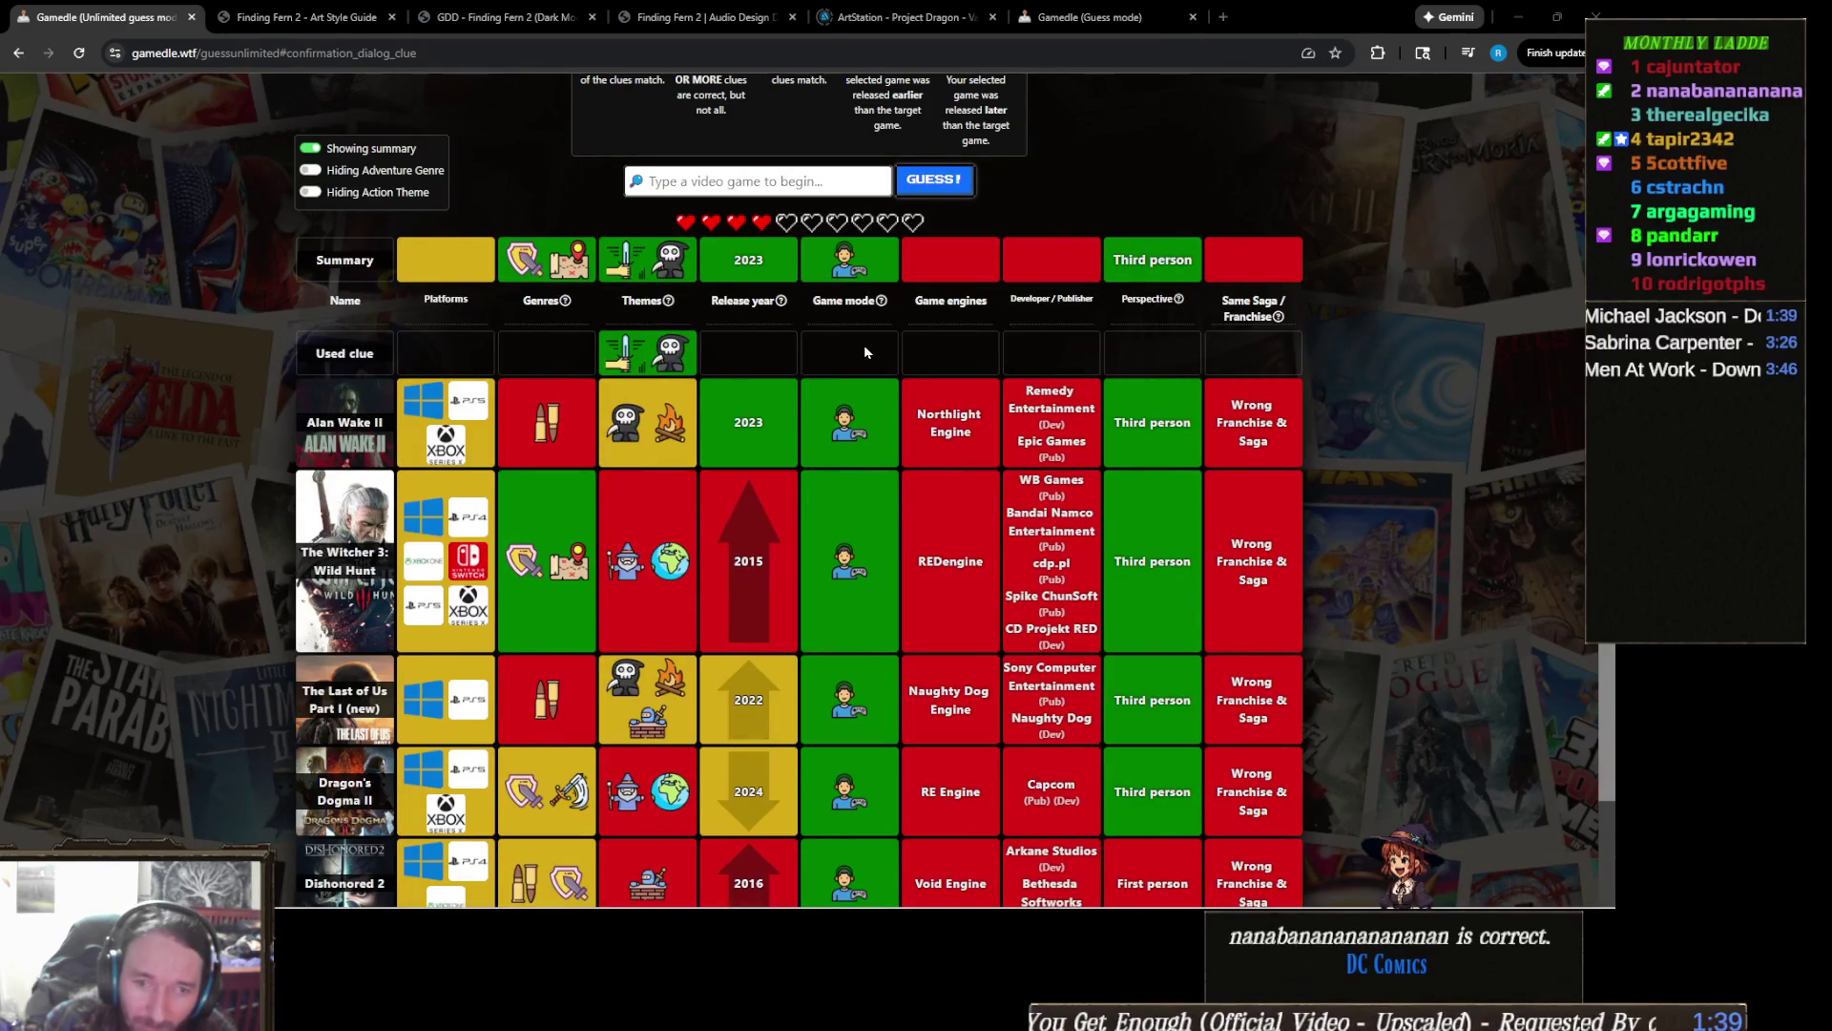
scroll(863, 345, "up", 2)
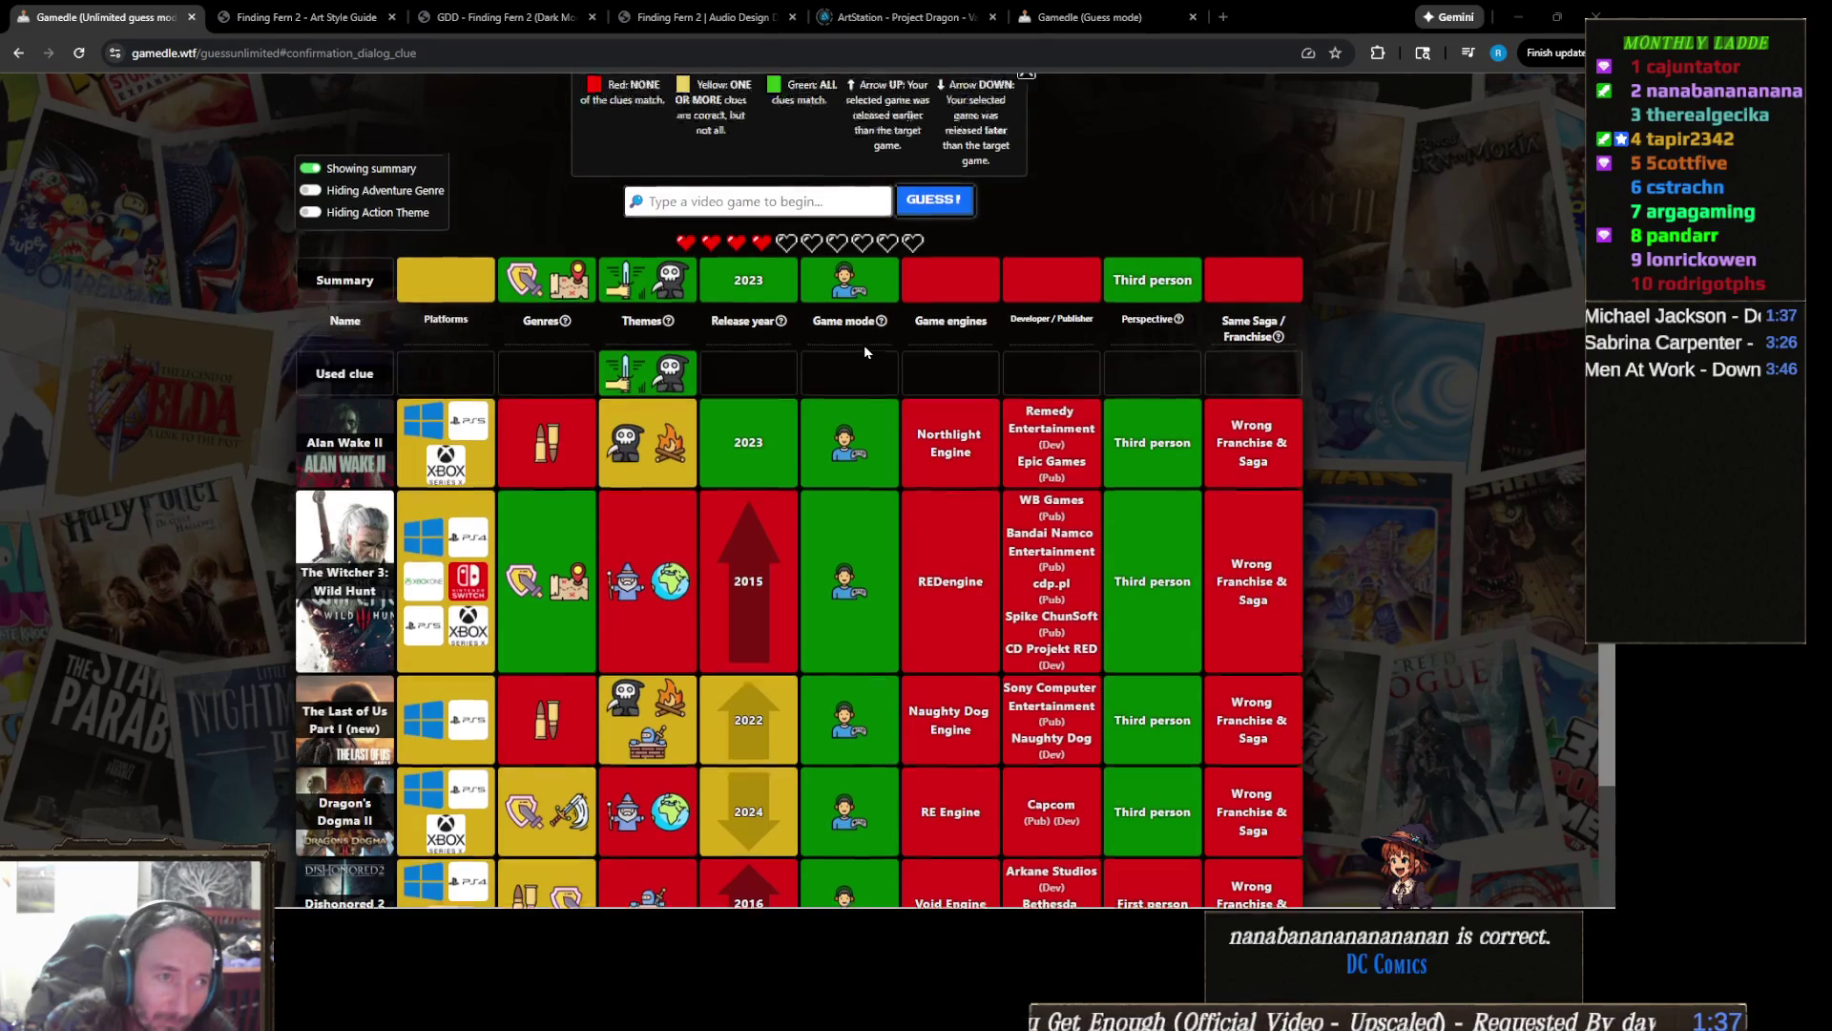
scroll(828, 467, "down", 1)
scroll(954, 459, "up", 1)
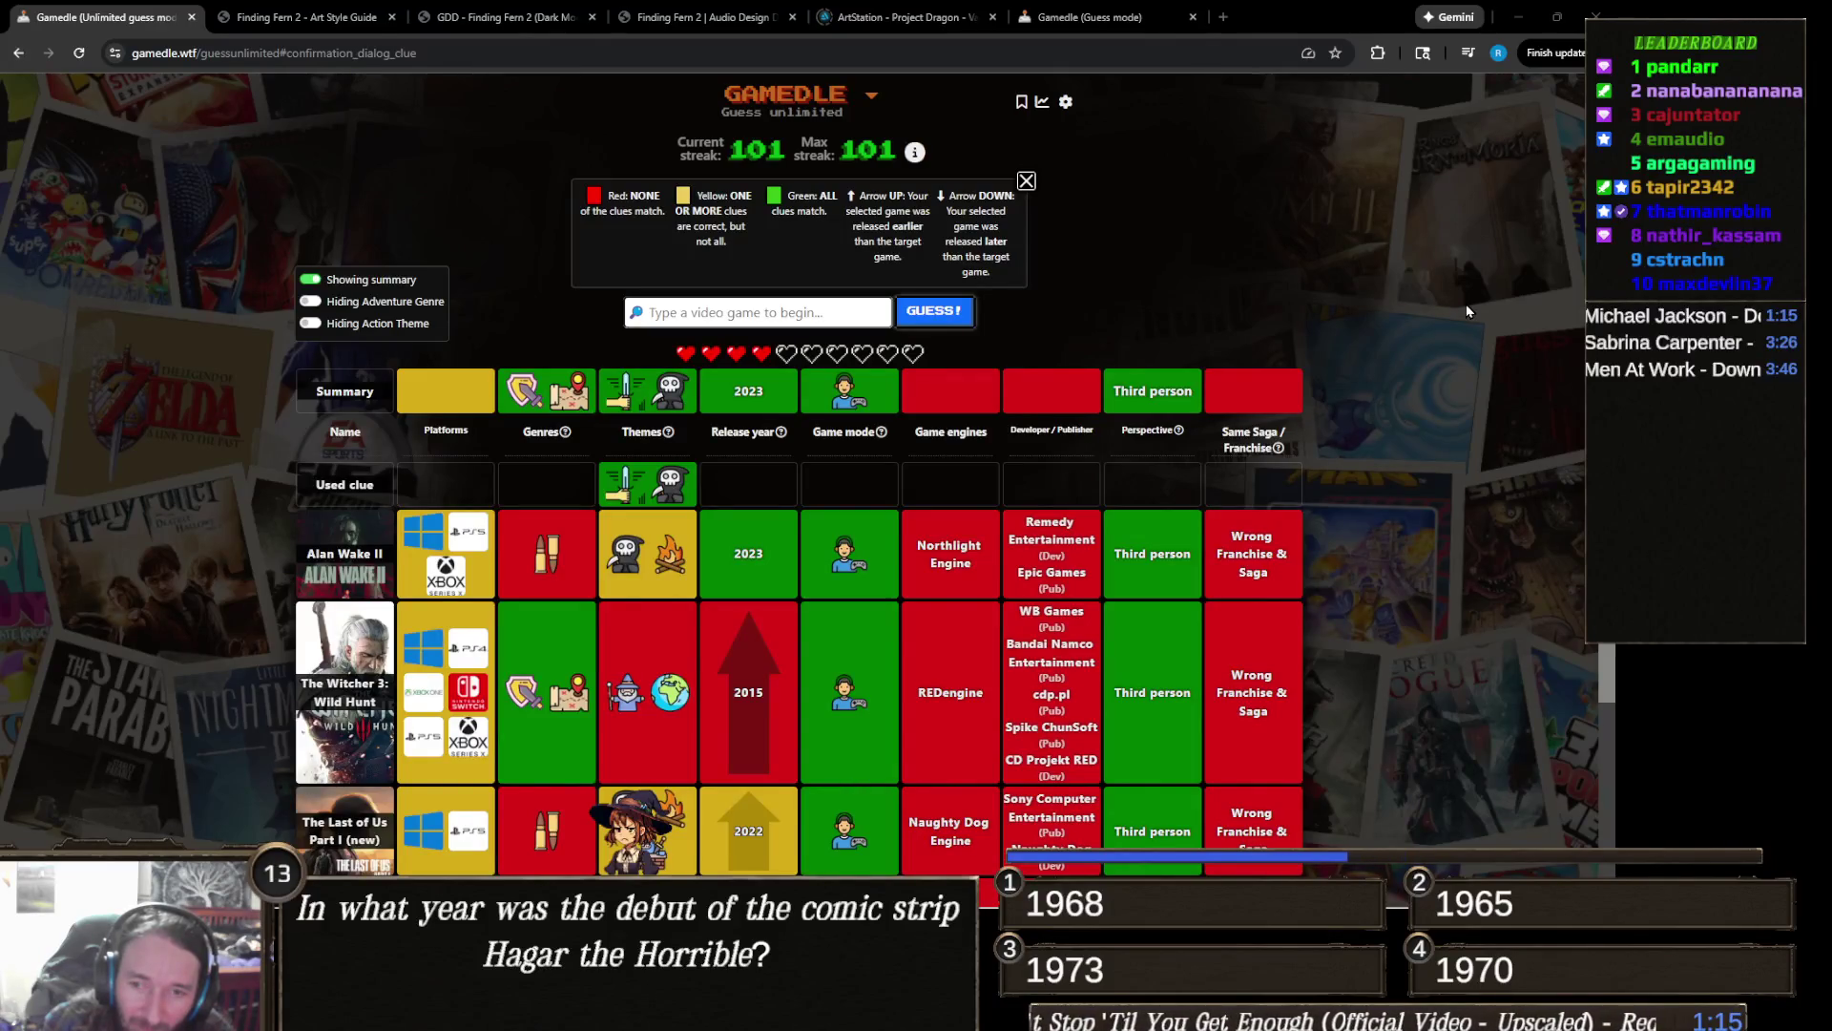
left_click(802, 318)
type("lies of P")
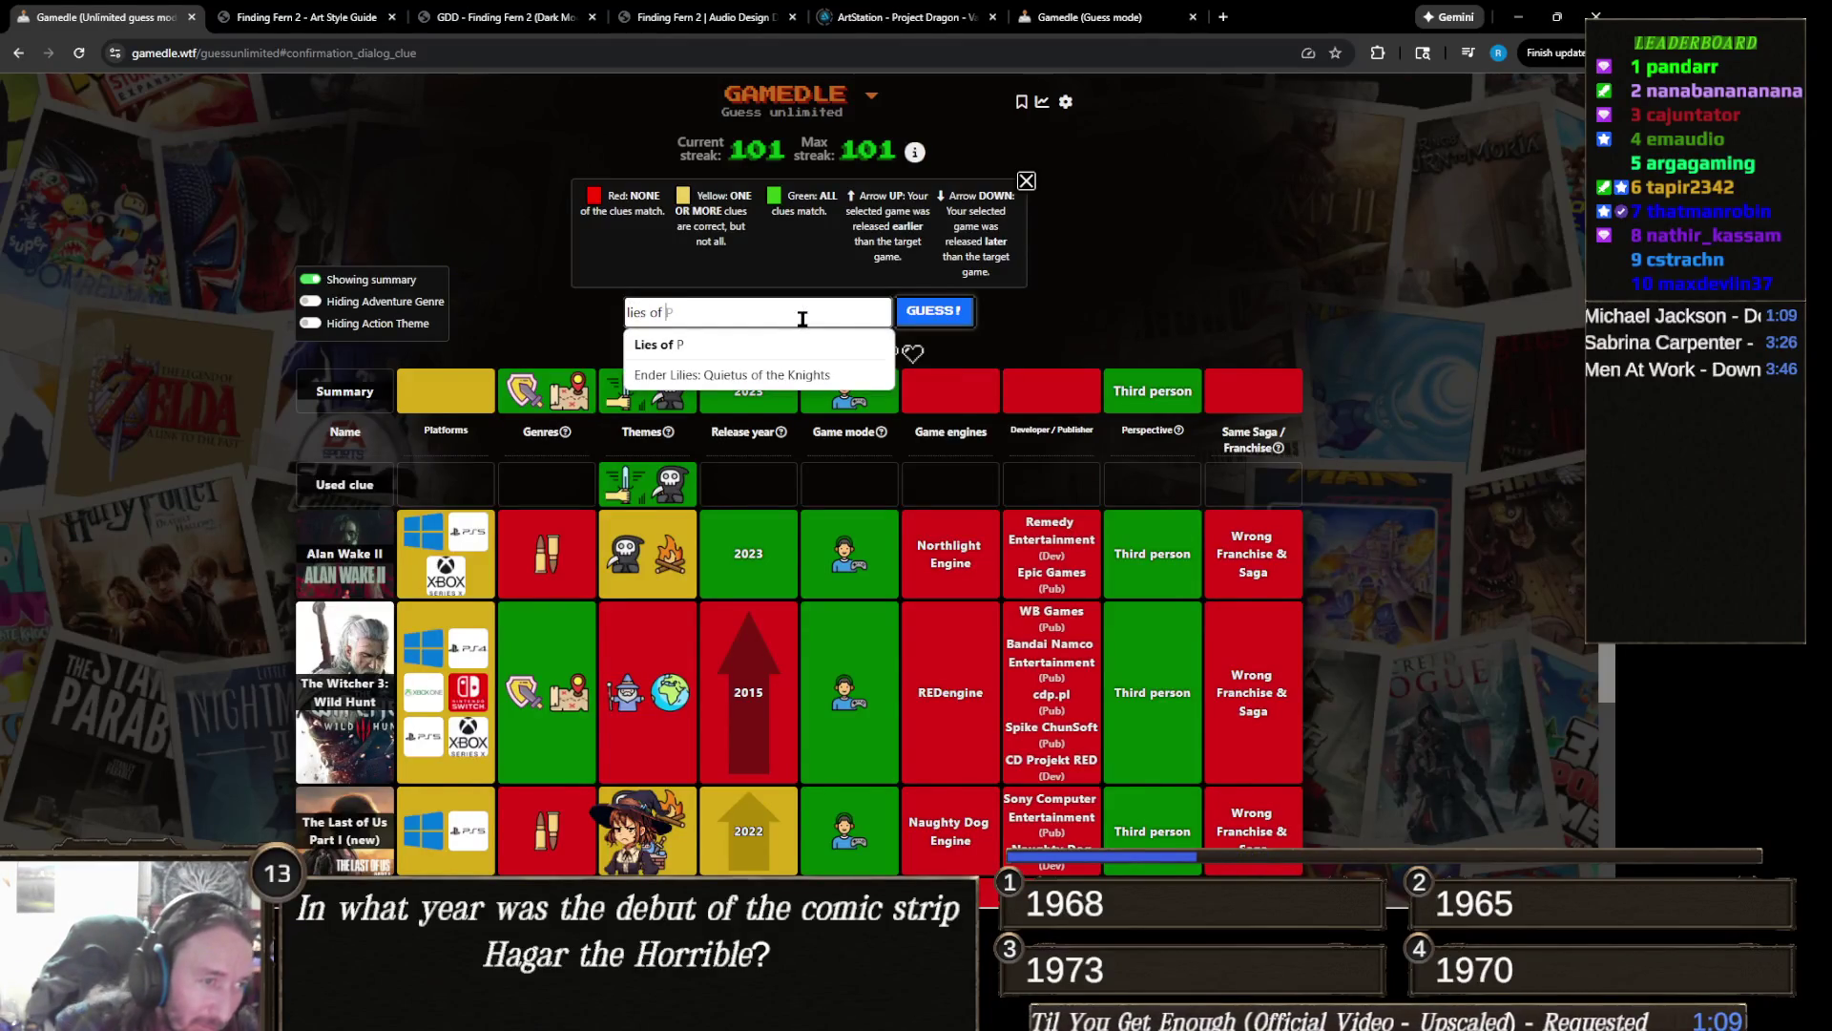
Step: Guess Lies of P, solving the puzzle and raising the streak to 102
left_click(759, 346)
left_click(934, 318)
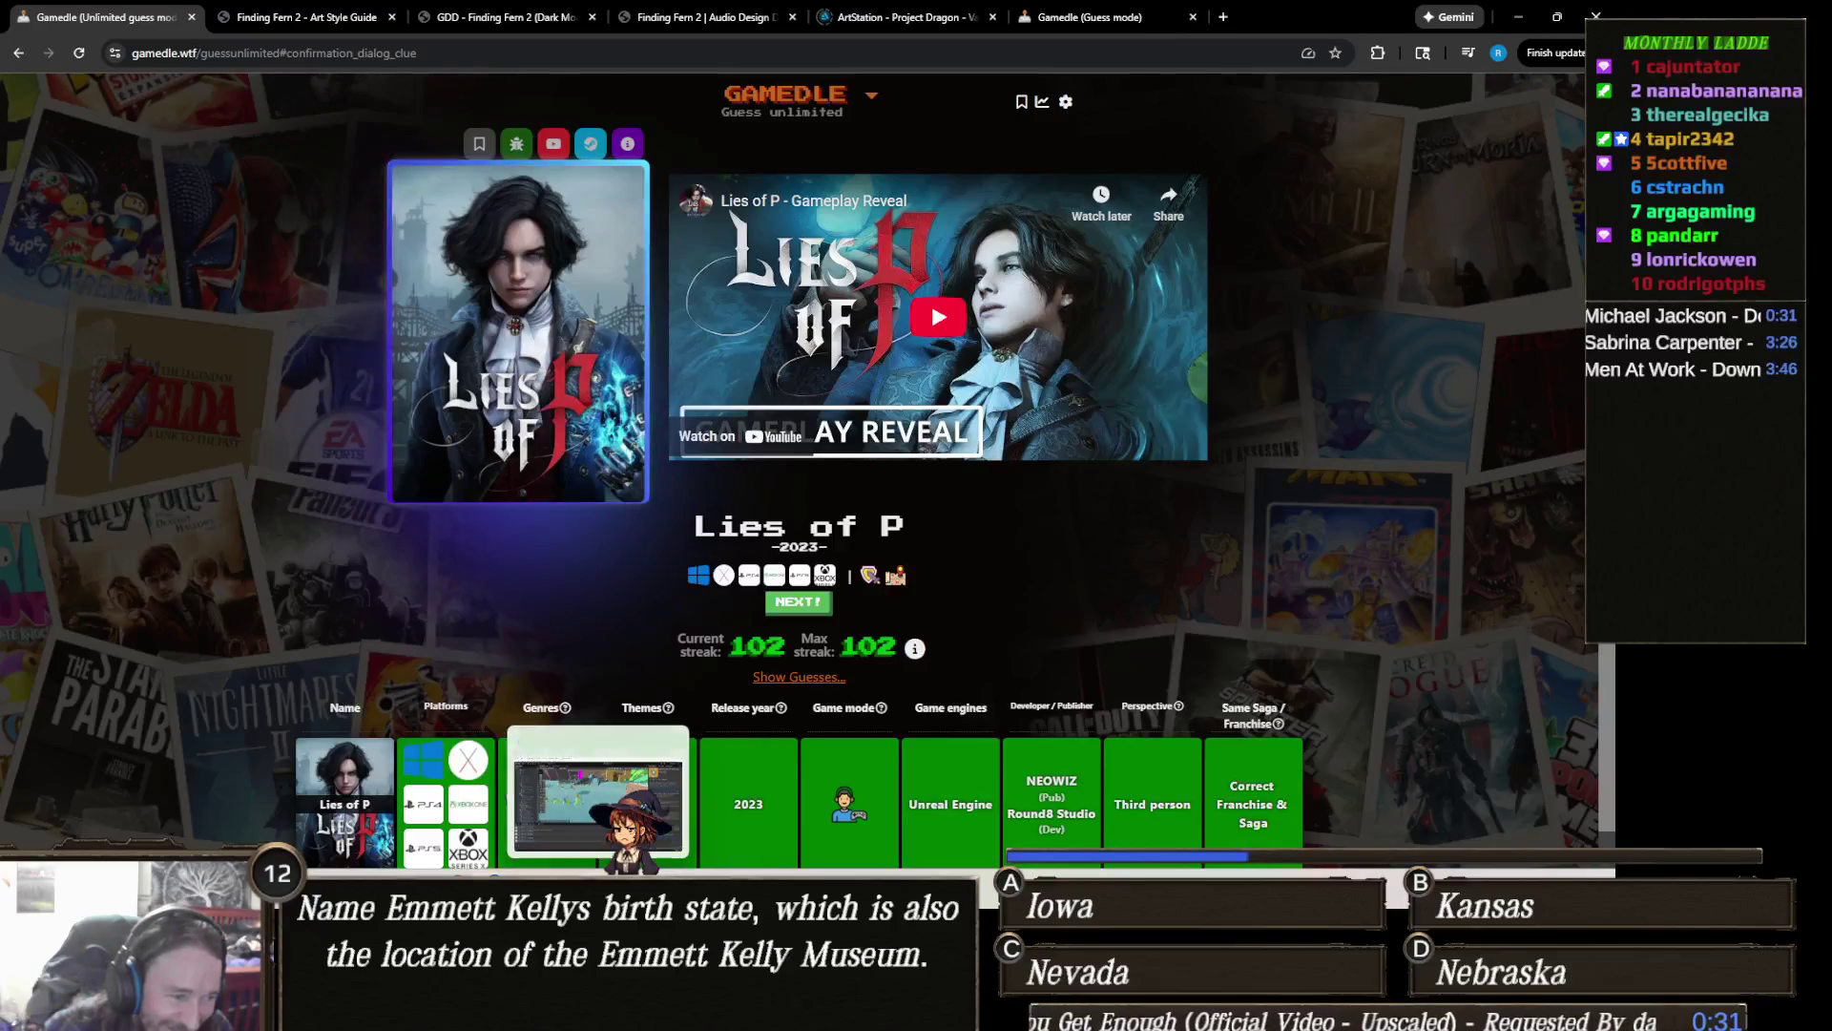
Step: Switch from Chrome to the Unity editor with Alt+Tab
key("alt+Tab")
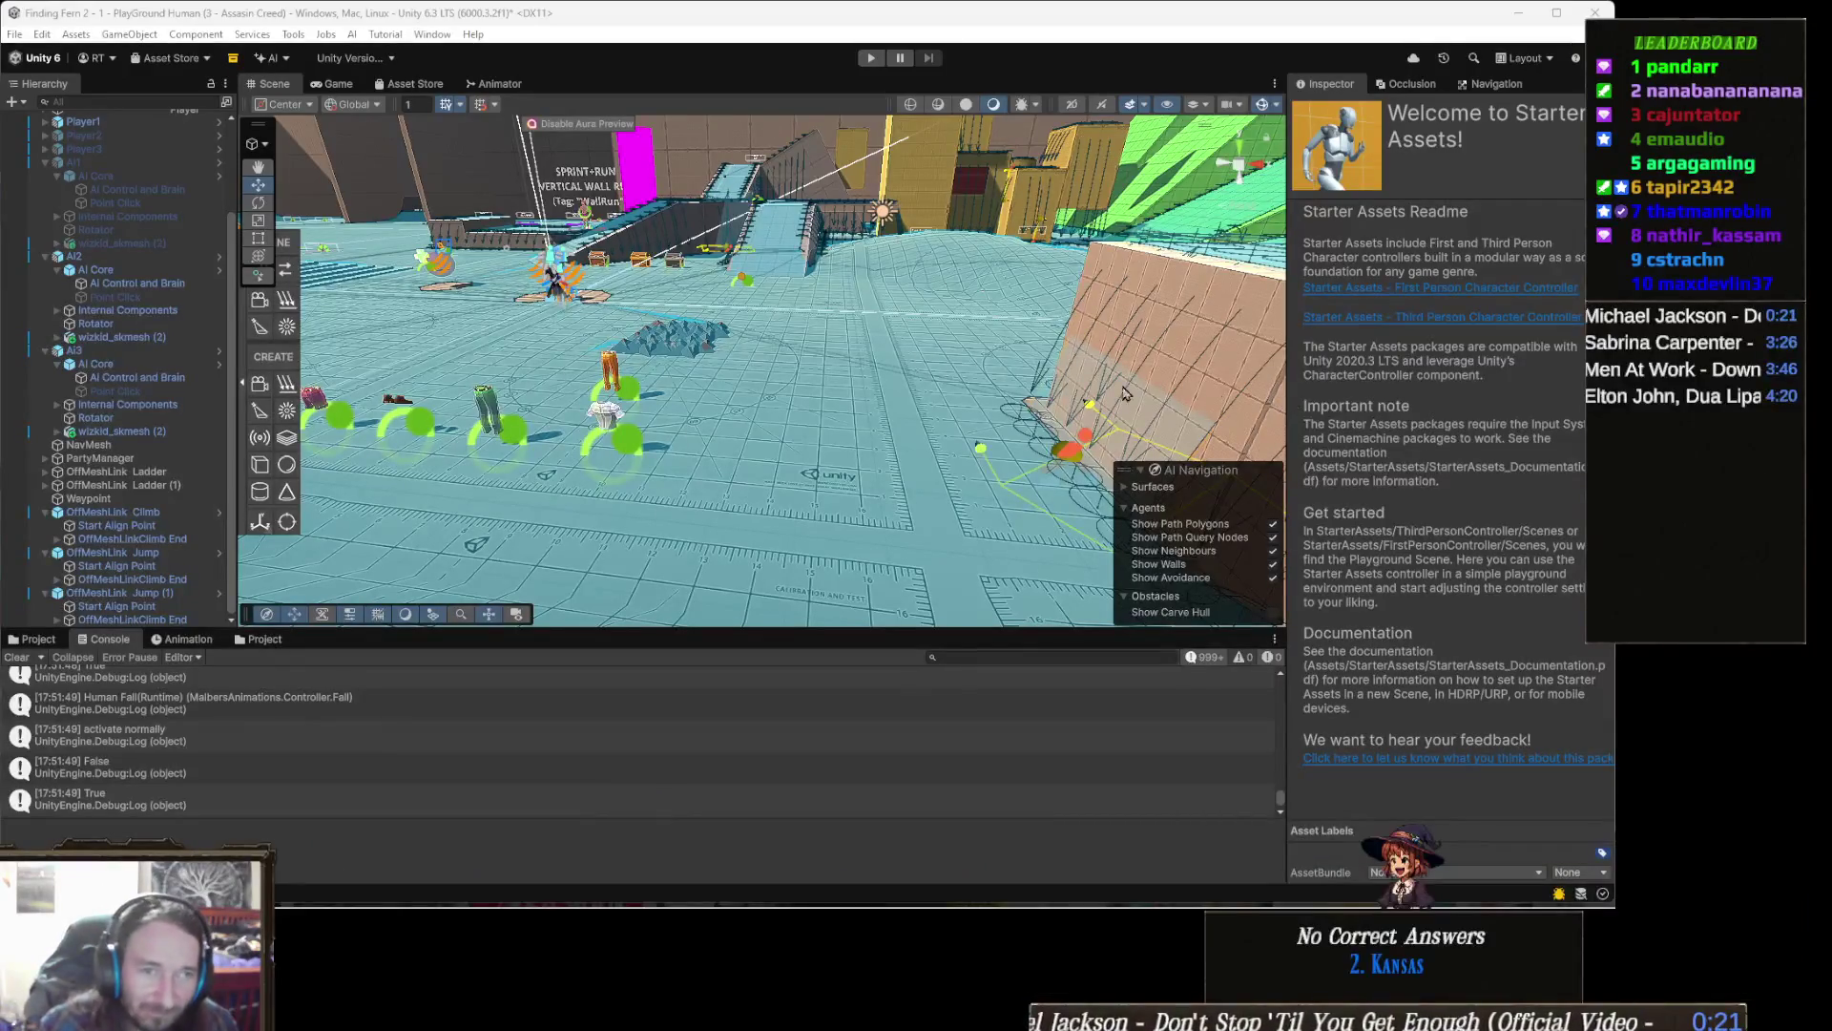
Step: Orbit the Unity scene toward the brick block, then switch back to the Gamedle window
mouse_move(1026, 381)
left_mouse_down()
mouse_move(826, 370)
mouse_move(1056, 364)
mouse_move(1009, 349)
mouse_move(952, 380)
left_mouse_up()
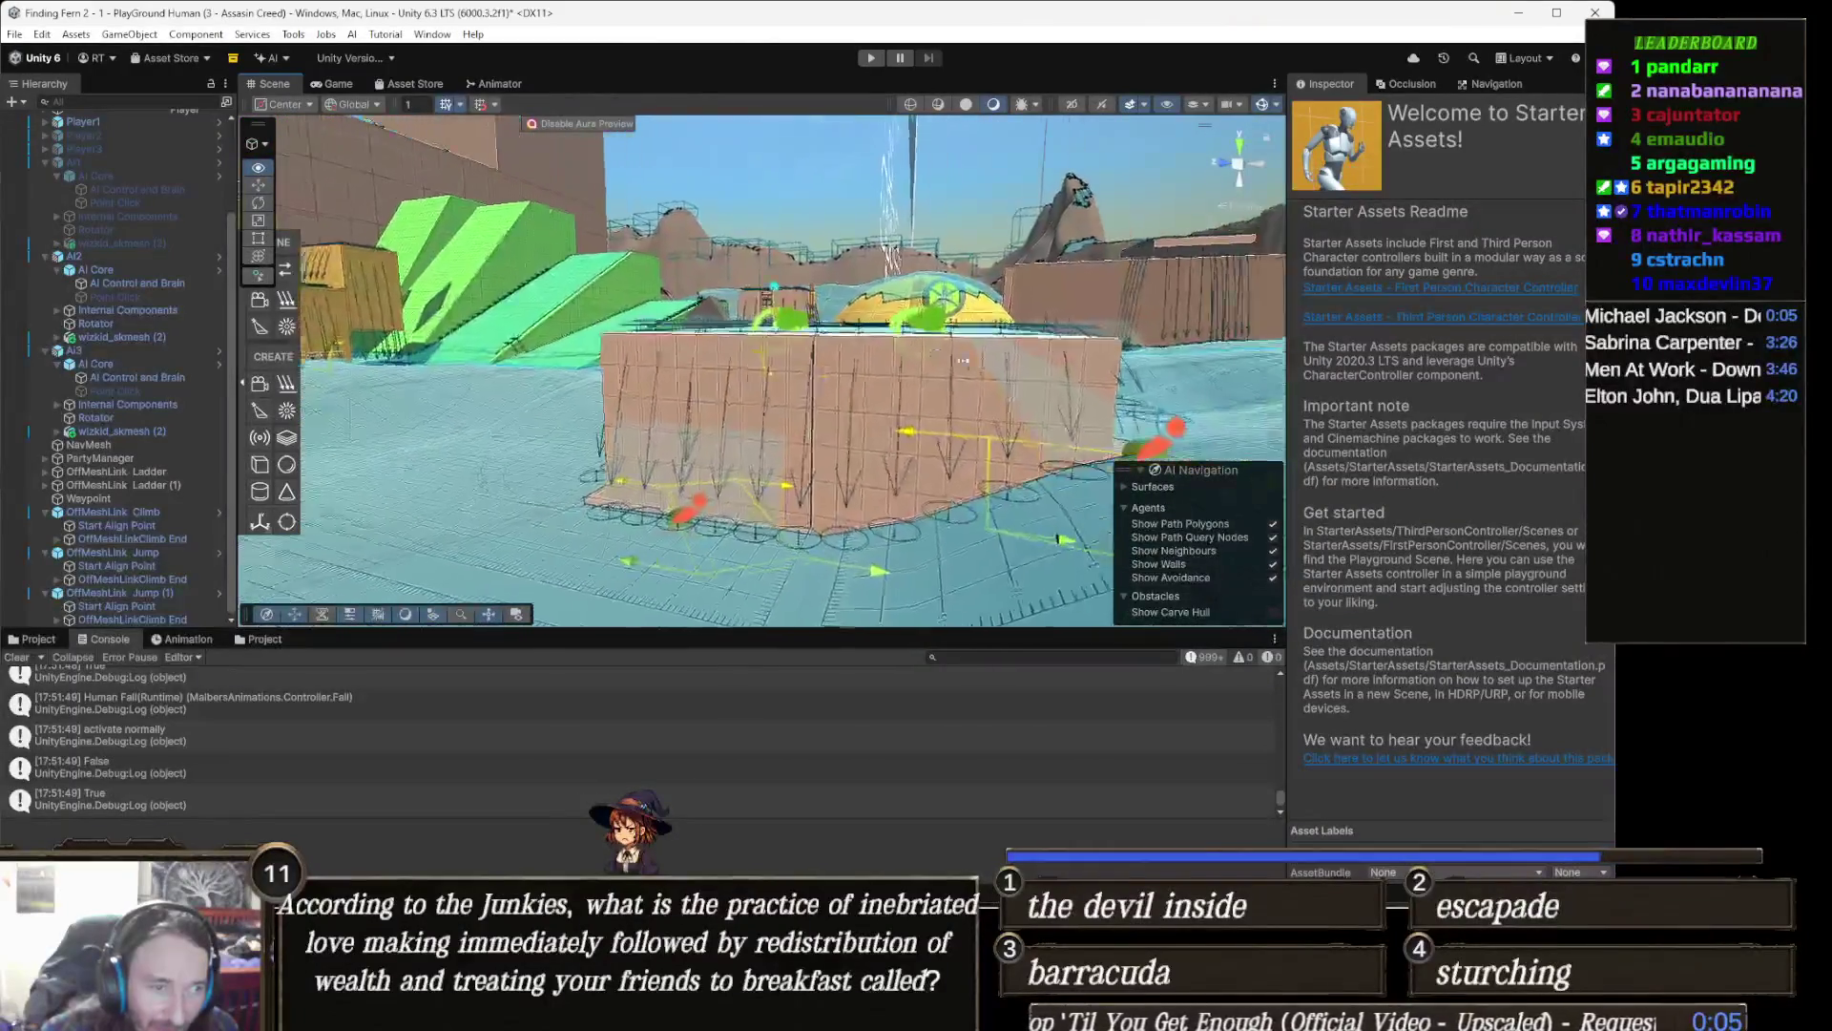
left_click_drag(953, 379, 1005, 406)
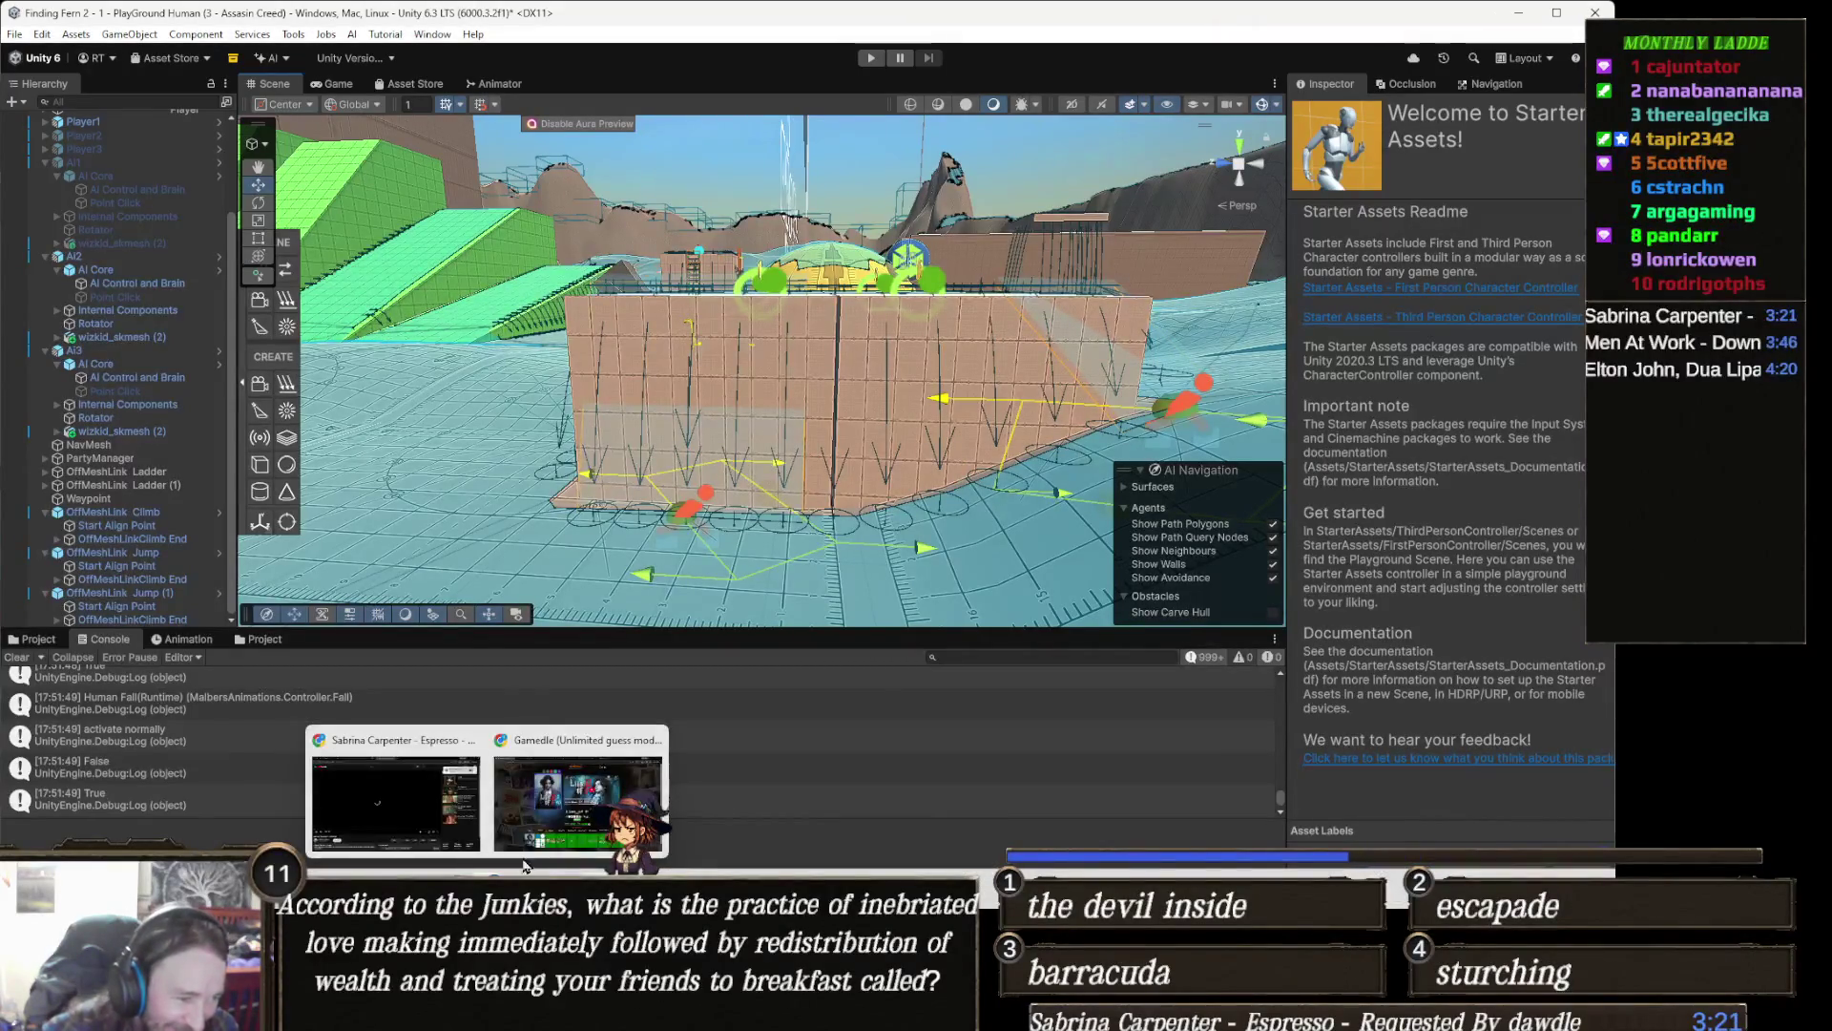
key("alt+Tab")
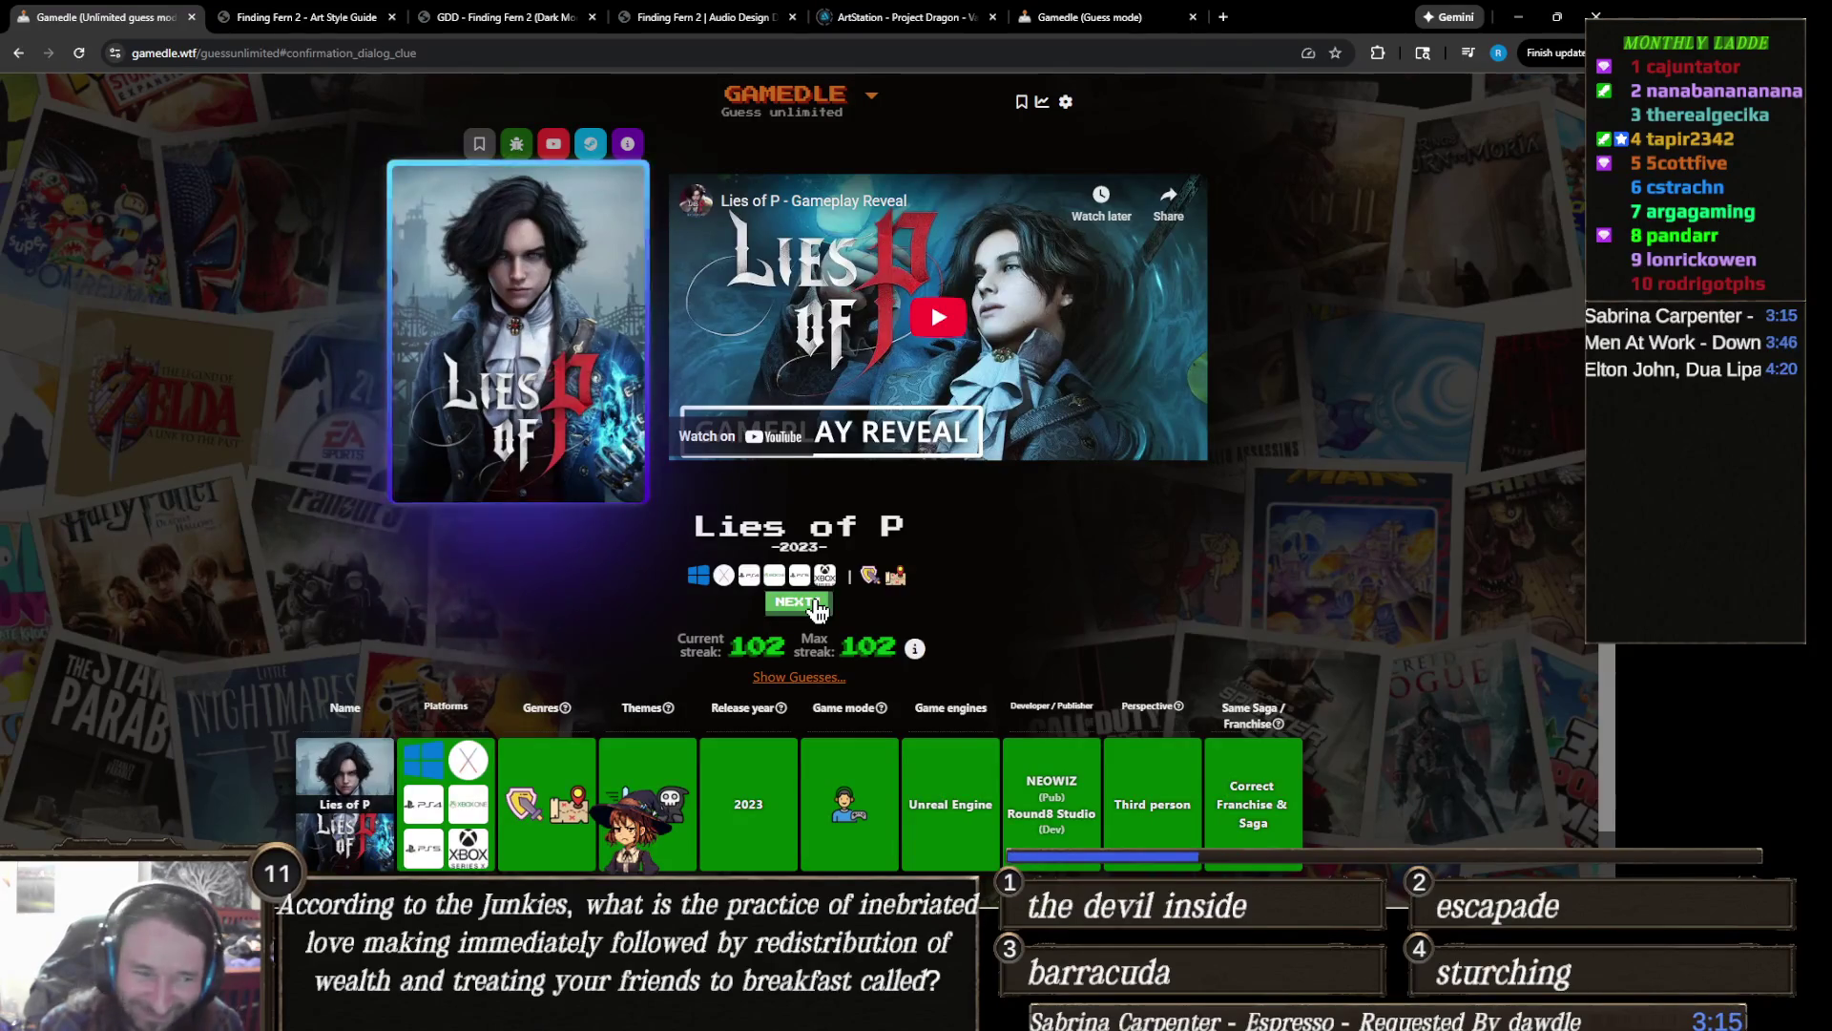
Step: Start a new puzzle and accept the leftover Lies of P suggestion in the field
left_click(818, 609)
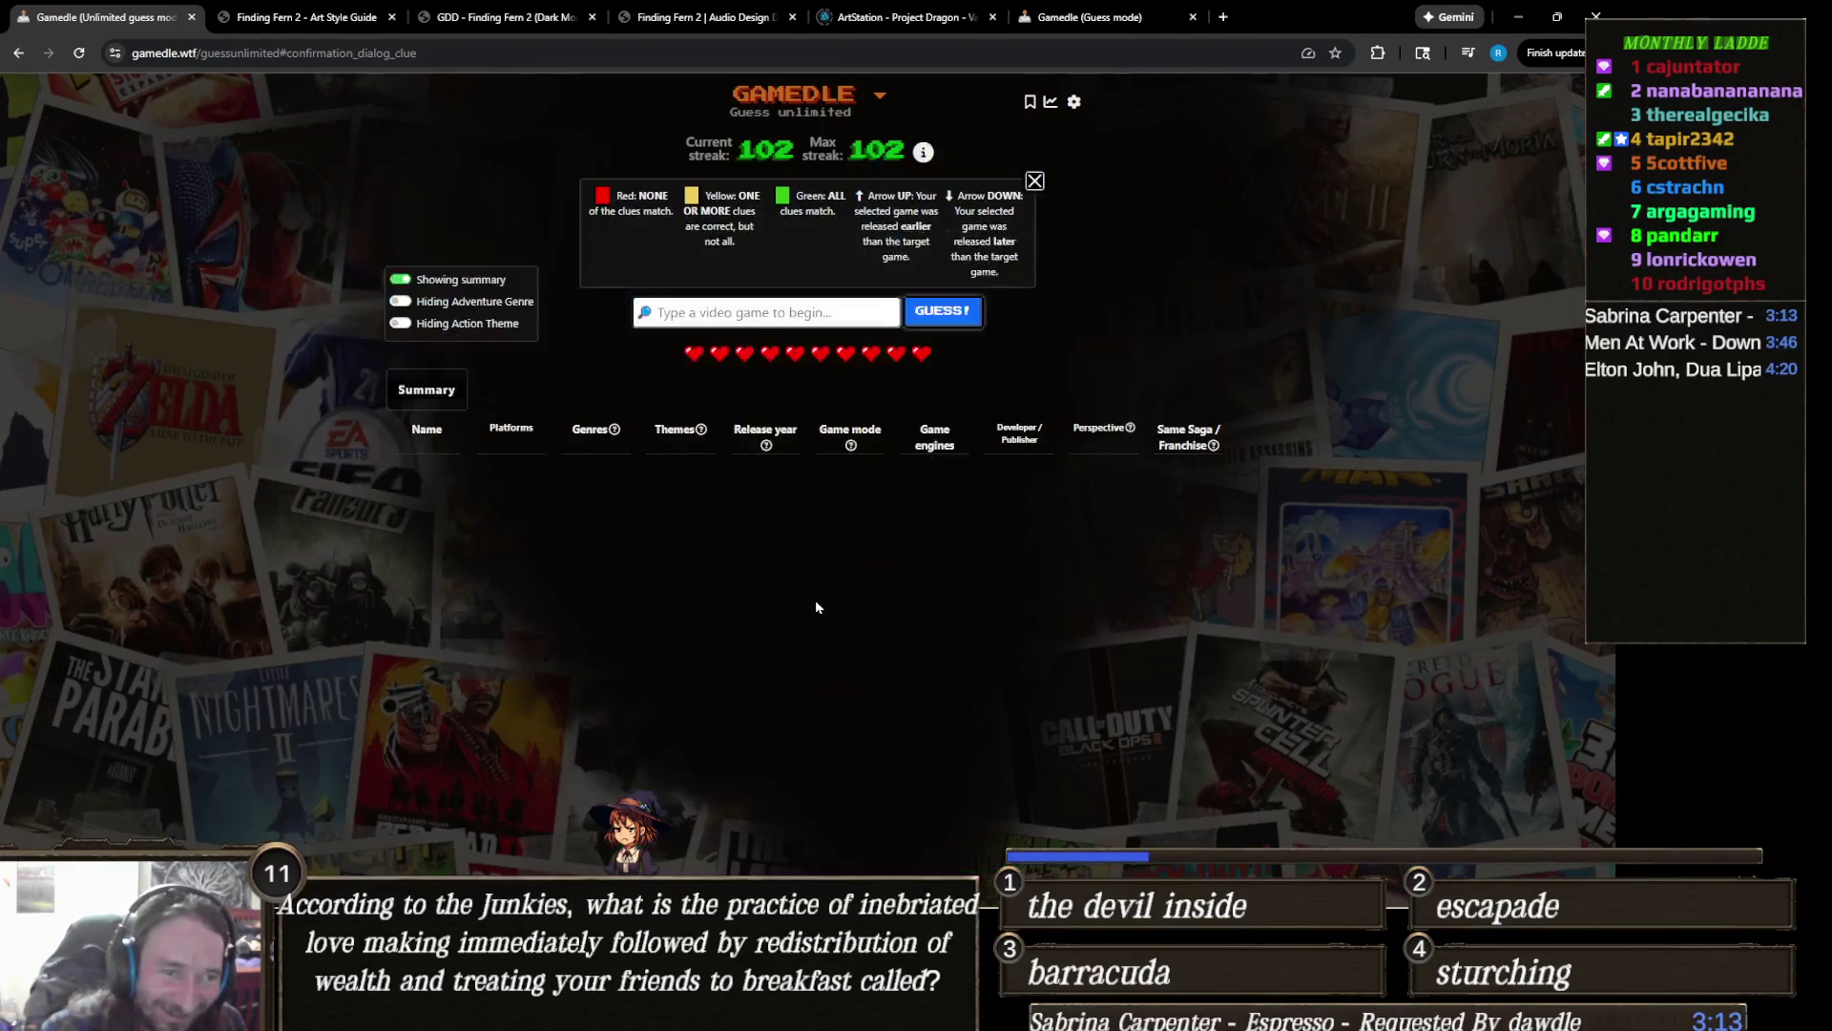
left_click(835, 310)
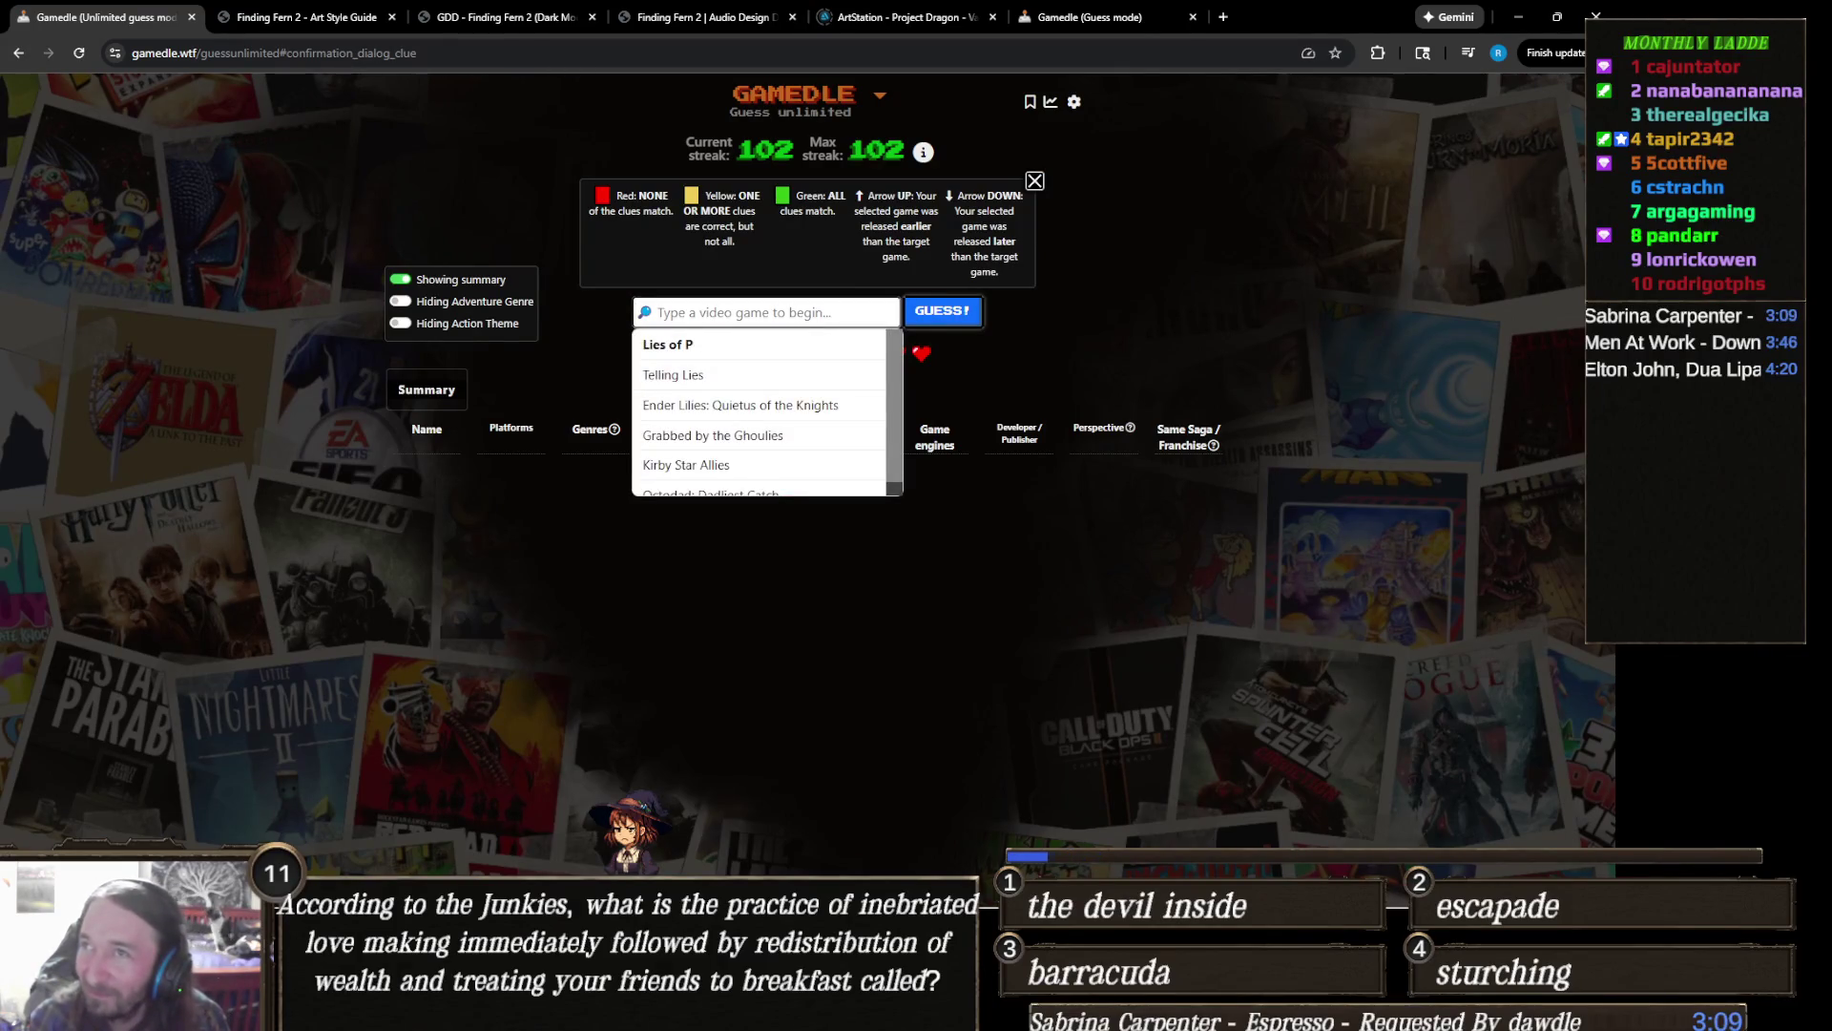
key("Return")
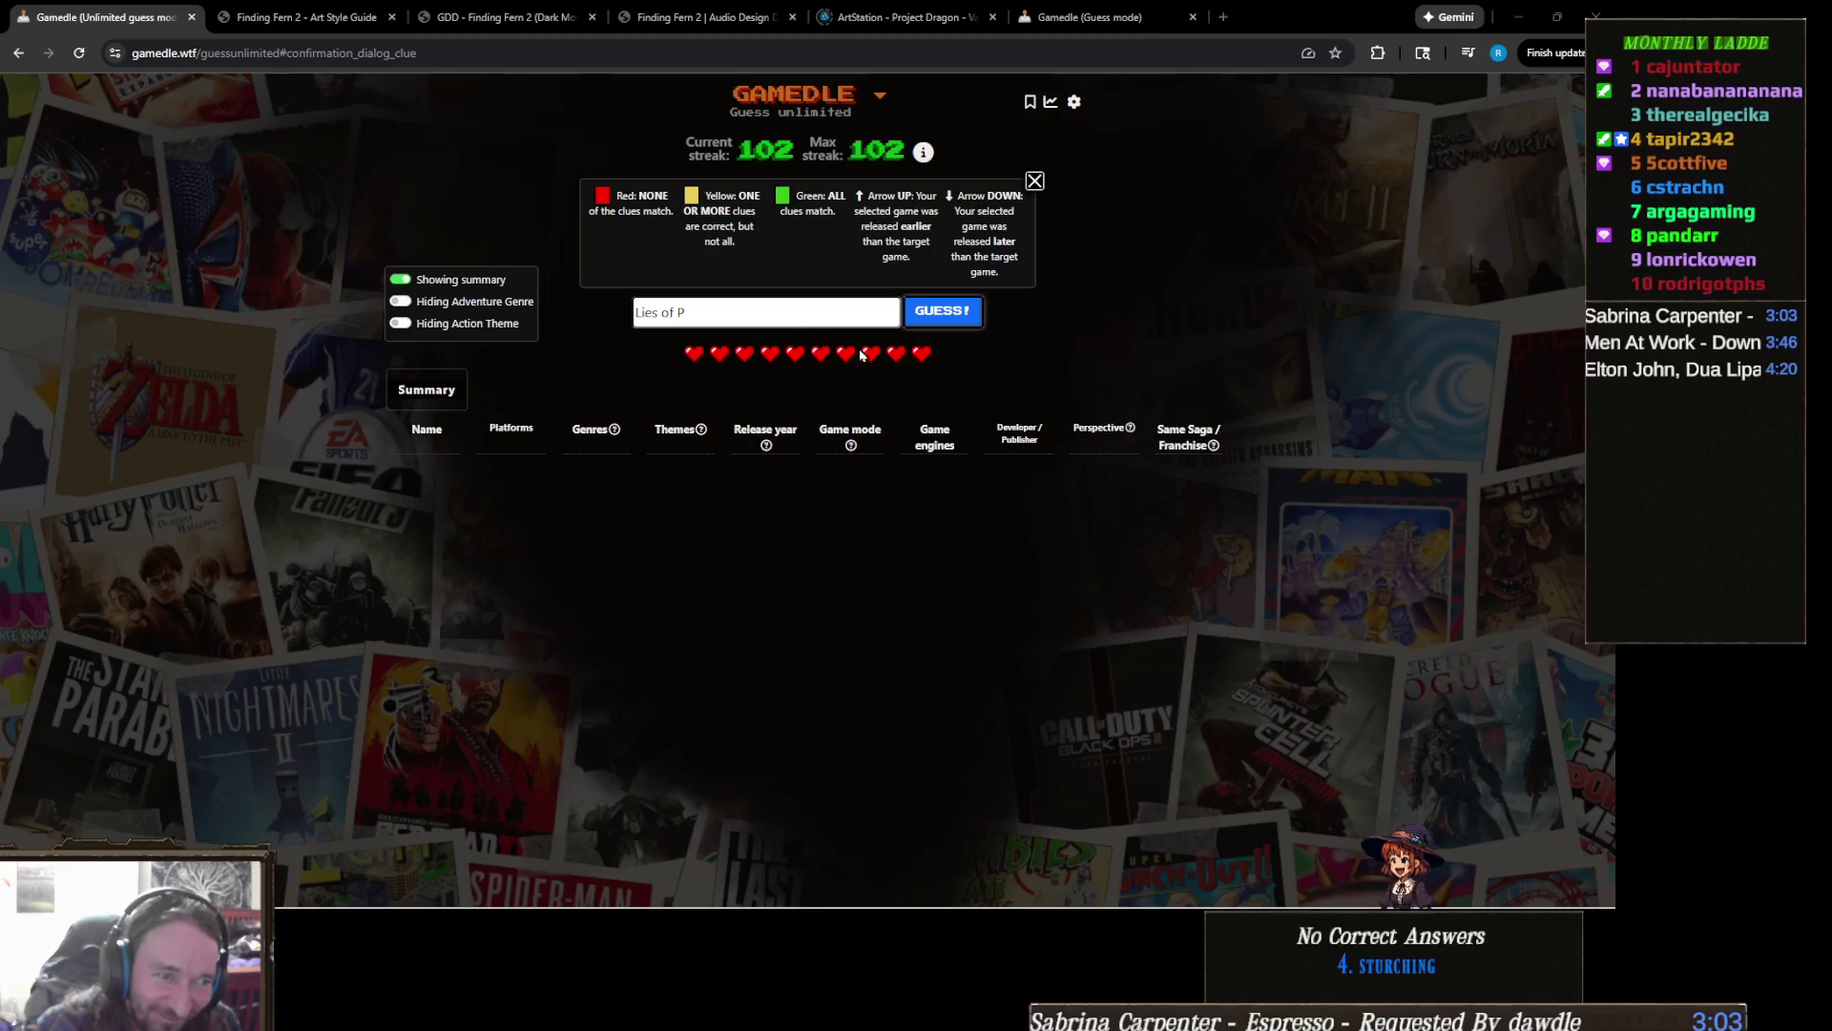
Step: Replace the field text with 'Uno' and submit Uno as the first guess
left_click(841, 318)
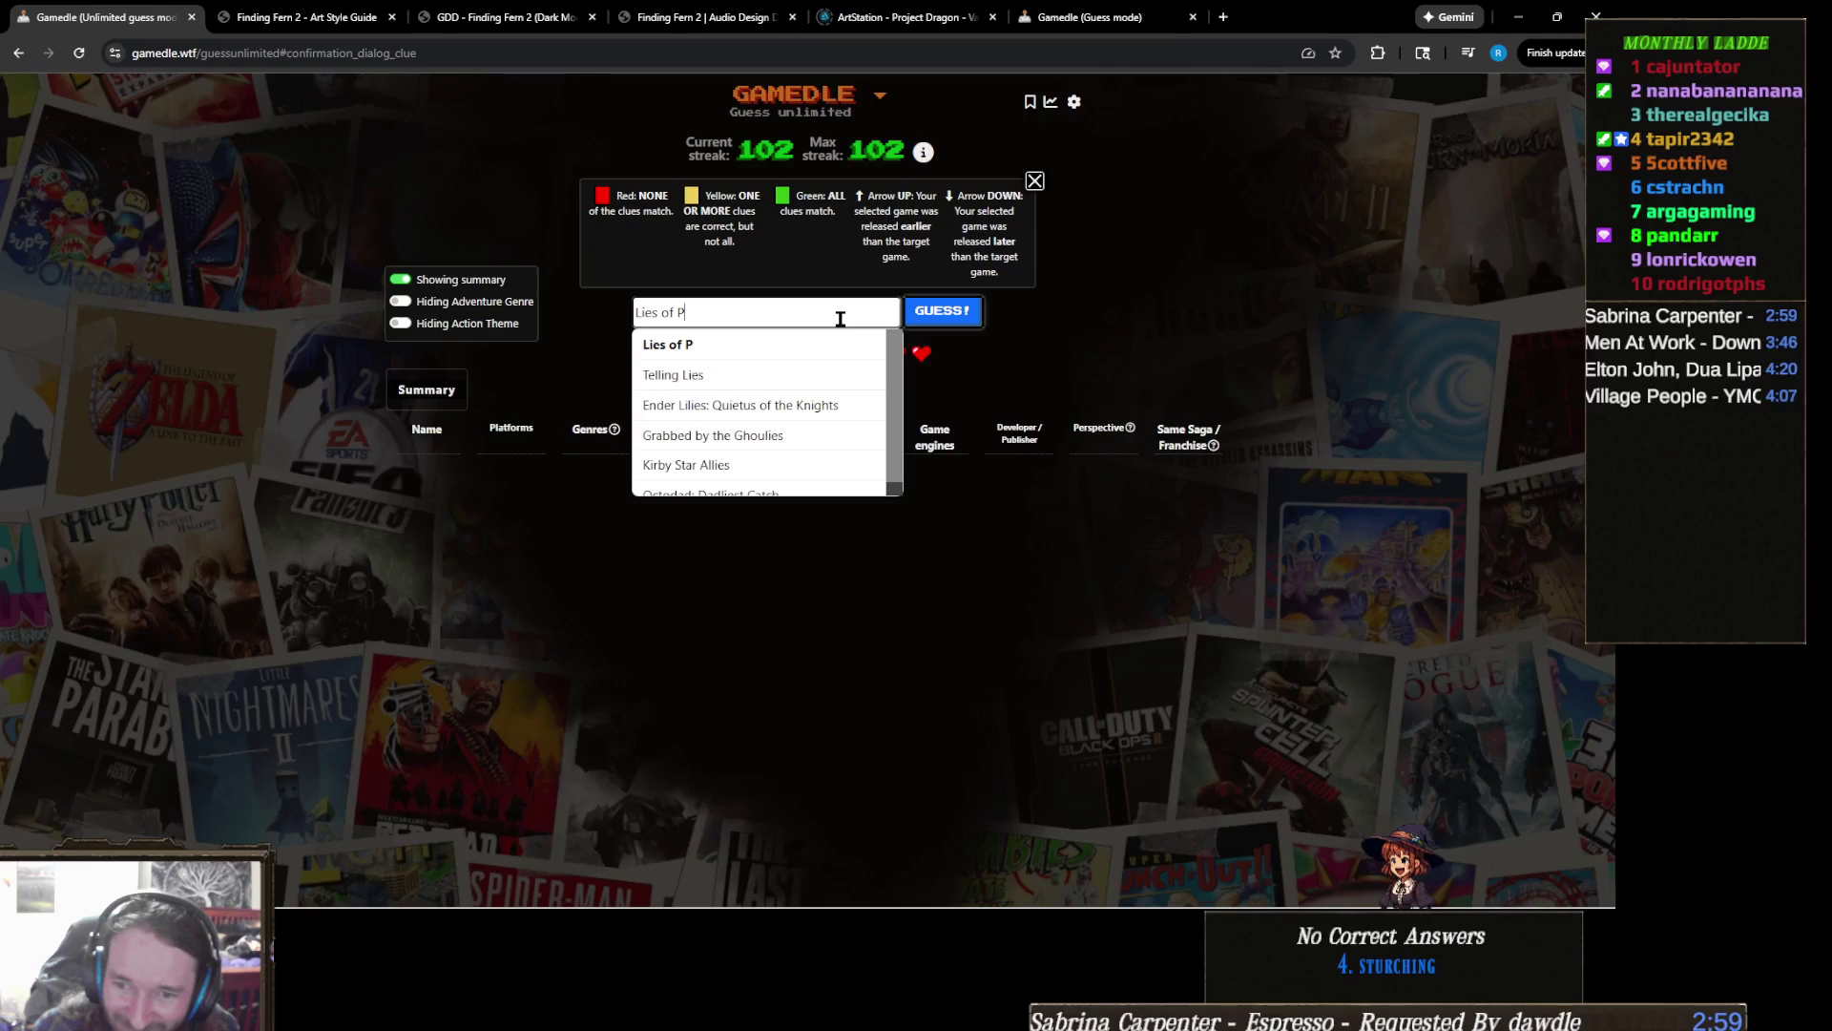
type("uno")
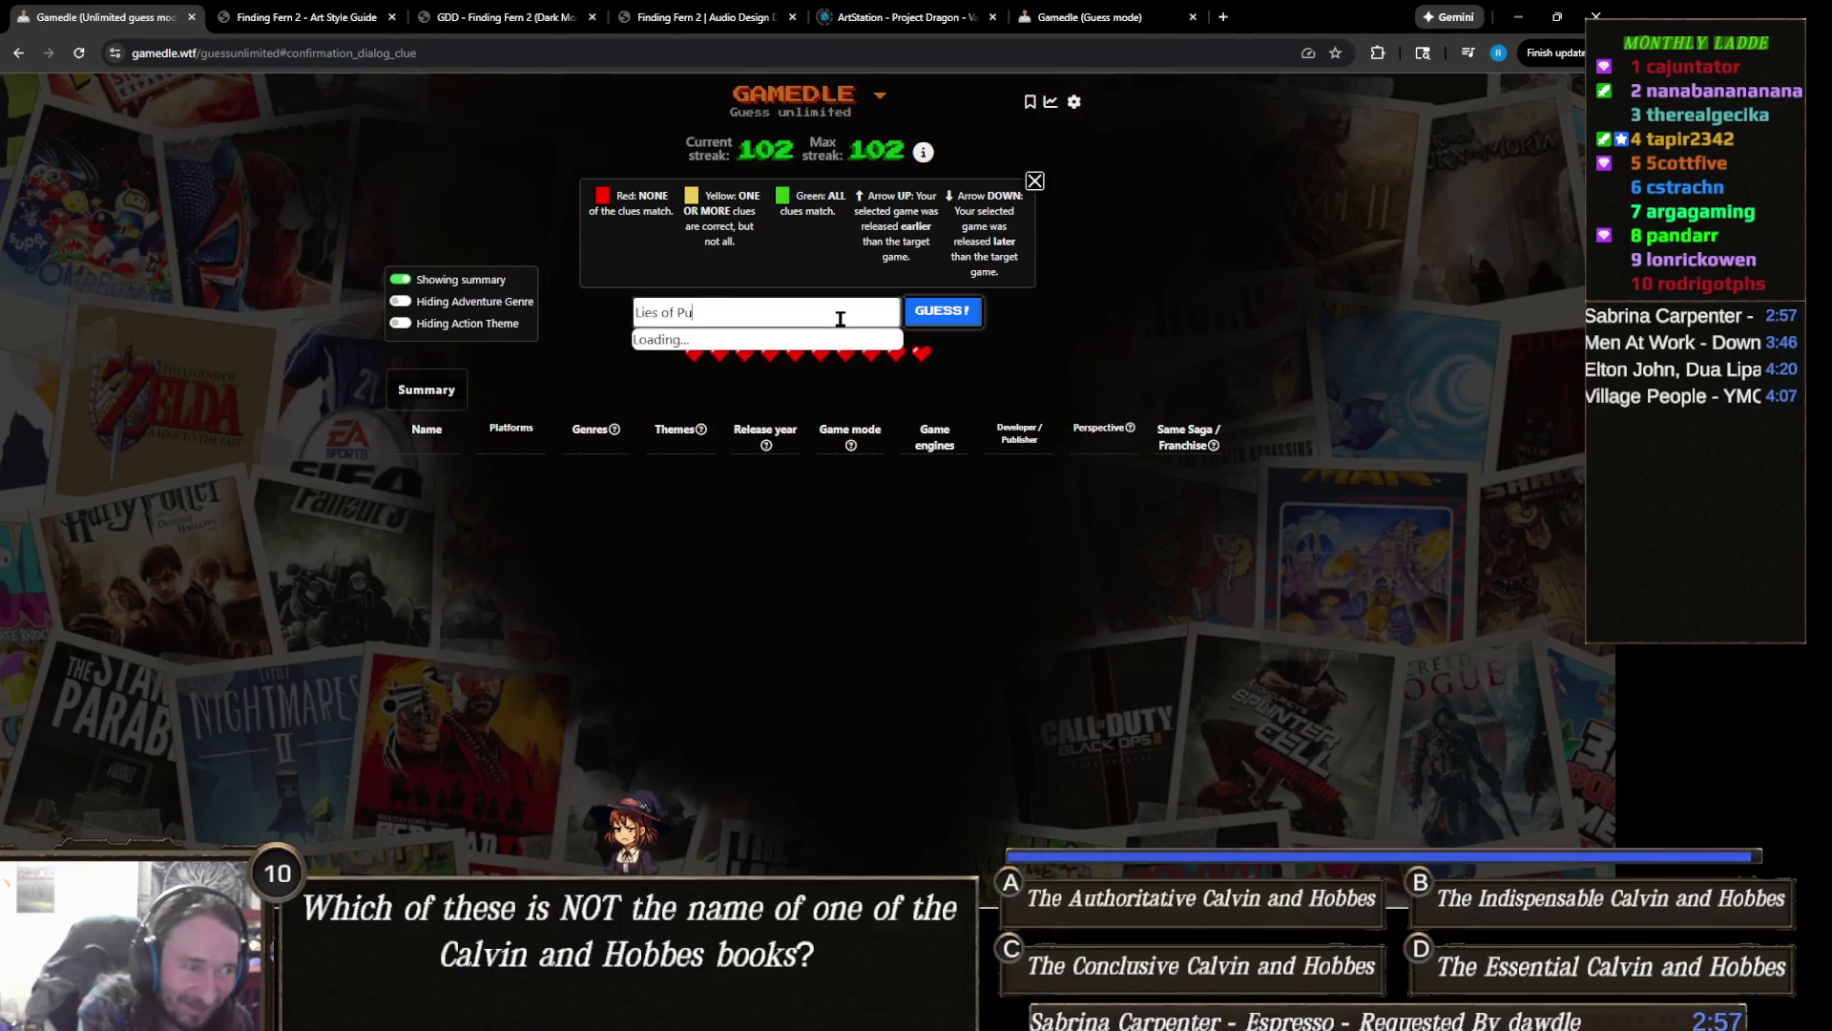
key("ctrl+a")
type("Uno")
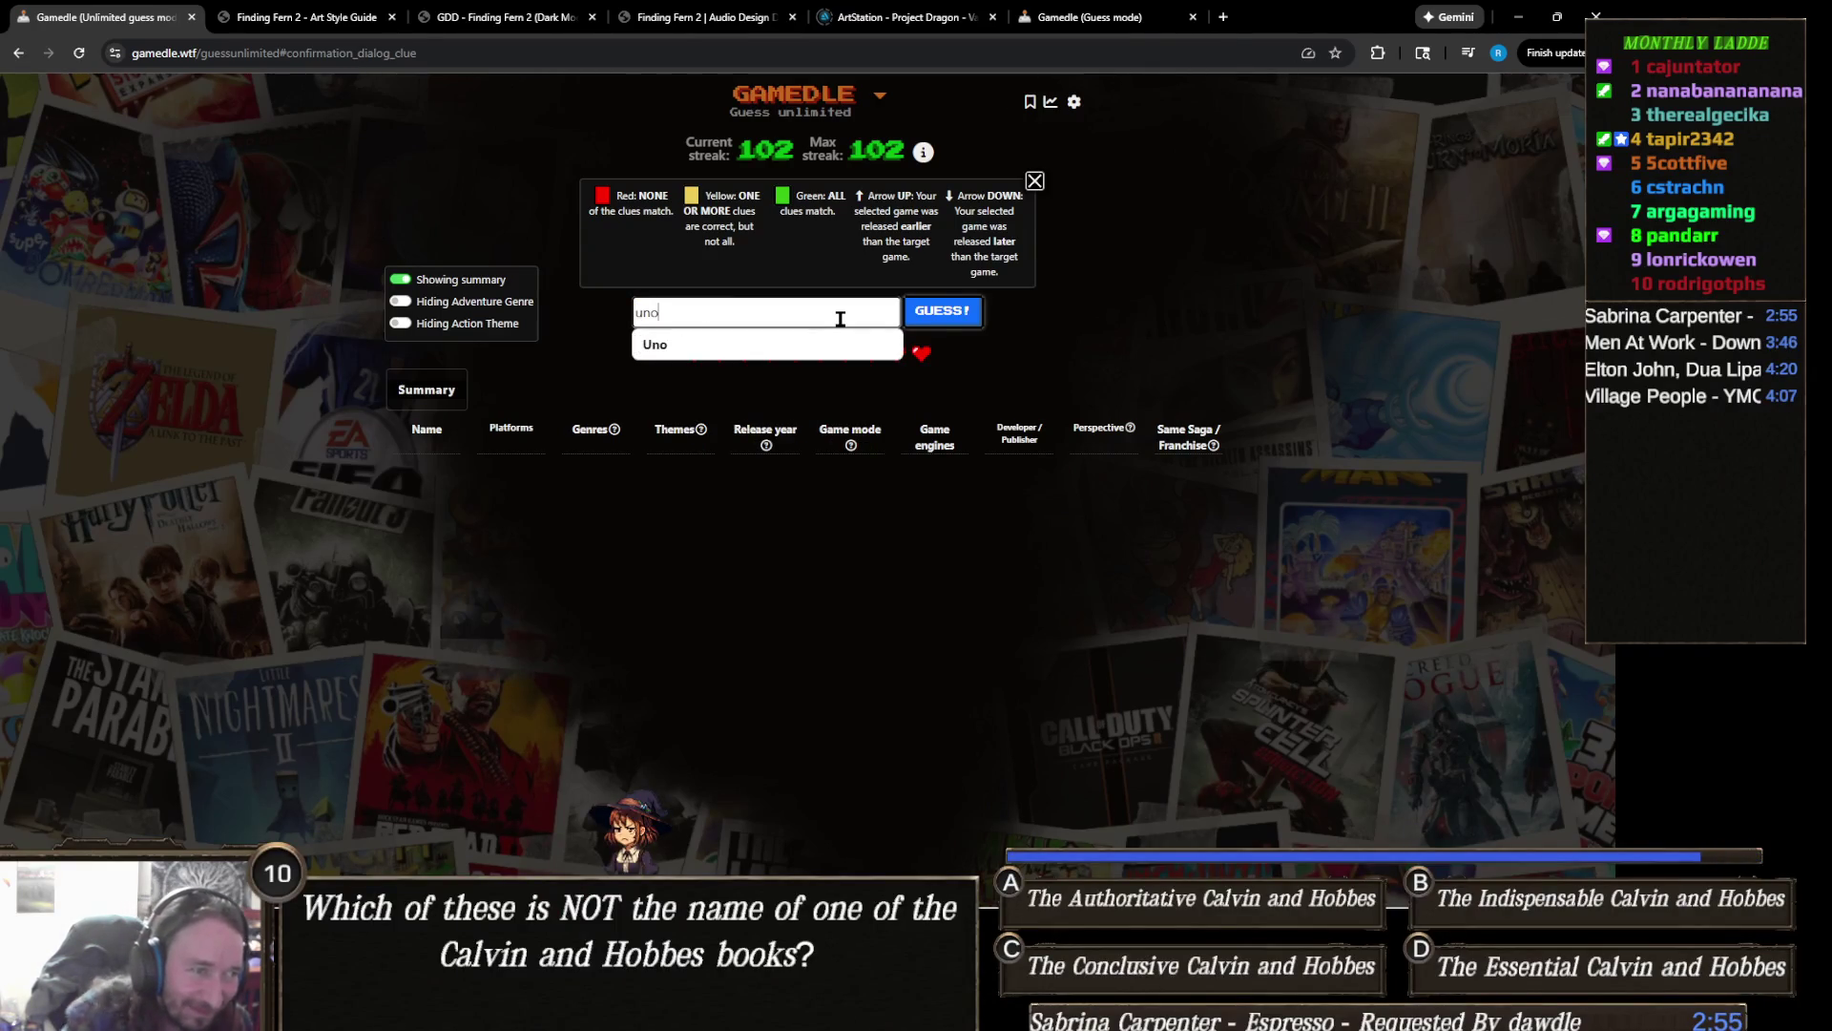
left_click(933, 321)
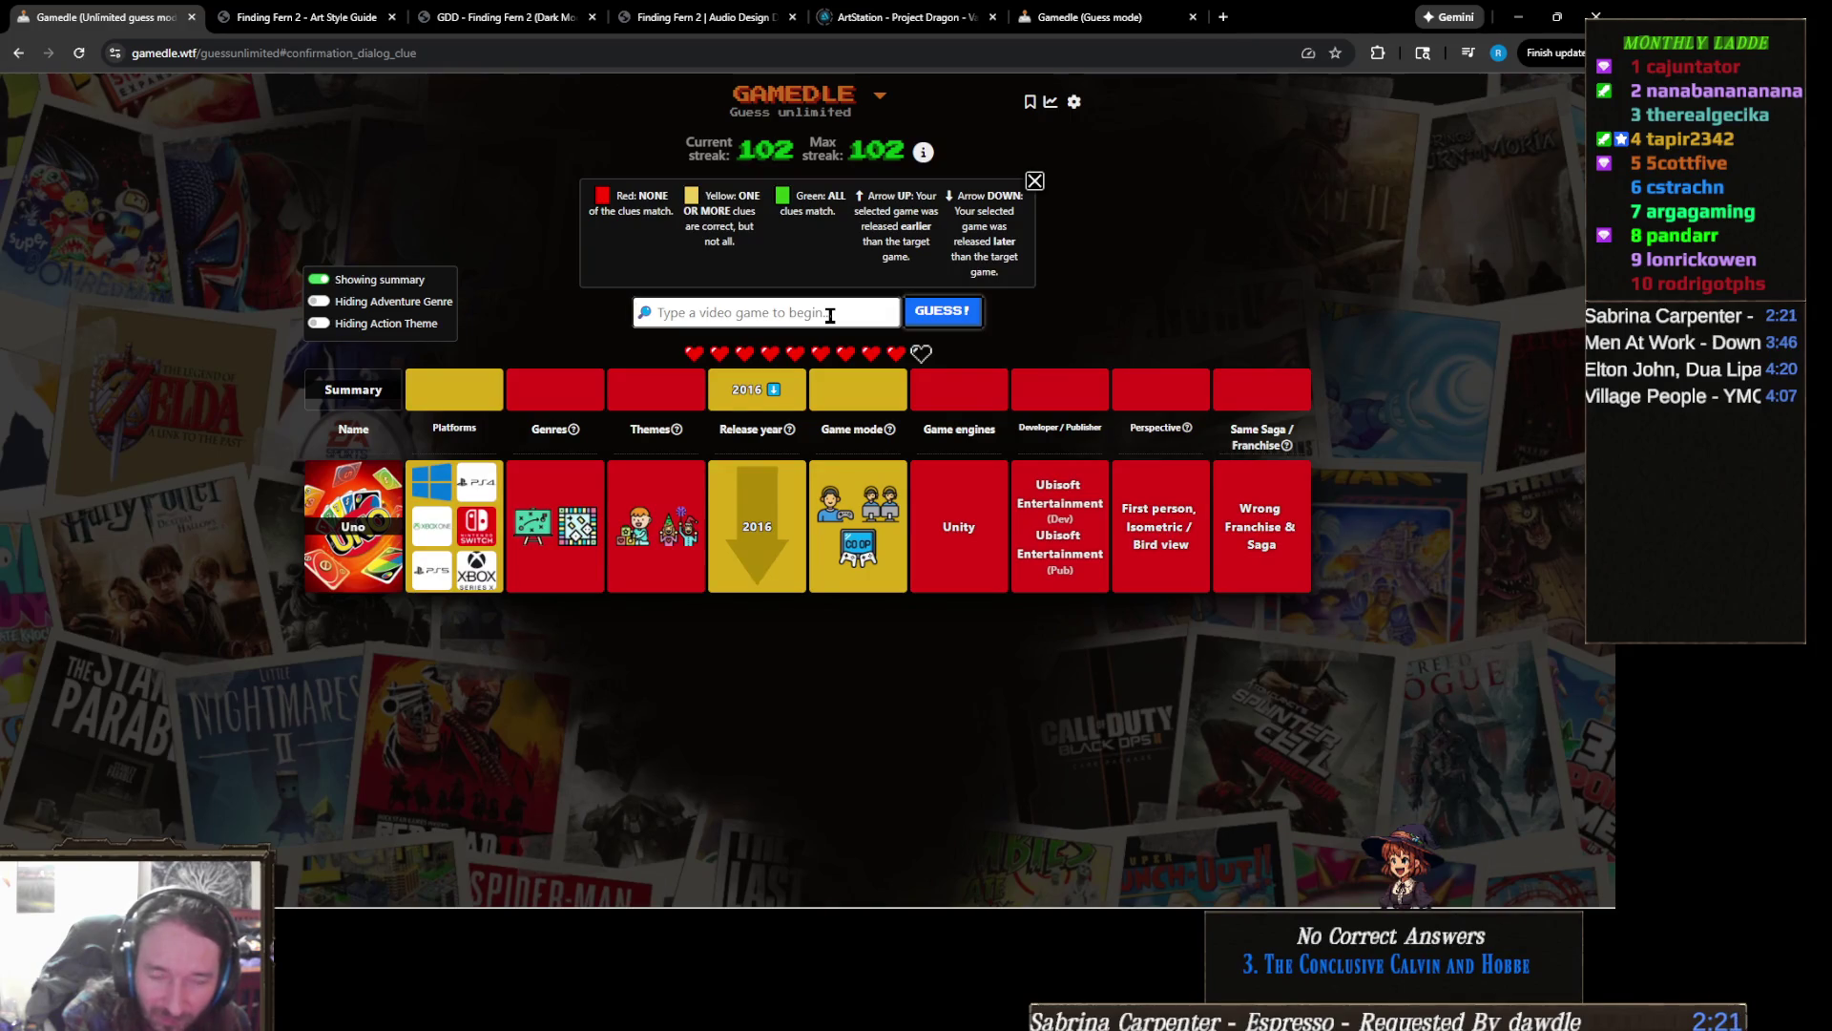
type("gears")
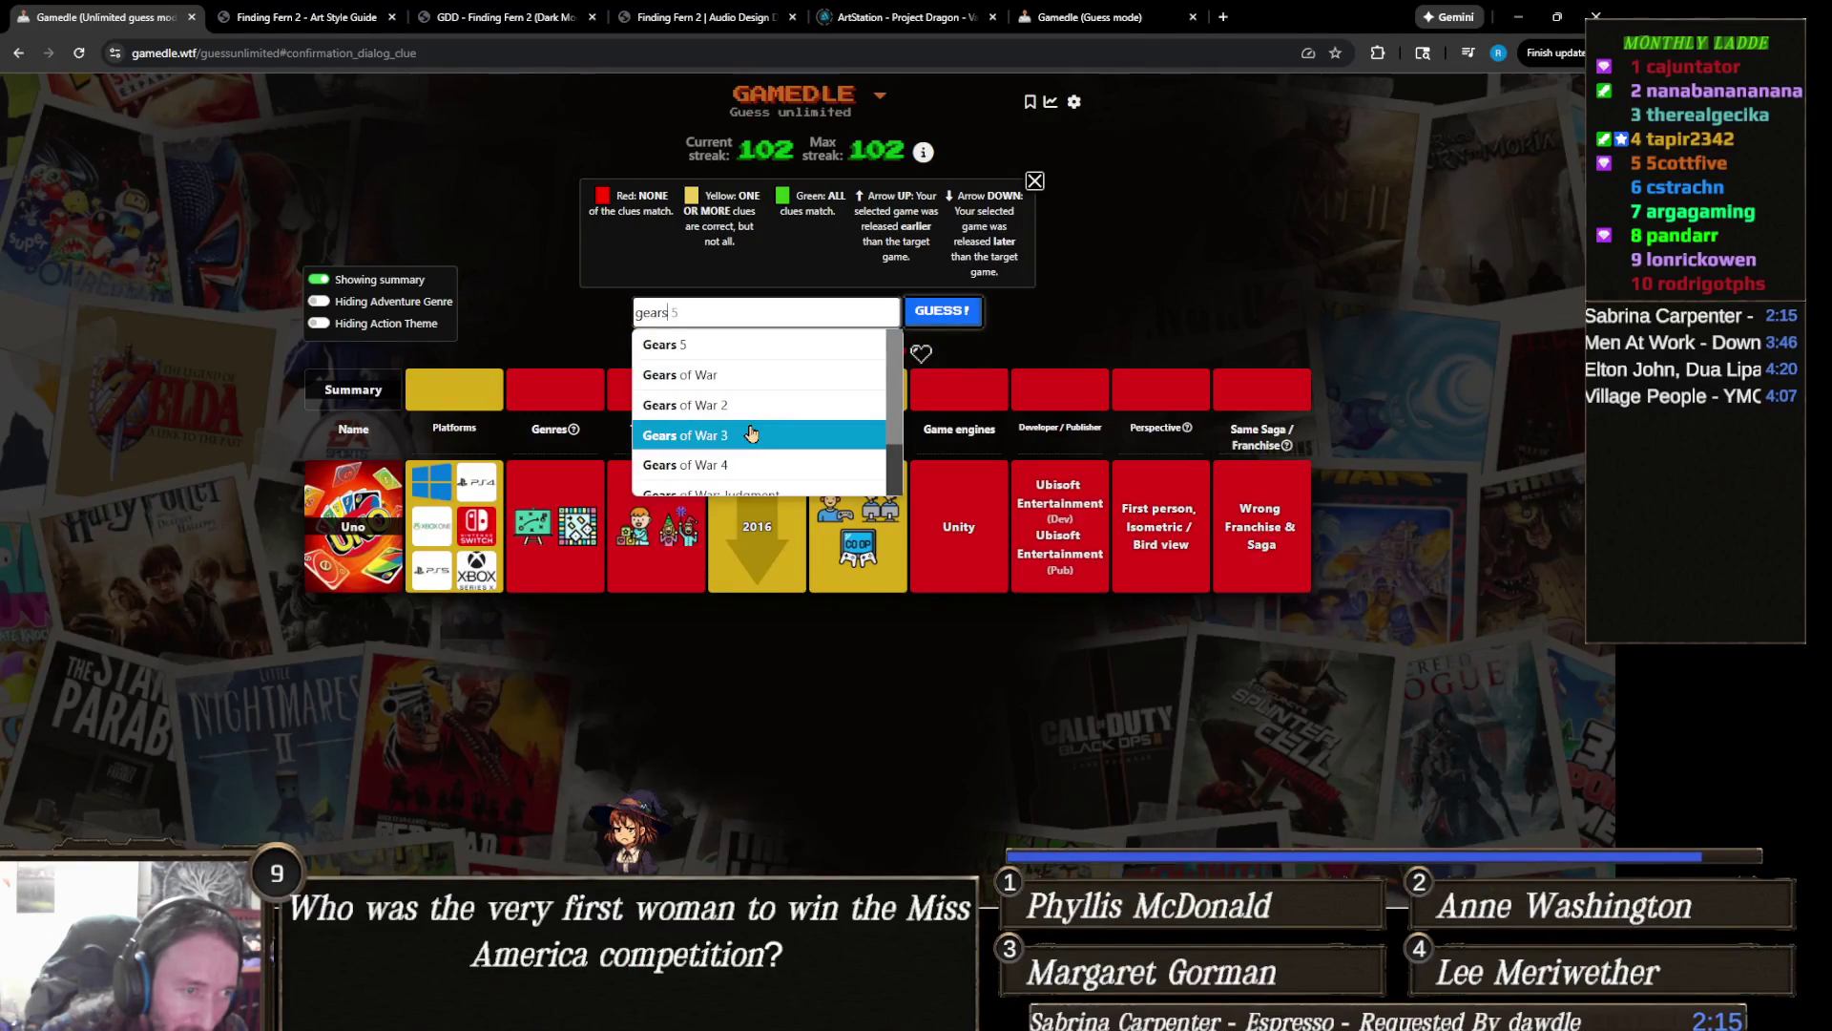
Step: Guess Gears of War 3 from the 'gears' suggestions
left_click(750, 433)
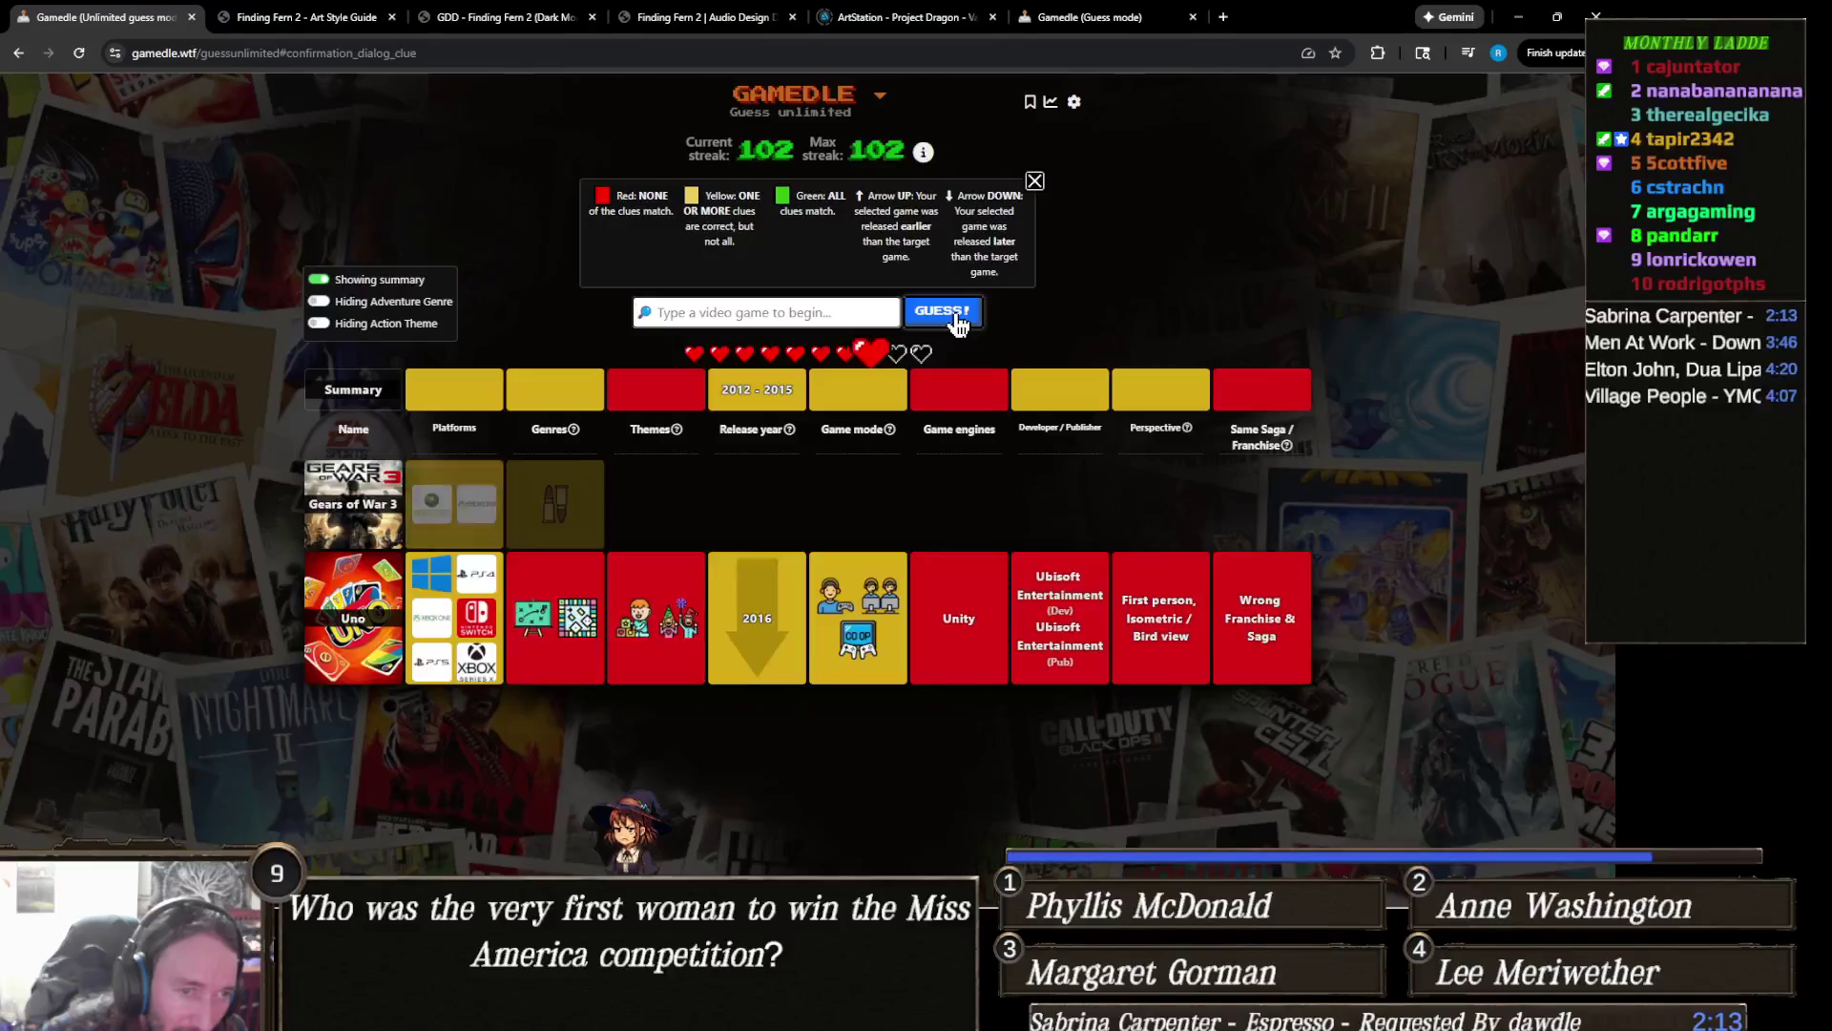